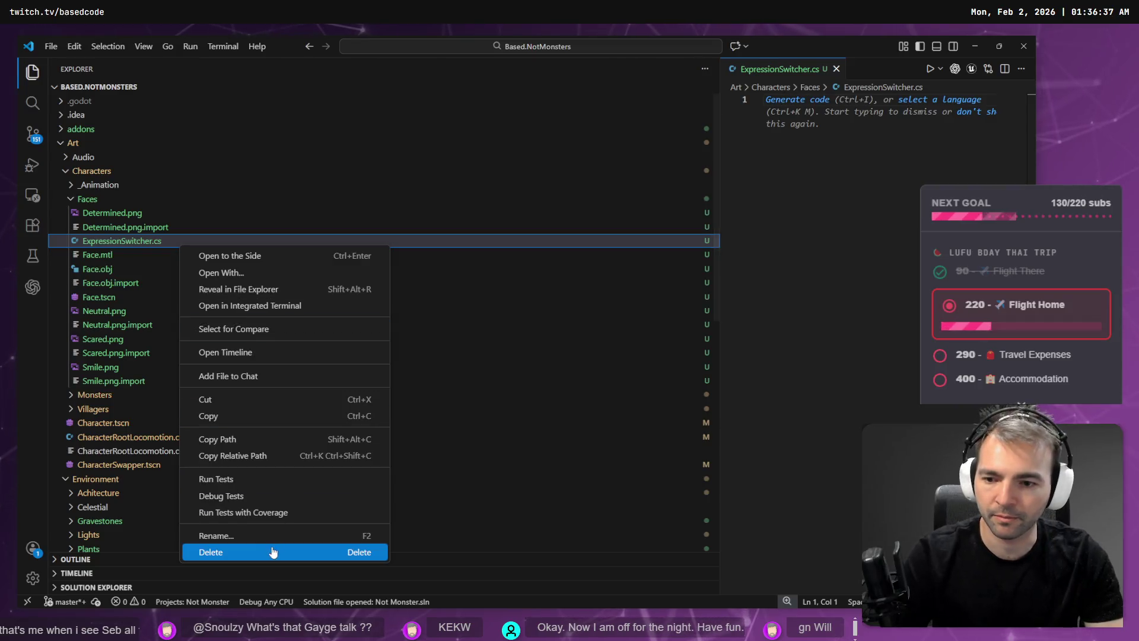
Delete the old ExpressionSwitcher.cs script in VS Code.
click(213, 552)
click(545, 337)
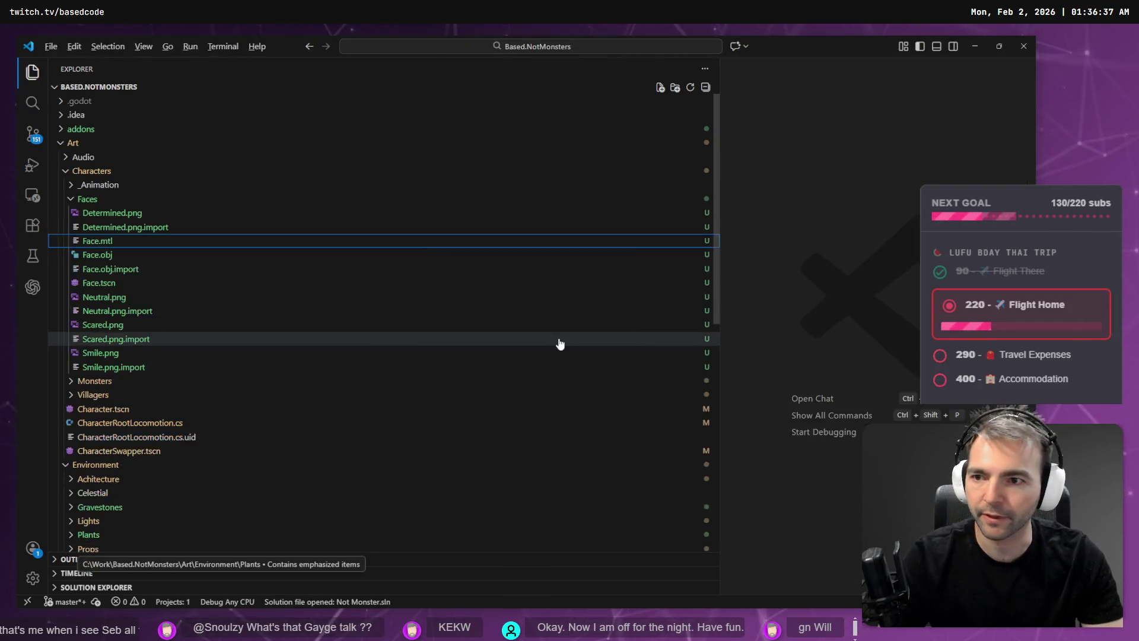
key(alt+Tab)
Create a new C# script named ExpressionSwitcher in the Faces folder.
right_click(102, 446)
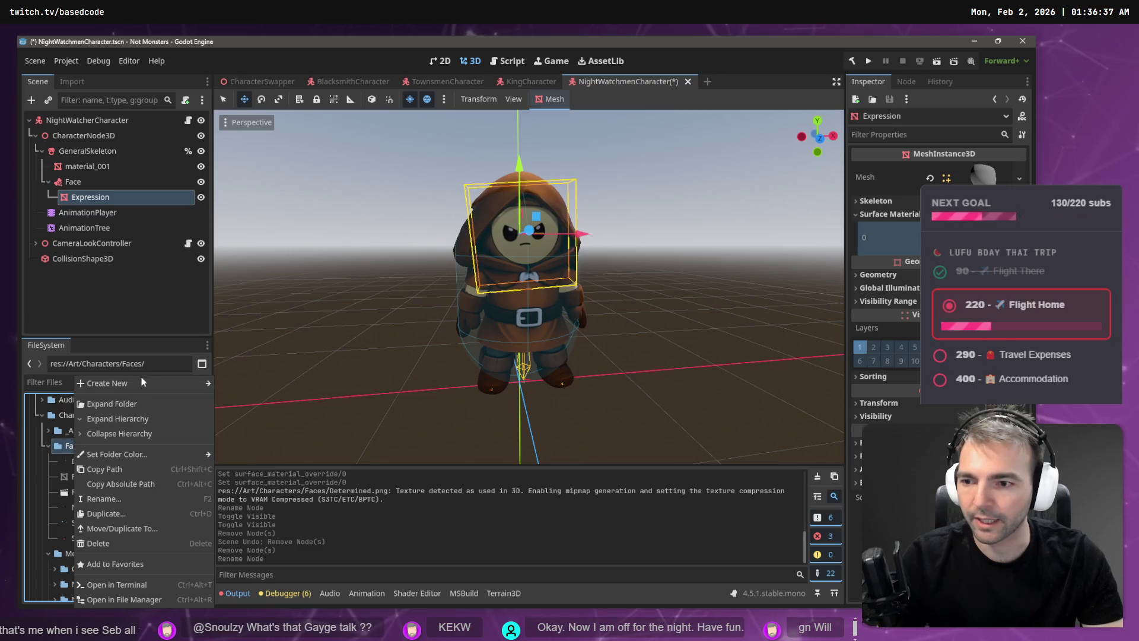
mouse_move(208, 384)
click(251, 414)
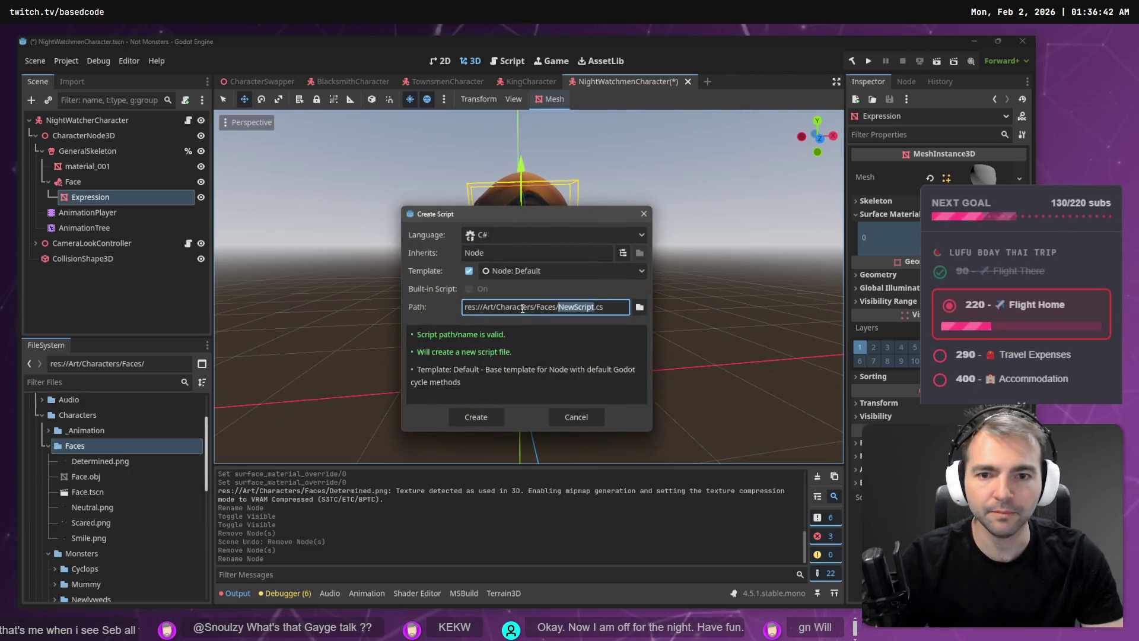
text(ExpressionSwitcher)
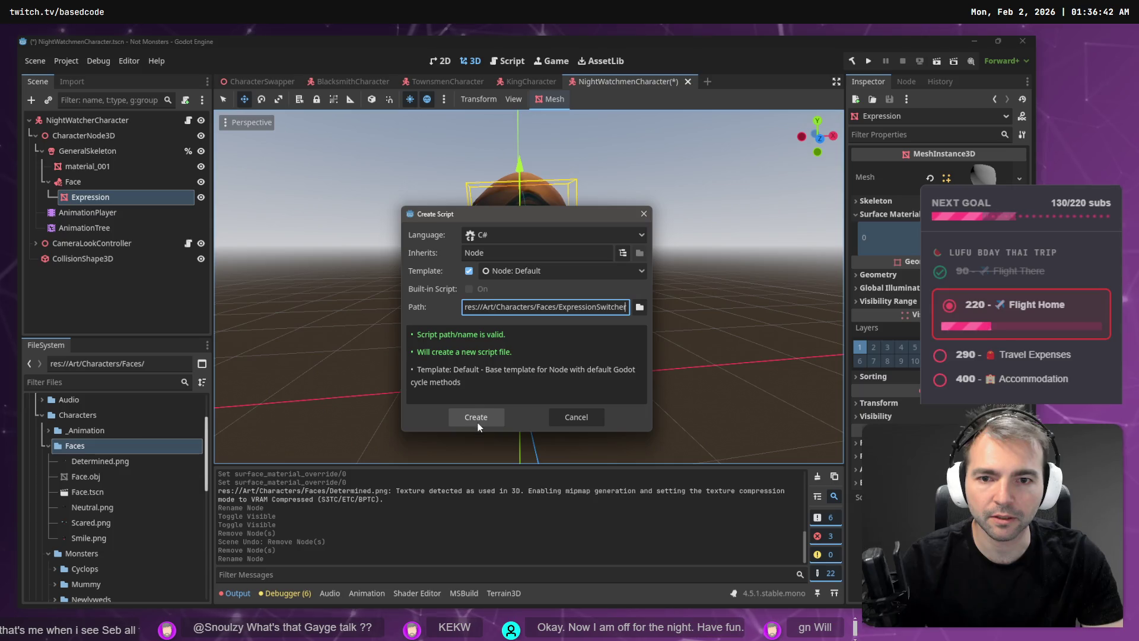
click(479, 420)
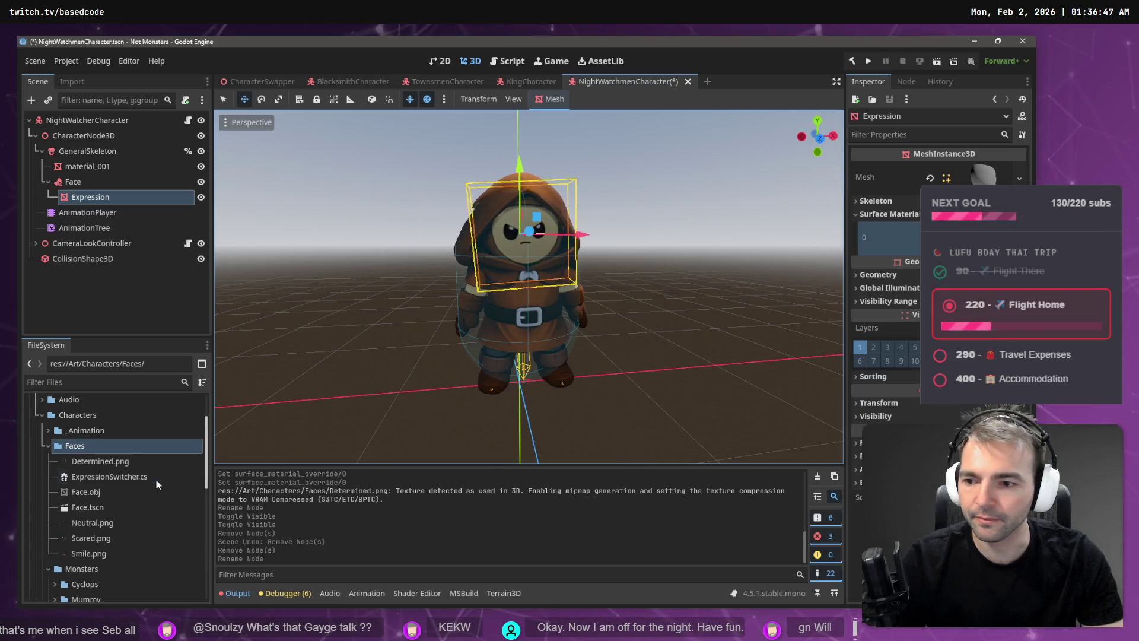
Capture a screenshot of the Faces folder file list showing the new ExpressionSwitcher.cs.
click(121, 479)
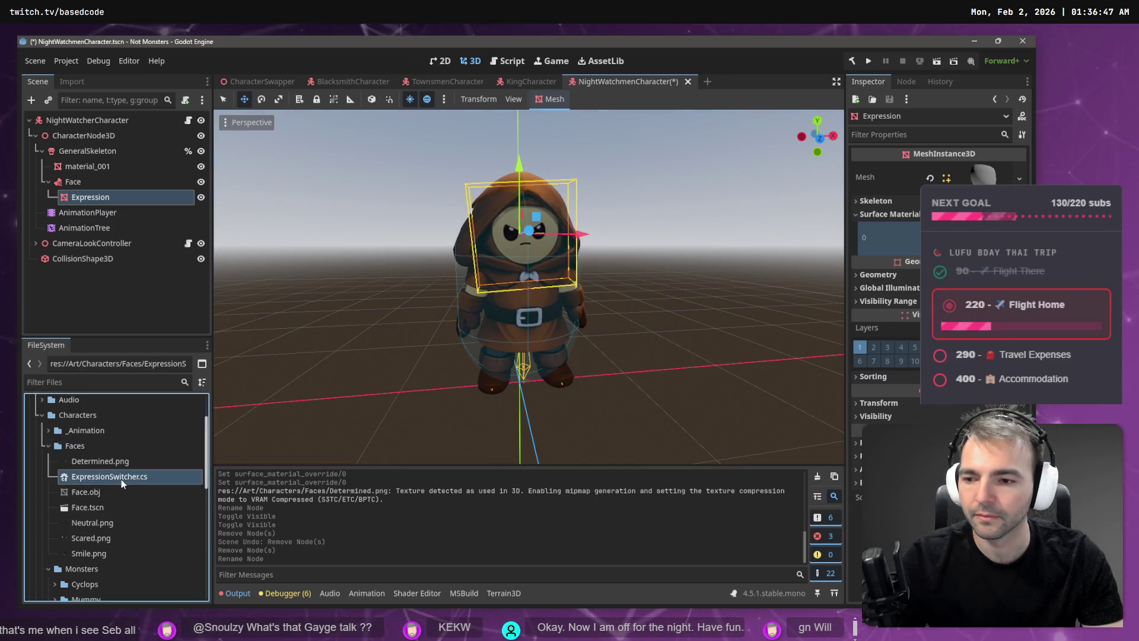
click(73, 446)
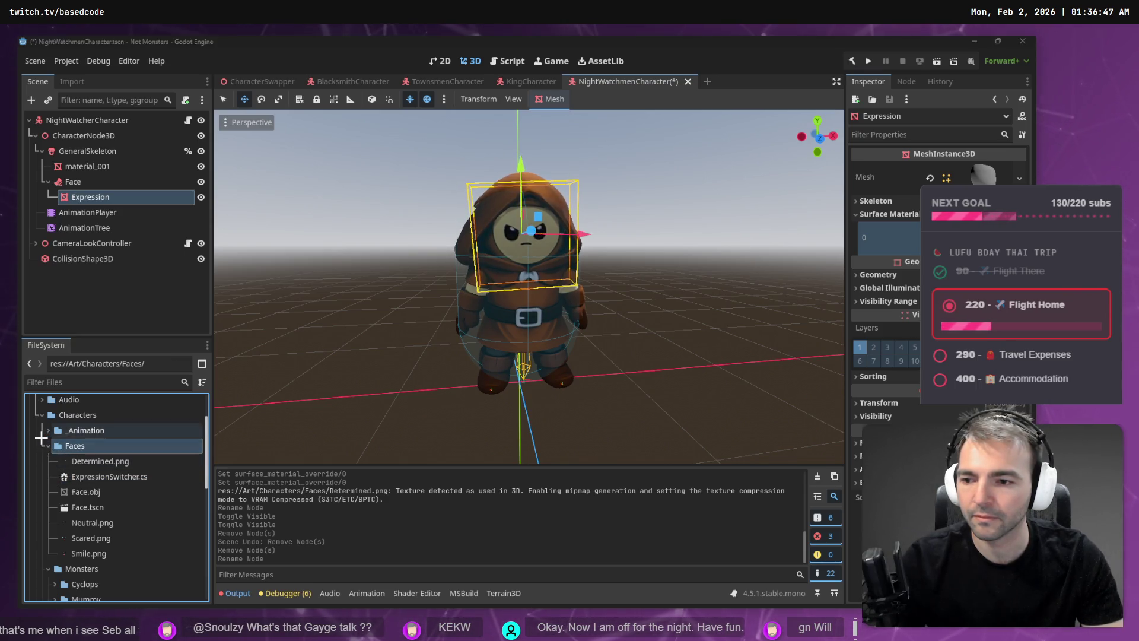
key(Print)
drag(39, 438, 207, 560)
key(alt+Tab)
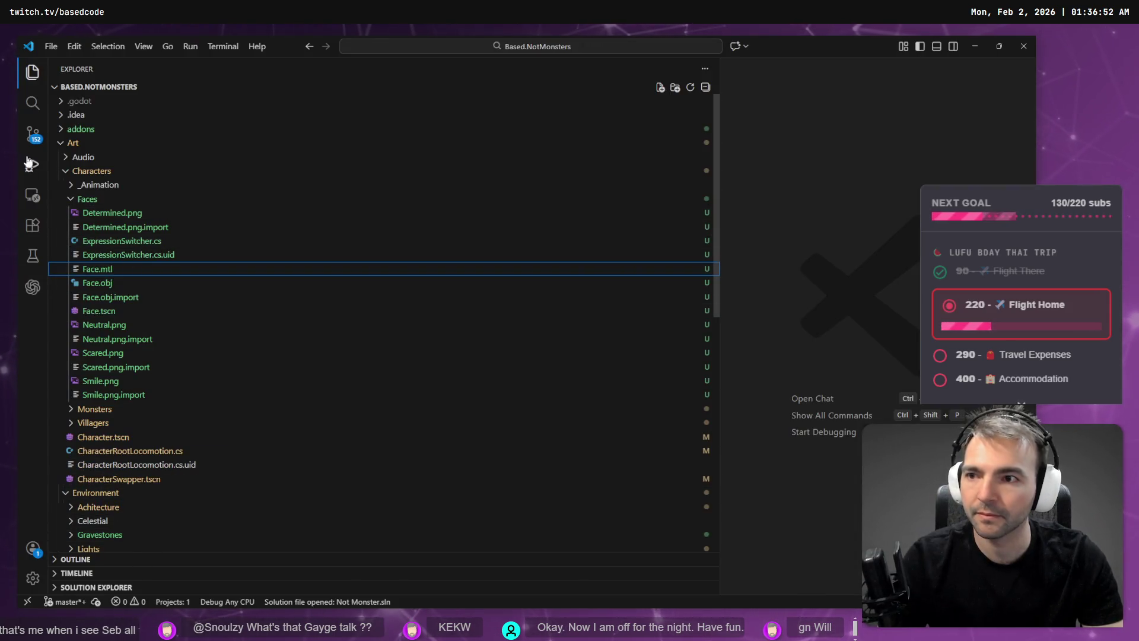
Open ExpressionSwitcher.cs, select all its code and attach it to the Codex chat.
click(32, 288)
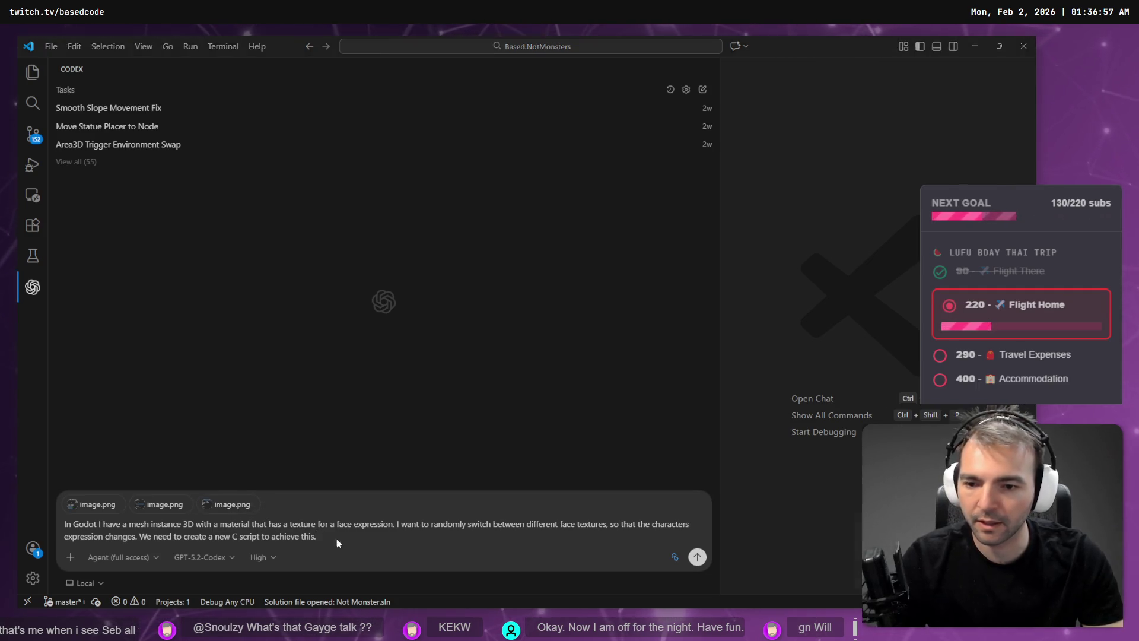
key(alt+Tab)
key(alt+Tab)
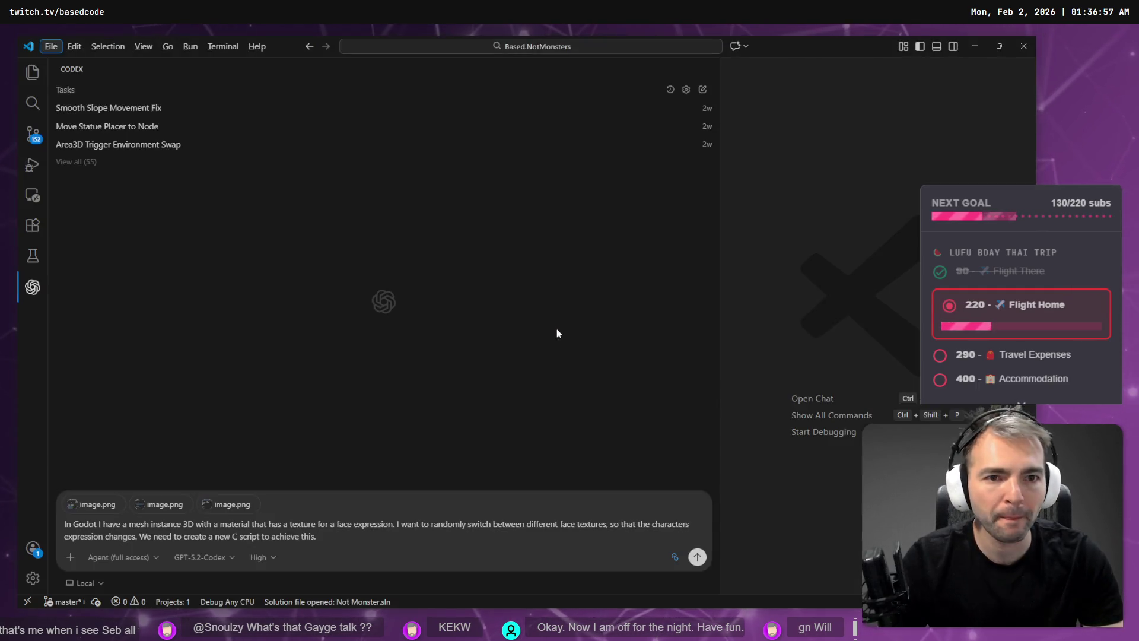
click(33, 72)
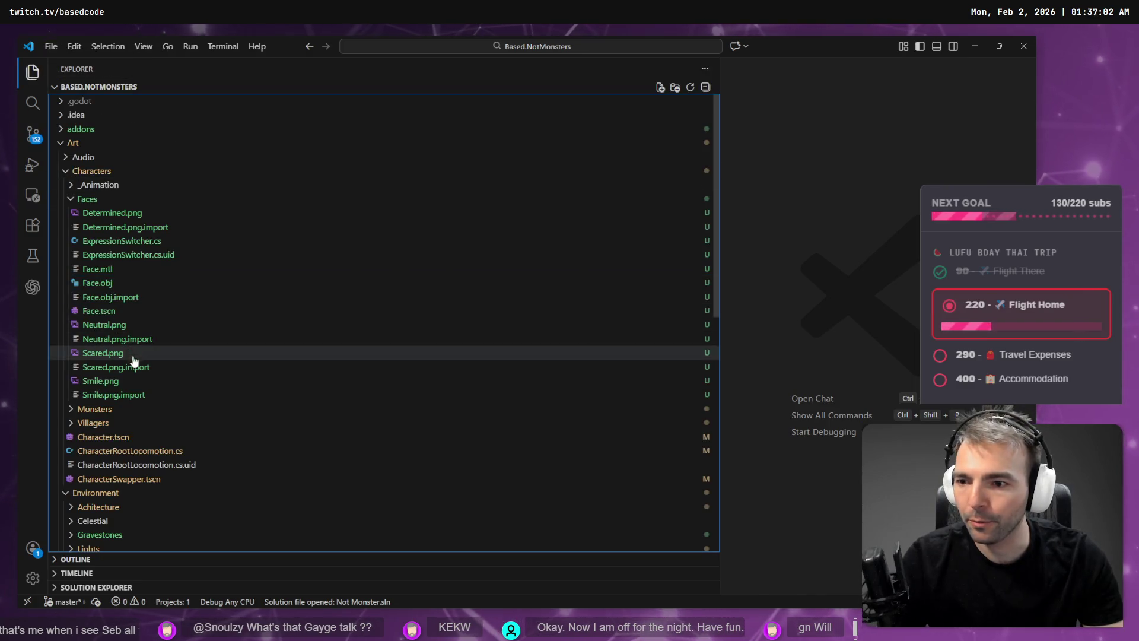
click(128, 241)
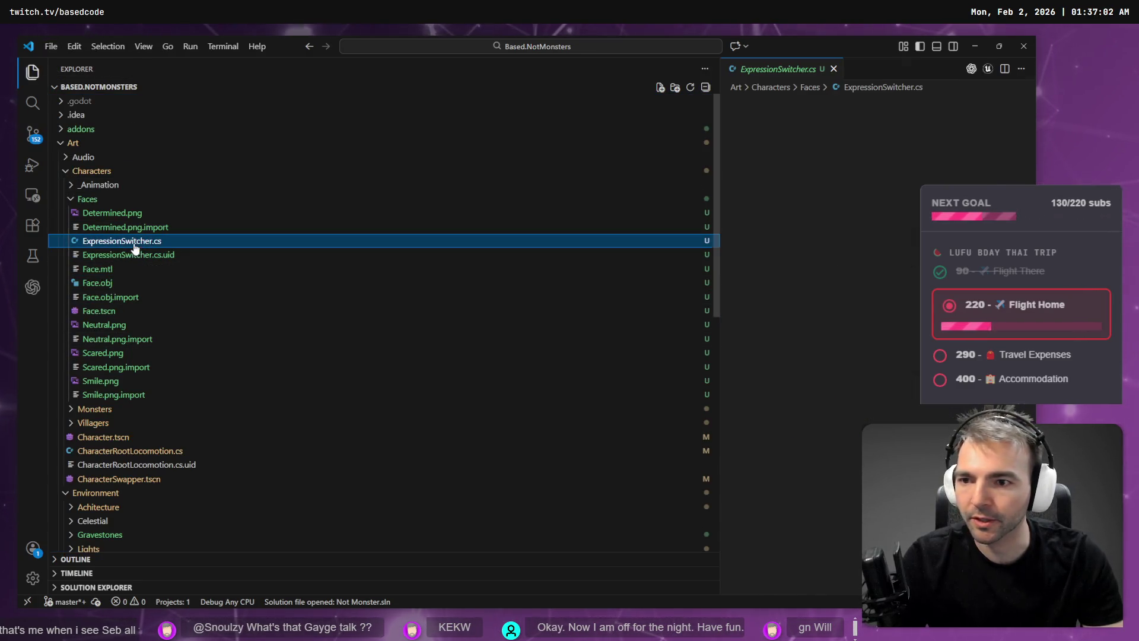
click(843, 330)
key(ctrl+a)
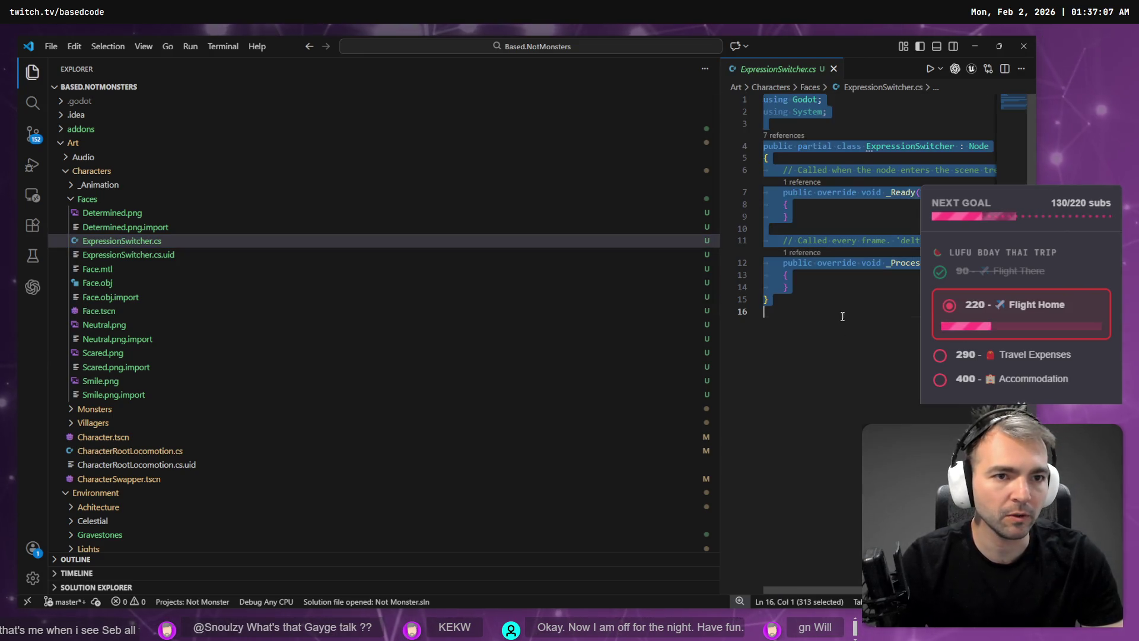
right_click(843, 331)
click(854, 574)
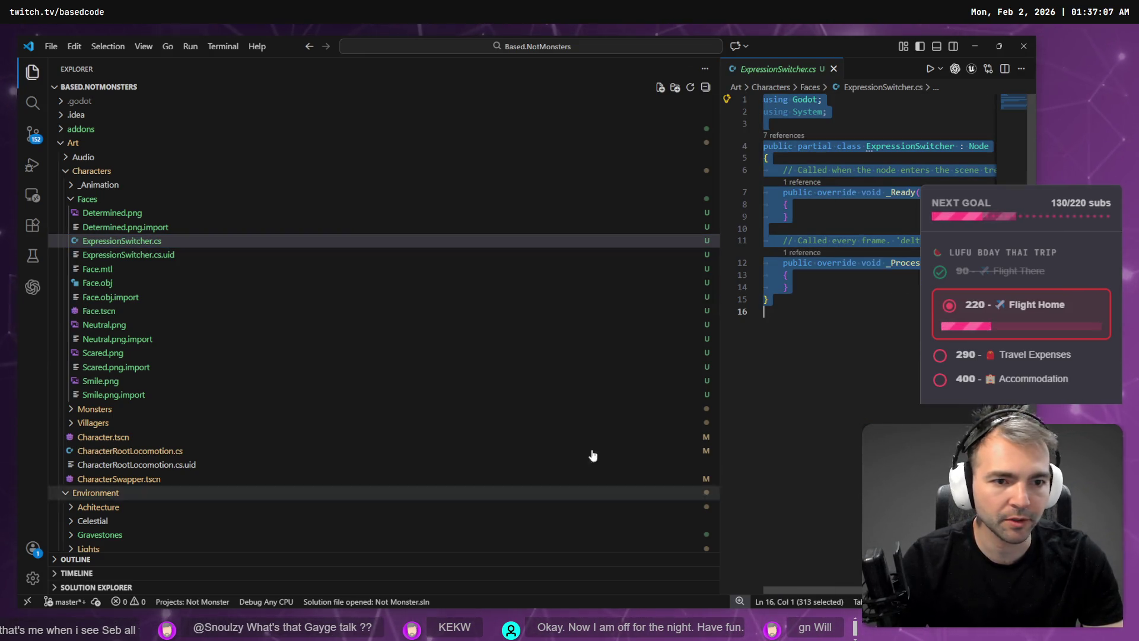
click(33, 286)
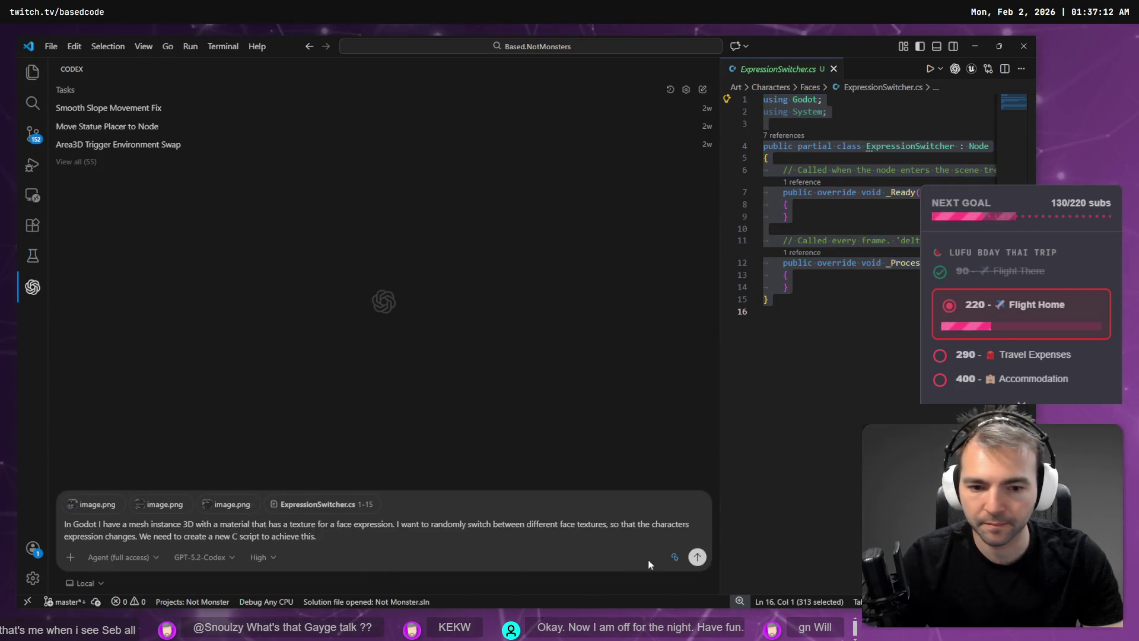
Change 'C script' in the Codex prompt to 'C# script'.
double_click(235, 537)
drag(244, 537, 258, 537)
text(C#)
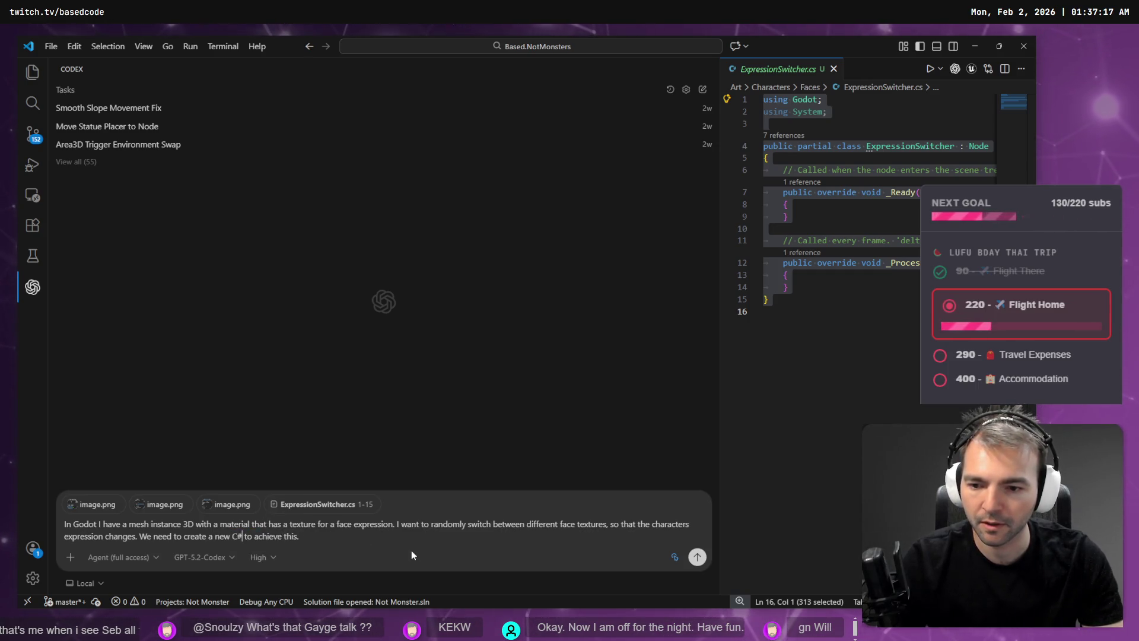
text( script)
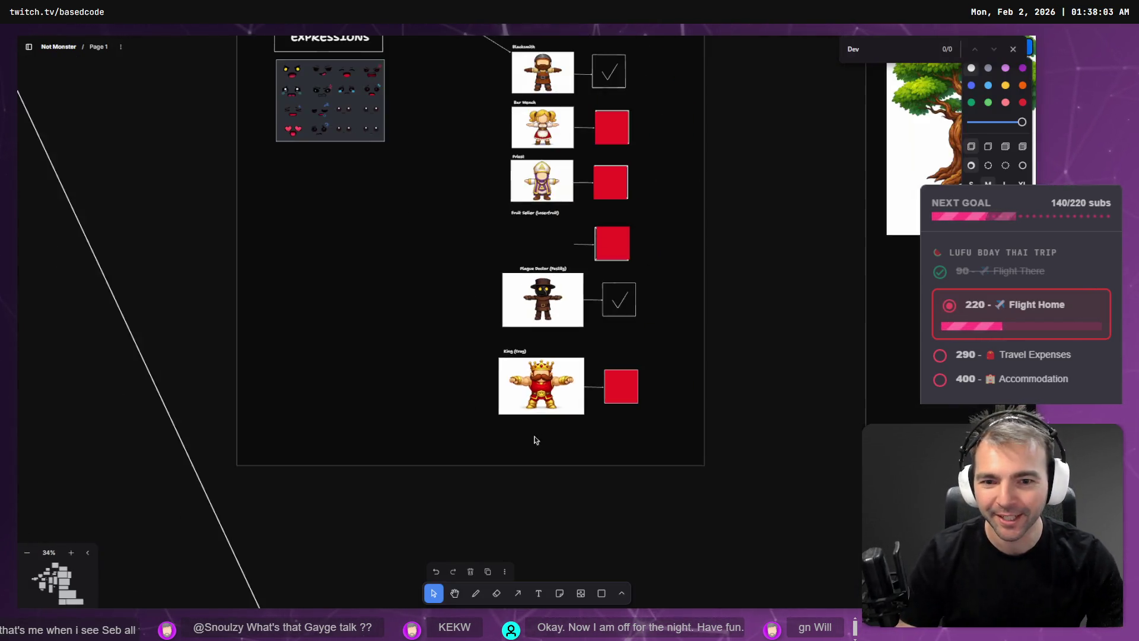
Duplicate the second supporter's gravestone entry, move the copy below it, and delete its image.
scroll(533, 162, down, 10)
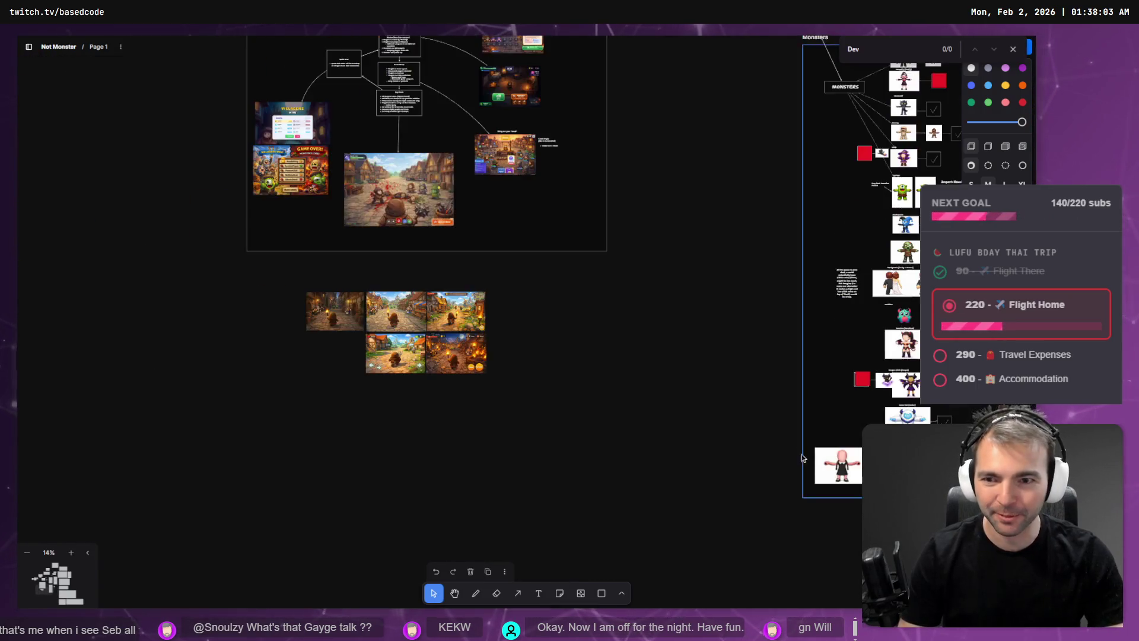
scroll(384, 330, up, 10)
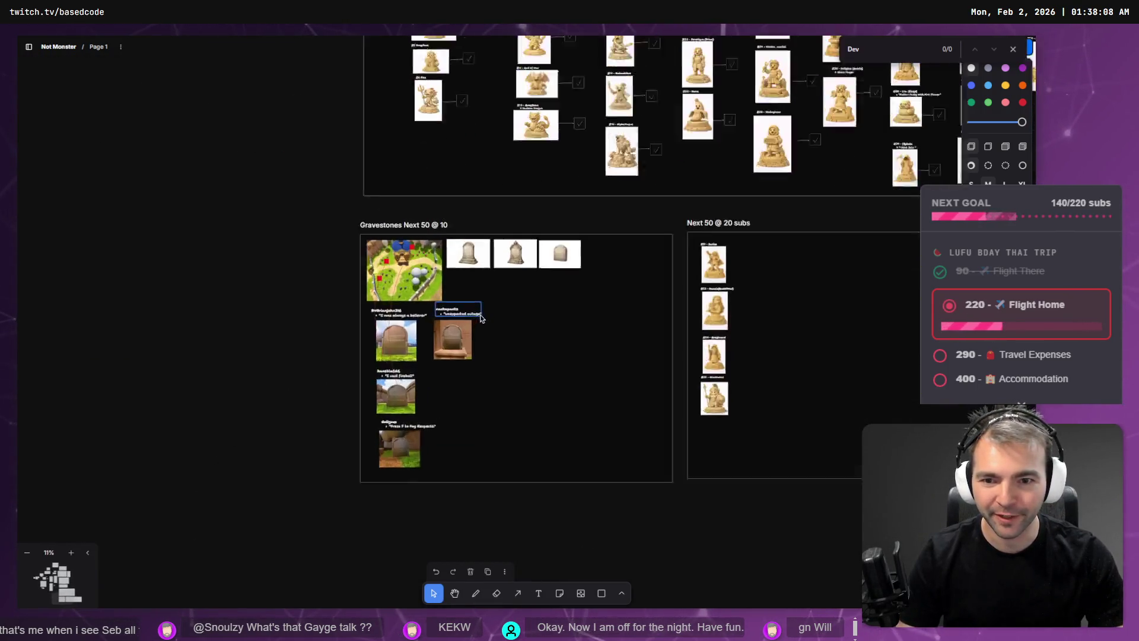
scroll(344, 414, up, 5)
scroll(512, 219, up, 3)
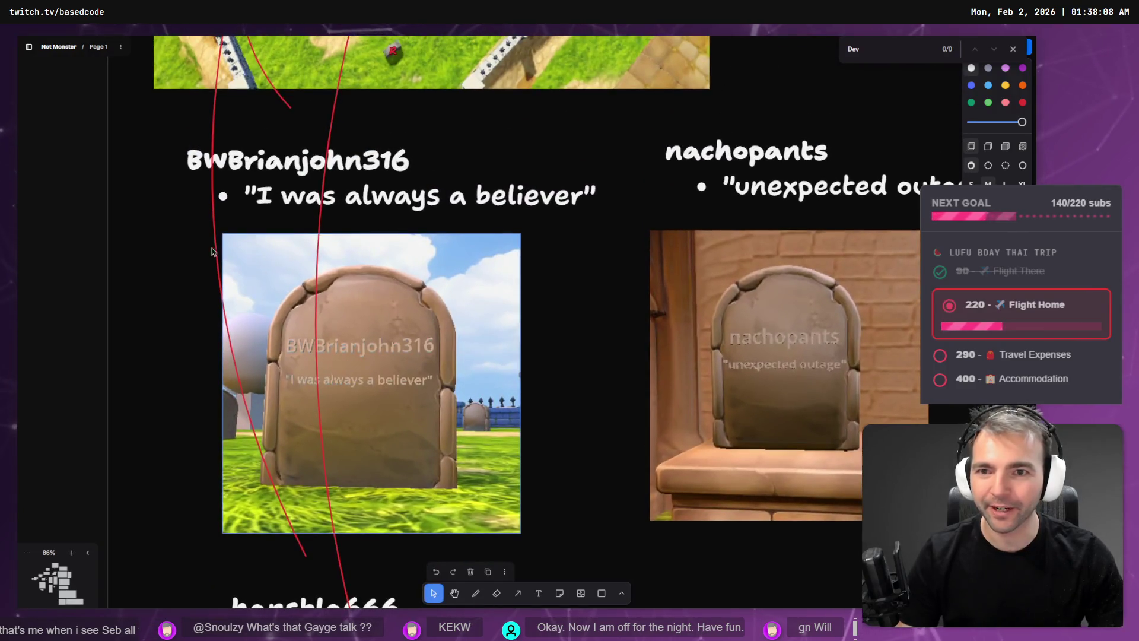
scroll(512, 219, down, 5)
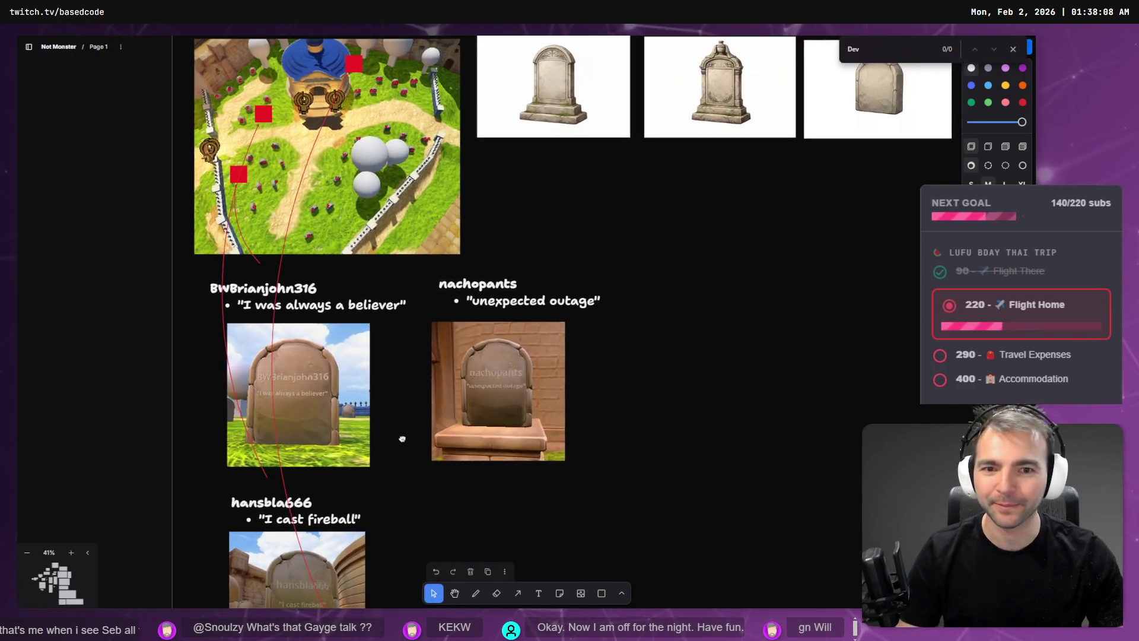
scroll(413, 307, up, 2)
drag(701, 419, 439, 128)
key(ctrl+d)
mouse_move(546, 160)
mouse_down()
mouse_move(551, 426)
mouse_move(549, 355)
mouse_up()
click(510, 463)
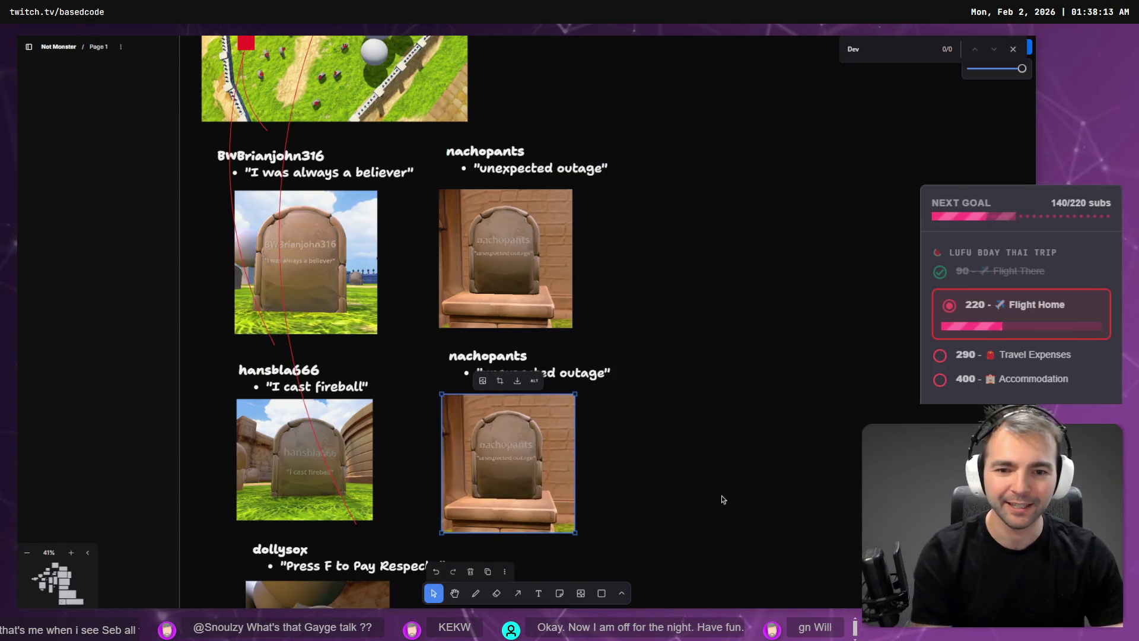
key(Delete)
Rename the copy's heading to the new viewer's username and clear its quote.
click(534, 368)
double_click(534, 368)
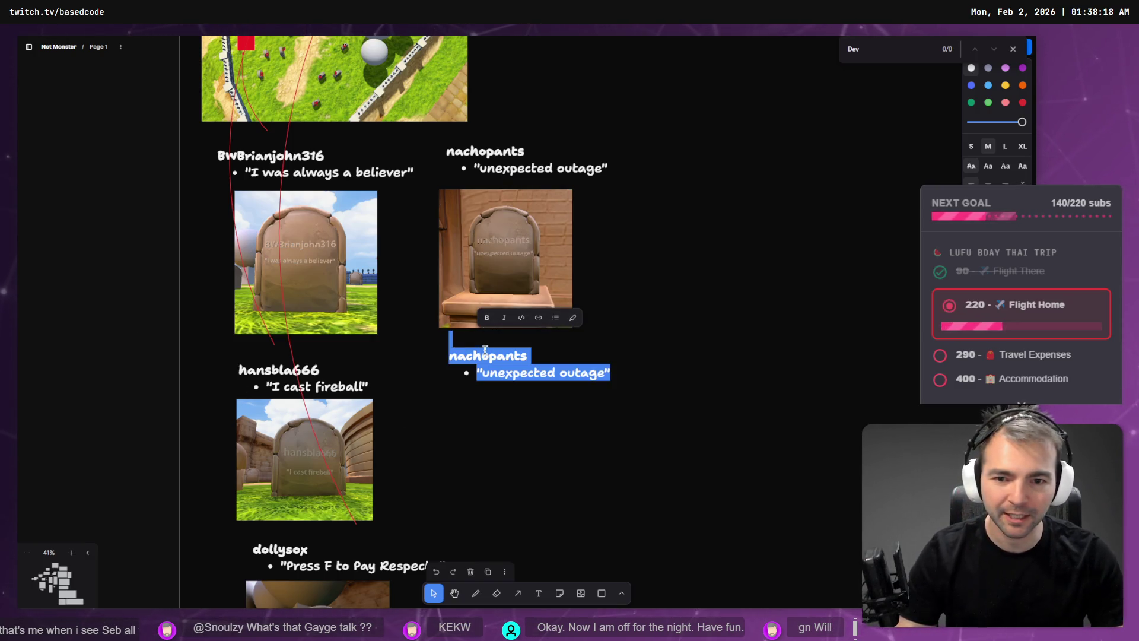
double_click(485, 355)
text(GreyBe4rd)
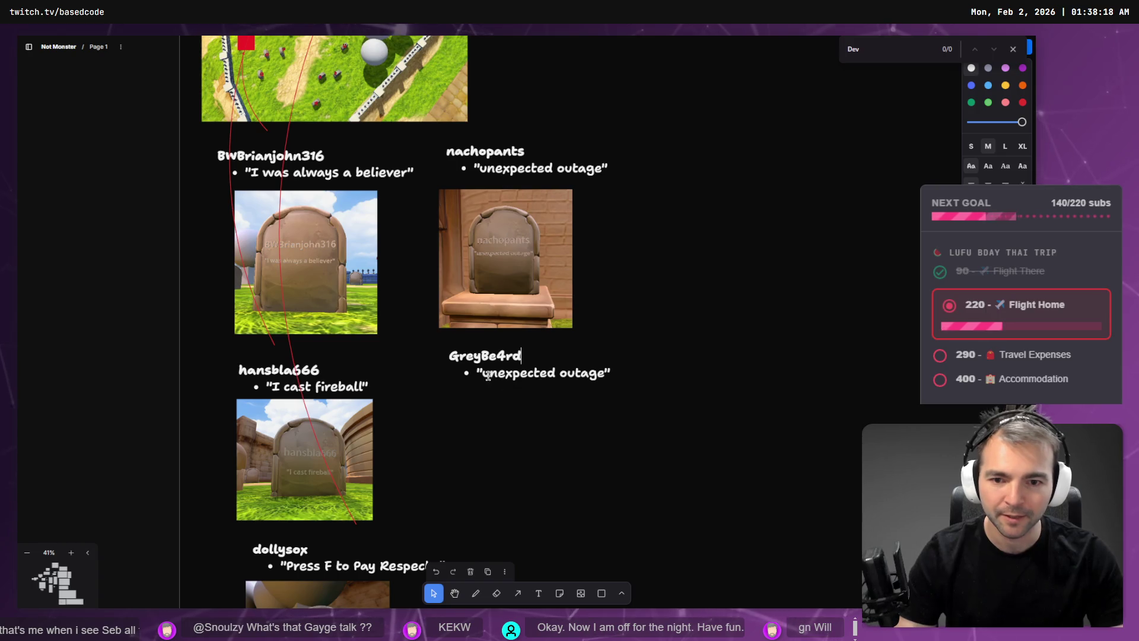
drag(483, 374, 601, 378)
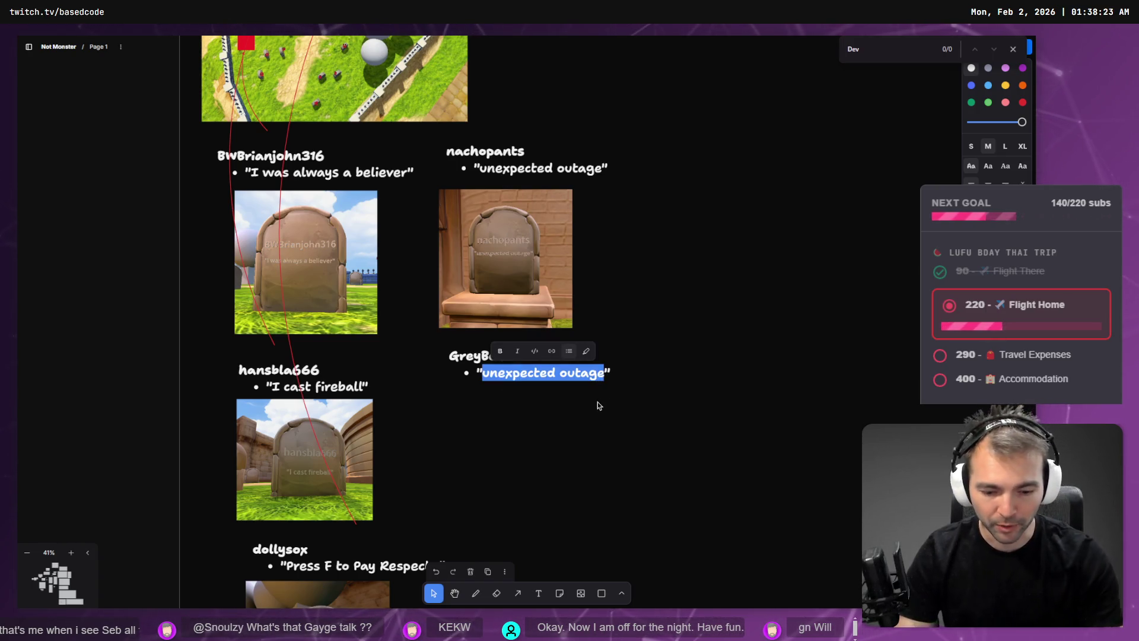
key(BackSpace)
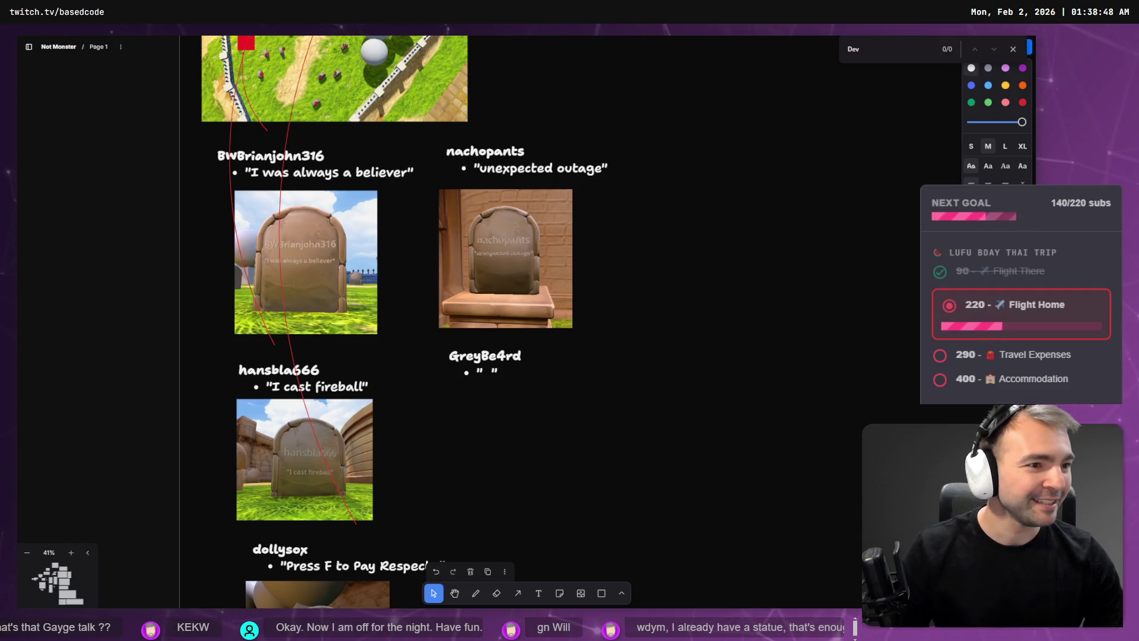
scroll(662, 287, down, 10)
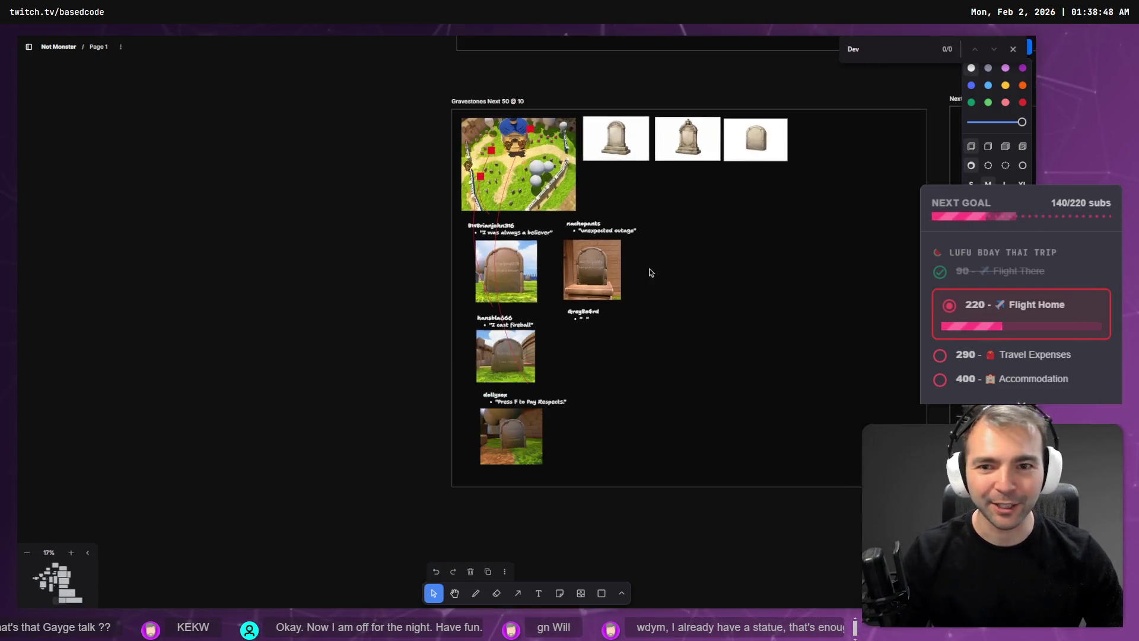
scroll(674, 300, up, 5)
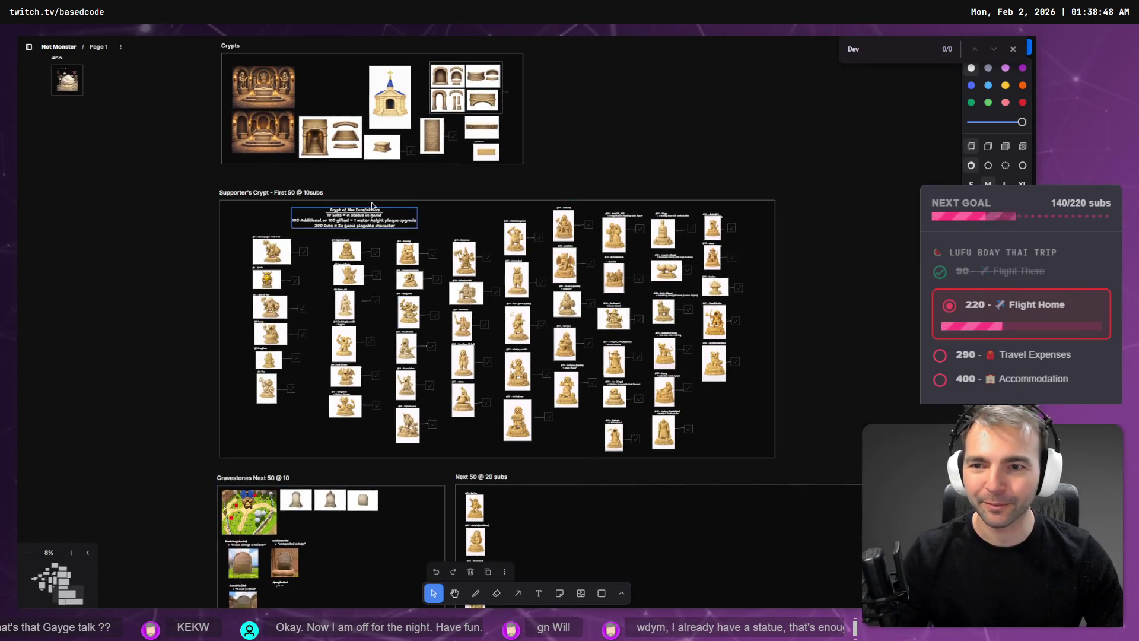
scroll(439, 372, up, 5)
scroll(440, 372, up, 5)
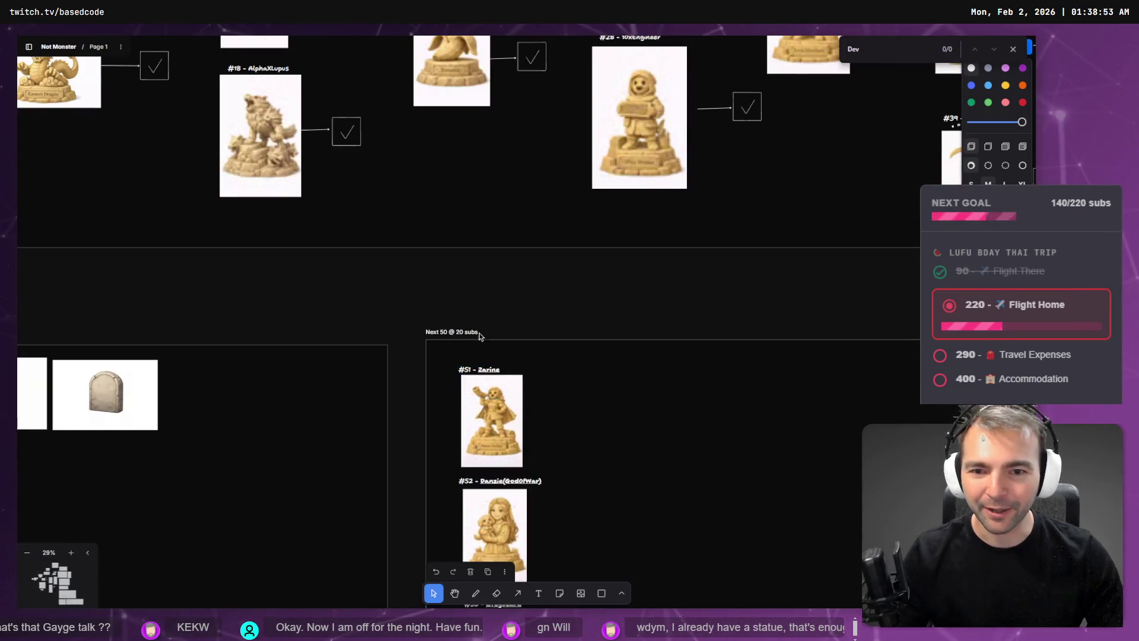
drag(215, 441, 804, 432)
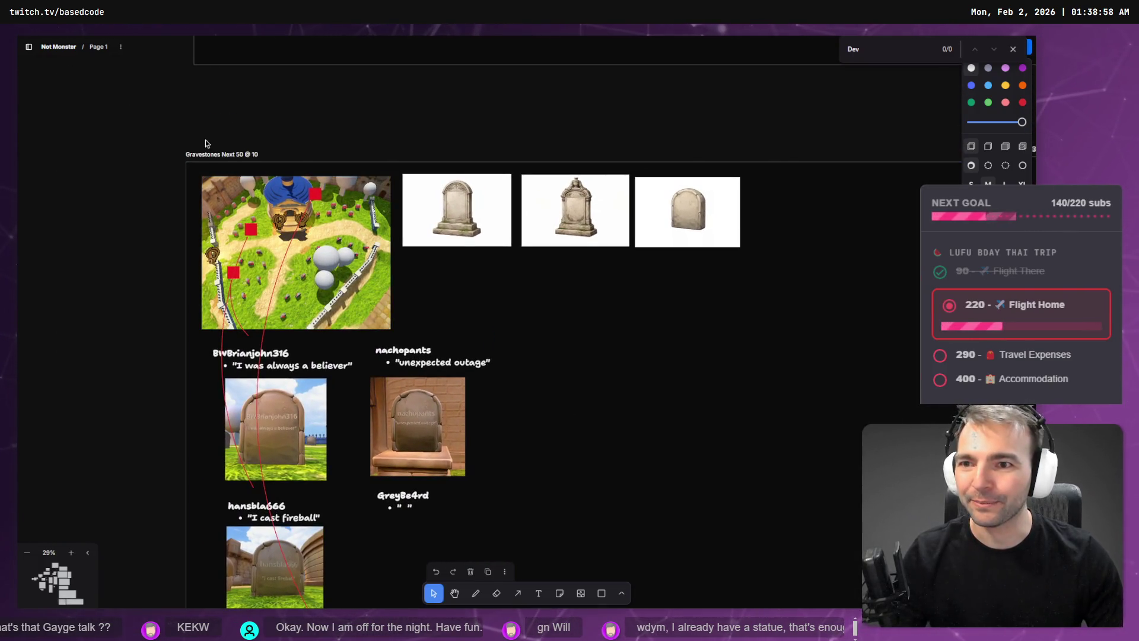
scroll(439, 208, down, 5)
drag(455, 148, 441, 405)
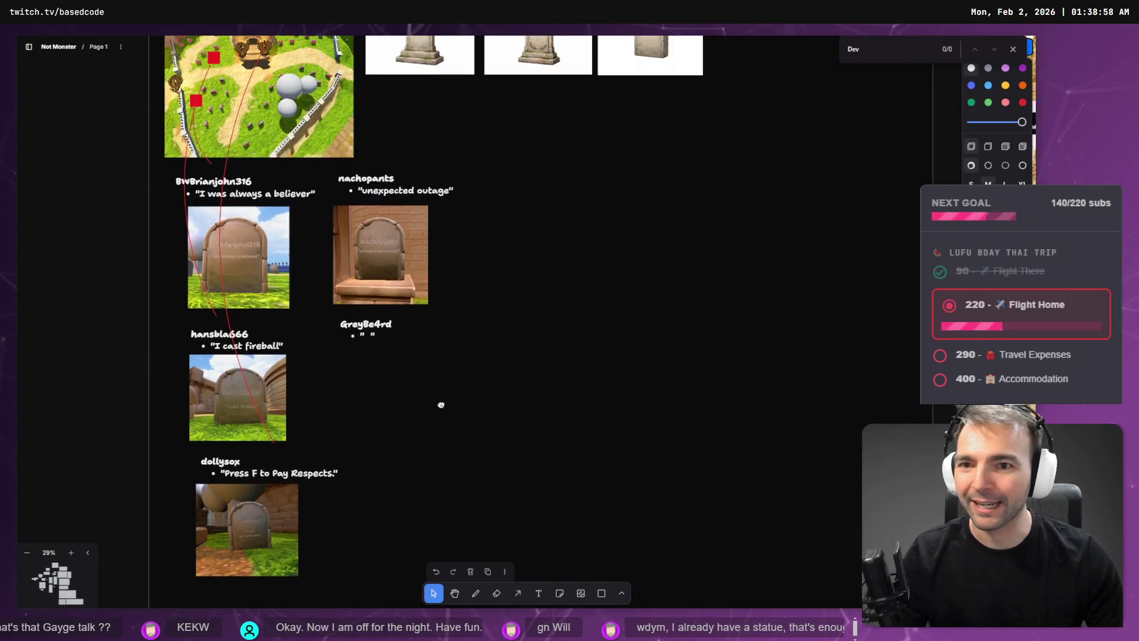
scroll(398, 348, up, 5)
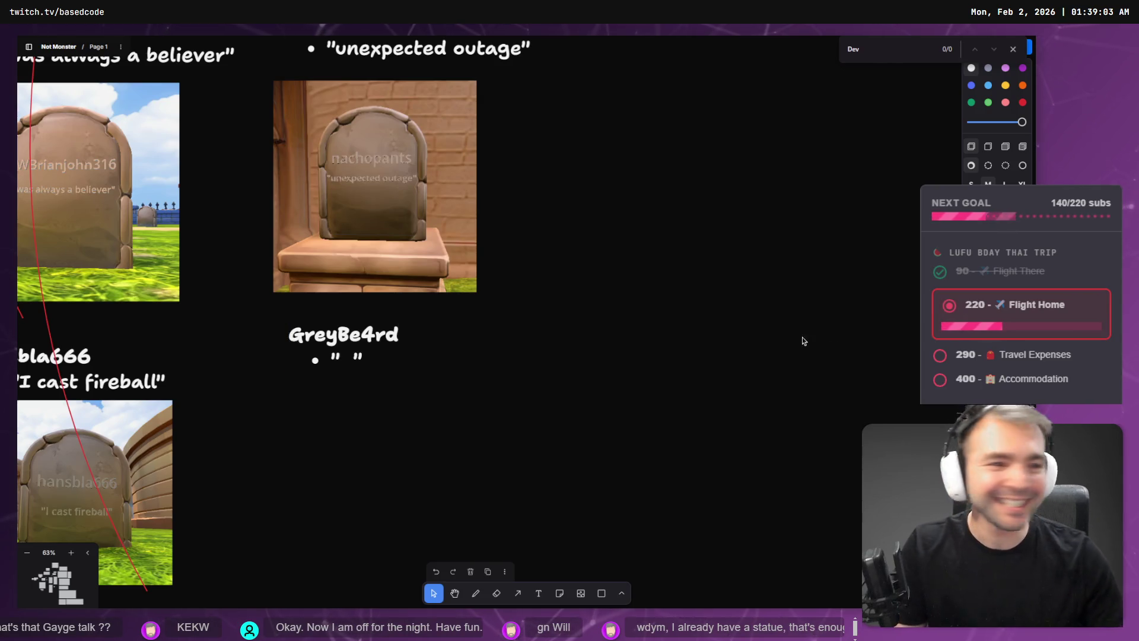
scroll(598, 351, down, 5)
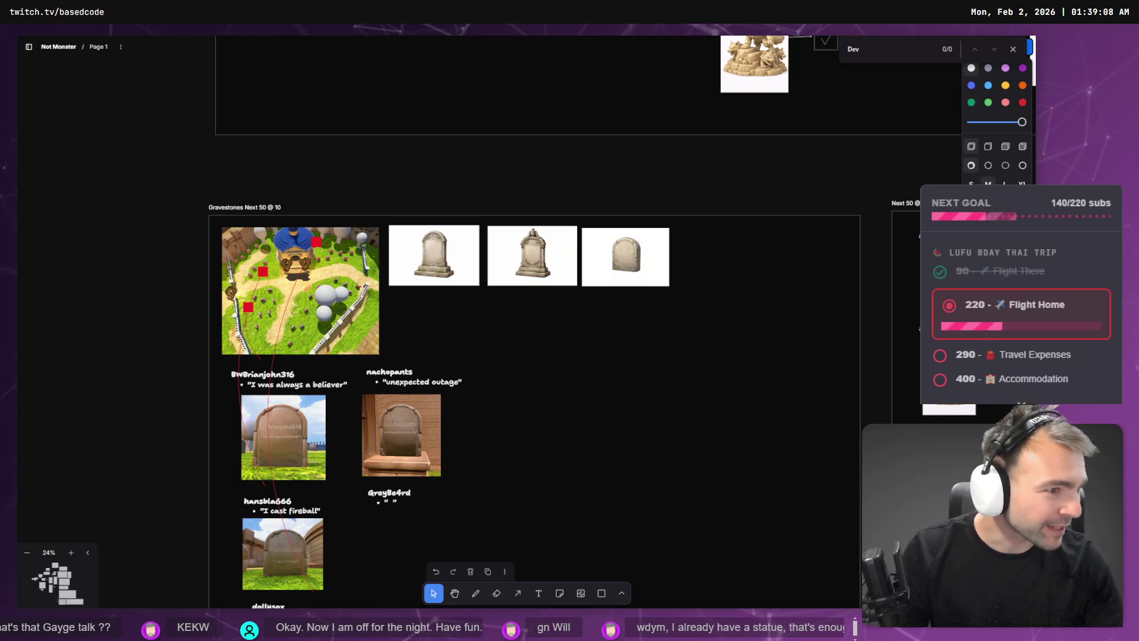
Save the night watchman scene, then filter files by 'Enviro' and open Environment.tscn.
key(alt+Tab)
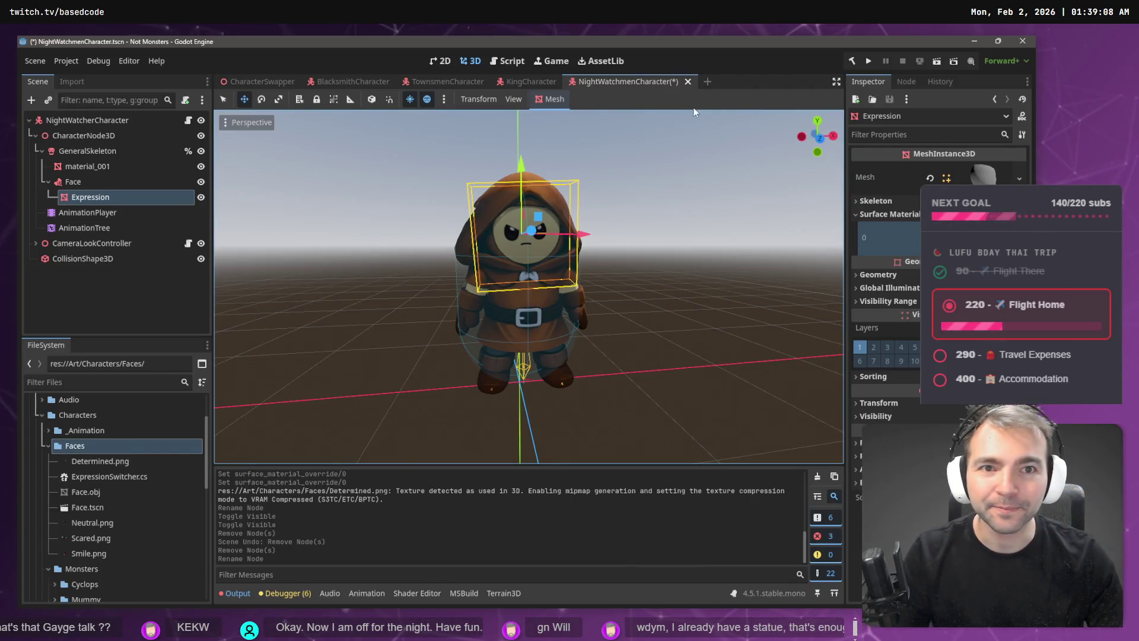
key(ctrl+s)
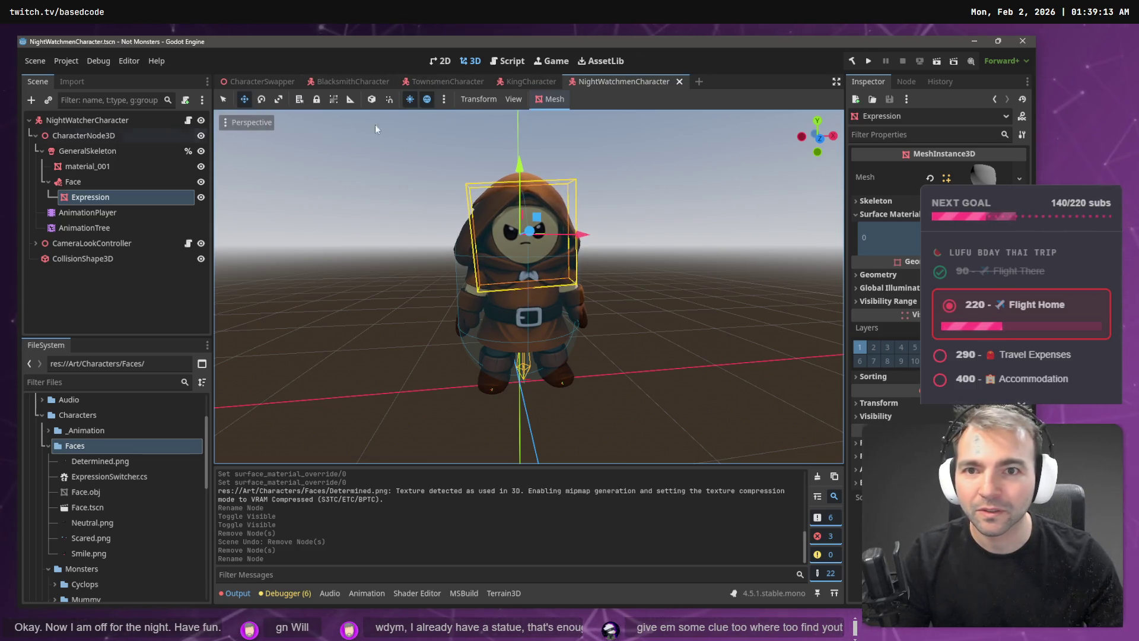
click(87, 383)
text(En)
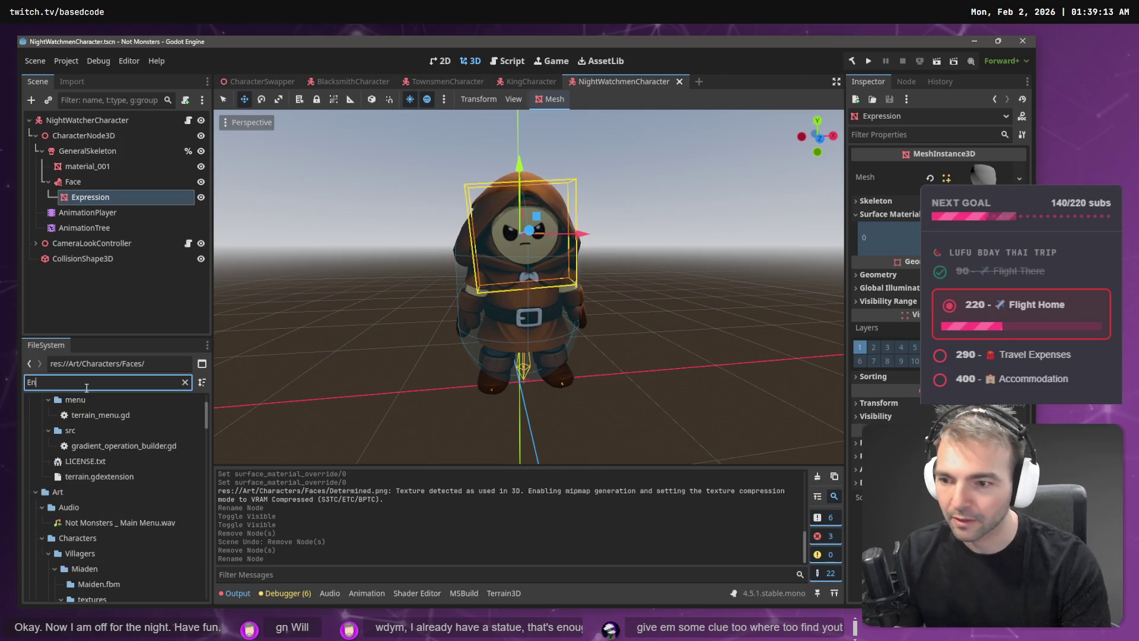
text(viron)
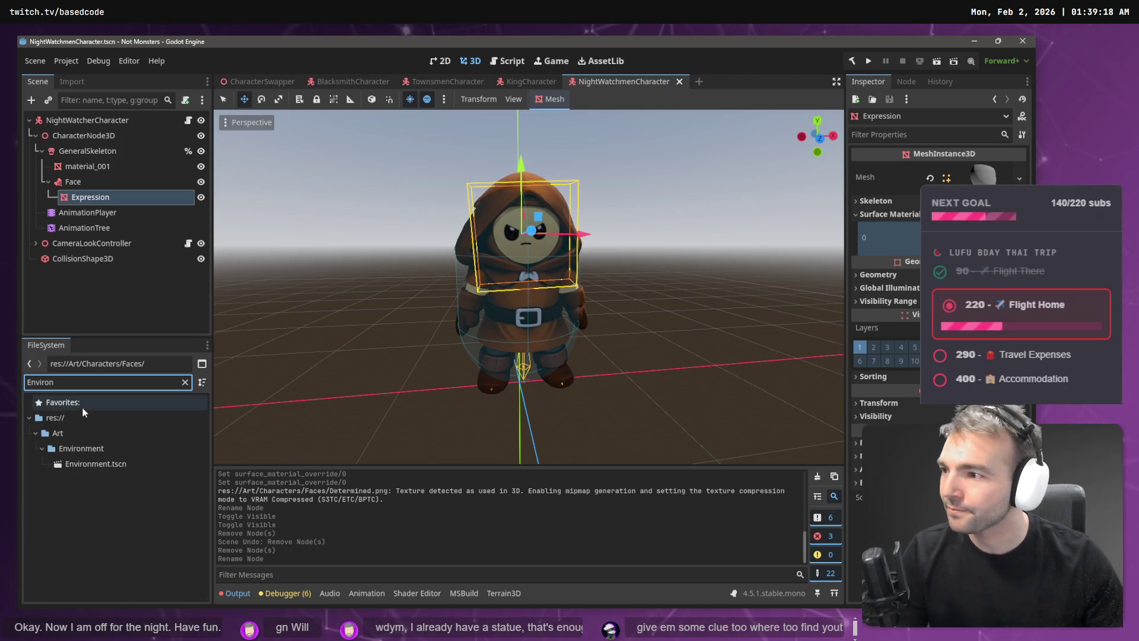
click(127, 464)
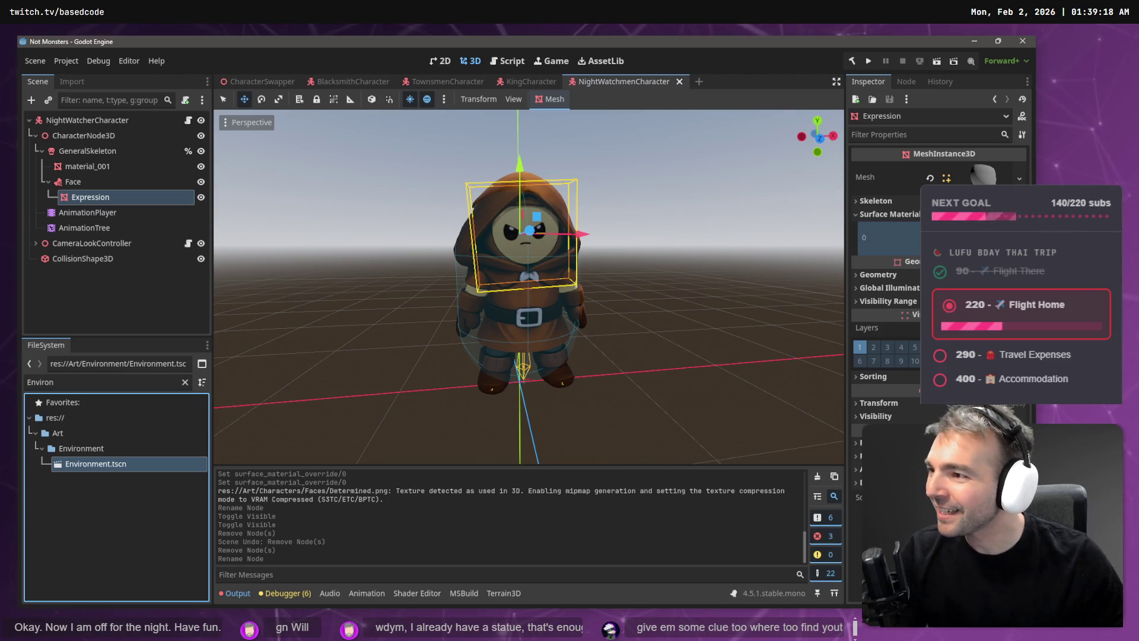
double_click(95, 464)
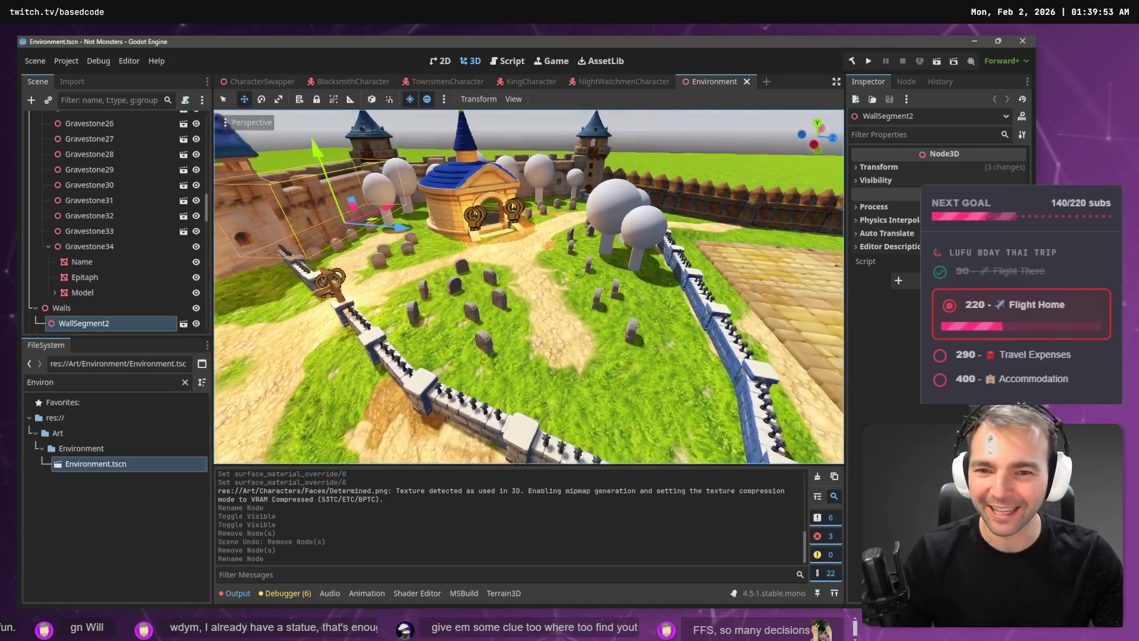
scroll(639, 294, down, 2)
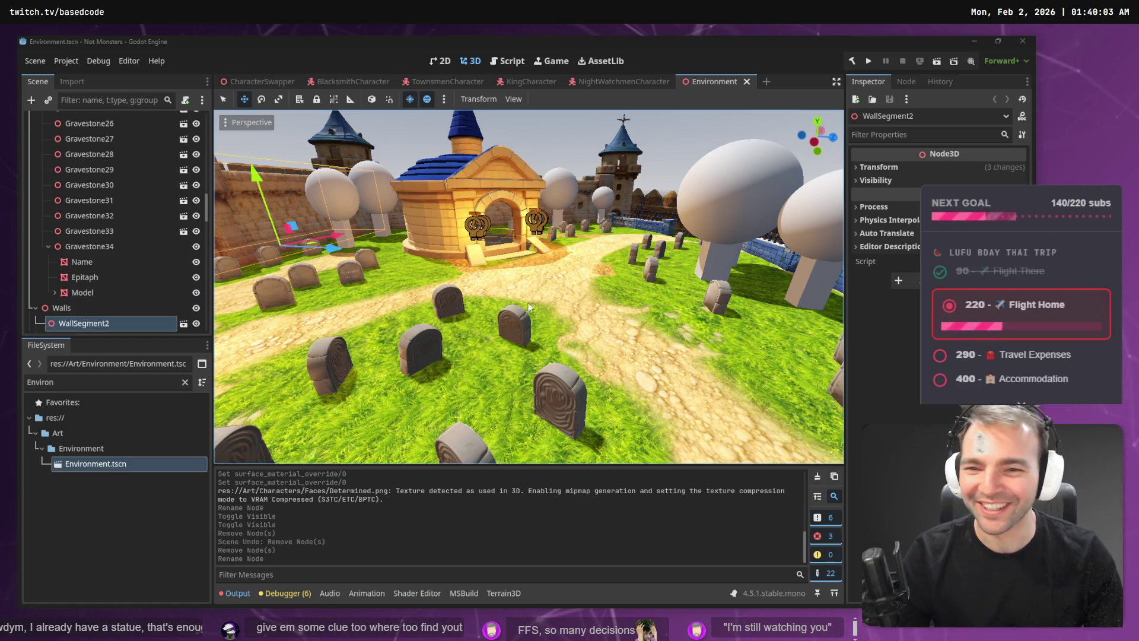
Paste "I'm still watching you" into the last gravestone note's empty quotes and fix the spacing.
key(alt+Tab)
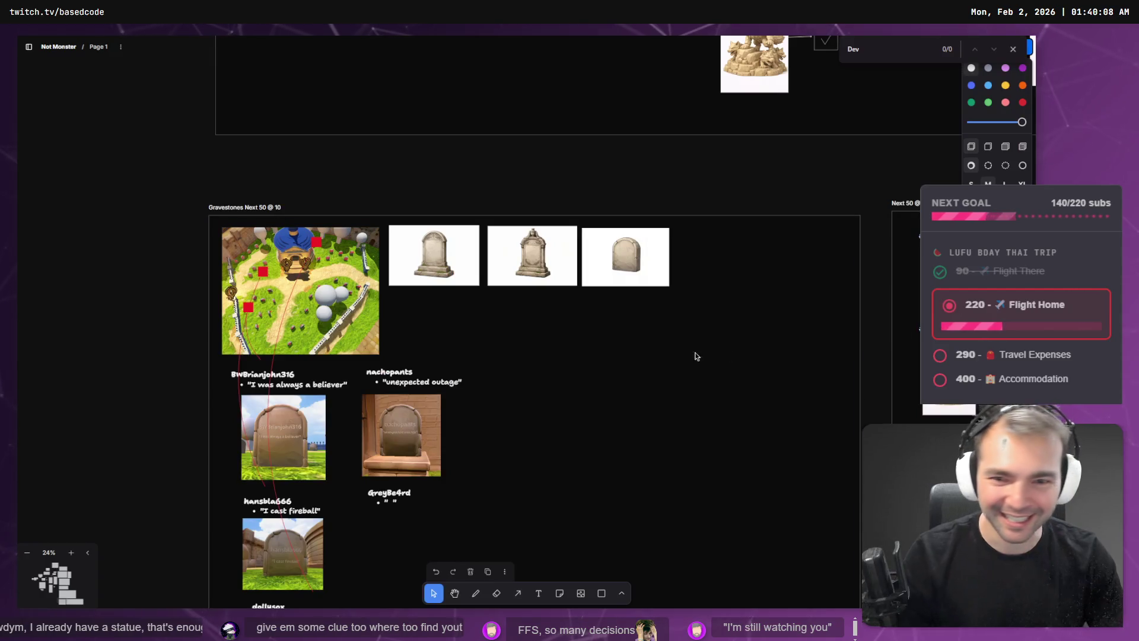
double_click(390, 505)
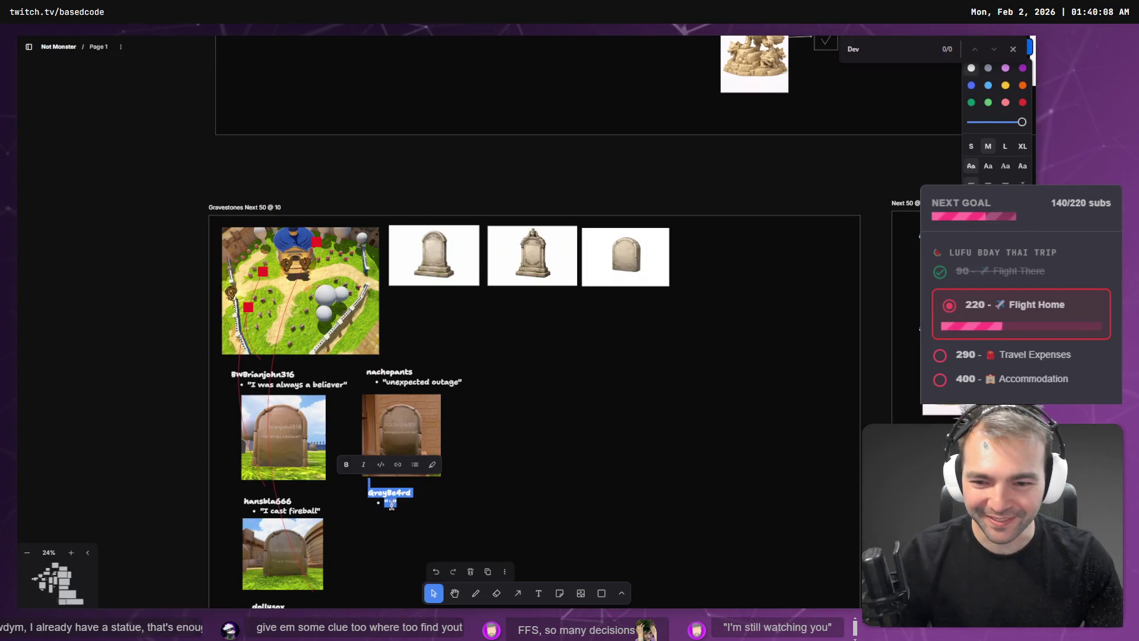
click(392, 504)
text(I'm still watching you)
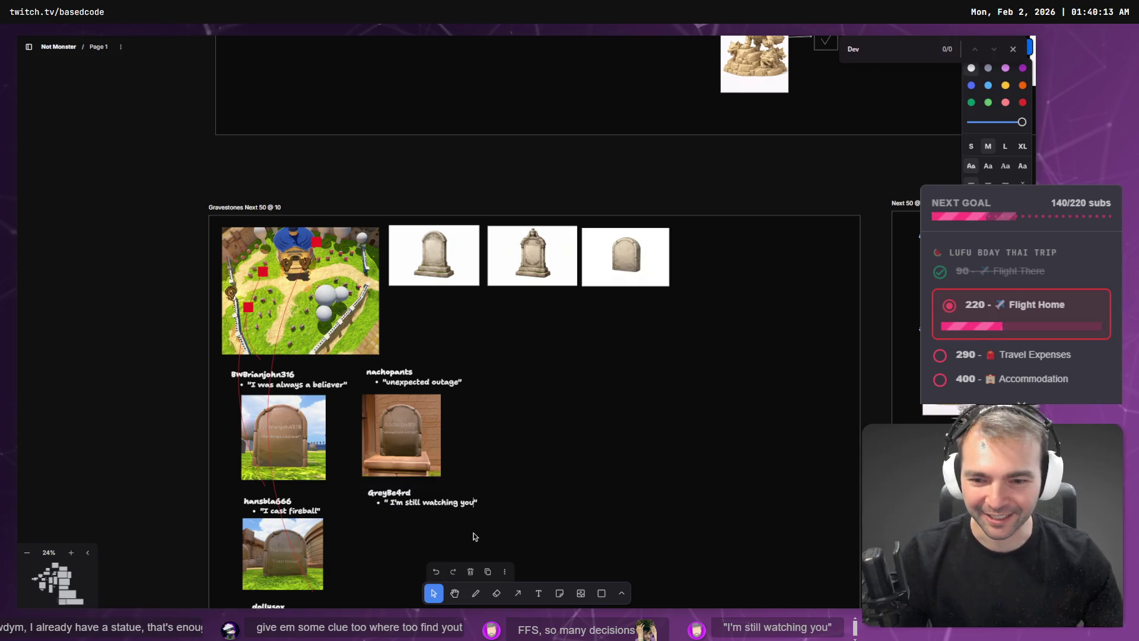
key(BackSpace)
key(BackSpace)
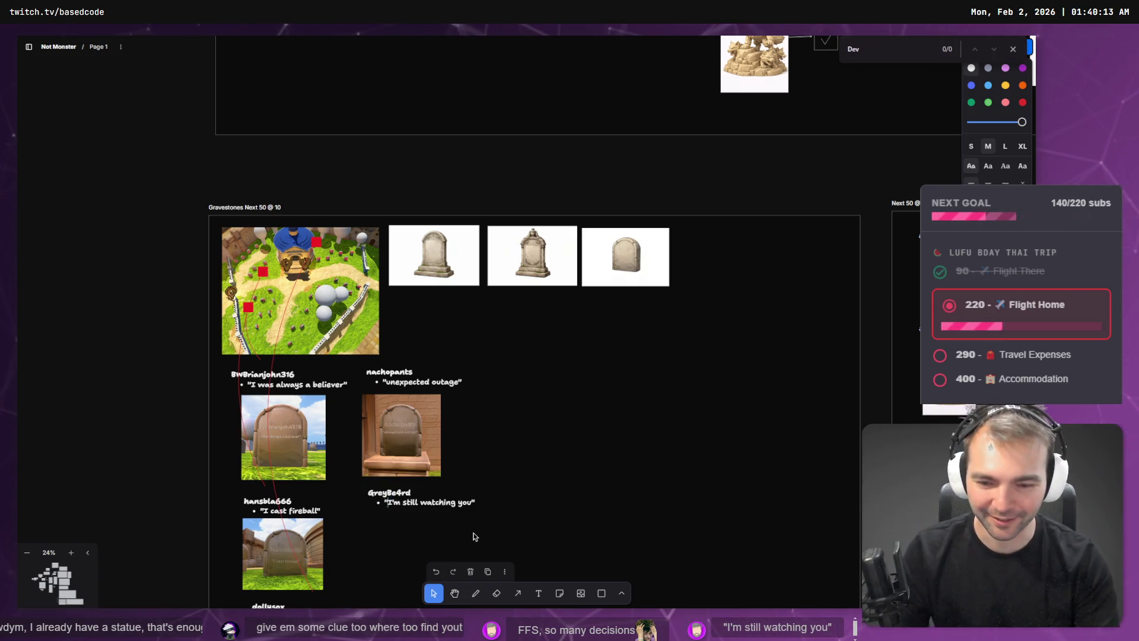
key(alt+Tab)
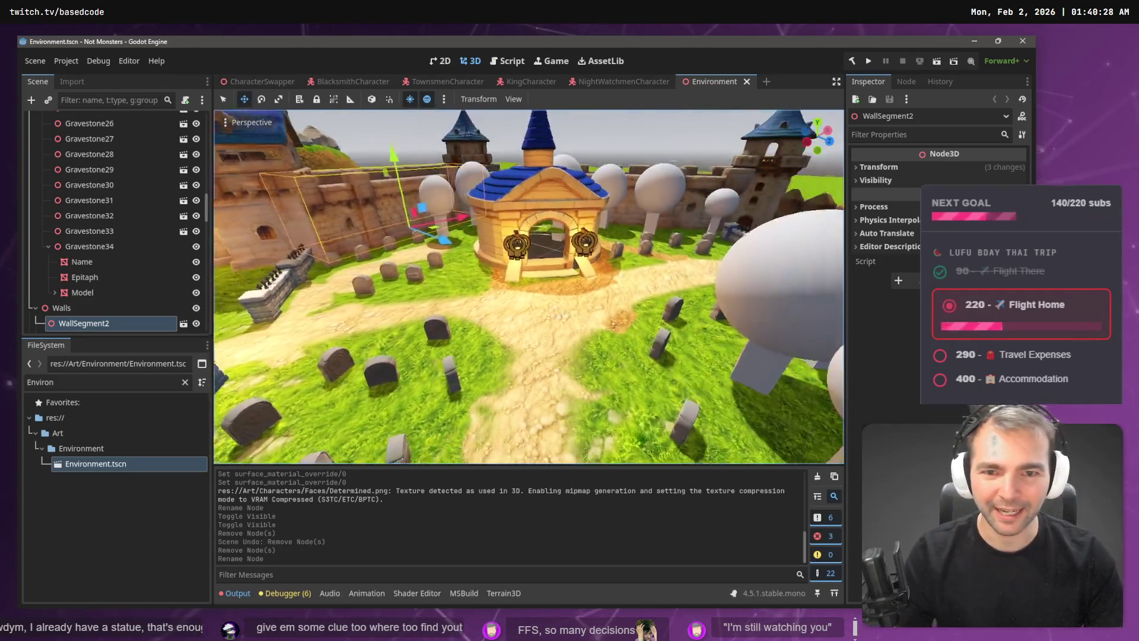
key(alt+Tab)
scroll(280, 279, up, 5)
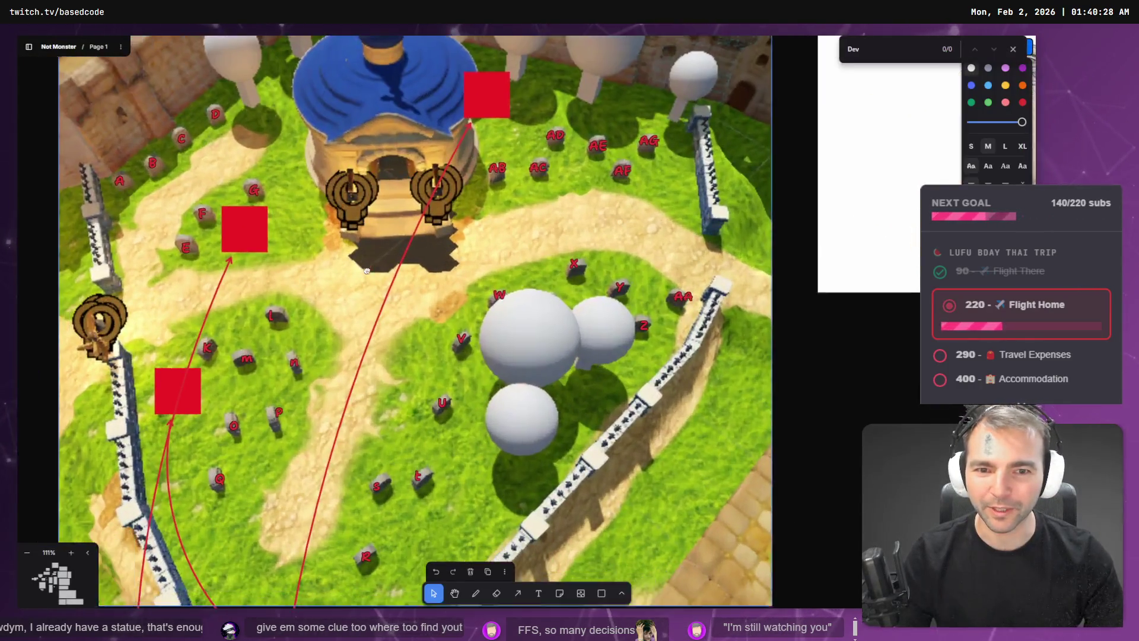
mouse_move(367, 270)
mouse_down()
mouse_move(386, 262)
mouse_move(389, 273)
mouse_up()
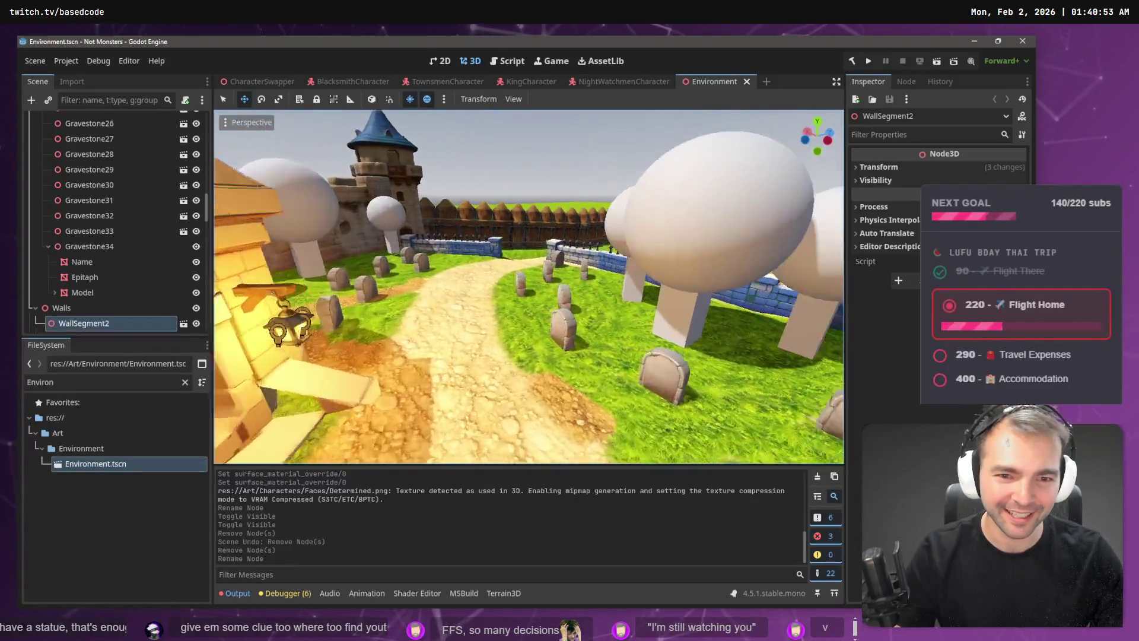
key(w)
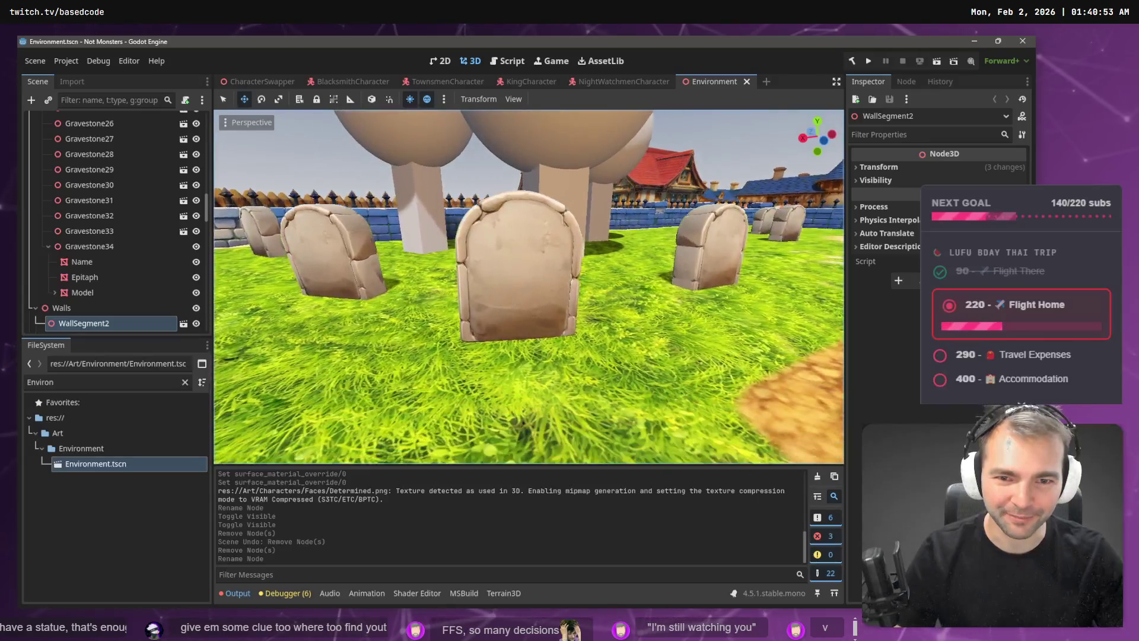
Focus on Gravestone23, then select MeshInstance3D and Gravestone1 under Gravestone34's model.
click(554, 266)
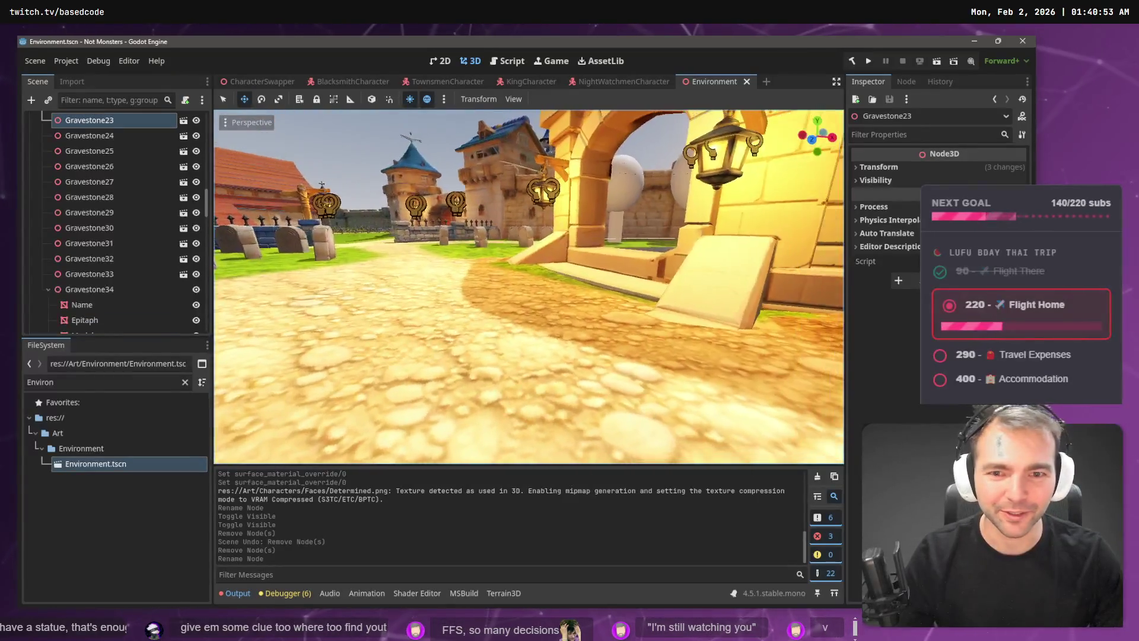
key(f)
key(w)
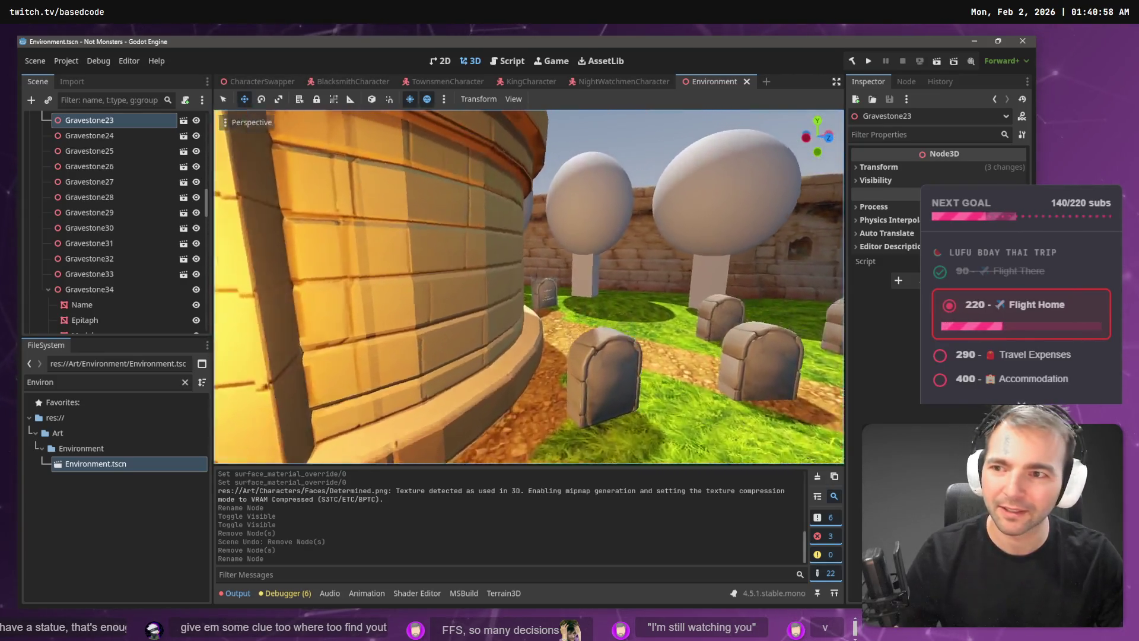
click(408, 324)
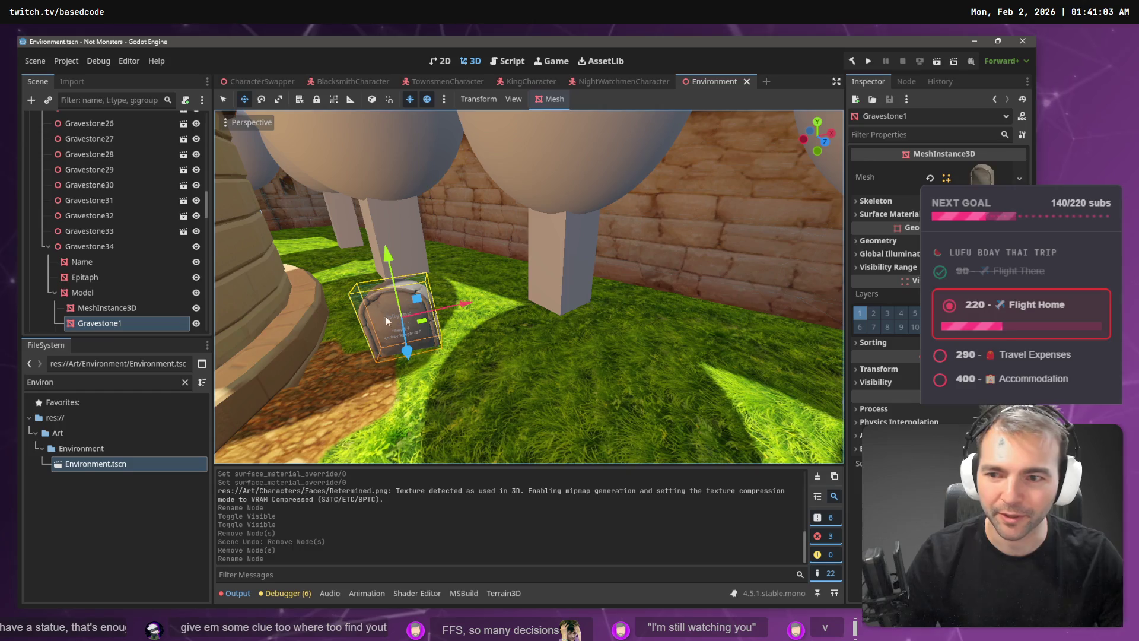
click(94, 303)
scroll(105, 305, down, 2)
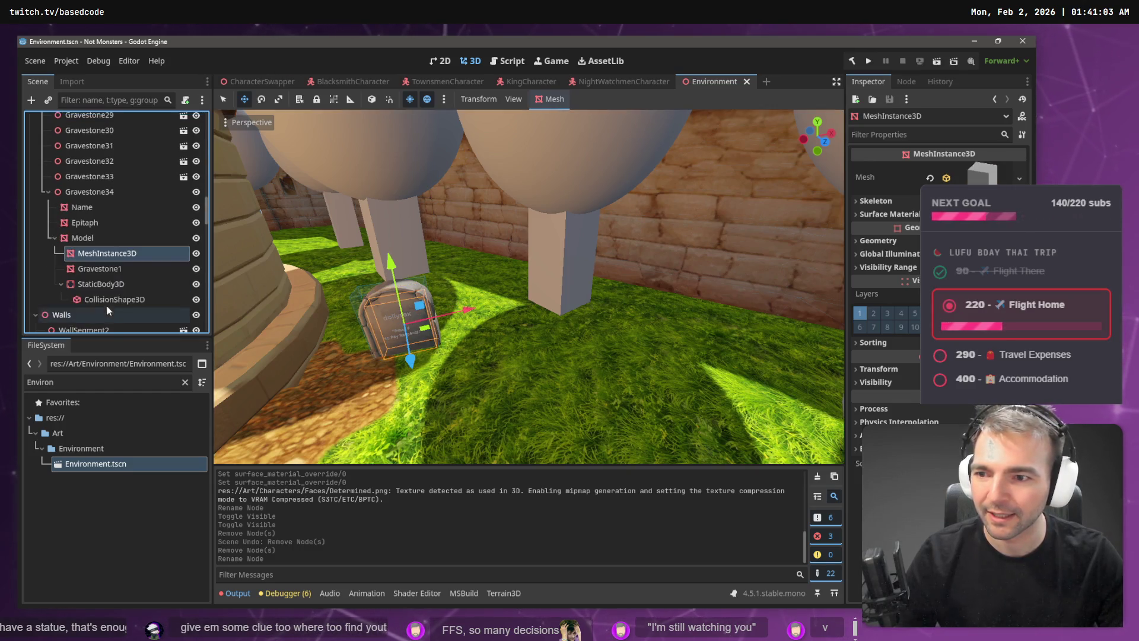
ctrl+click(122, 274)
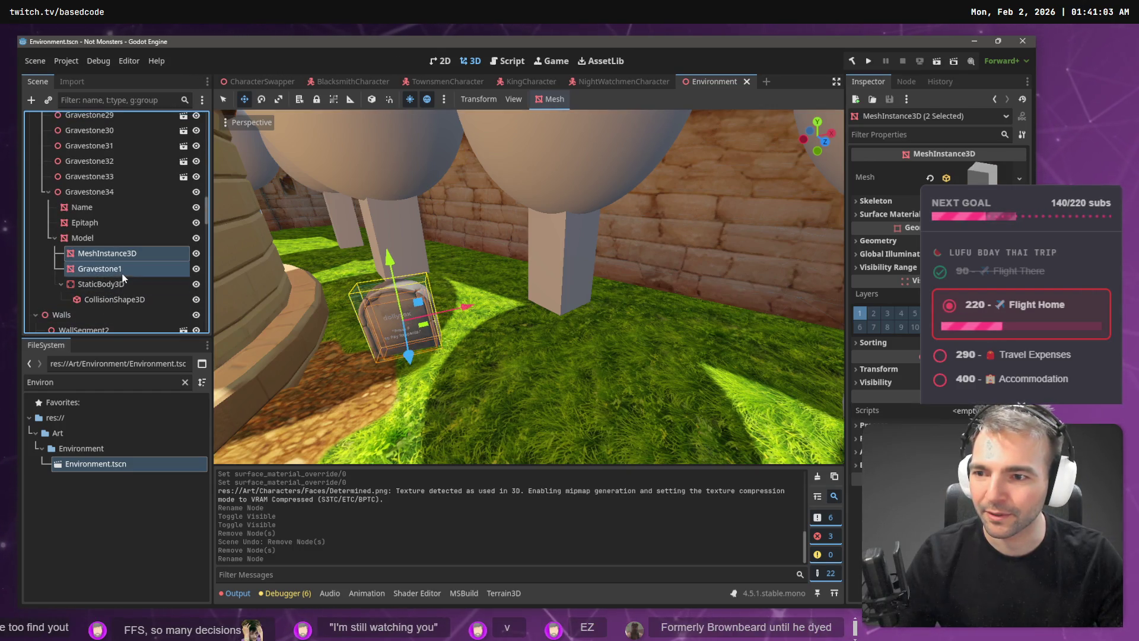
Select Gravestone23 in the viewport and bring up its node options.
drag(423, 280, 550, 270)
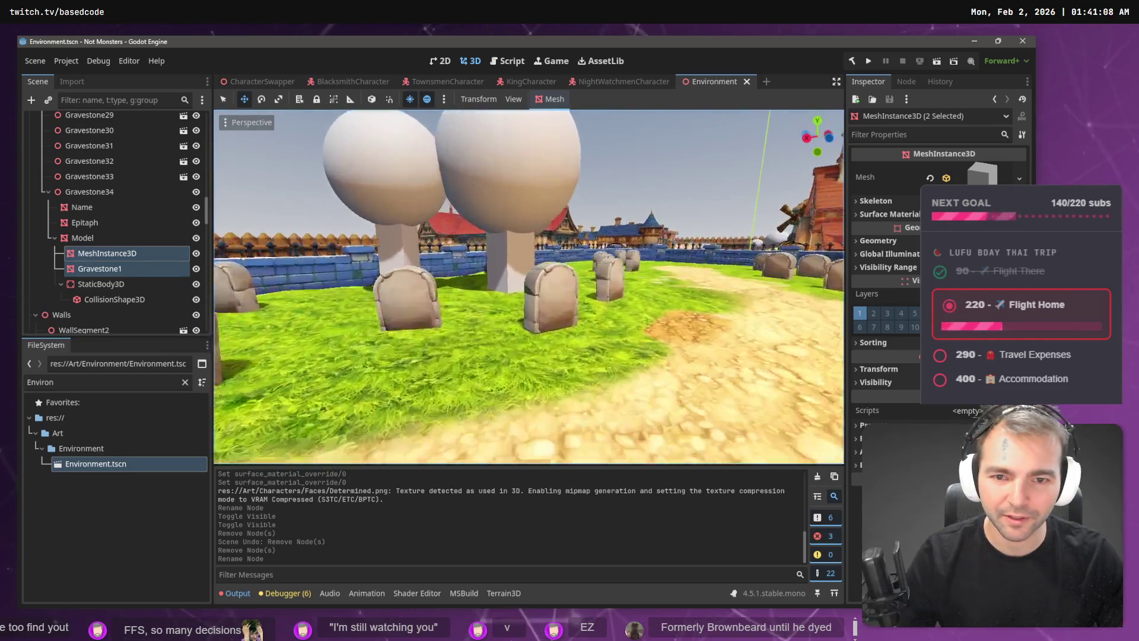
click(551, 271)
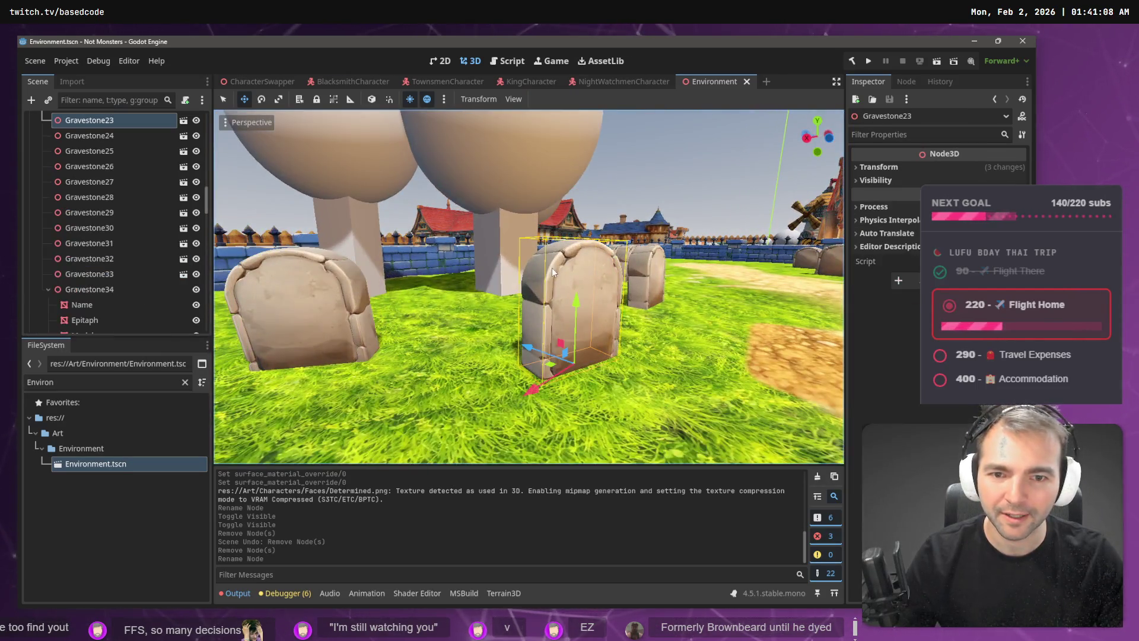
right_click(129, 122)
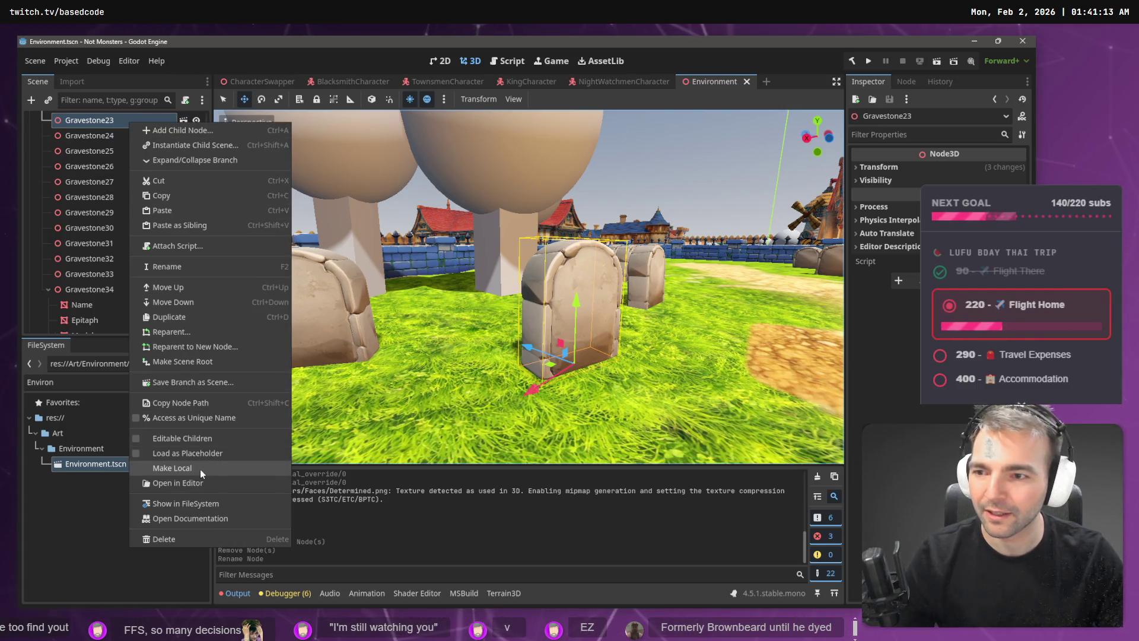
Make Gravestone23's children editable and try pasting mesh nodes under it, undoing the bad pastes.
click(200, 469)
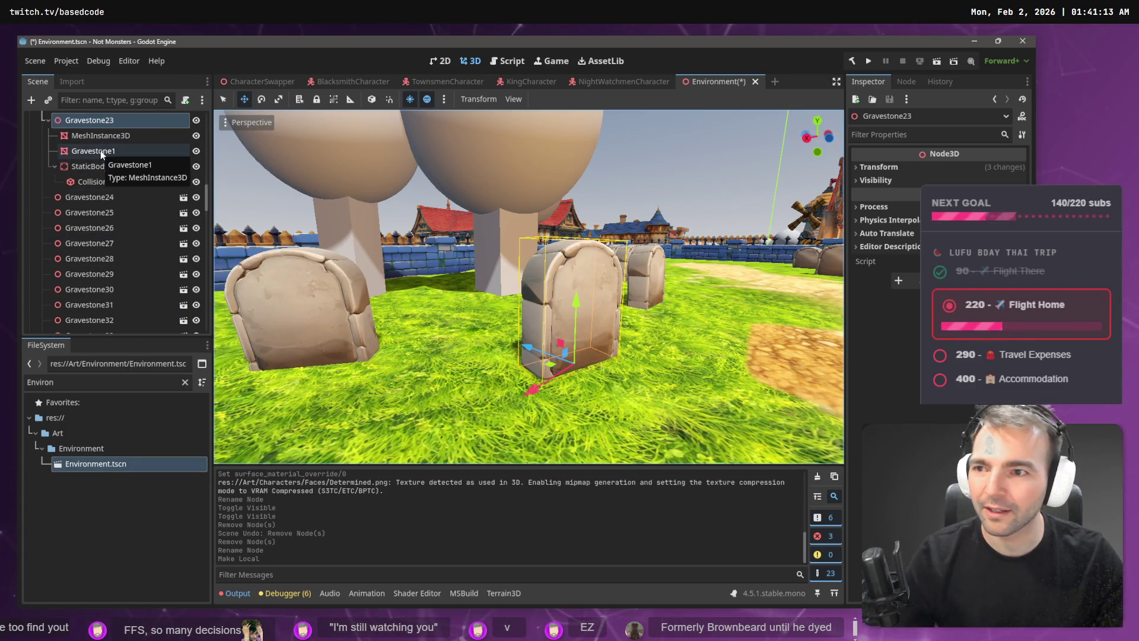
click(101, 151)
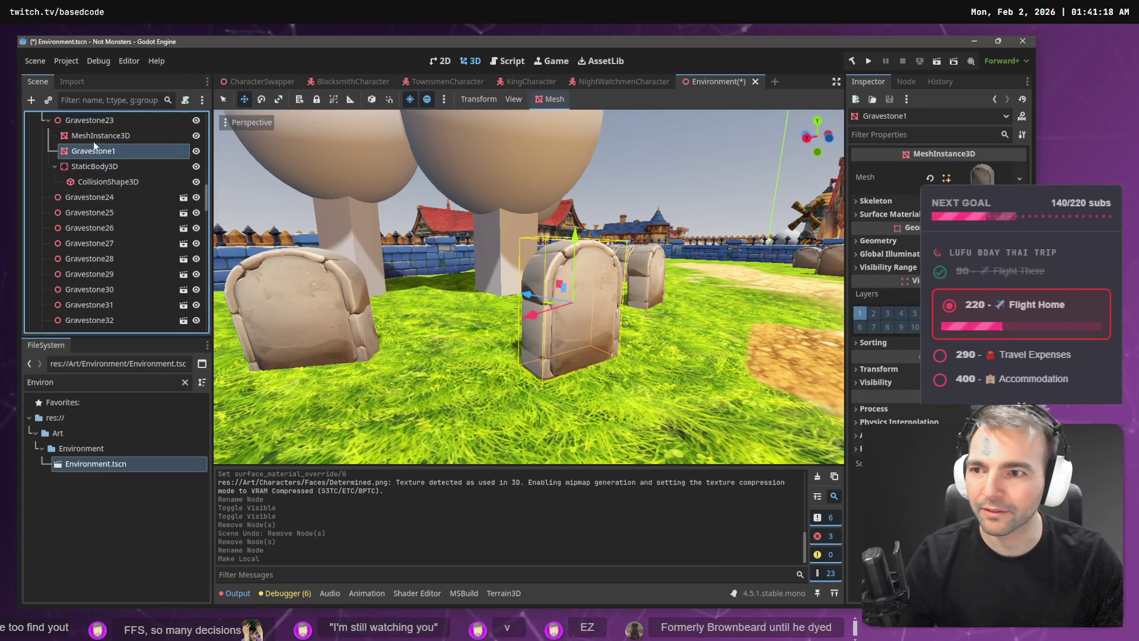
shift+click(101, 136)
key(ctrl+c)
key(ctrl+v)
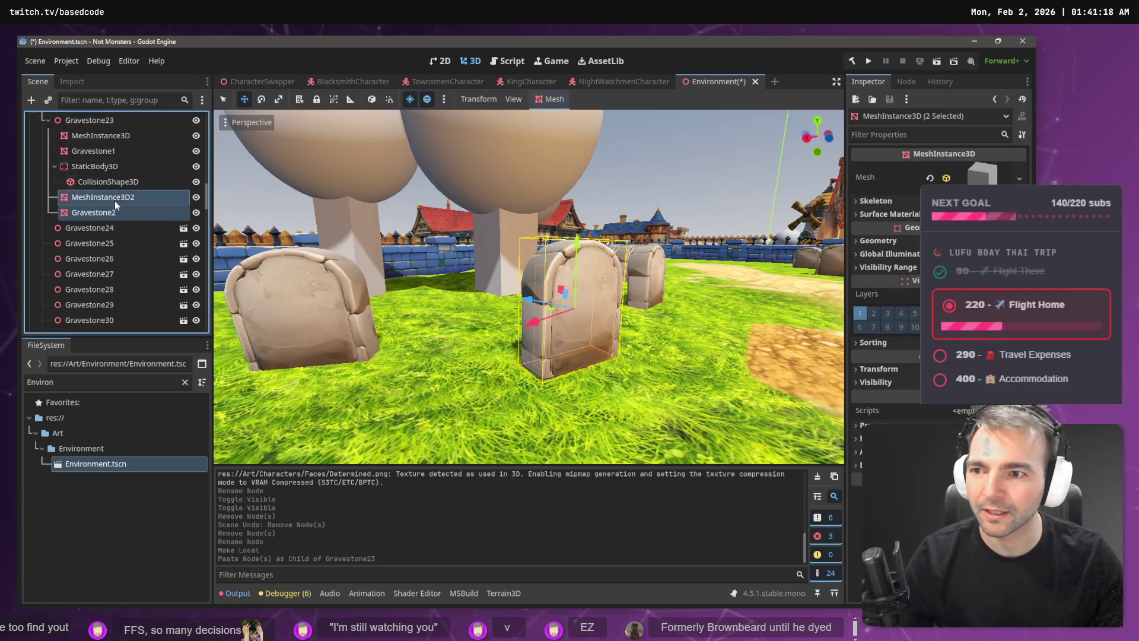
key(ctrl+z)
click(96, 122)
key(ctrl+v)
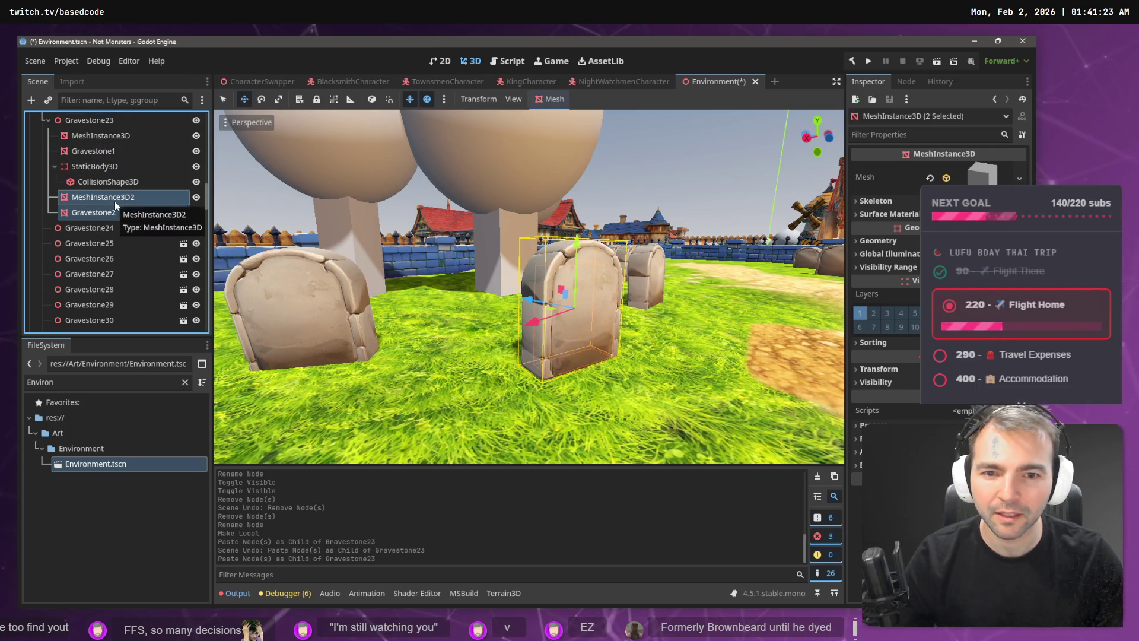
key(f)
key(ctrl+z)
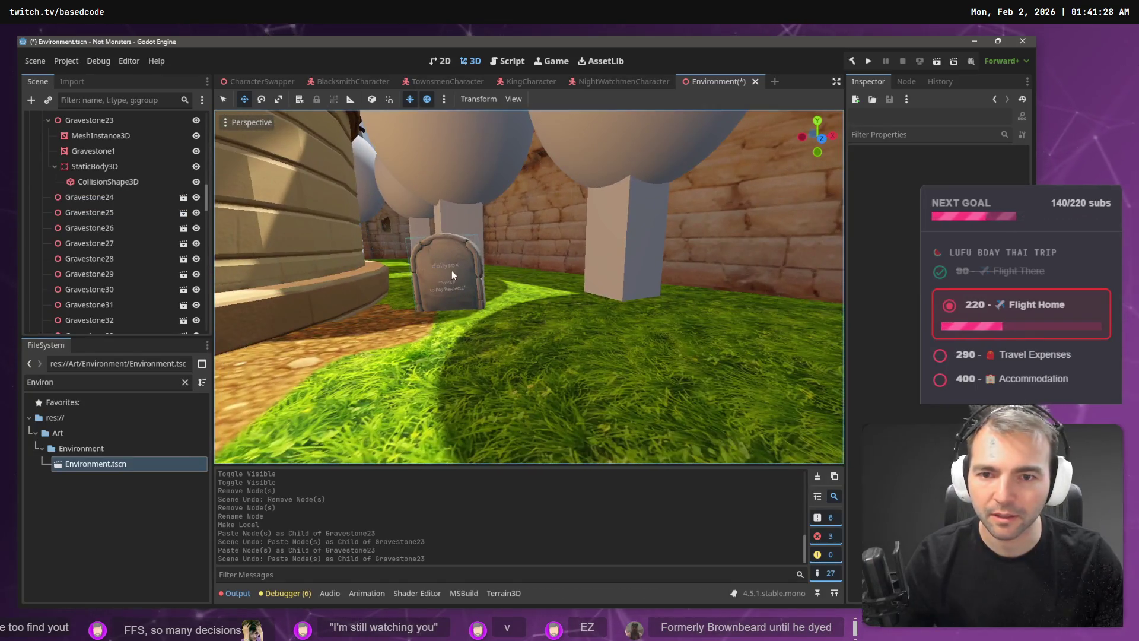
Paste the labelled gravestone's Name and Epitaph nodes under Gravestone23.
click(451, 269)
click(102, 278)
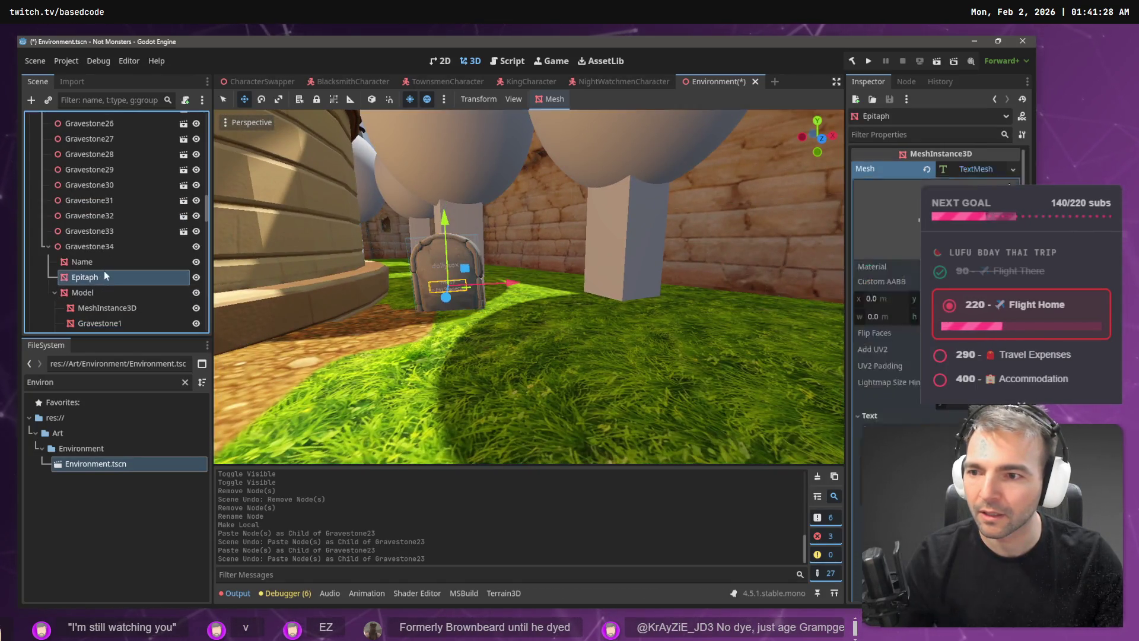
shift+click(105, 263)
scroll(97, 184, up, 2)
scroll(97, 184, up, 4)
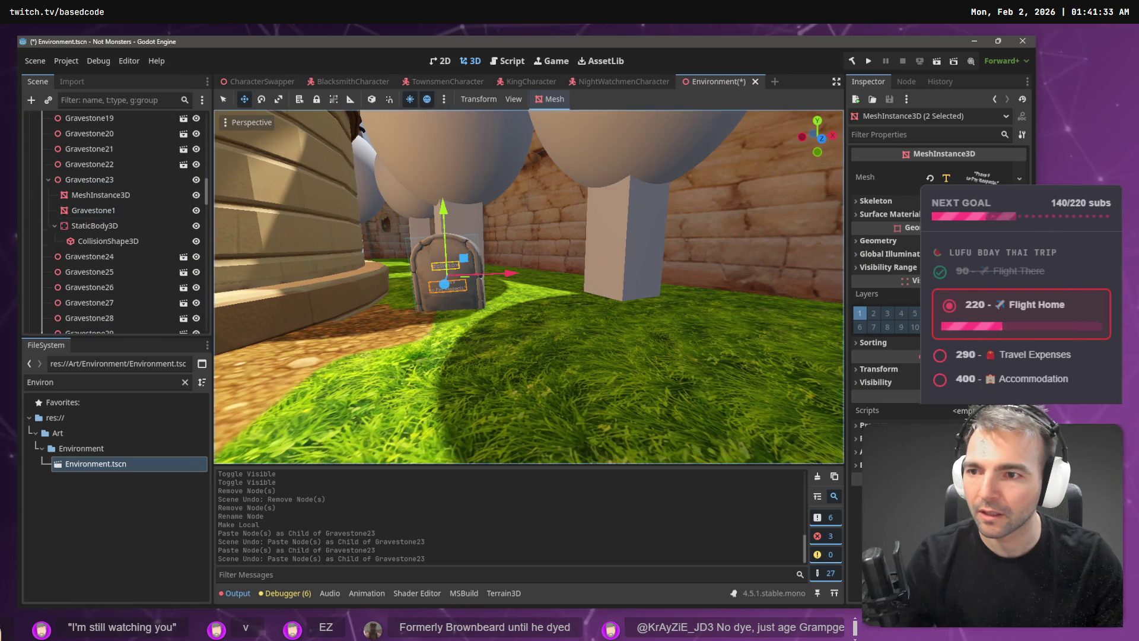
scroll(528, 285, down, 5)
scroll(538, 228, up, 5)
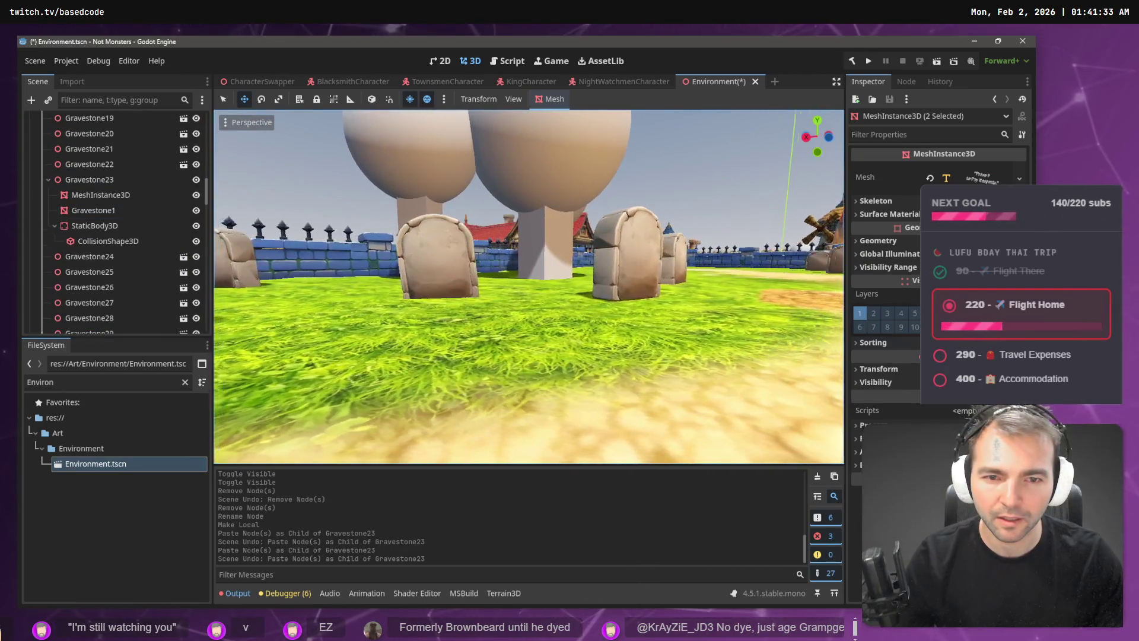
click(120, 177)
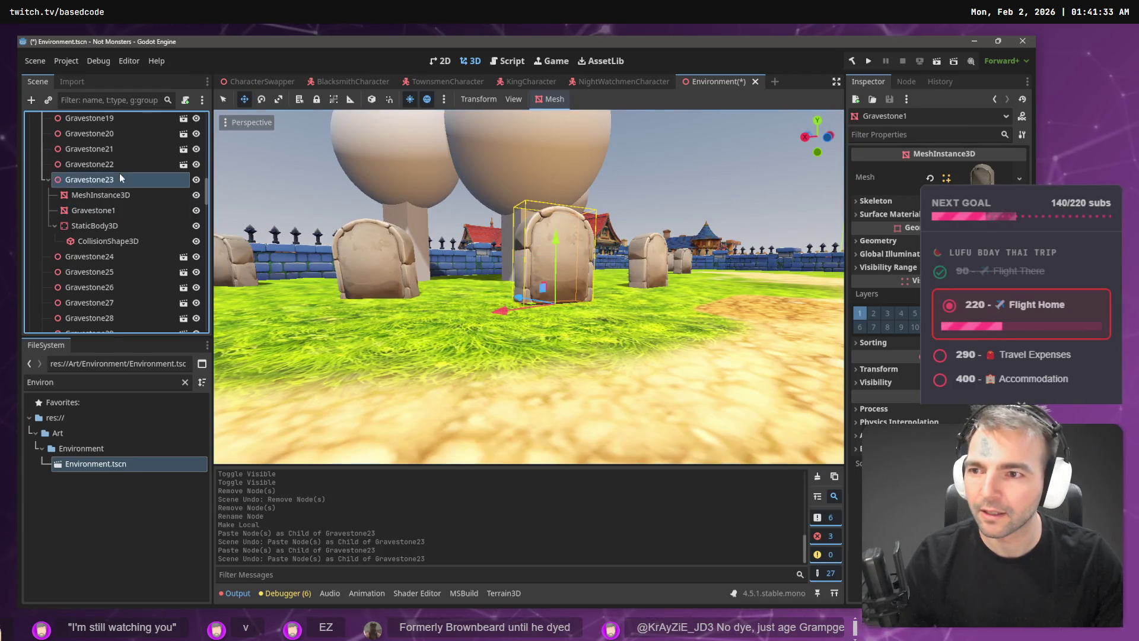
key(ctrl+v)
click(98, 258)
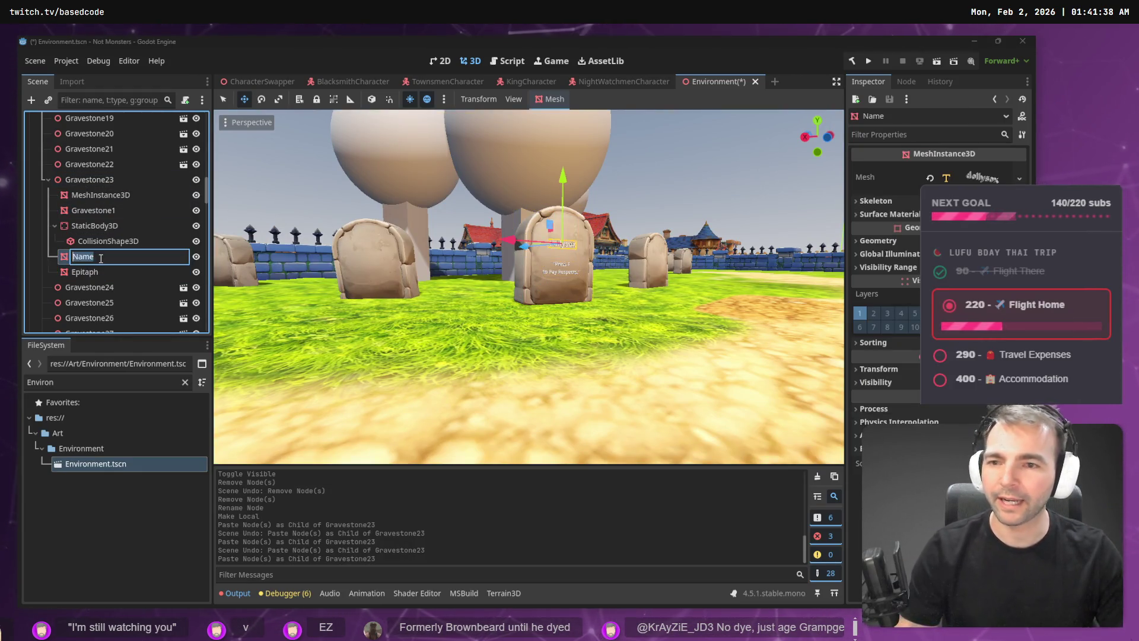
key(alt+Tab)
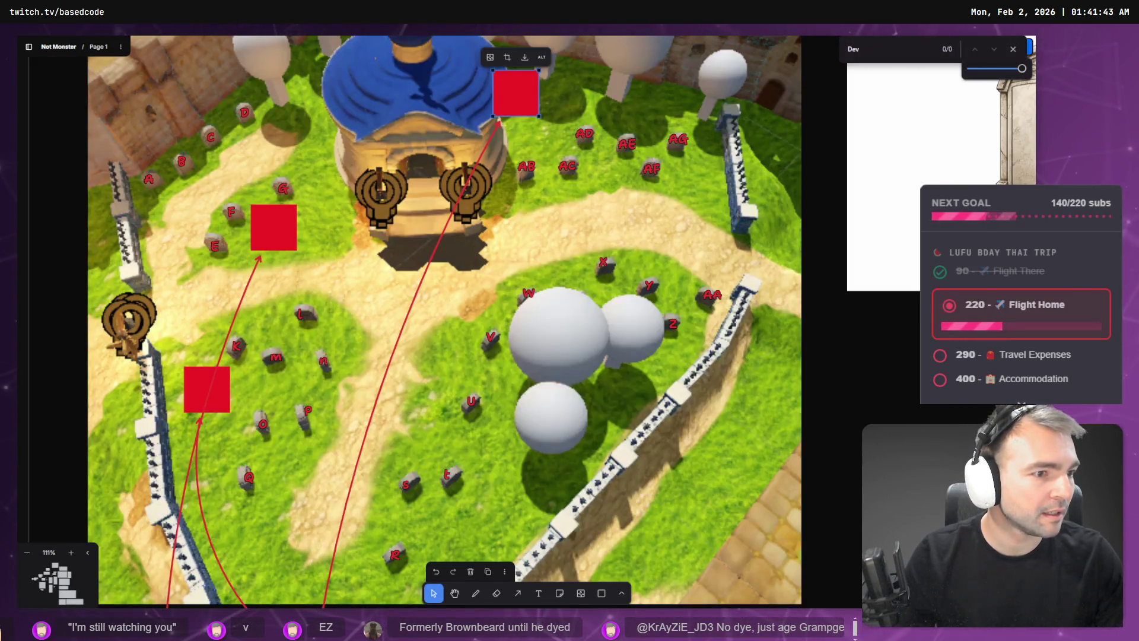
Open the Art (Statues 1) chat in ChatGPT and close the enlarged statue image.
key(alt+Tab)
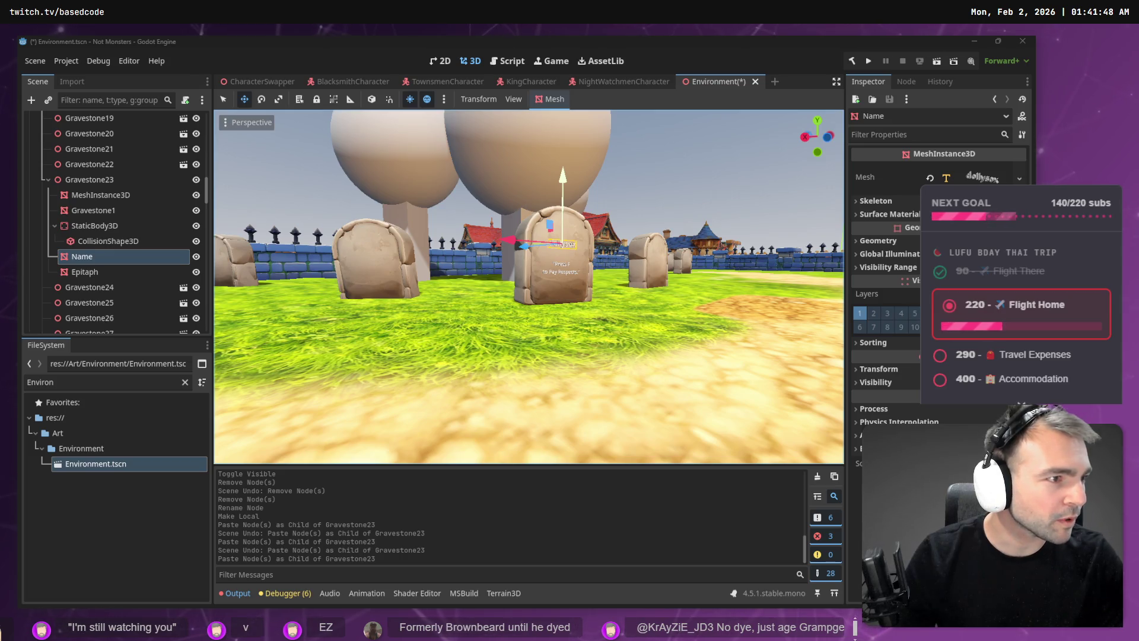
key(alt+Tab)
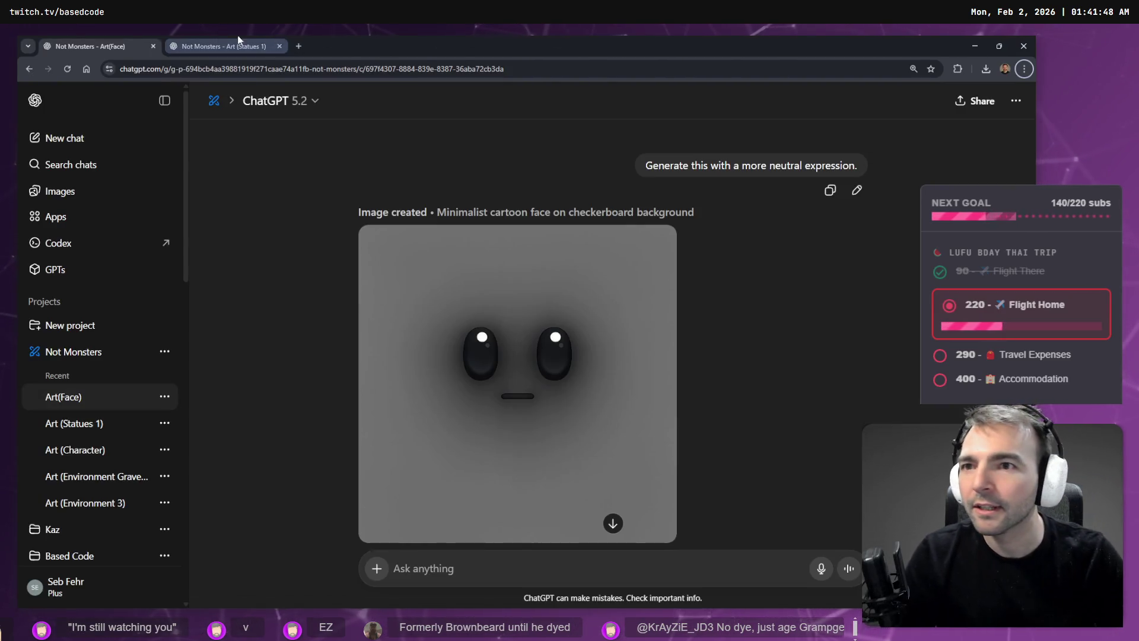
click(238, 42)
click(340, 130)
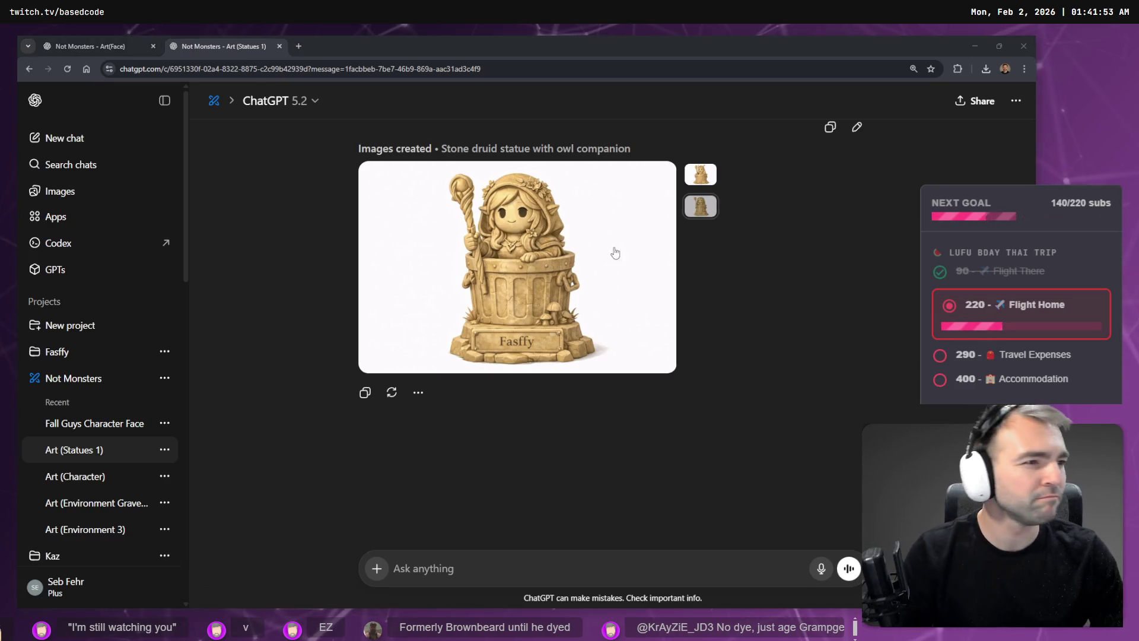
Look up the next viewer's name and quote on the whiteboard, then return to Godot.
key(alt+Tab)
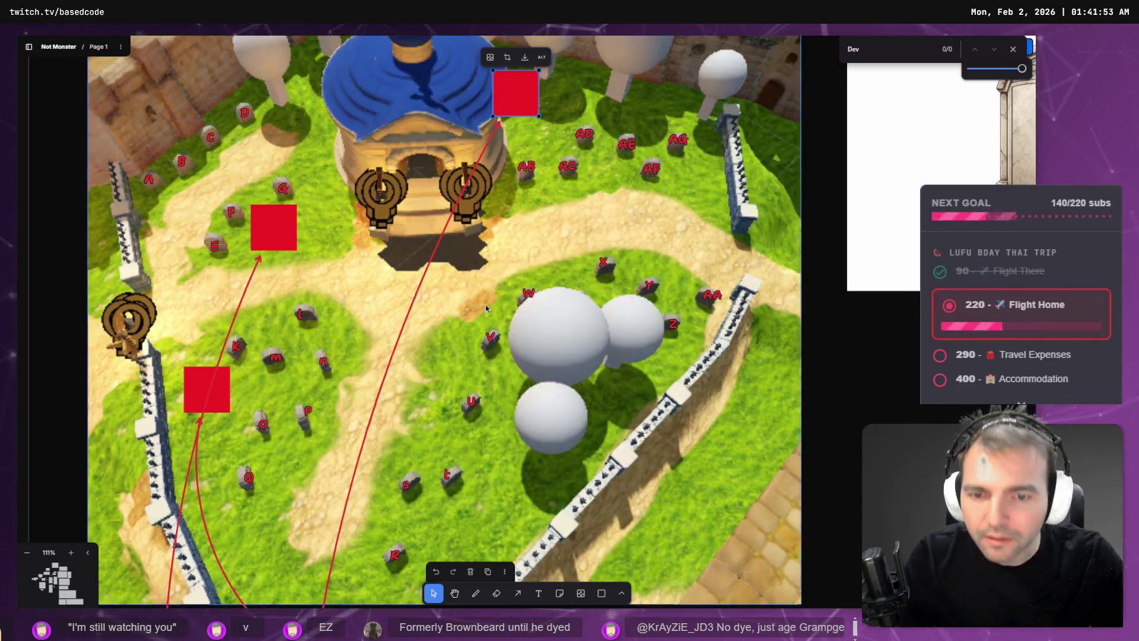
scroll(403, 210, down, 3)
scroll(403, 238, down, 2)
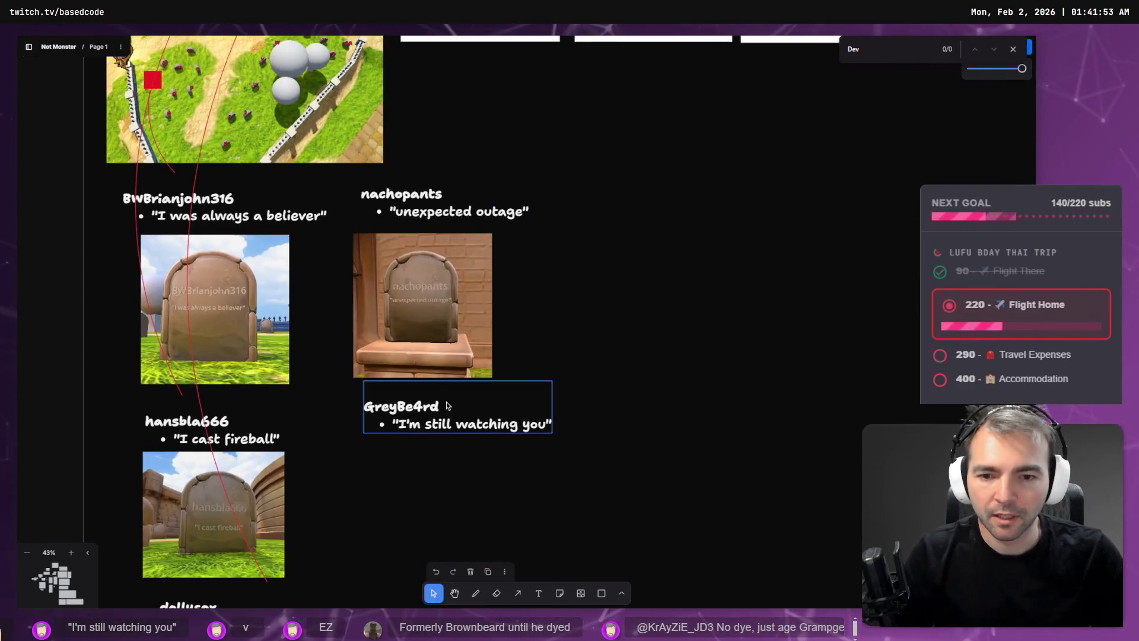
double_click(410, 406)
key(alt+Tab)
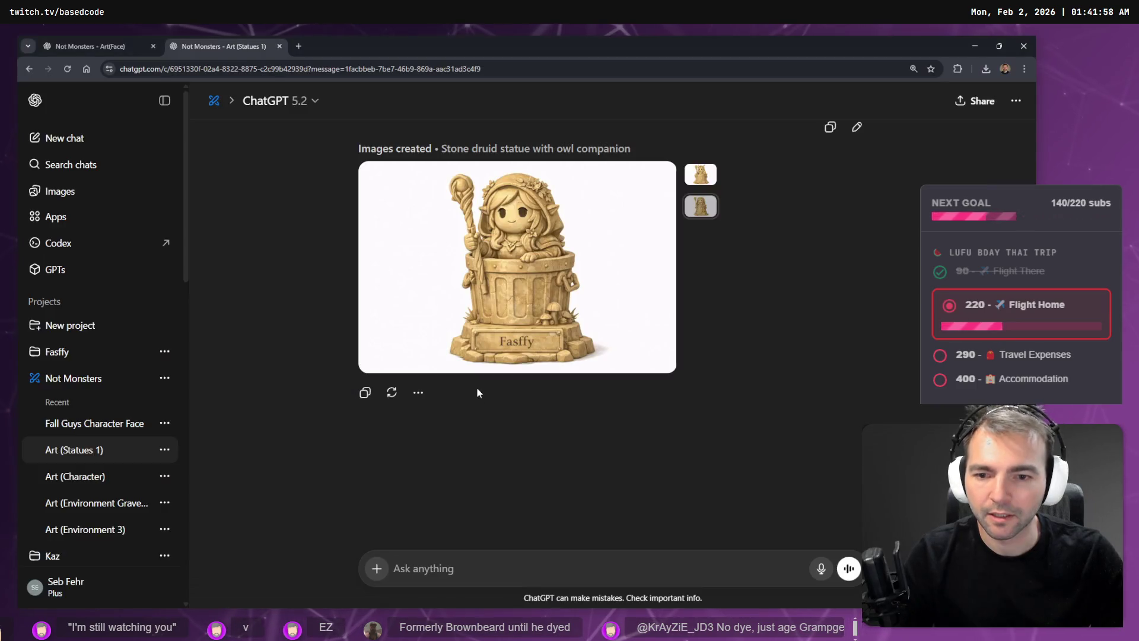
key(alt+Tab)
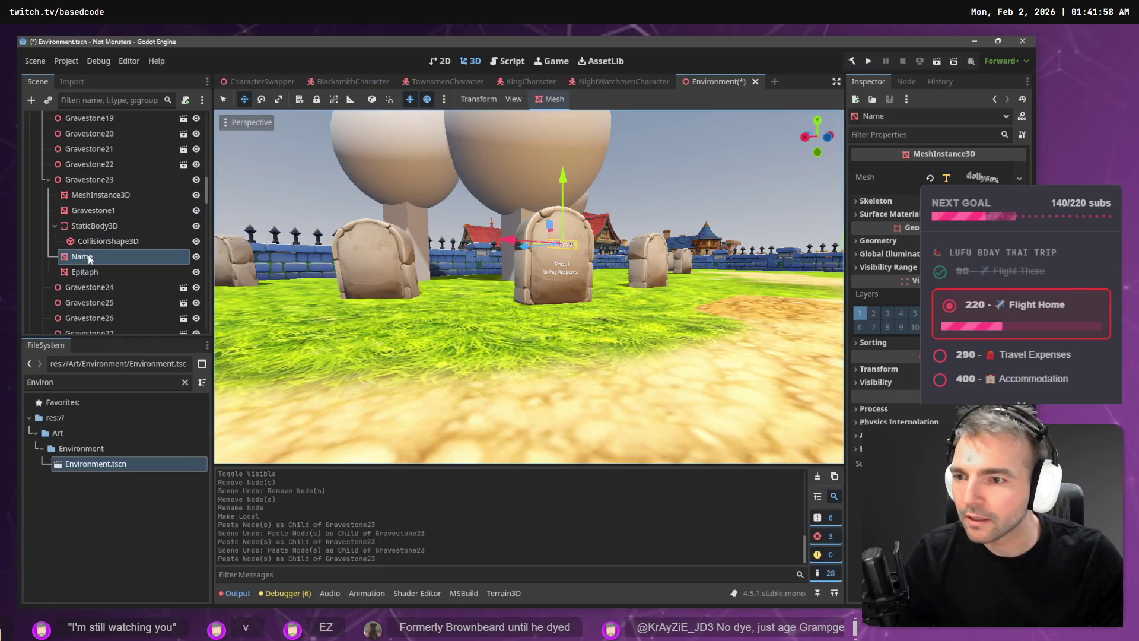
Add a MeshInstance3D child under Gravestone23's Name node via the Add Child Node search.
click(976, 177)
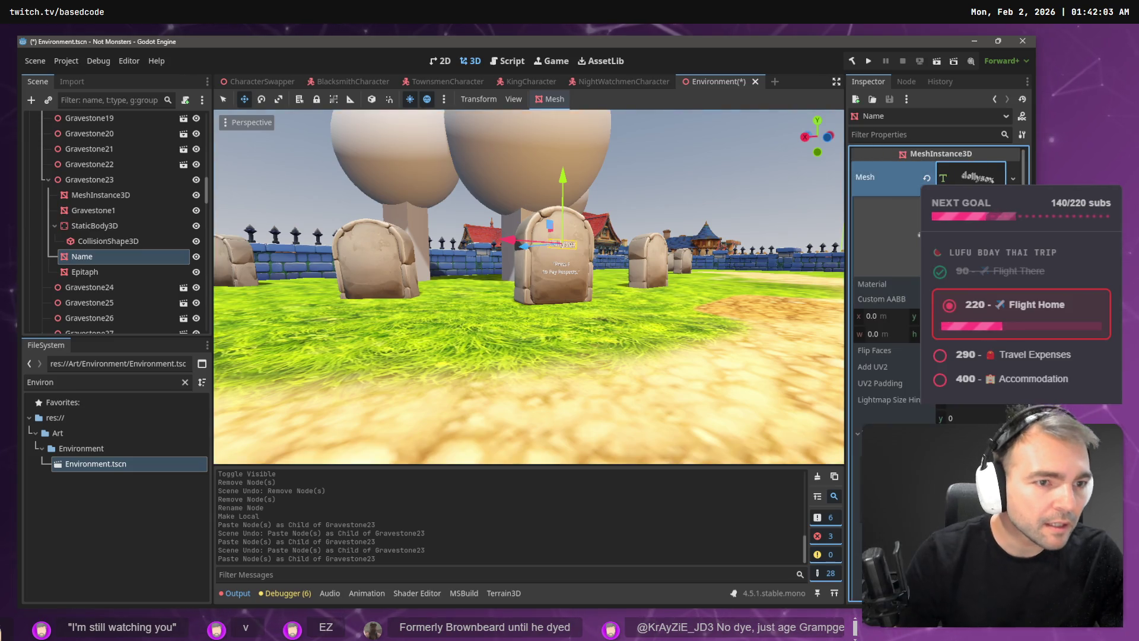
right_click(83, 256)
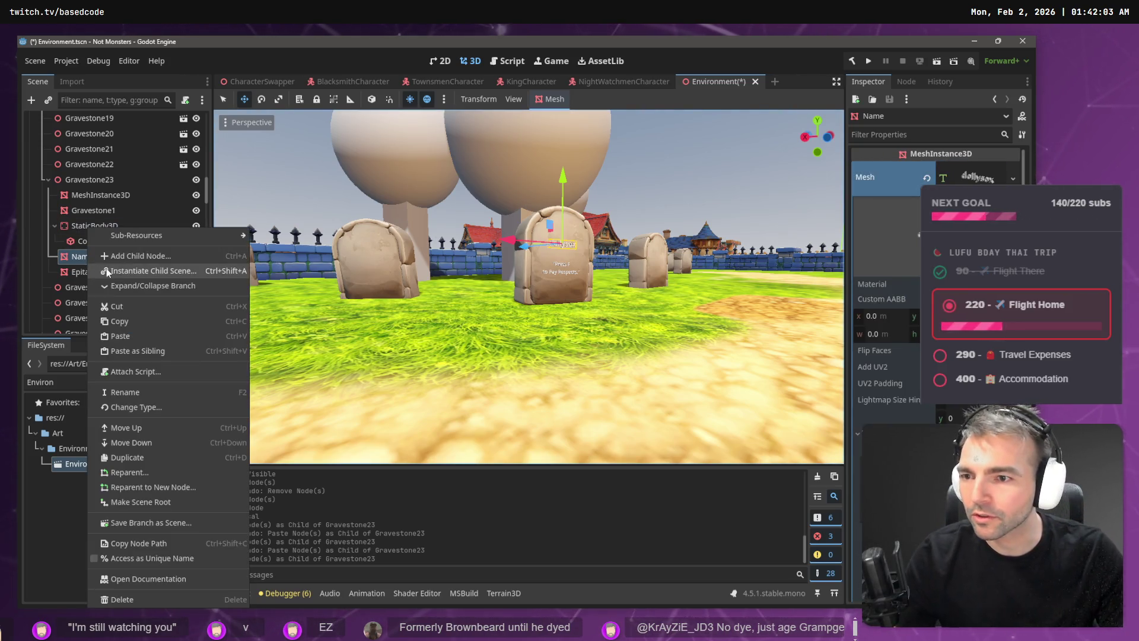
click(139, 265)
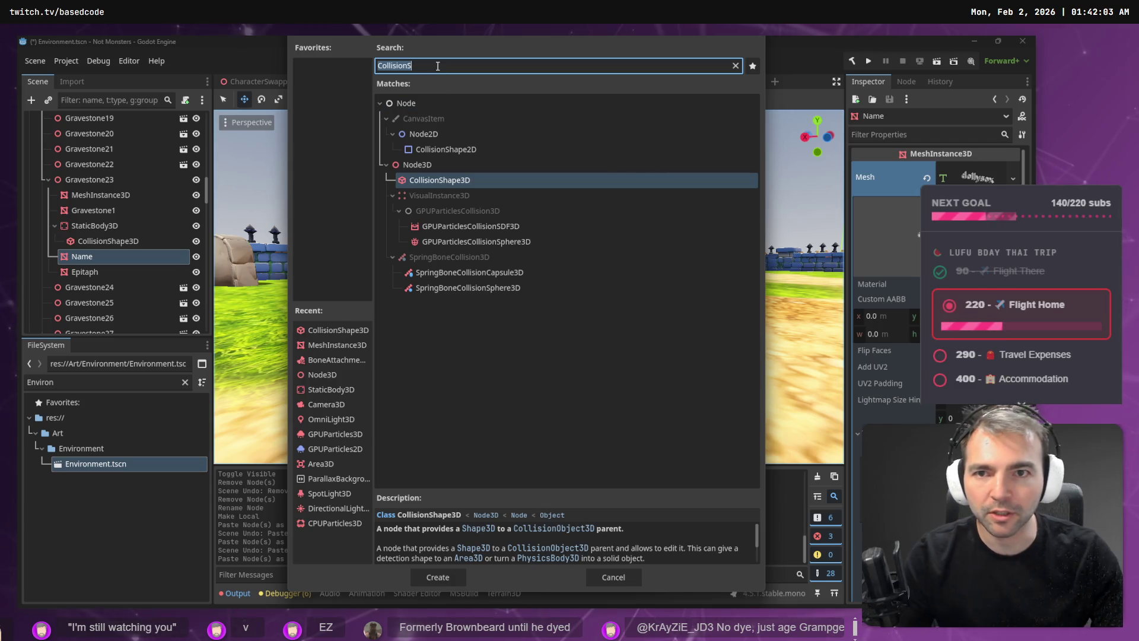
text(MeshInstanfe)
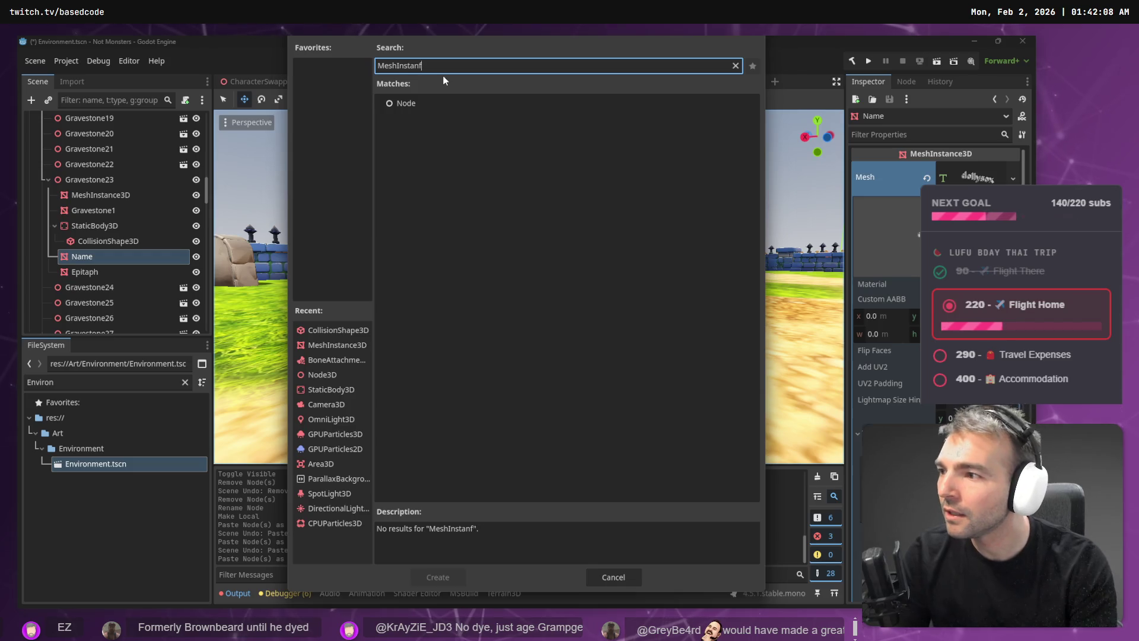
key(BackSpace)
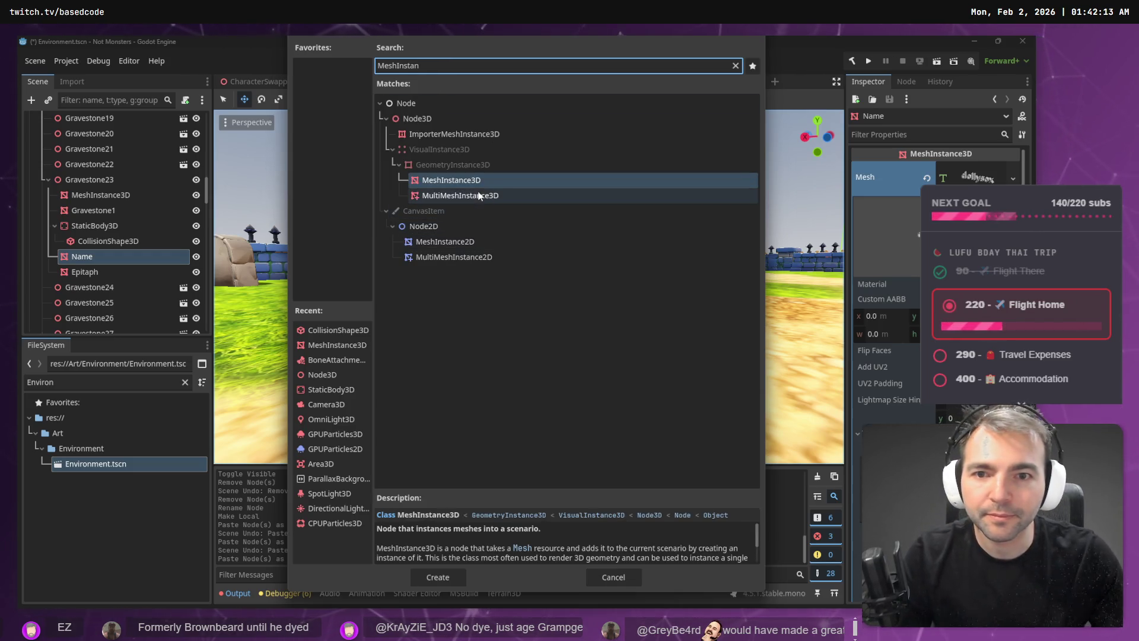
double_click(462, 180)
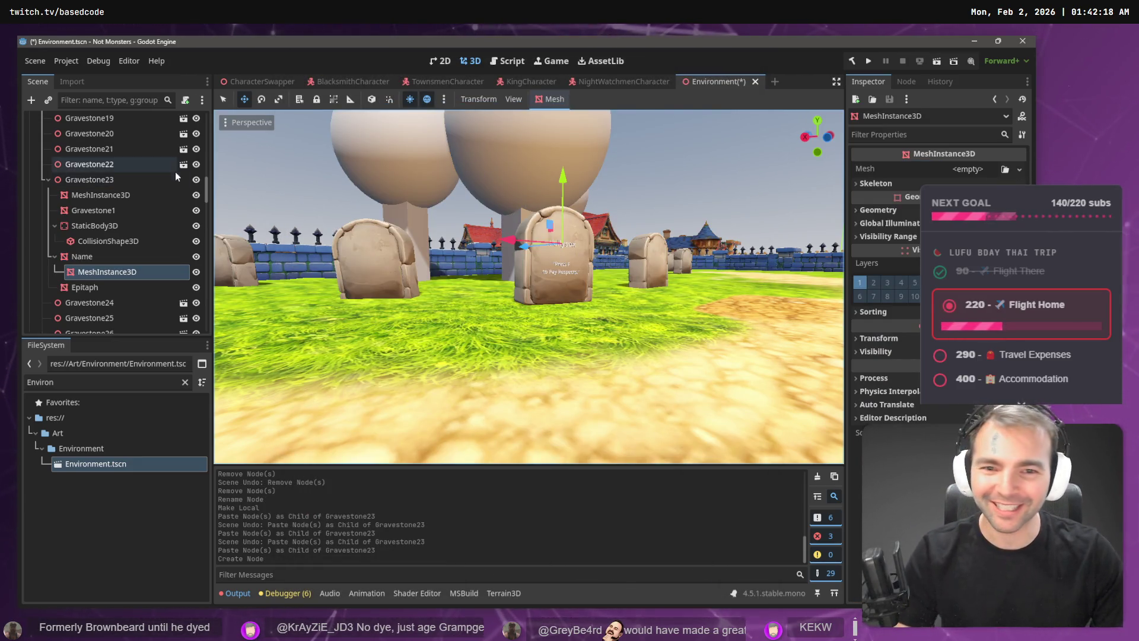
Move the new mesh node into Gravestone23 and delete the old Name node.
double_click(100, 275)
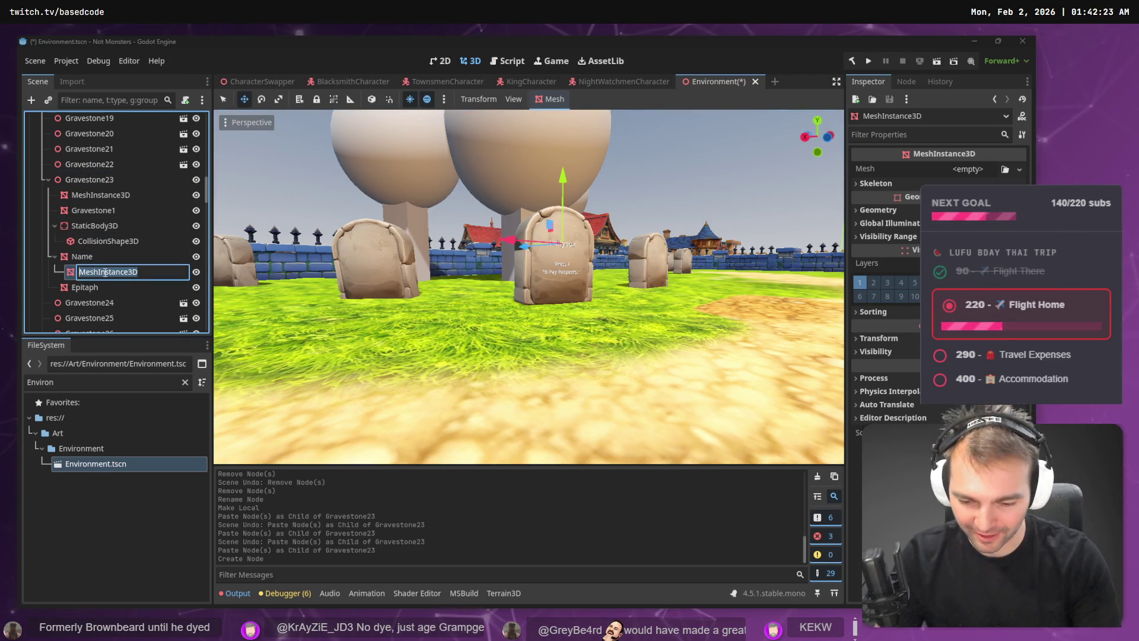
key(Escape)
drag(105, 271, 90, 180)
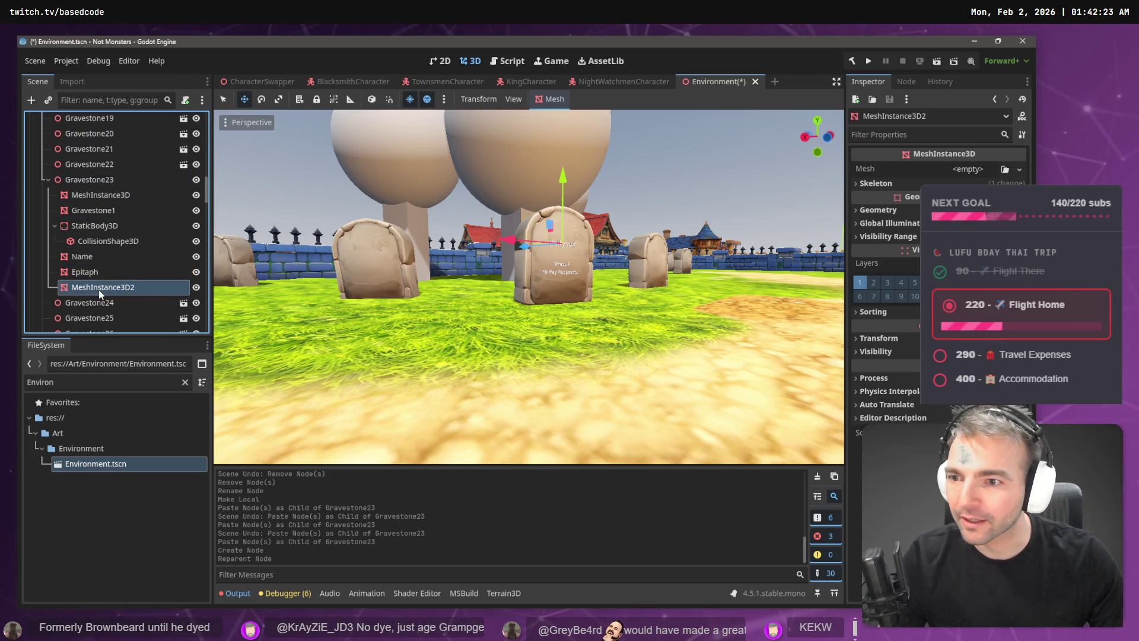
click(94, 256)
key(Delete)
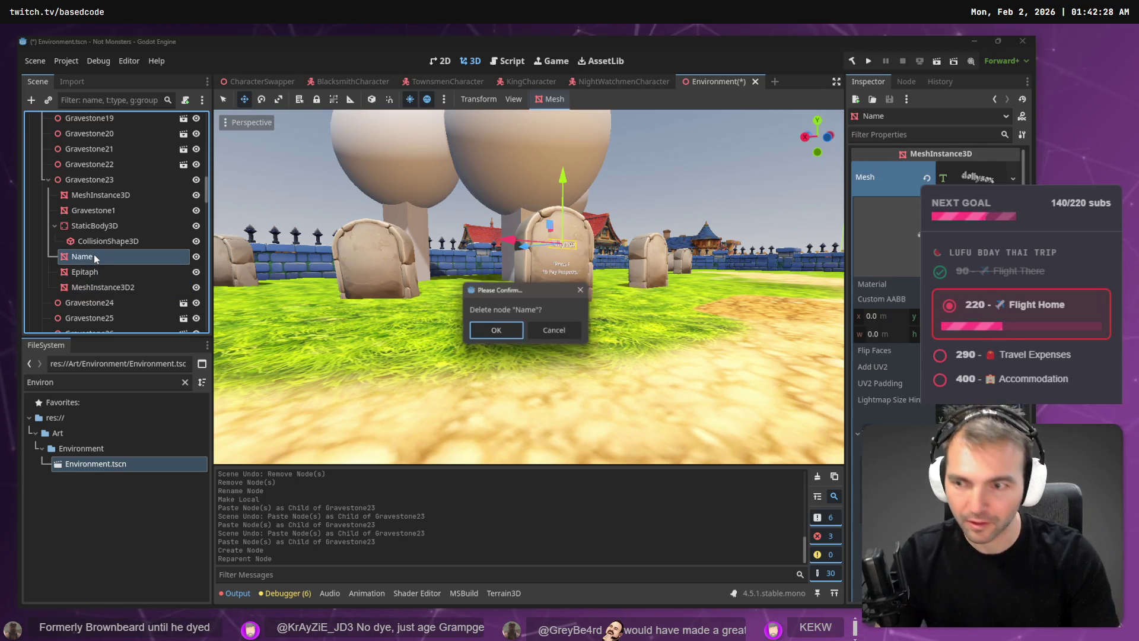
key(Return)
Rename the new node to Name and give it a TextMesh showing the viewer's username.
double_click(108, 271)
text(Name)
key(Return)
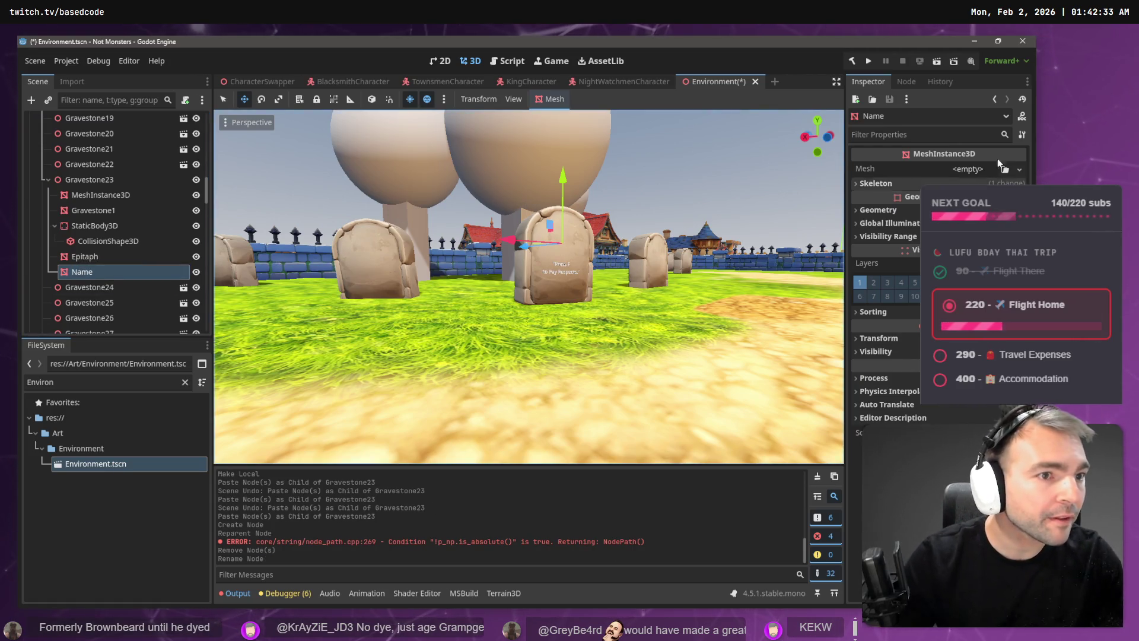
click(1019, 169)
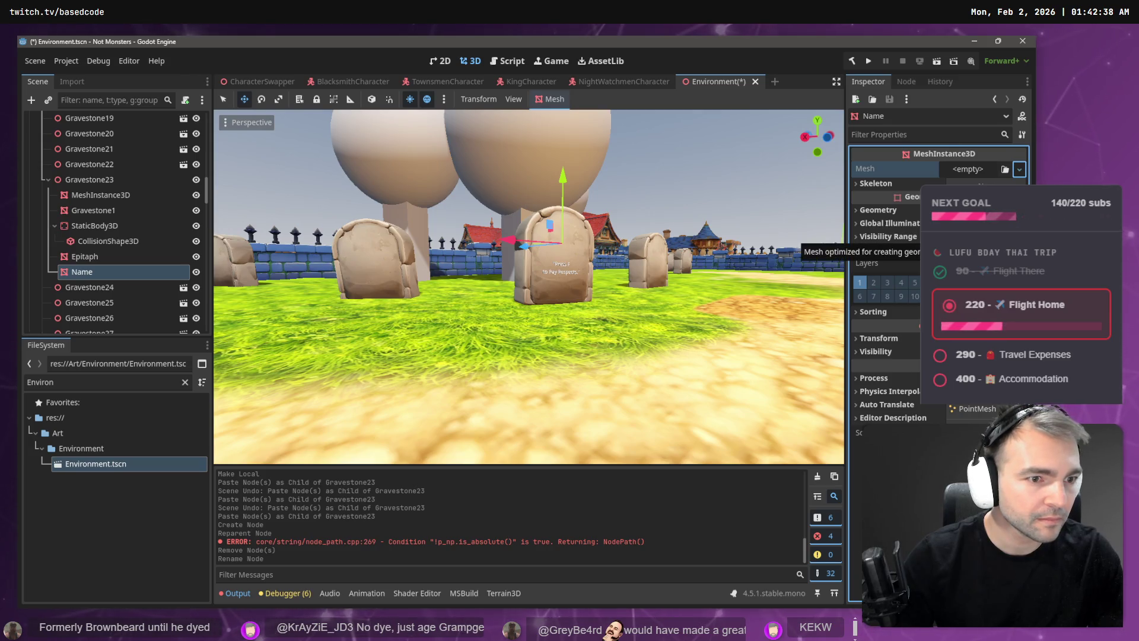
click(979, 479)
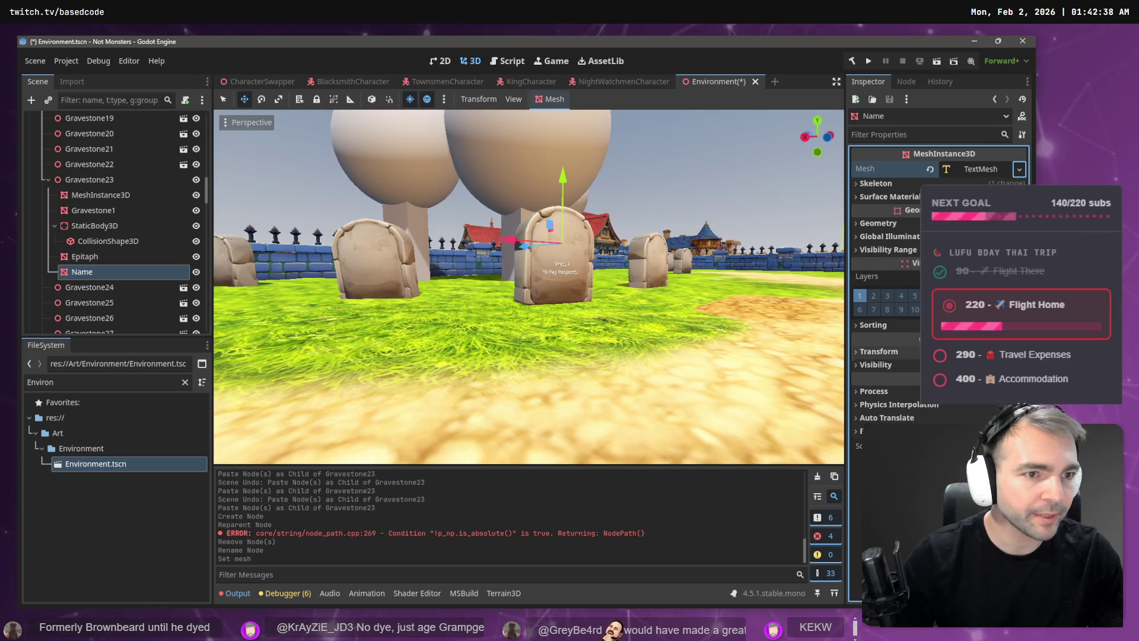
click(993, 171)
click(894, 417)
text(GreyBe4rd)
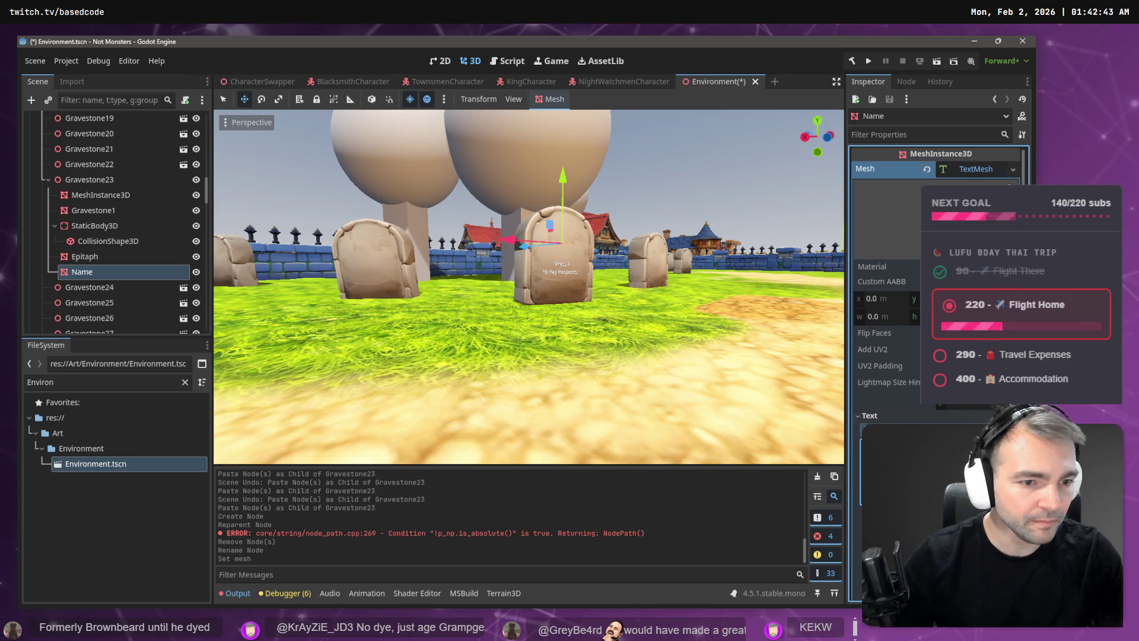
Add another MeshInstance3D under Name and move it into Gravestone23.
click(95, 258)
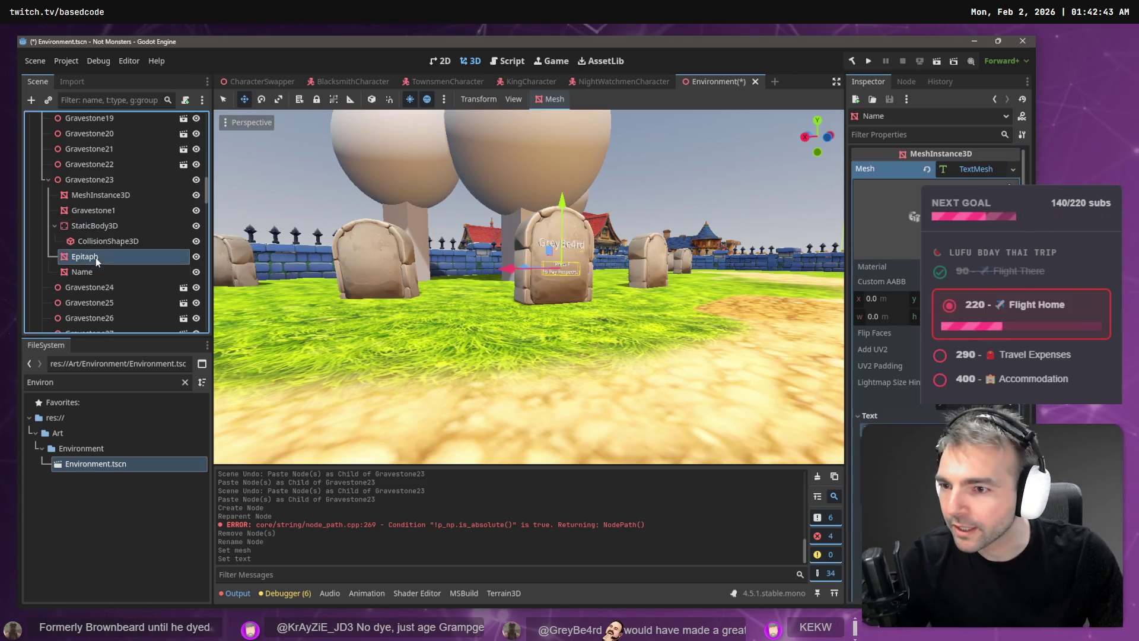
key(alt+Tab)
key(alt+Tab)
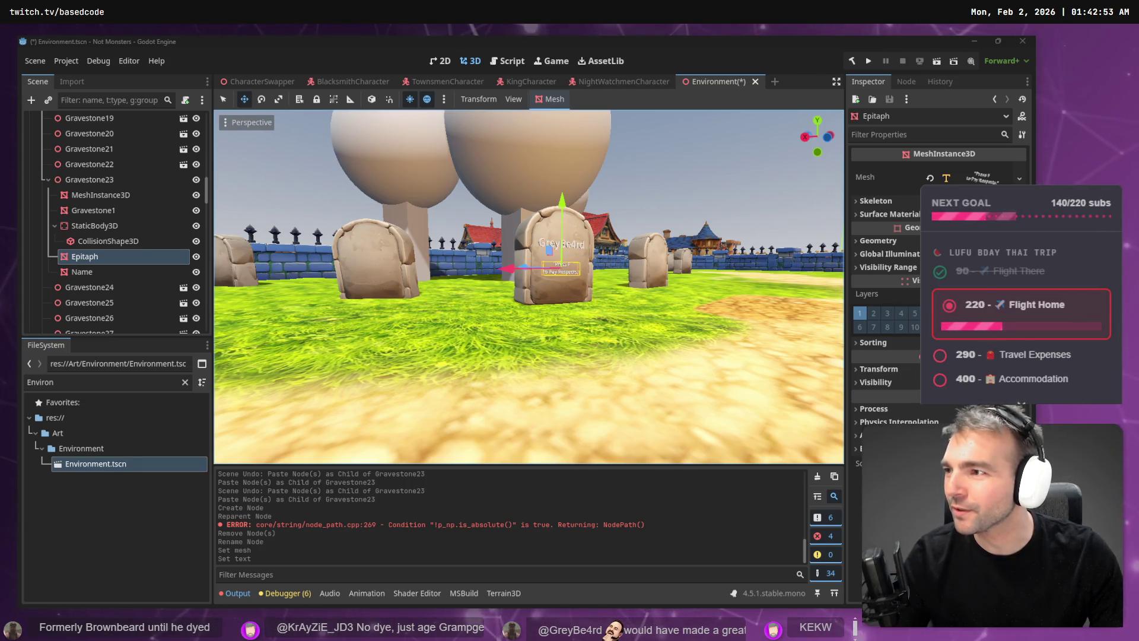
click(82, 272)
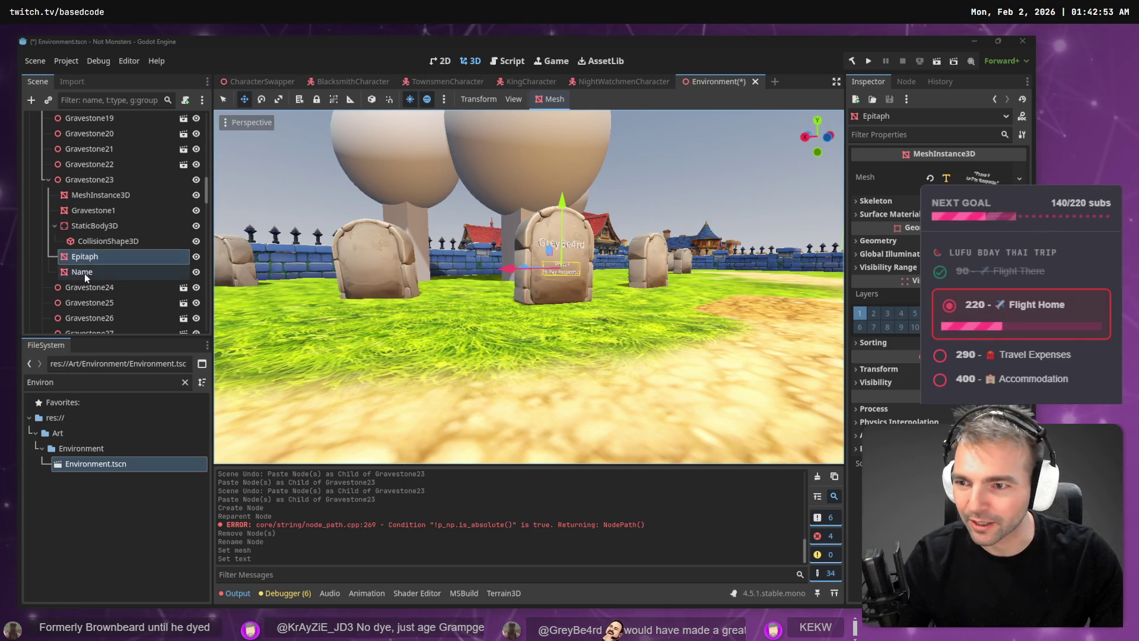
right_click(131, 272)
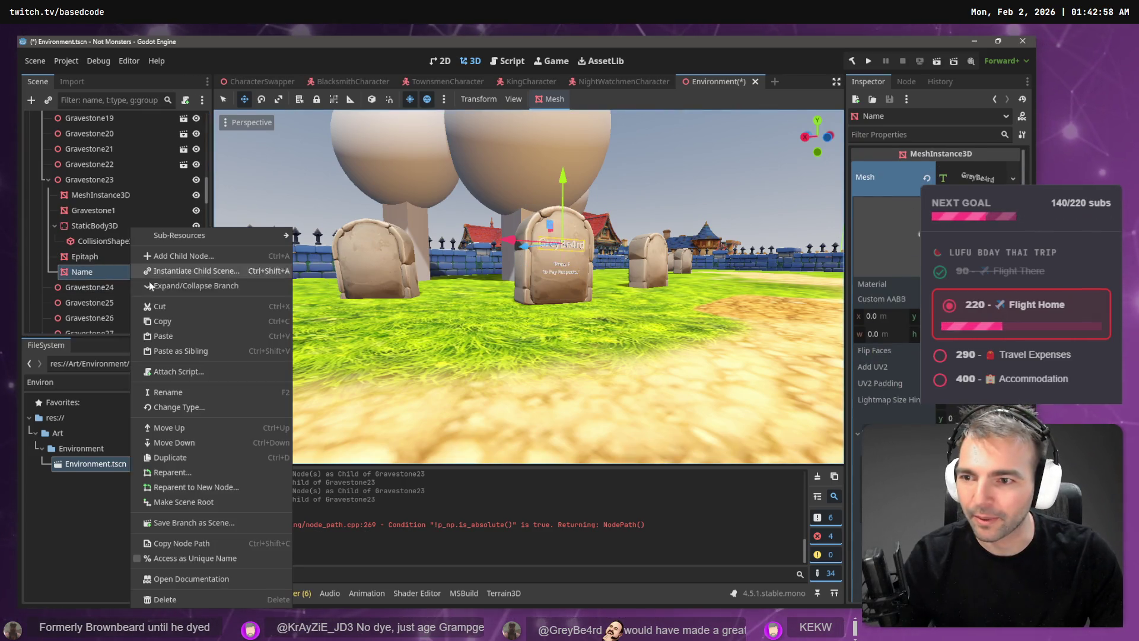
click(207, 256)
click(457, 179)
double_click(457, 179)
drag(101, 287, 87, 185)
Delete the Name node by mistake, then undo to restore it.
click(76, 273)
key(Delete)
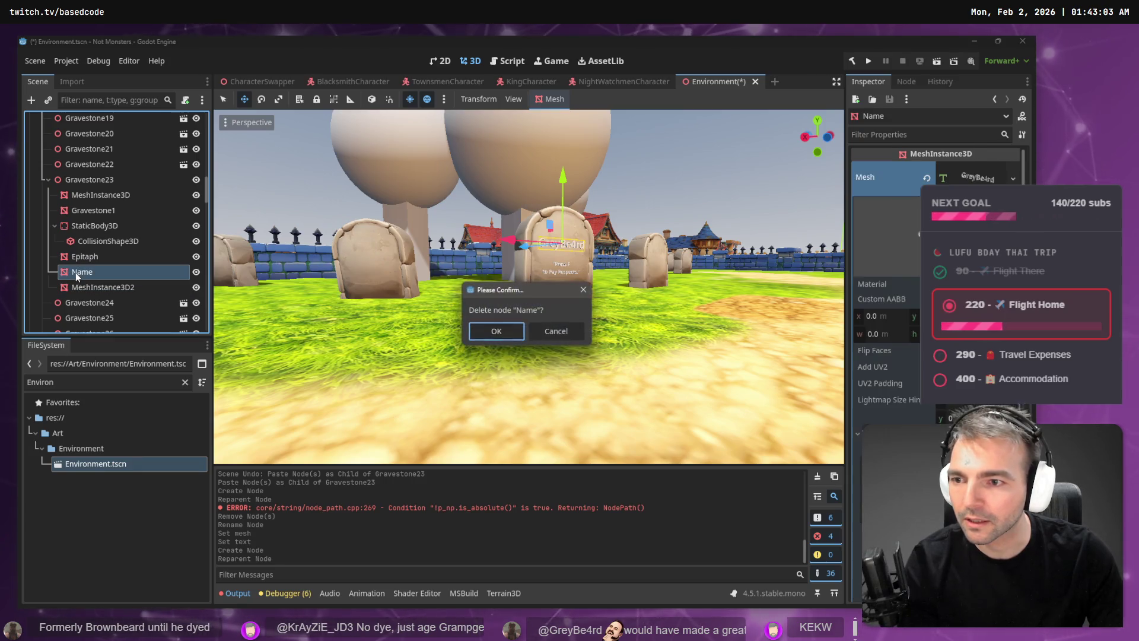
key(Return)
key(ctrl+z)
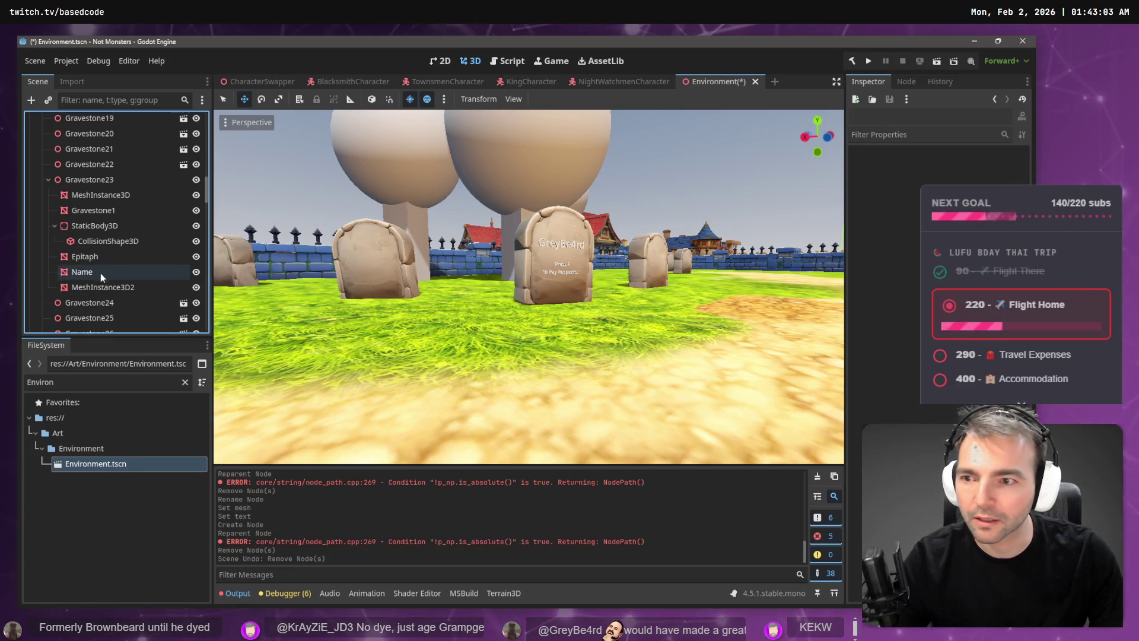
Rename the new MeshInstance3D2 node to Epitaph2.
click(99, 256)
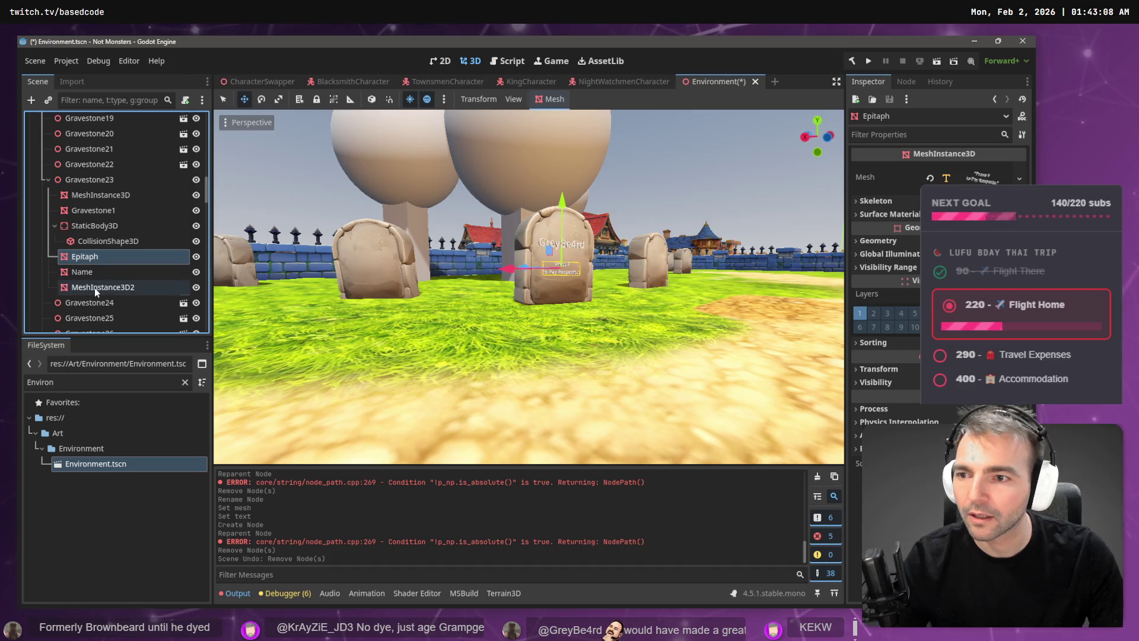
click(94, 287)
double_click(94, 287)
text(Epitaph)
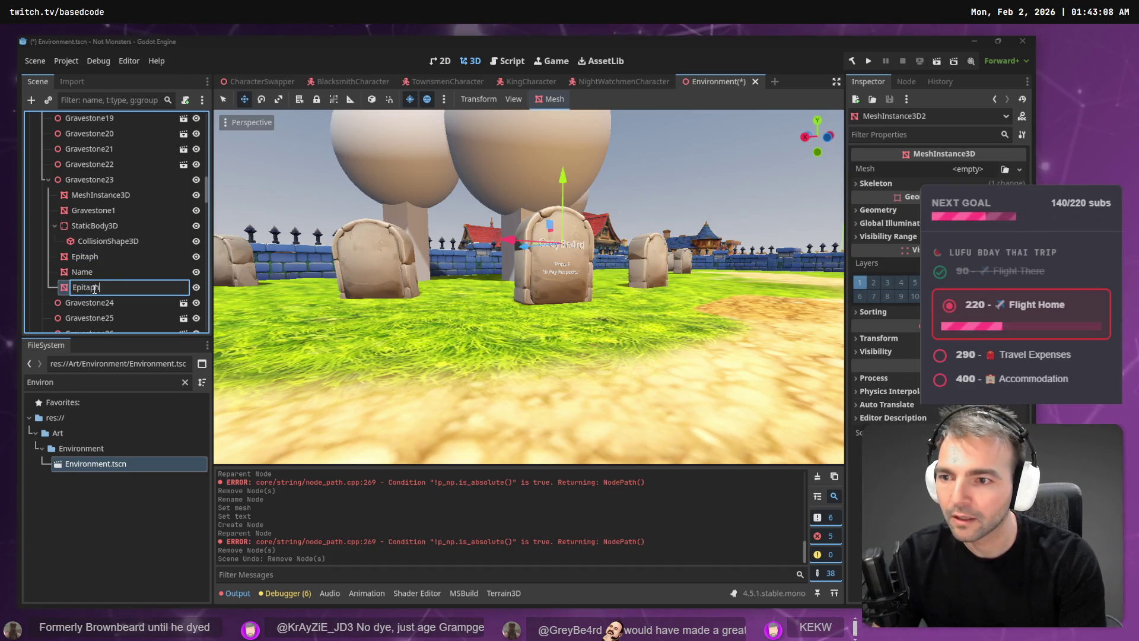
key(Return)
Delete the old Epitaph node and rename Epitaph2 to Epitaph.
click(99, 257)
key(Delete)
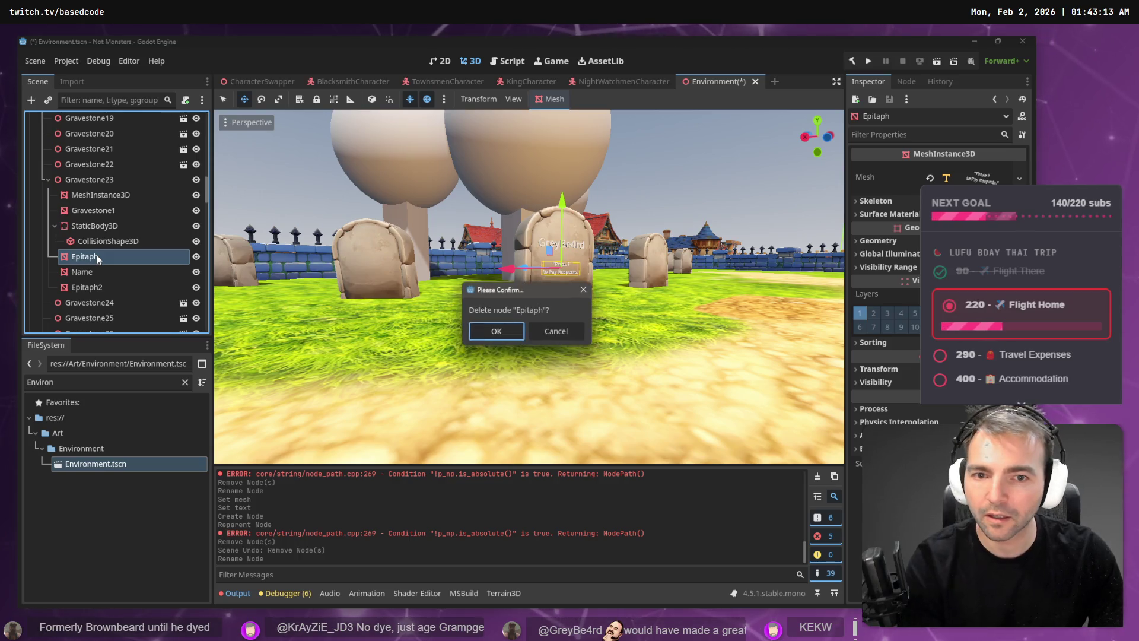
key(Return)
click(102, 272)
click(102, 272)
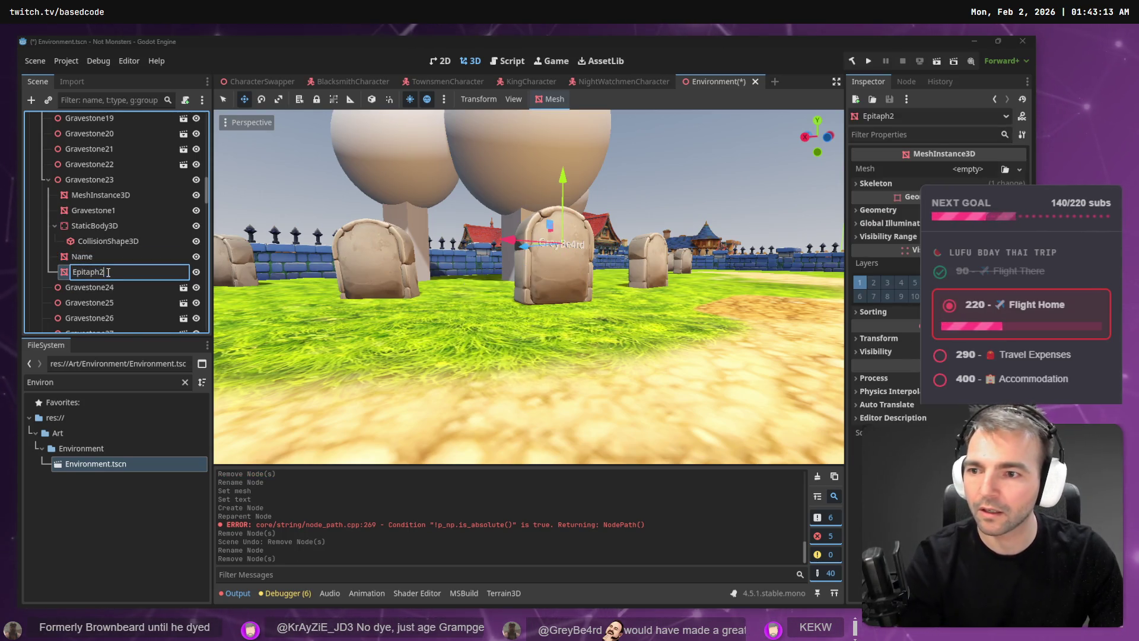
key(BackSpace)
key(Return)
double_click(94, 271)
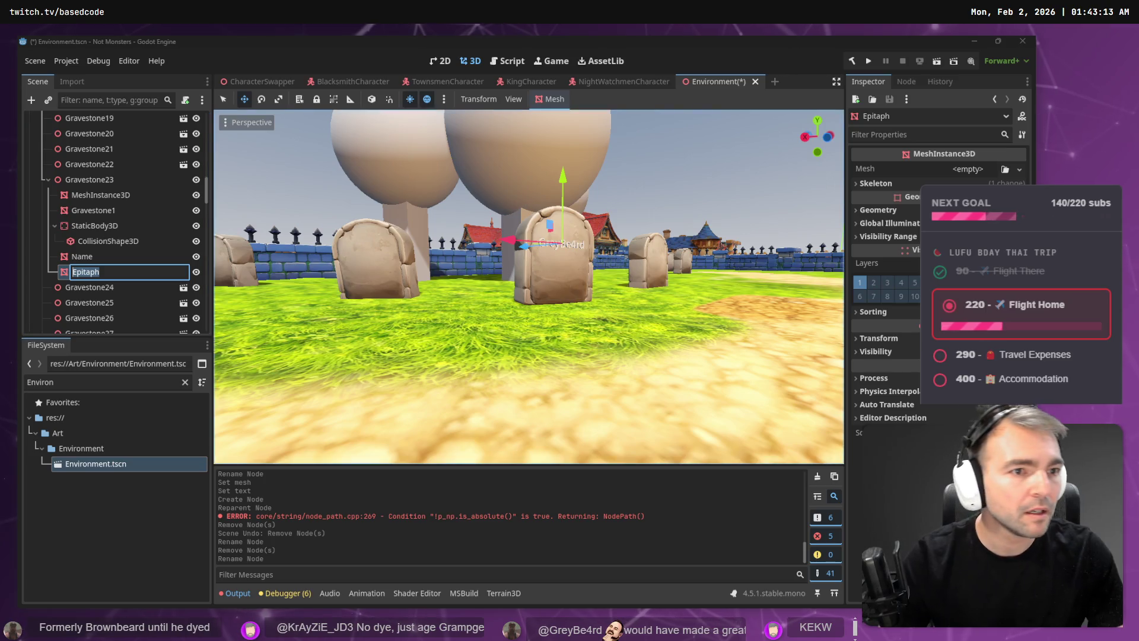
Give the Epitaph node a new TextMesh with the pasted 'I'm still watching you' text wrapped across lines.
click(1019, 170)
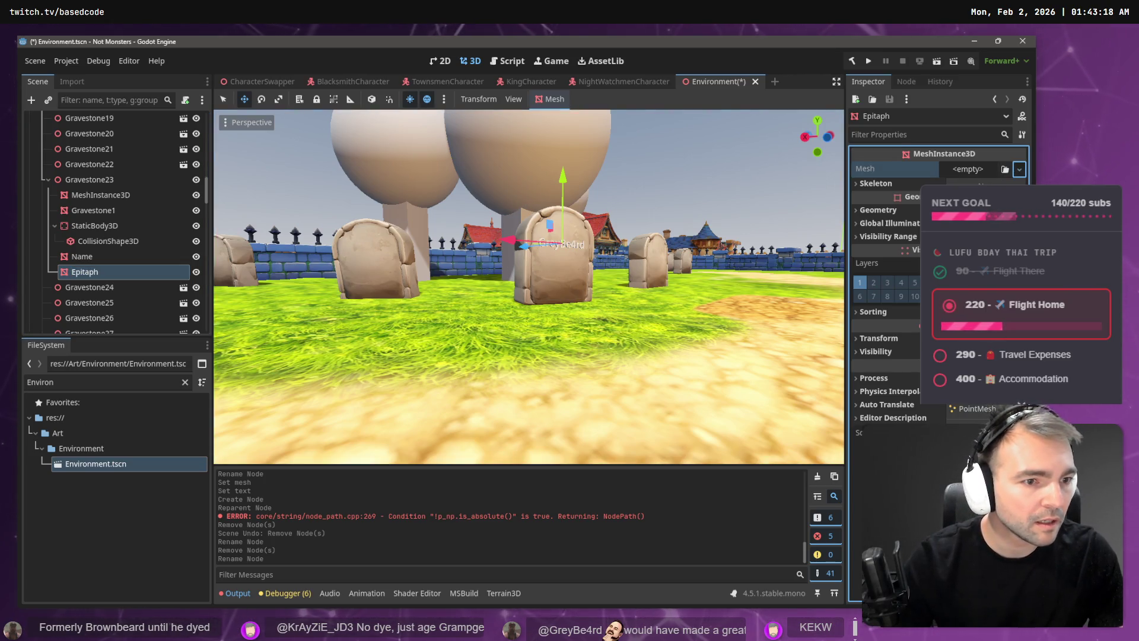
click(976, 474)
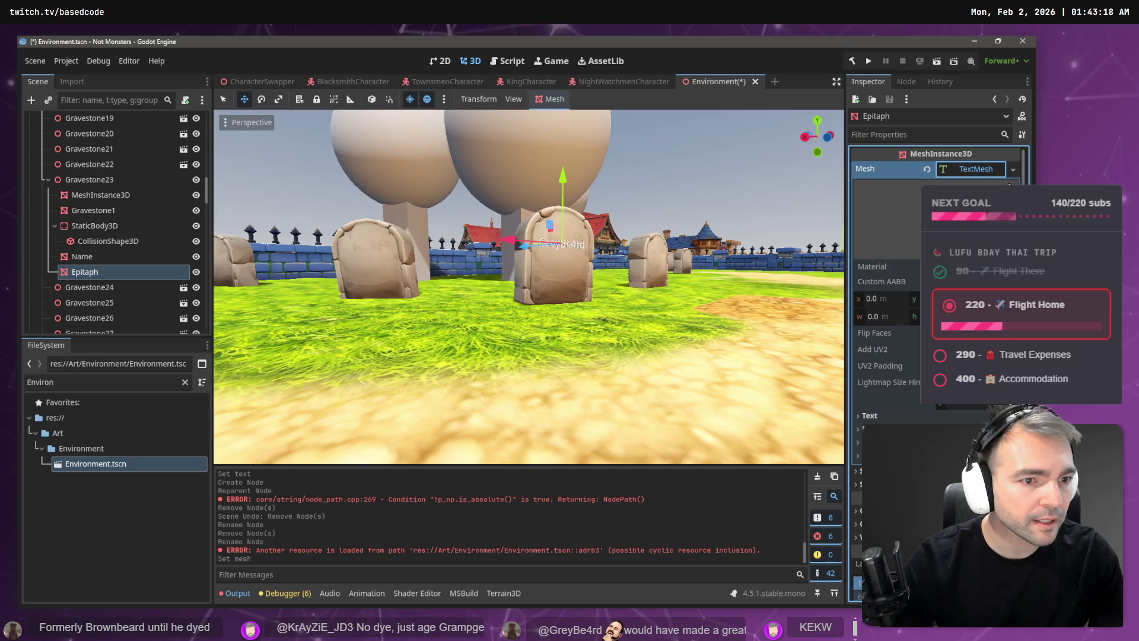
click(869, 416)
key(ctrl+v)
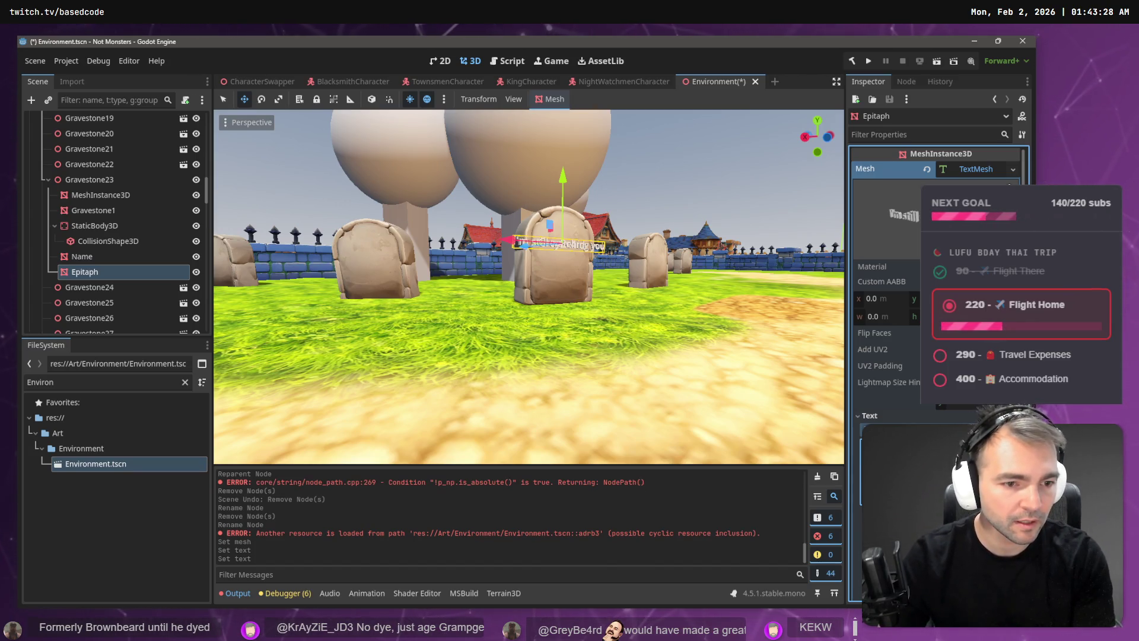
key(Return)
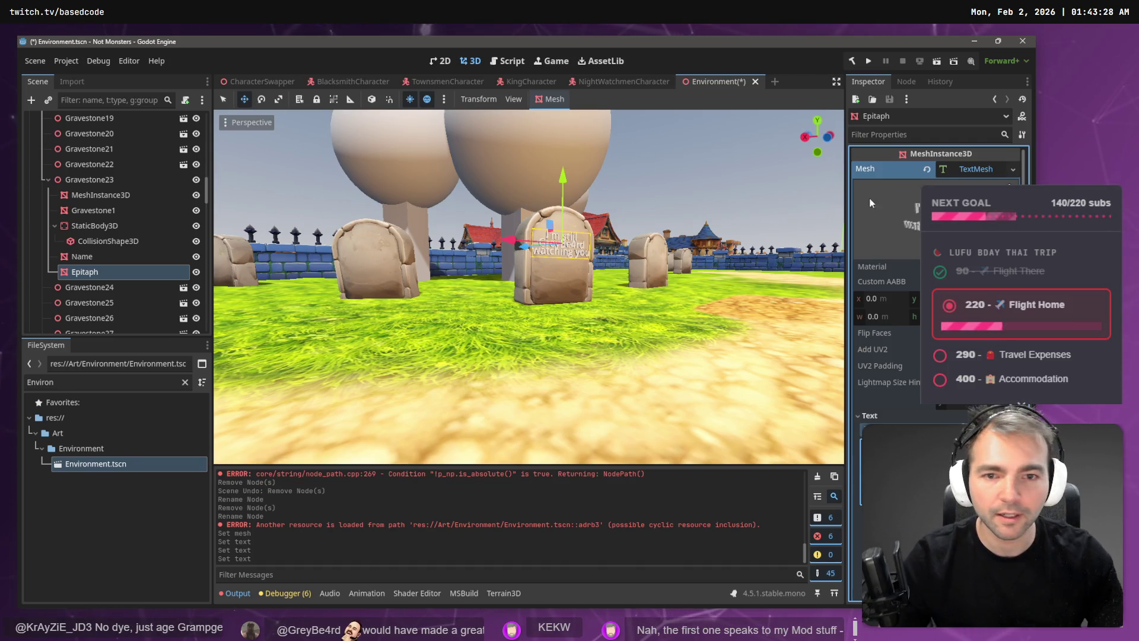
Move the epitaph below the name, add an opening quote mark and '!', and shrink its font size.
drag(563, 189, 562, 213)
click(890, 468)
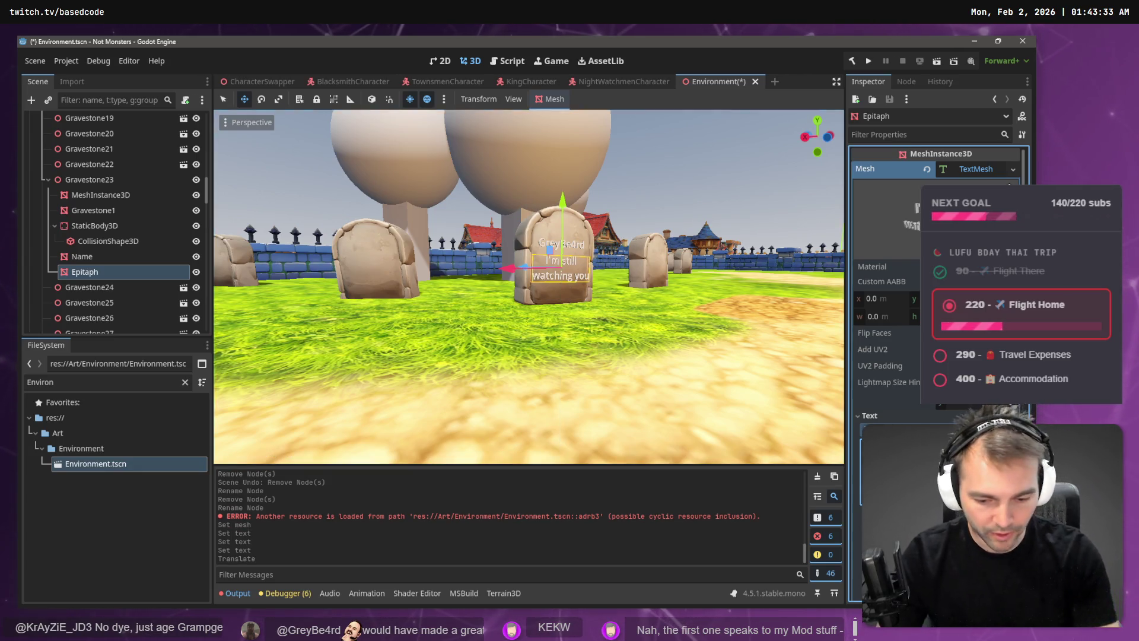
text(!)
key(ctrl+Home)
text(")
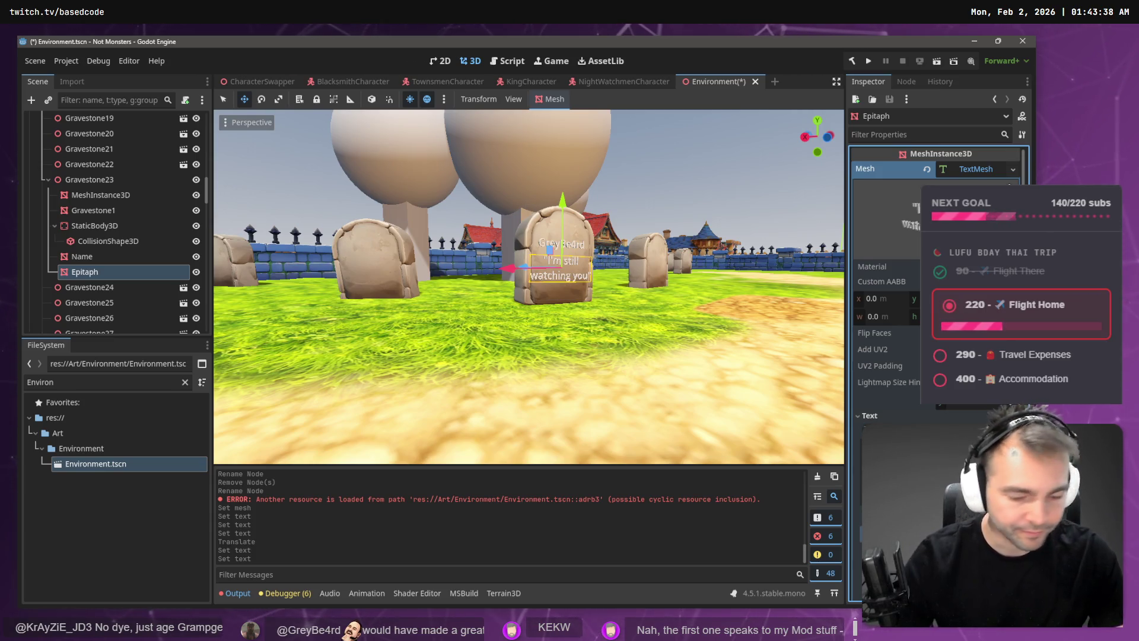
key(Return)
Capture a screenshot of the finished gravestone with its name and epitaph.
click(793, 461)
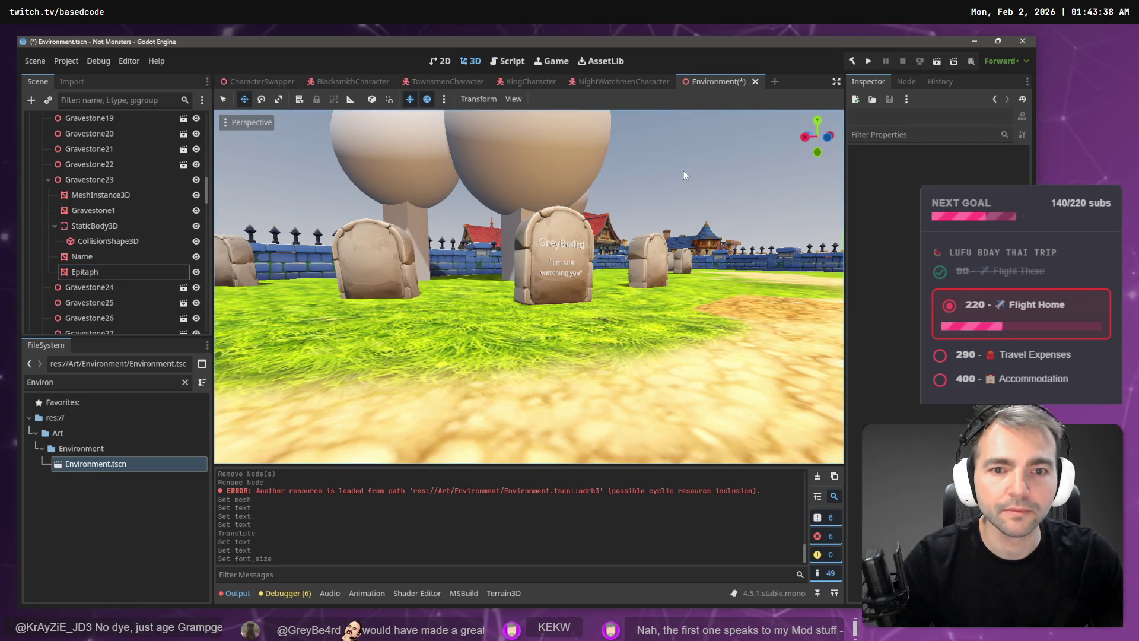
scroll(561, 267, up, 5)
scroll(361, 146, down, 3)
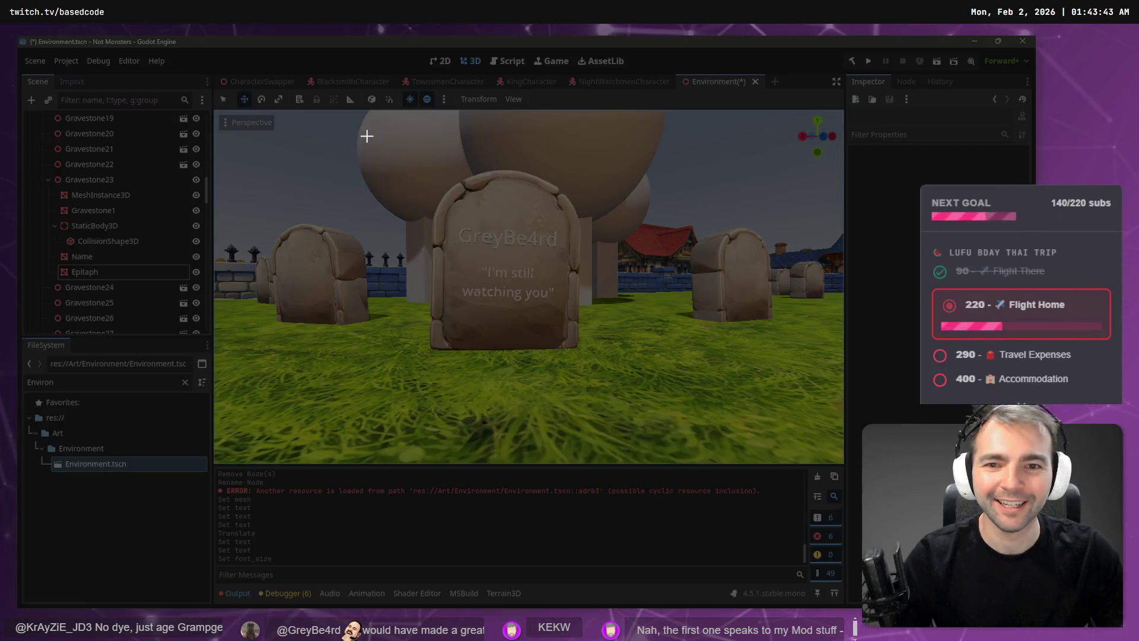
mouse_move(366, 138)
mouse_down()
mouse_move(600, 399)
mouse_move(654, 414)
mouse_up()
key(alt+Tab)
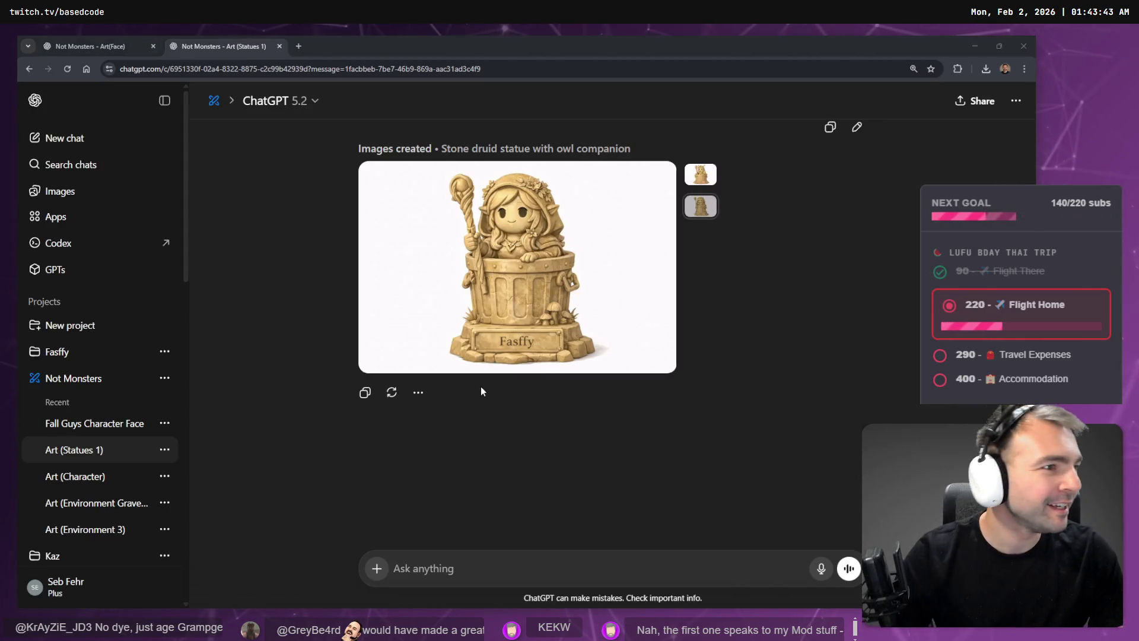
Paste the gravestone screenshot beneath the viewer's name label on the tldraw board and enlarge it.
key(alt+Tab)
click(455, 496)
scroll(455, 496, down, 5)
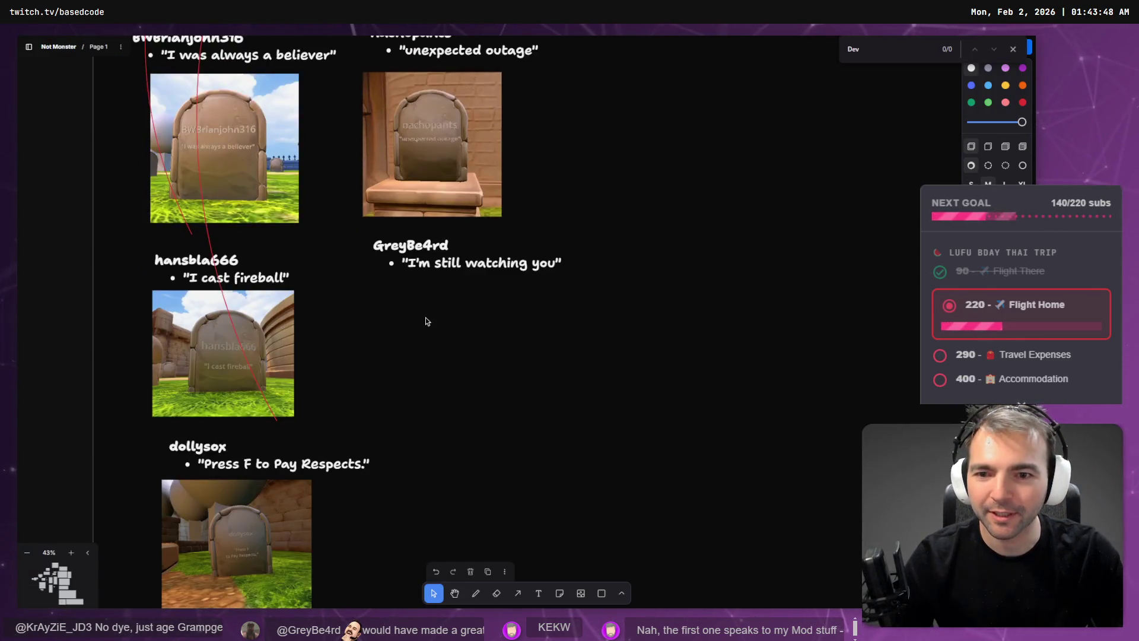
key(ctrl+v)
mouse_move(545, 320)
mouse_down()
mouse_move(467, 327)
mouse_move(436, 312)
mouse_up()
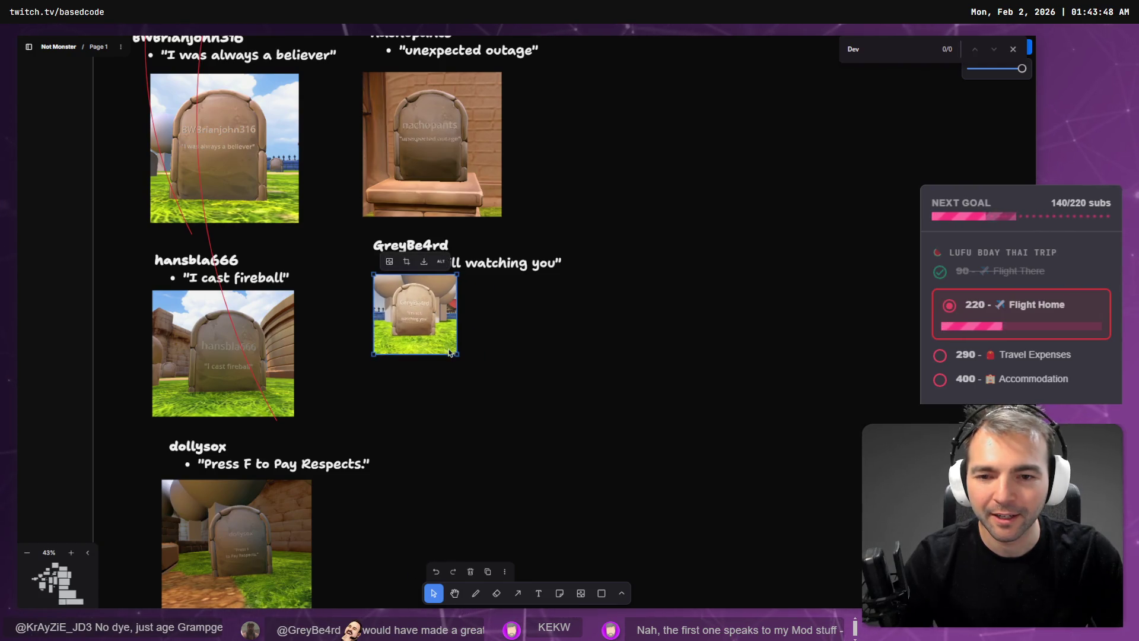
drag(457, 354, 500, 425)
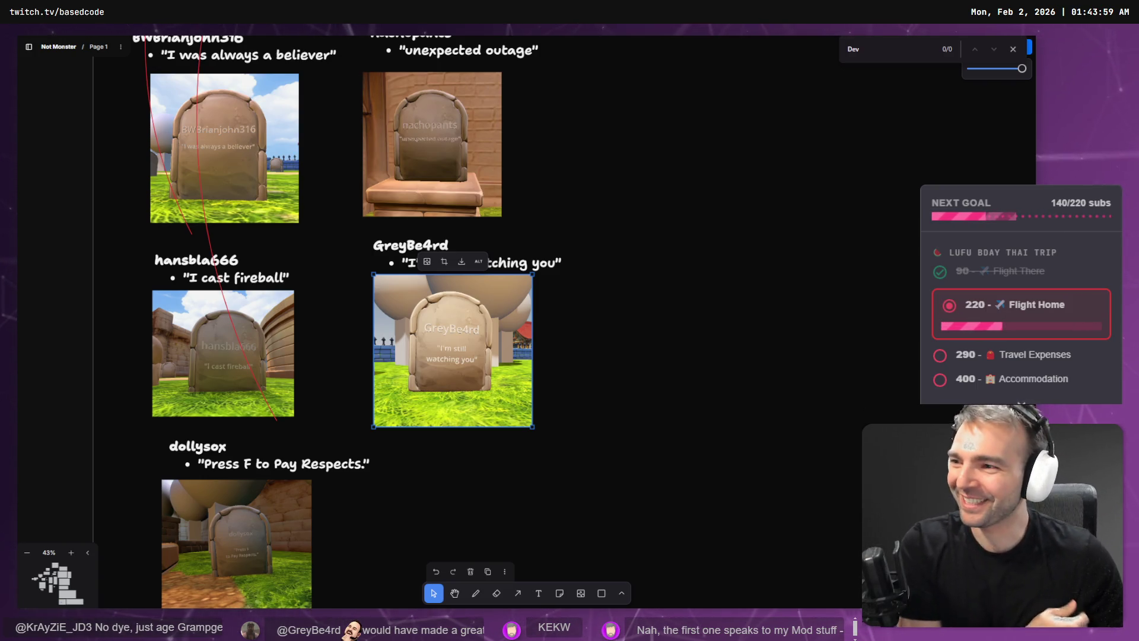
click(647, 333)
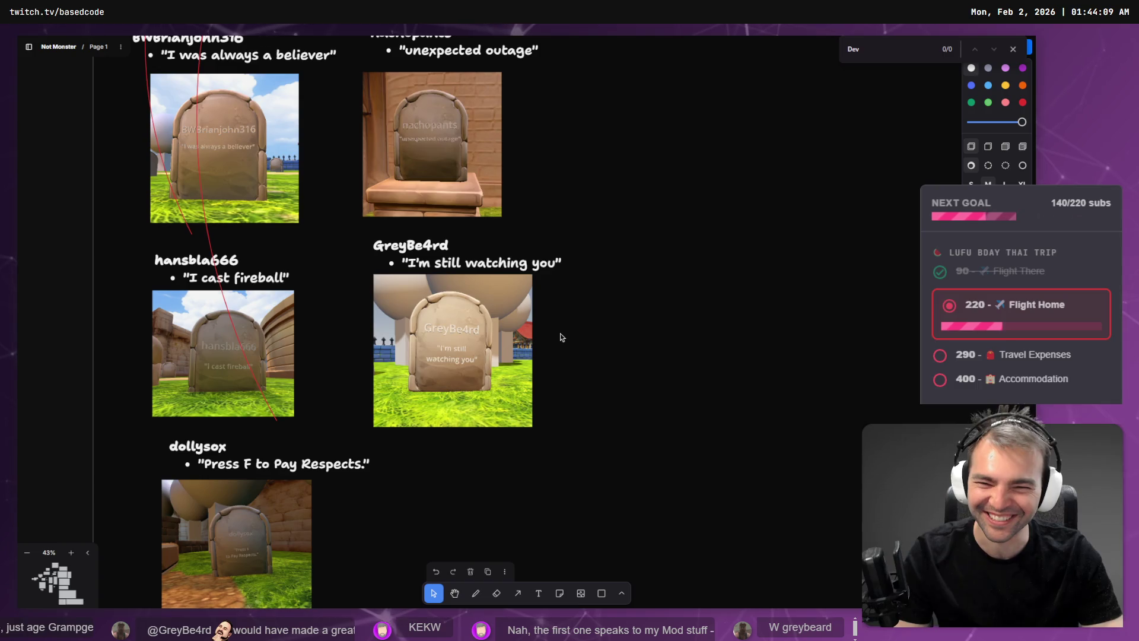
key(alt+Tab)
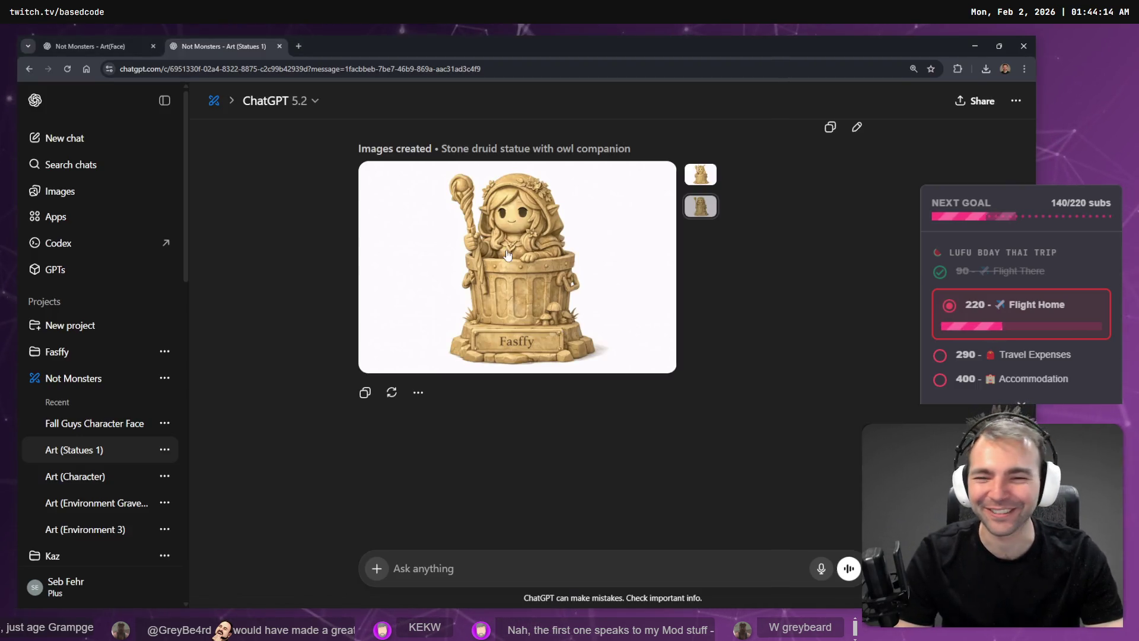
Flip between the Art(Face) and Art (Statues 1) chats, then minimize the browser to reveal Godot.
click(108, 40)
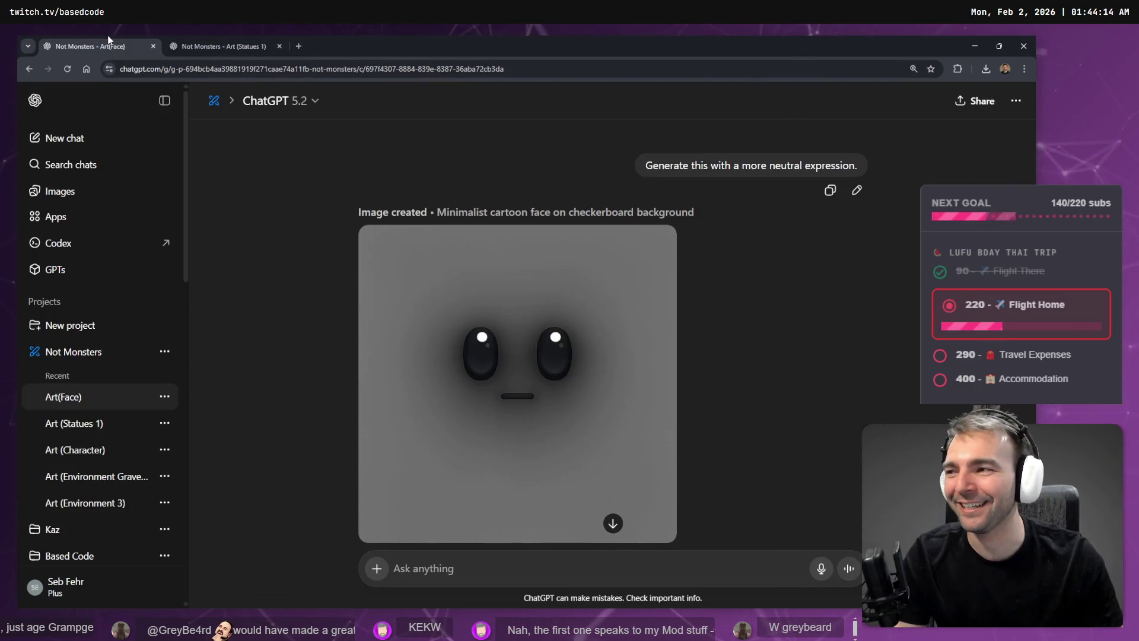
click(216, 45)
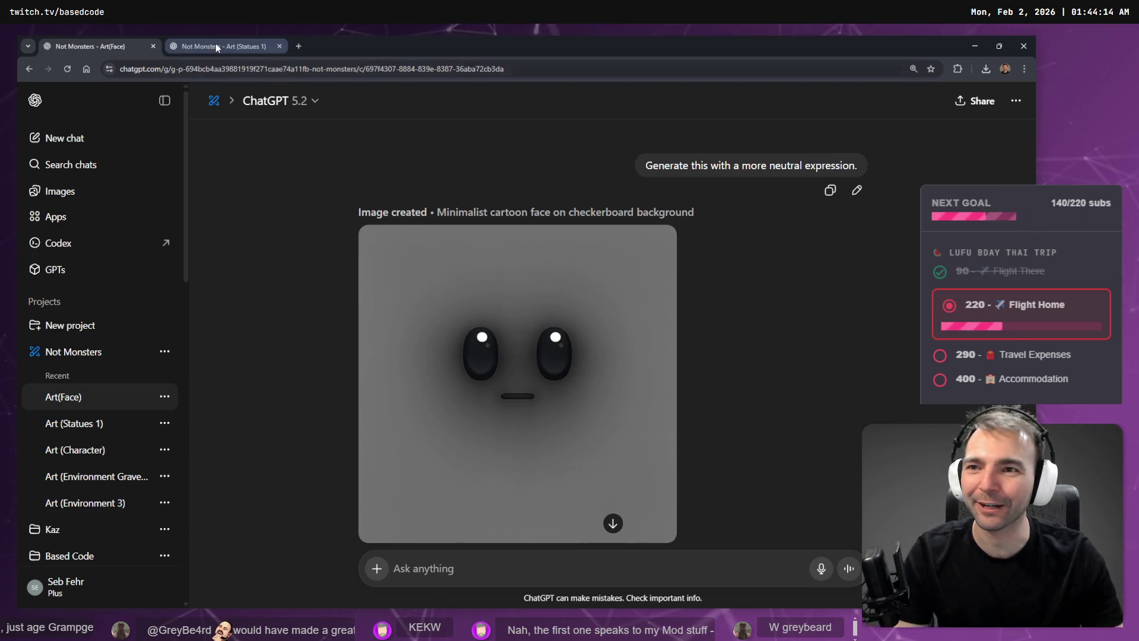
click(987, 40)
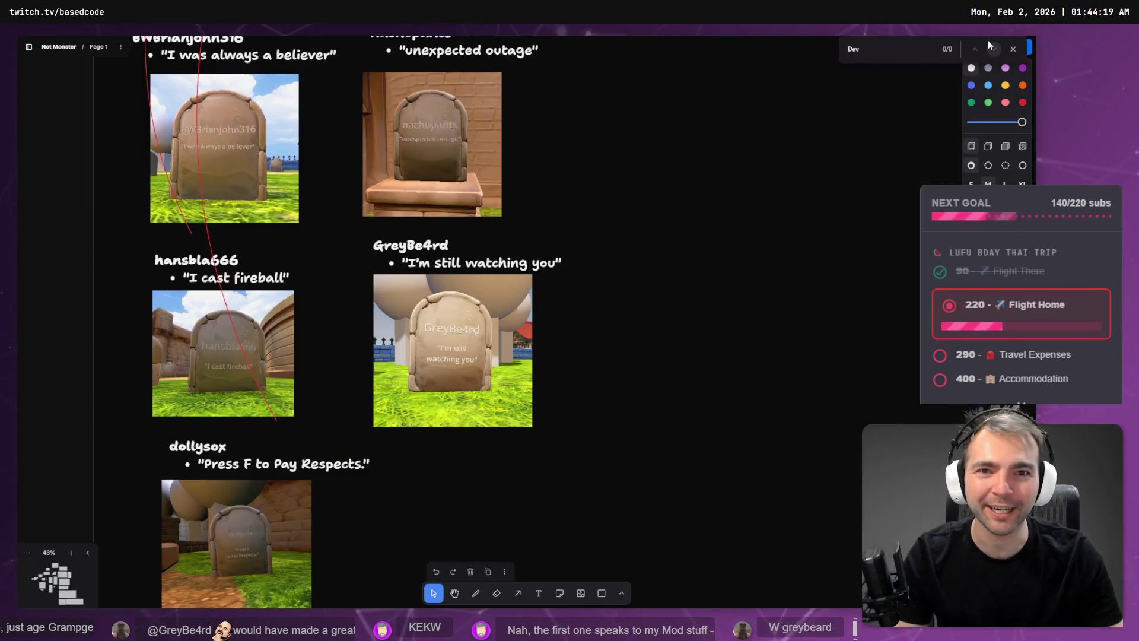
key(alt+Tab)
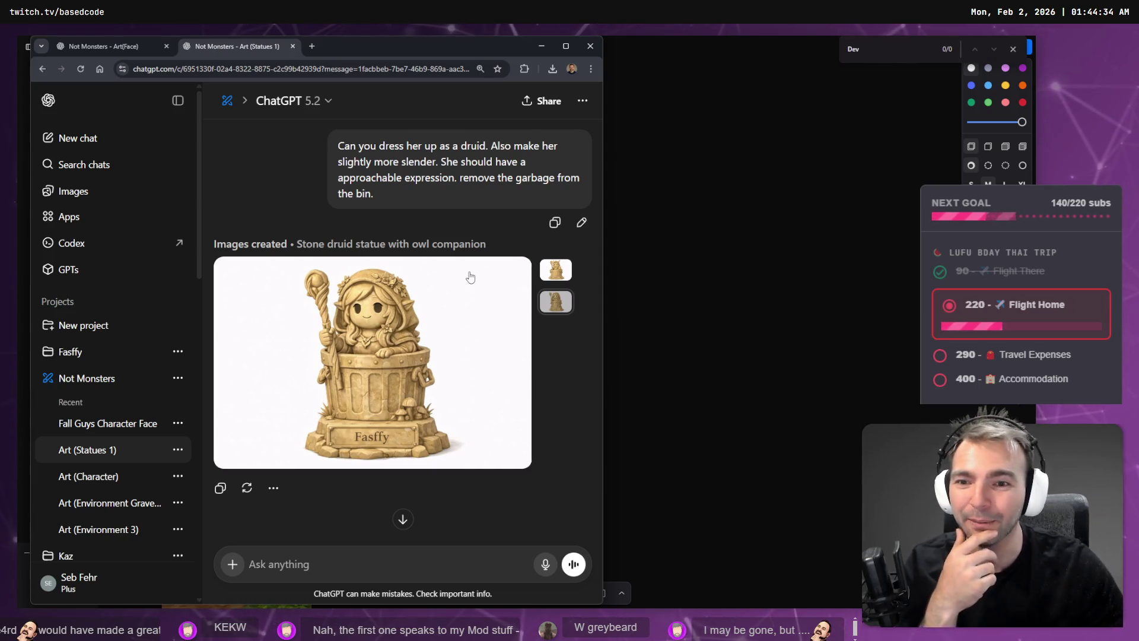
click(542, 47)
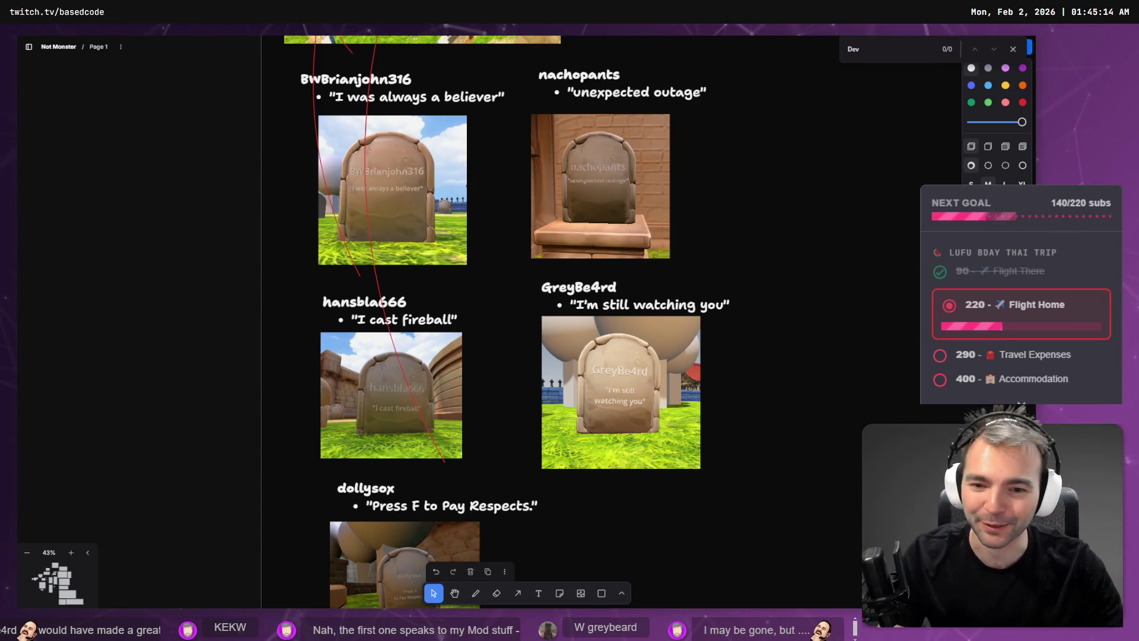
key(alt+Tab)
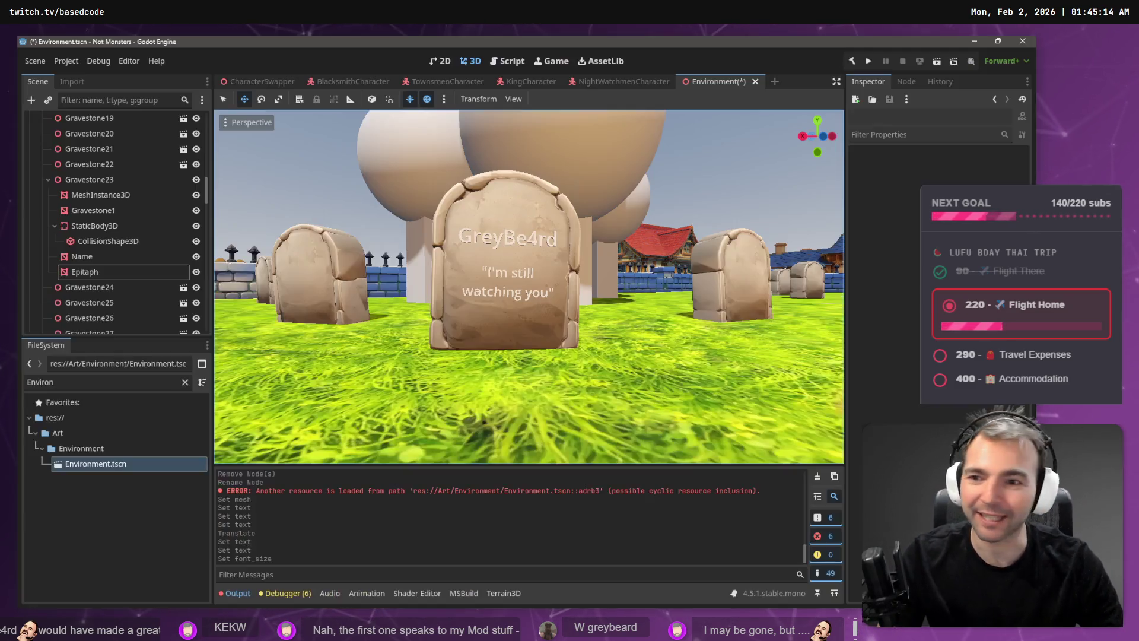
Zoom the viewport around the graveyard and town to inspect the new gravestone.
scroll(558, 209, down, 10)
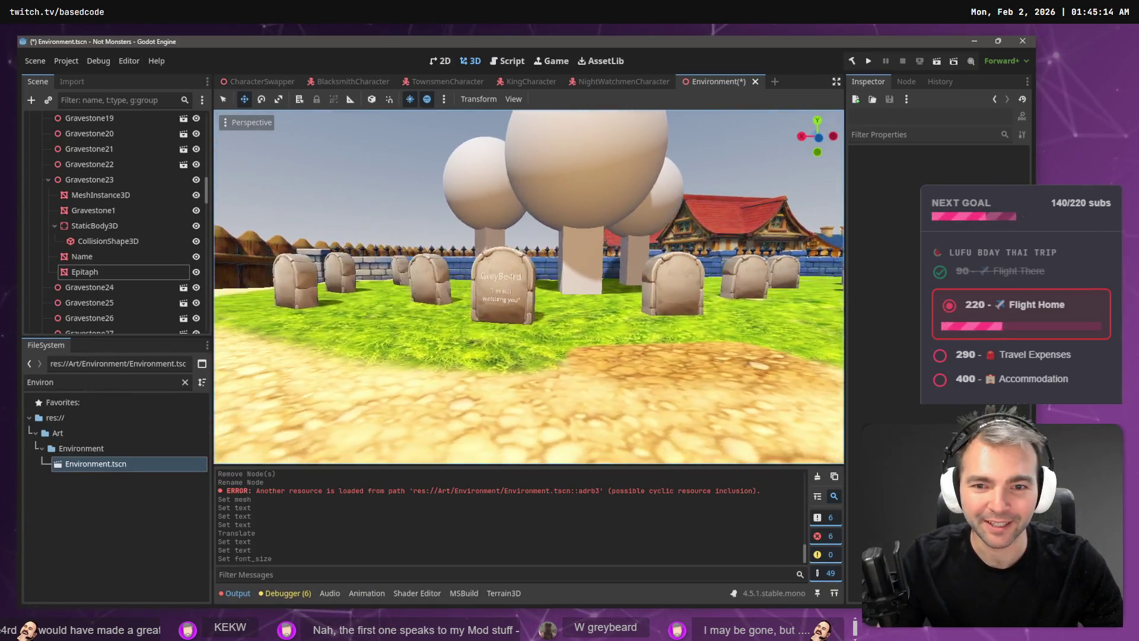
scroll(528, 285, up, 10)
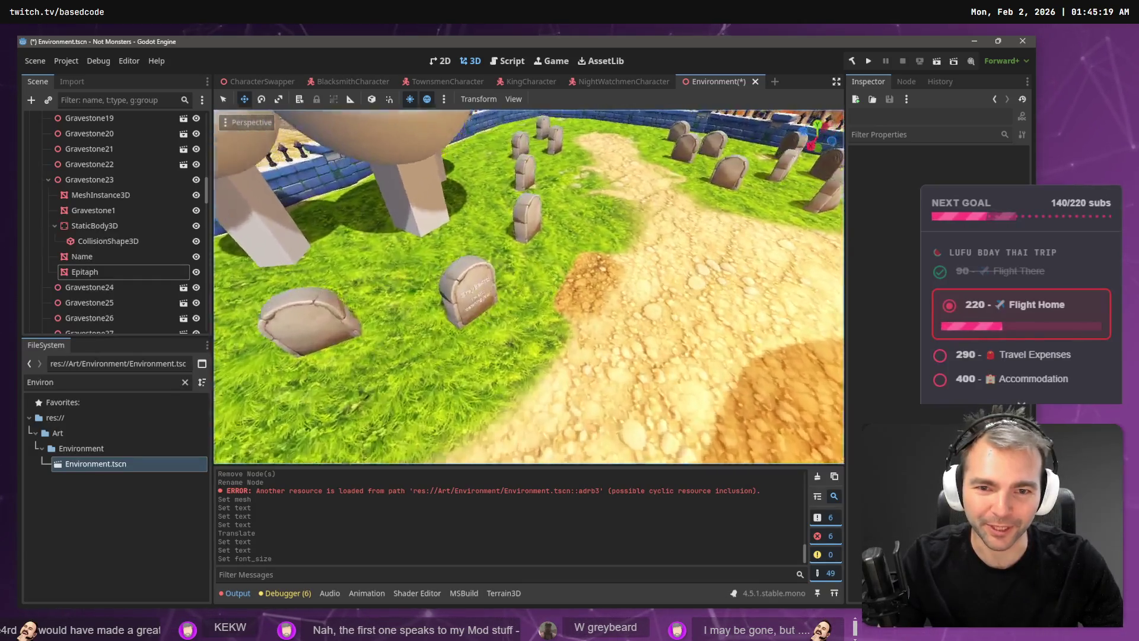
scroll(528, 285, up, 8)
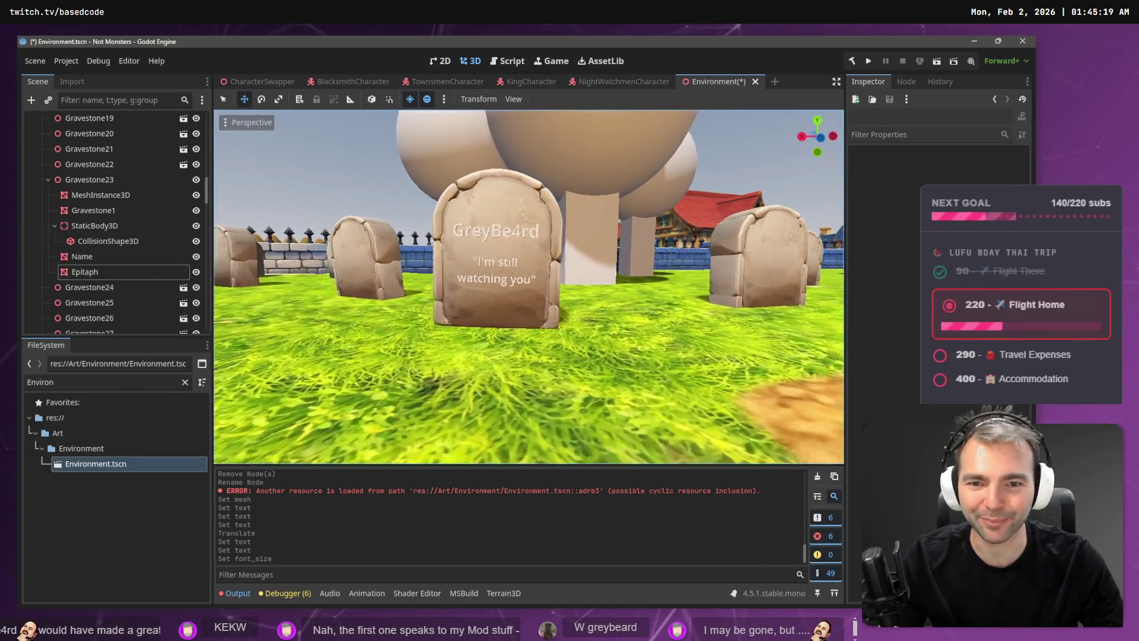
scroll(528, 285, up, 5)
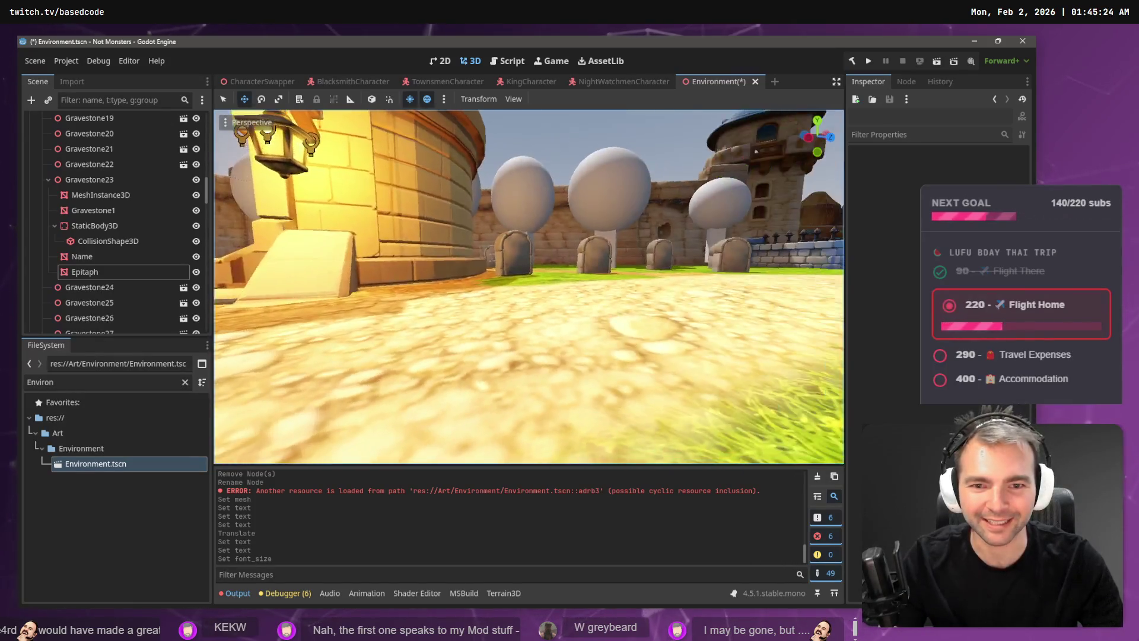
scroll(528, 285, down, 10)
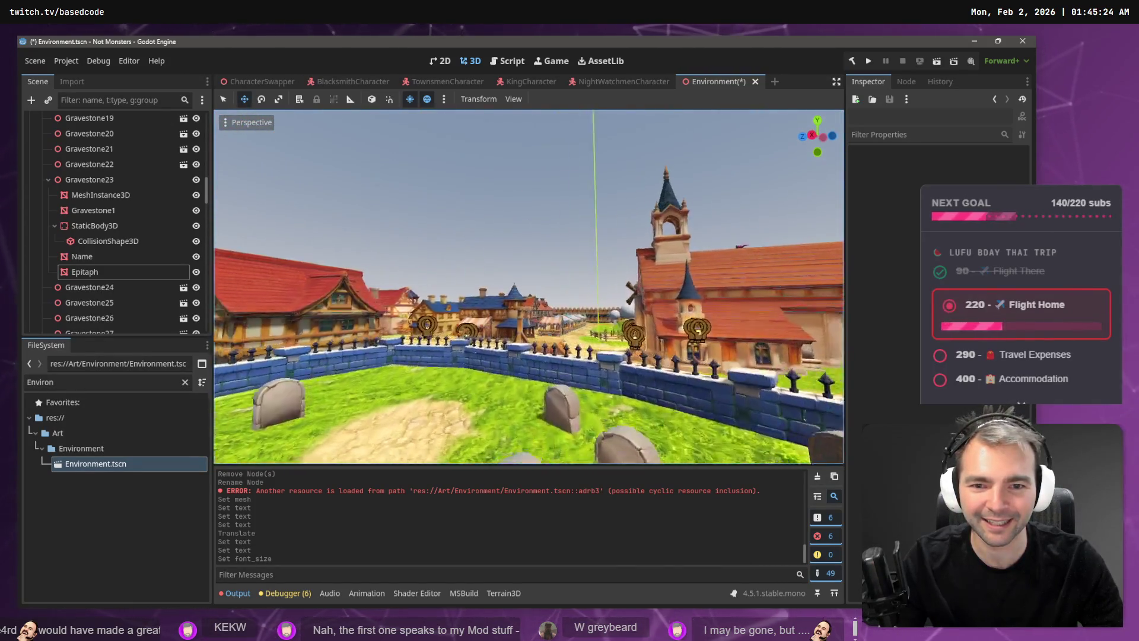
scroll(528, 285, up, 6)
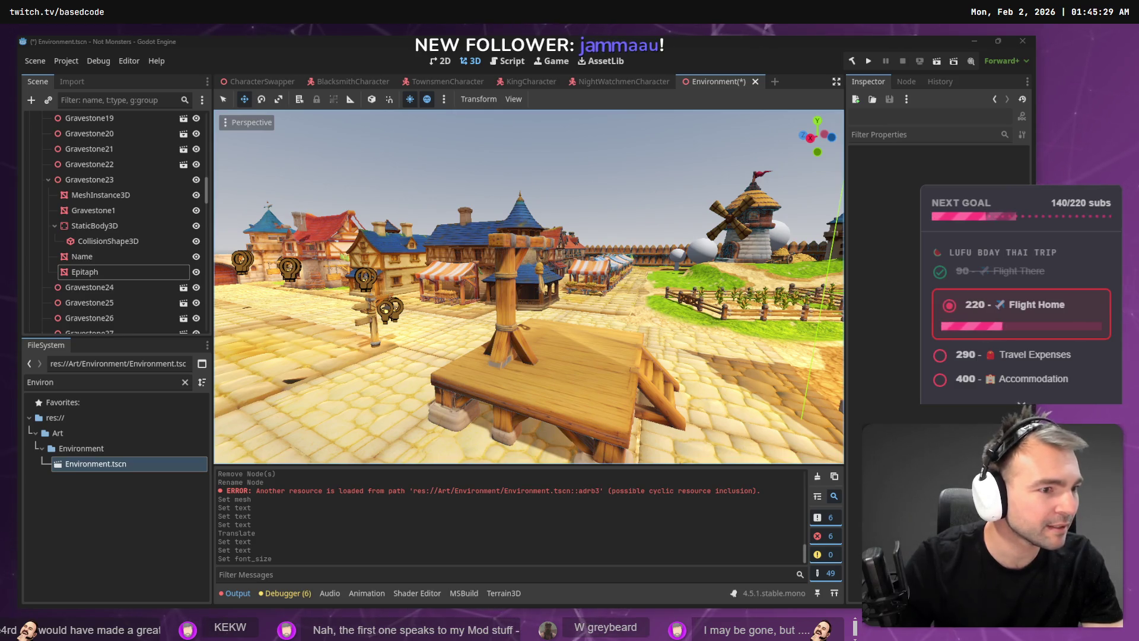
key(alt+Tab)
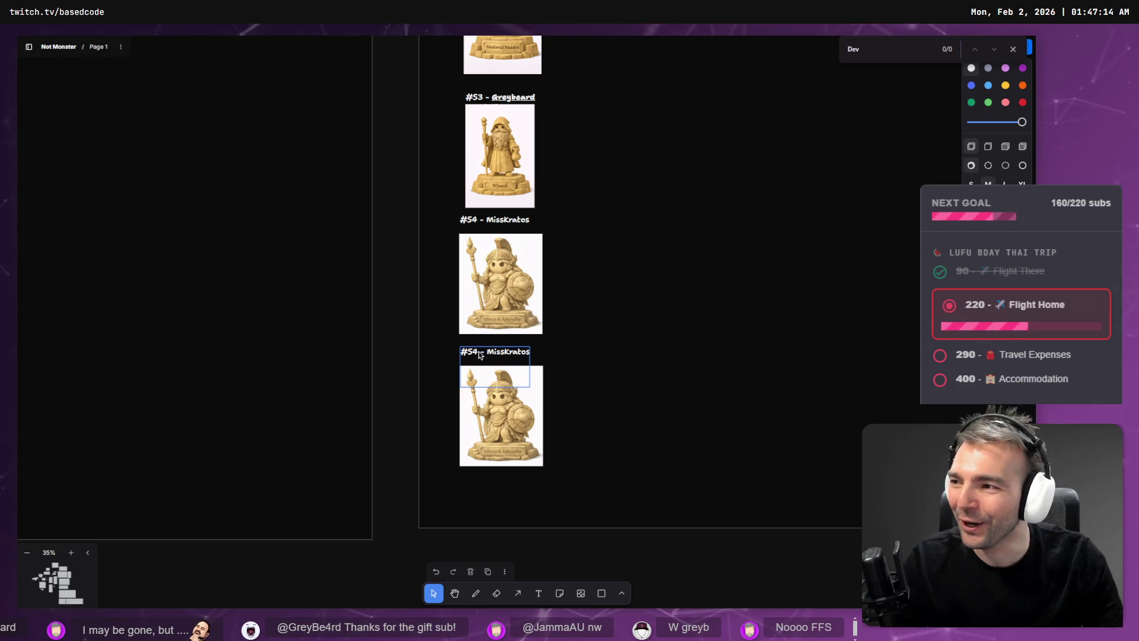
Renumber the duplicated #54 statue label to #55 and replace its viewer name with the new viewer's.
double_click(474, 355)
key(BackSpace)
text(55 - MissKratos)
double_click(485, 355)
text(Greybeard)
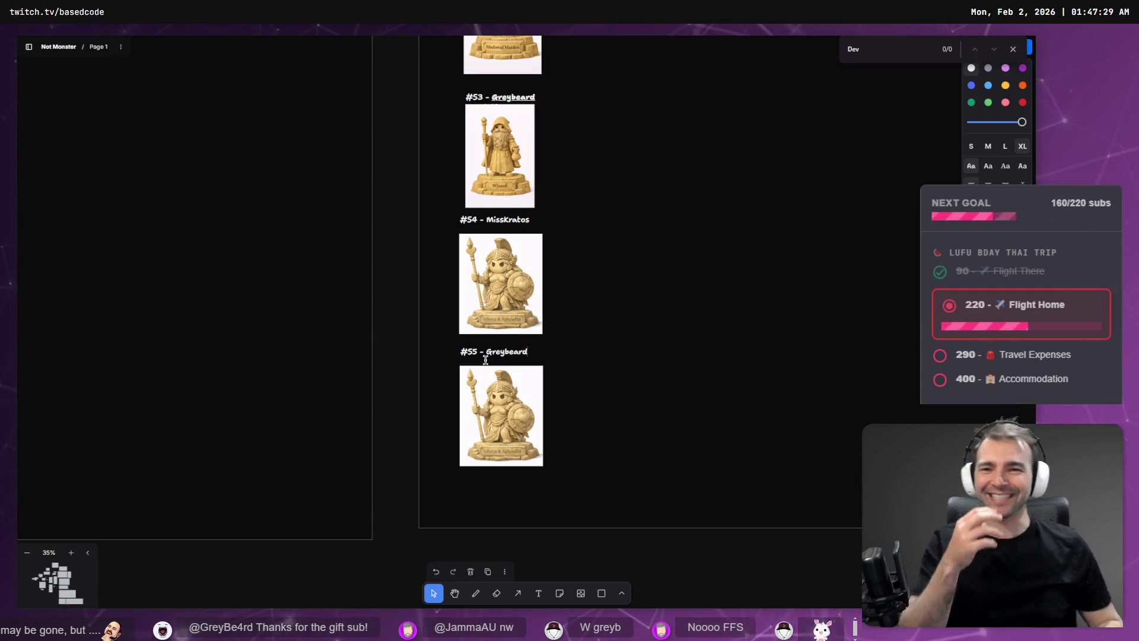
scroll(598, 279, up, 8)
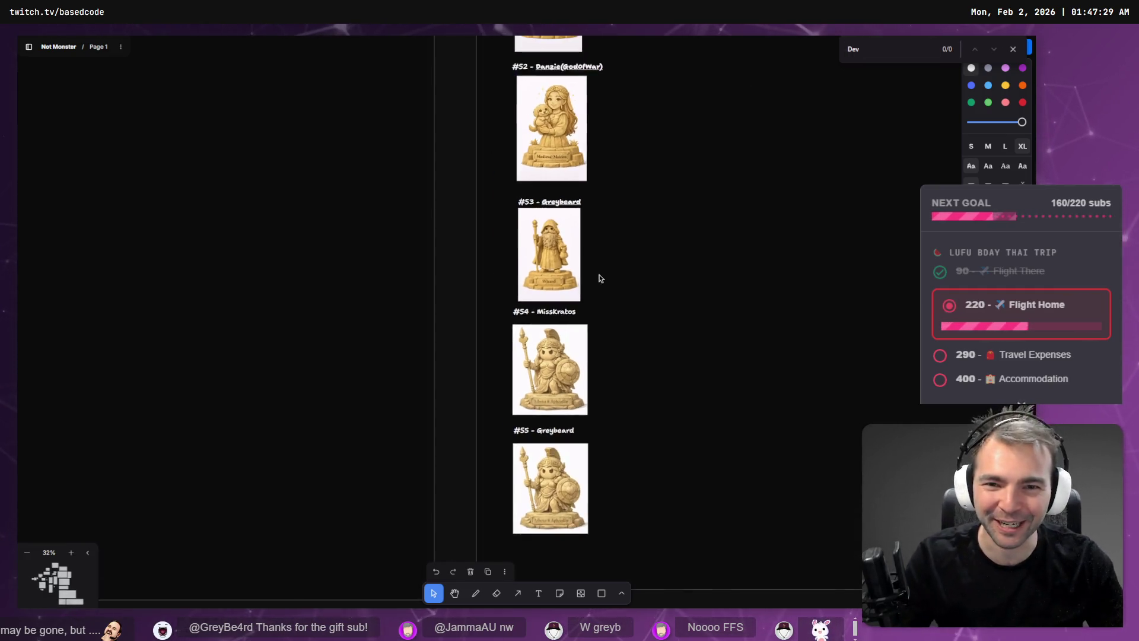
drag(506, 276, 505, 280)
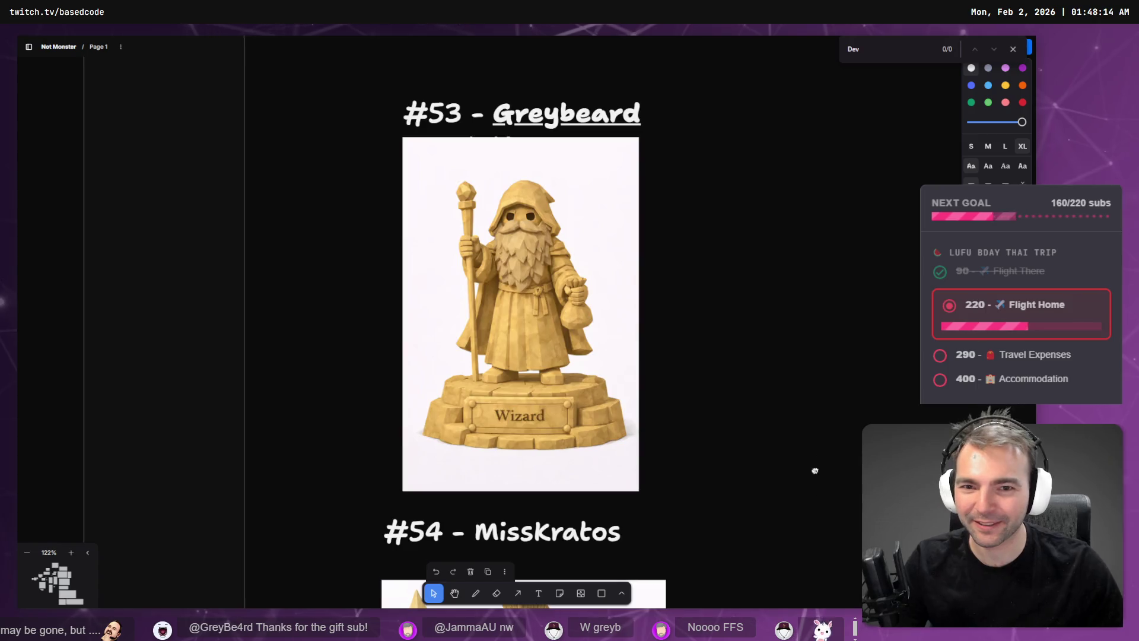
scroll(724, 289, down, 6)
scroll(723, 289, down, 6)
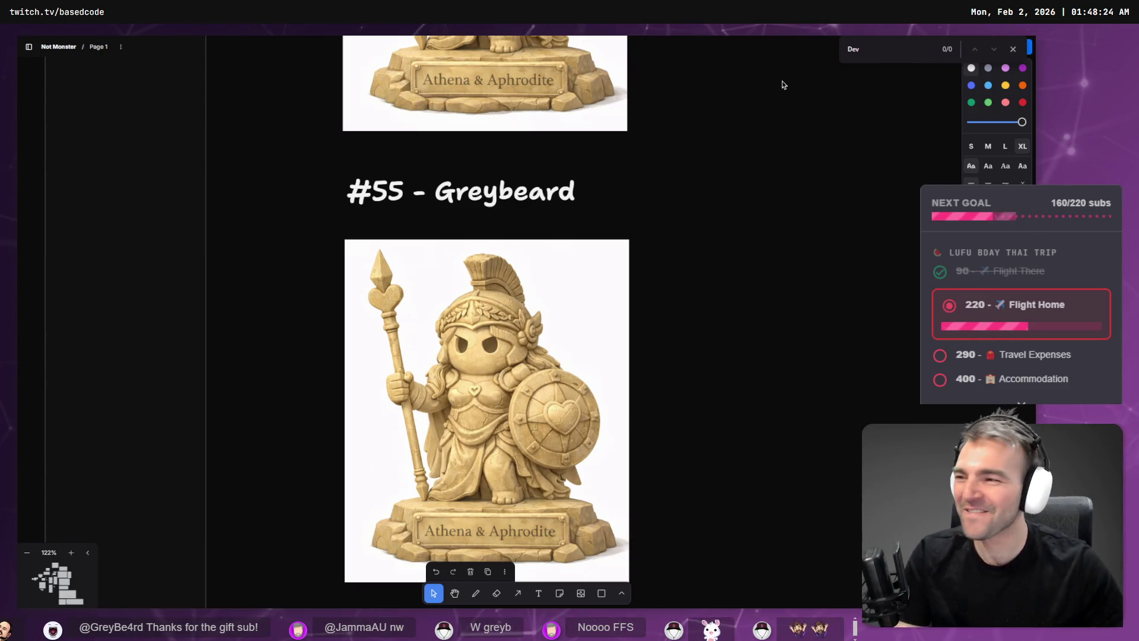
scroll(810, 193, down, 4)
click(610, 394)
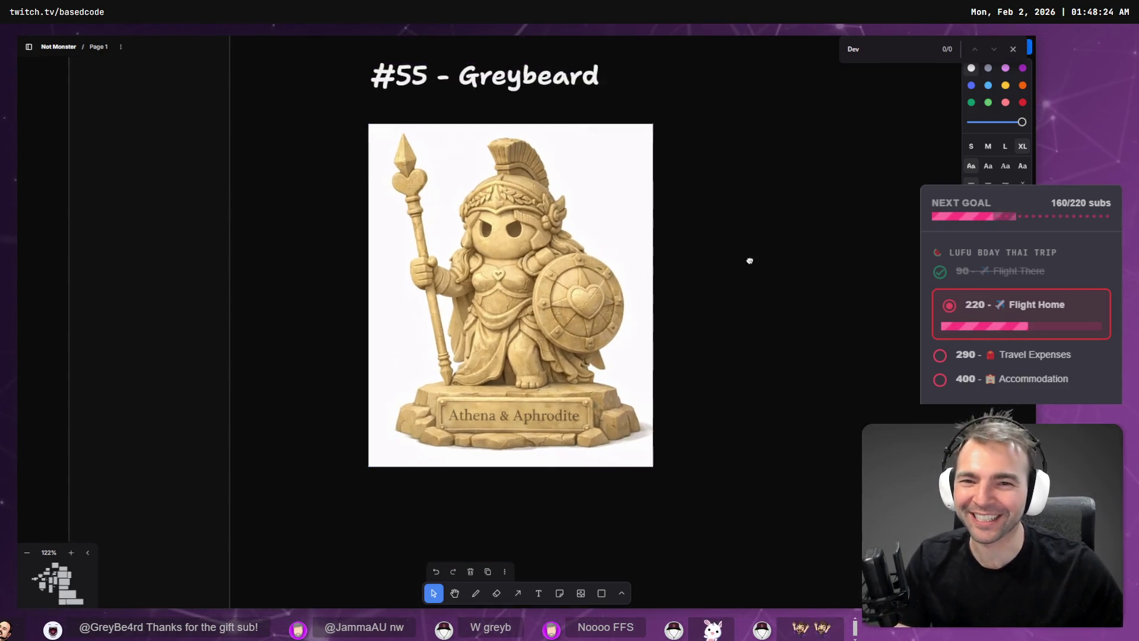
scroll(751, 257, up, 2)
click(528, 352)
key(Delete)
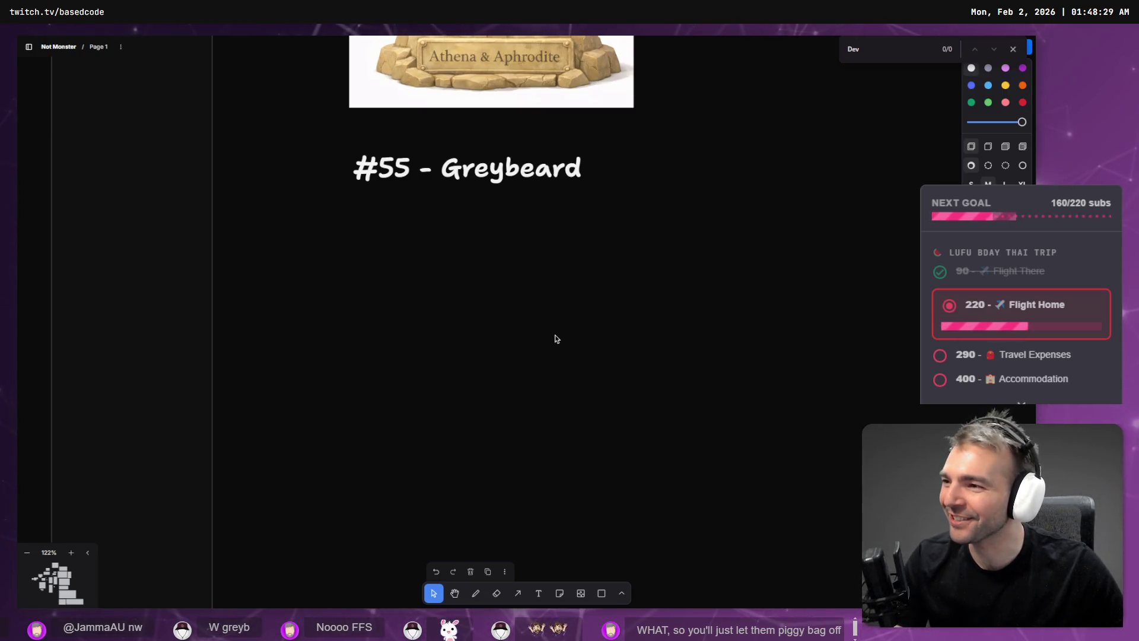
key(ctrl+z)
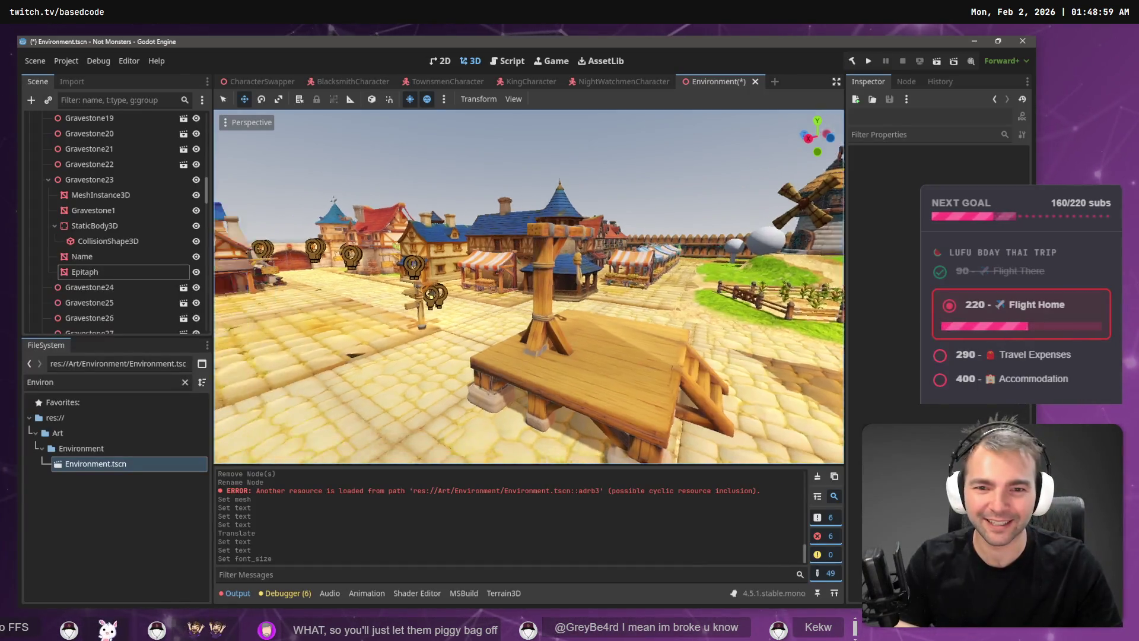
Fly the viewport camera forward to the chapel and turn to look toward the town.
key(w)
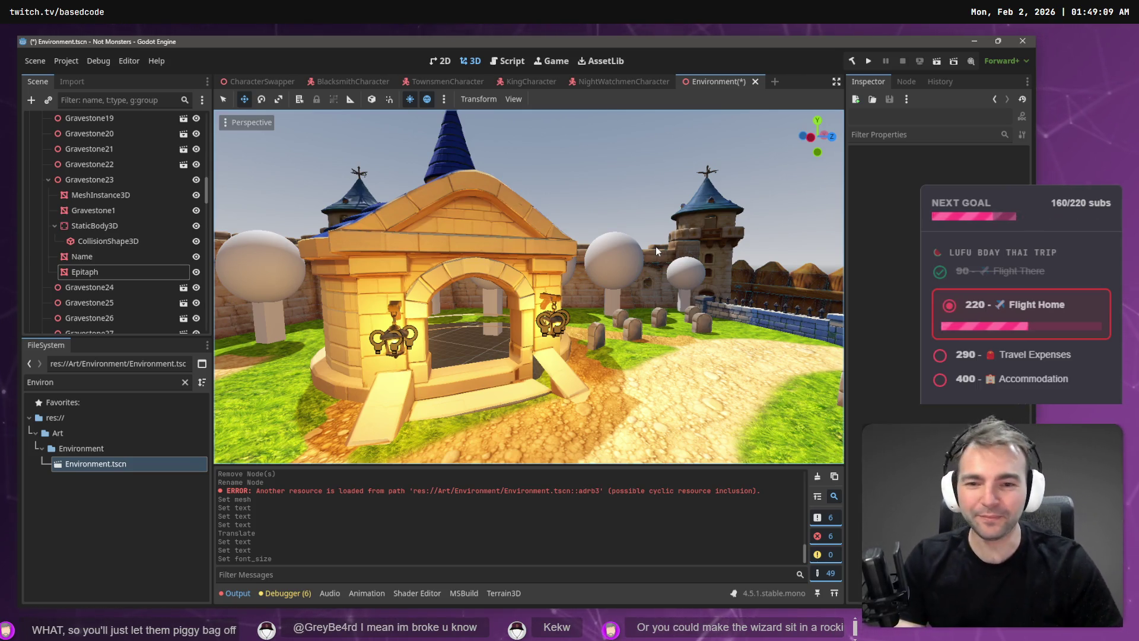
right_click(689, 279)
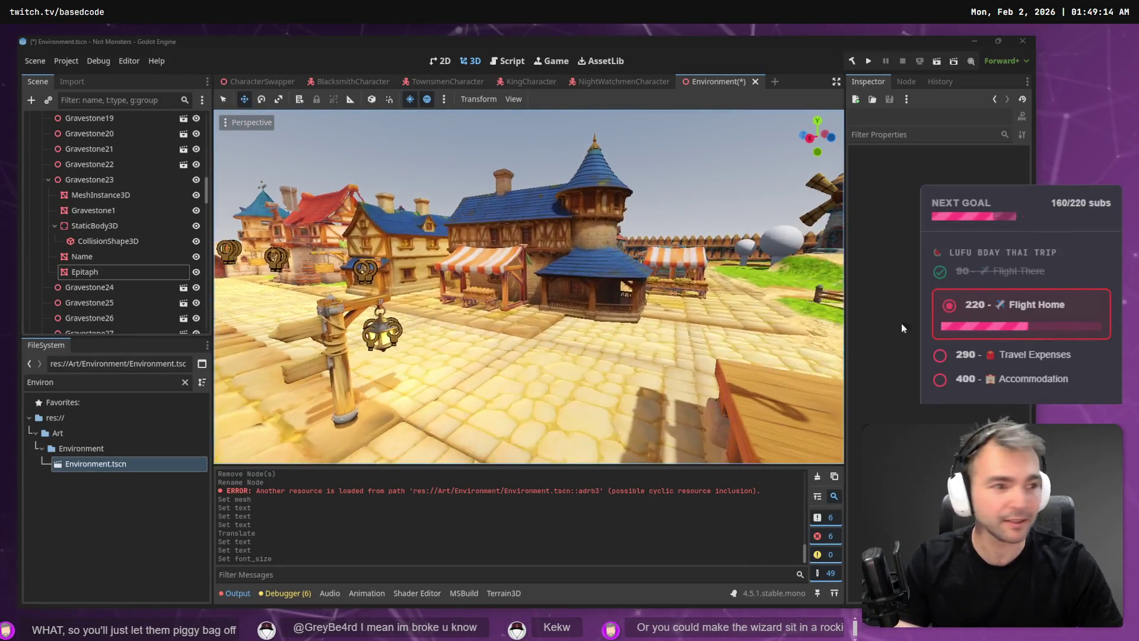
key(alt+Tab)
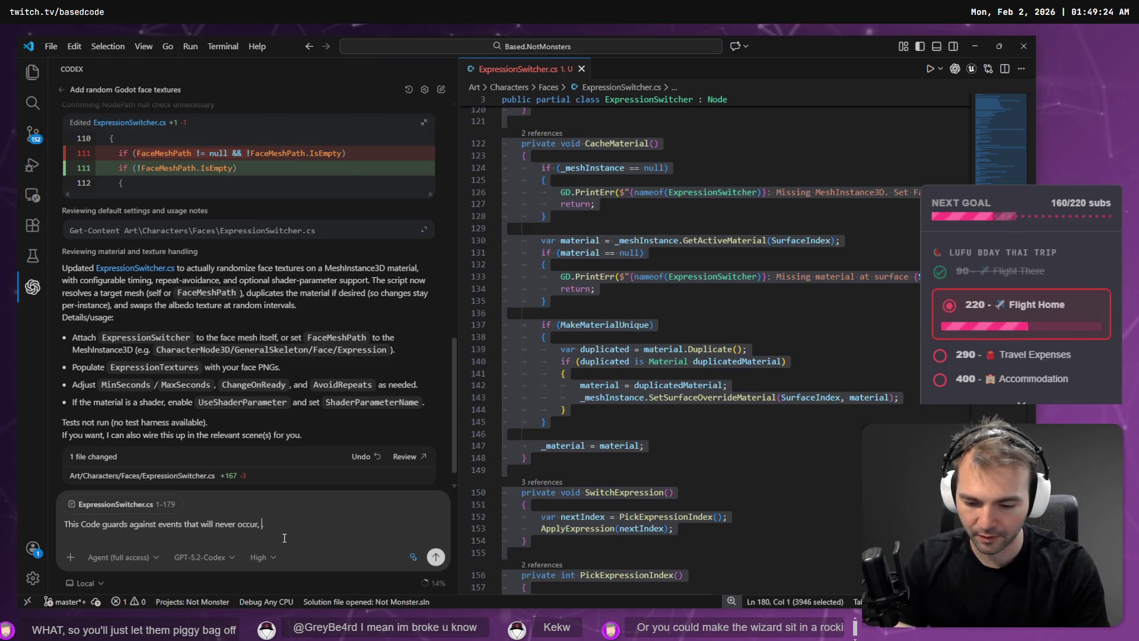
Dictate and send a Codex prompt to strip impossible-case guards and inline parameters in ExpressionSwitcher.cs.
key(super+h)
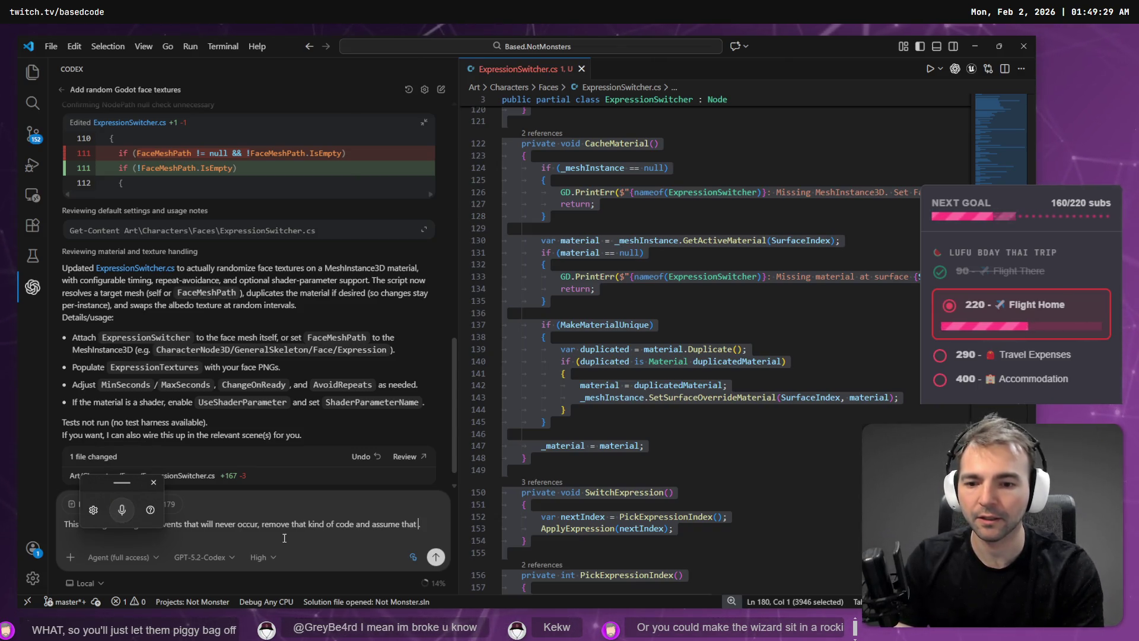
key(super+h)
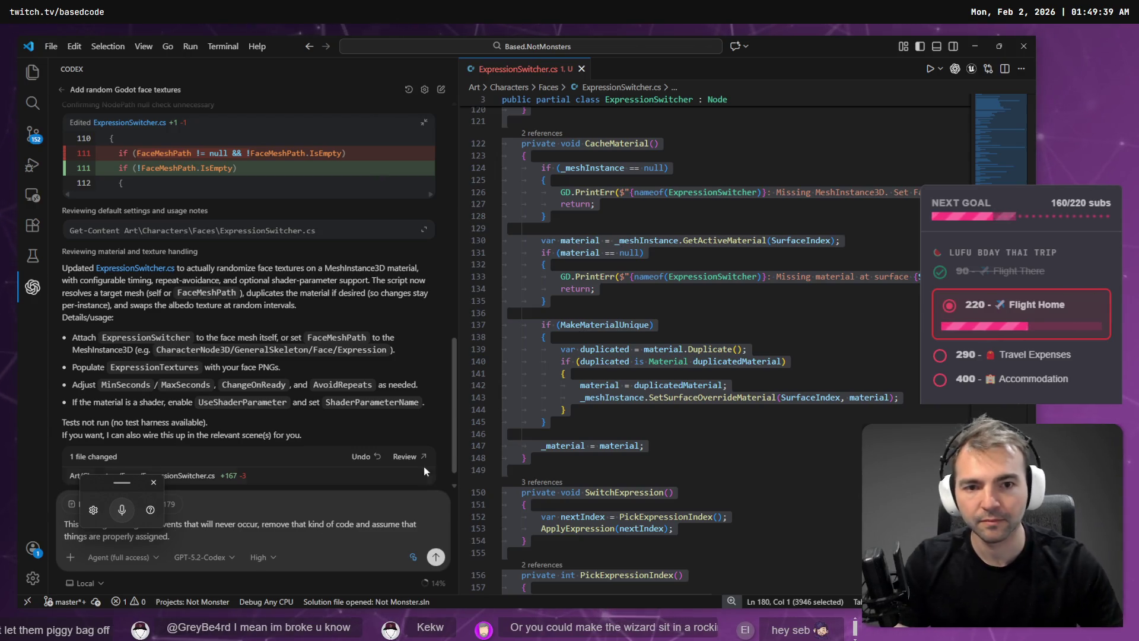
scroll(671, 325, up, 4)
scroll(671, 325, up, 20)
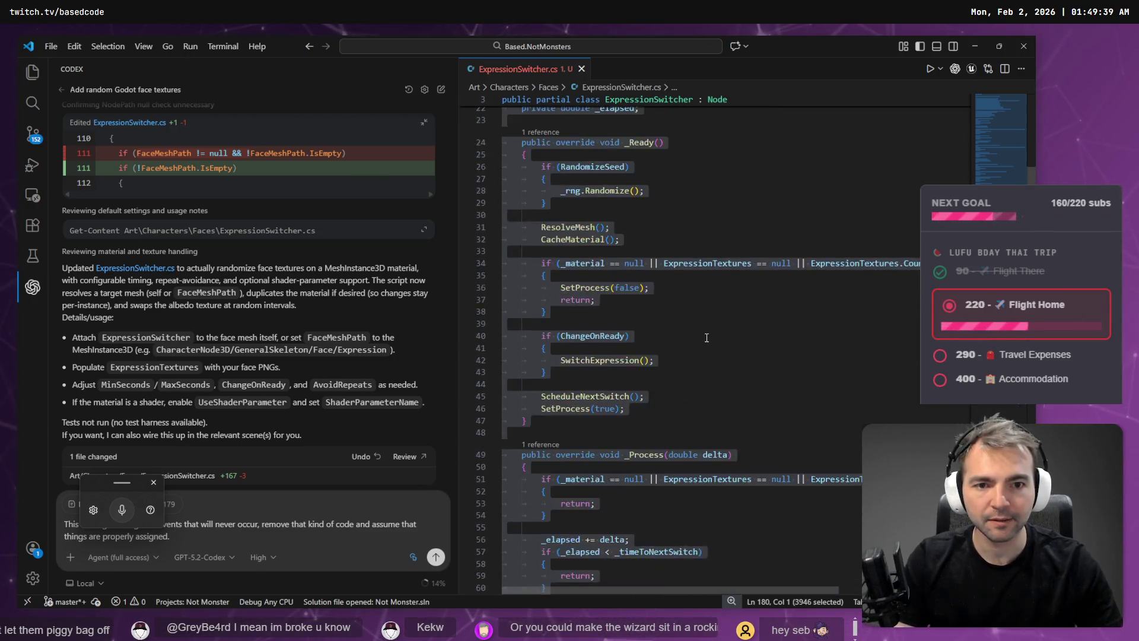
click(279, 538)
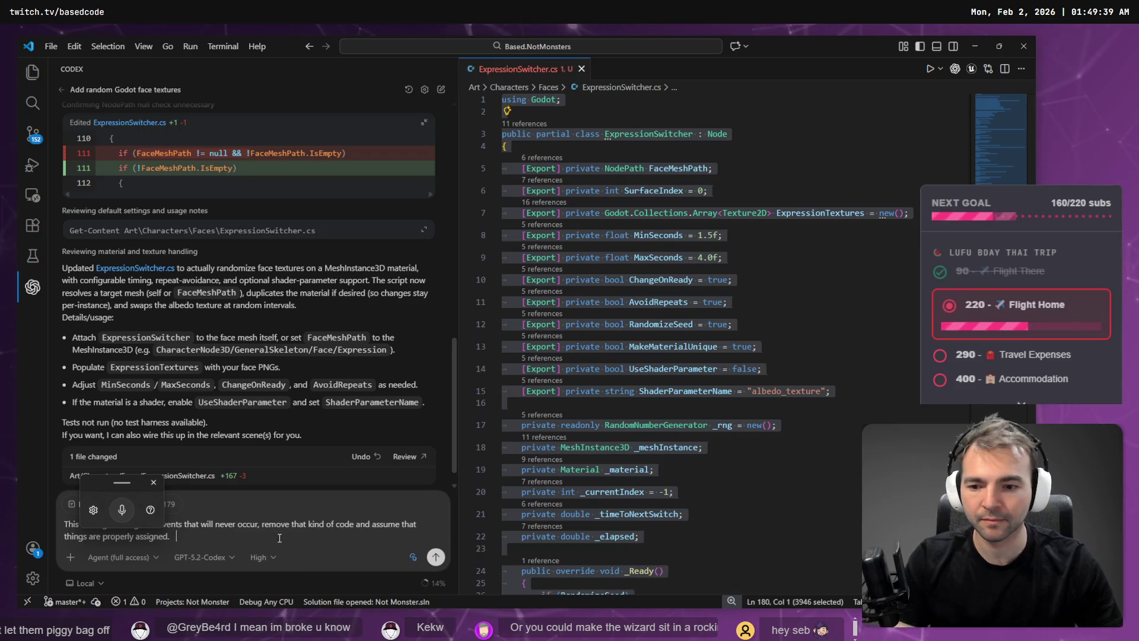
key(super+h)
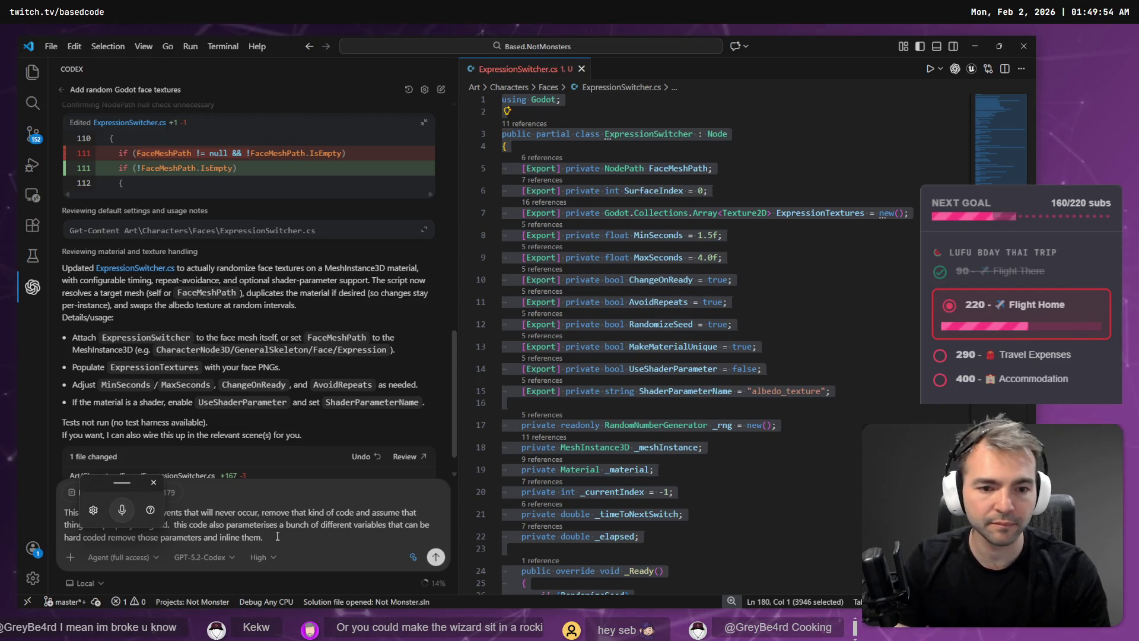
key(Return)
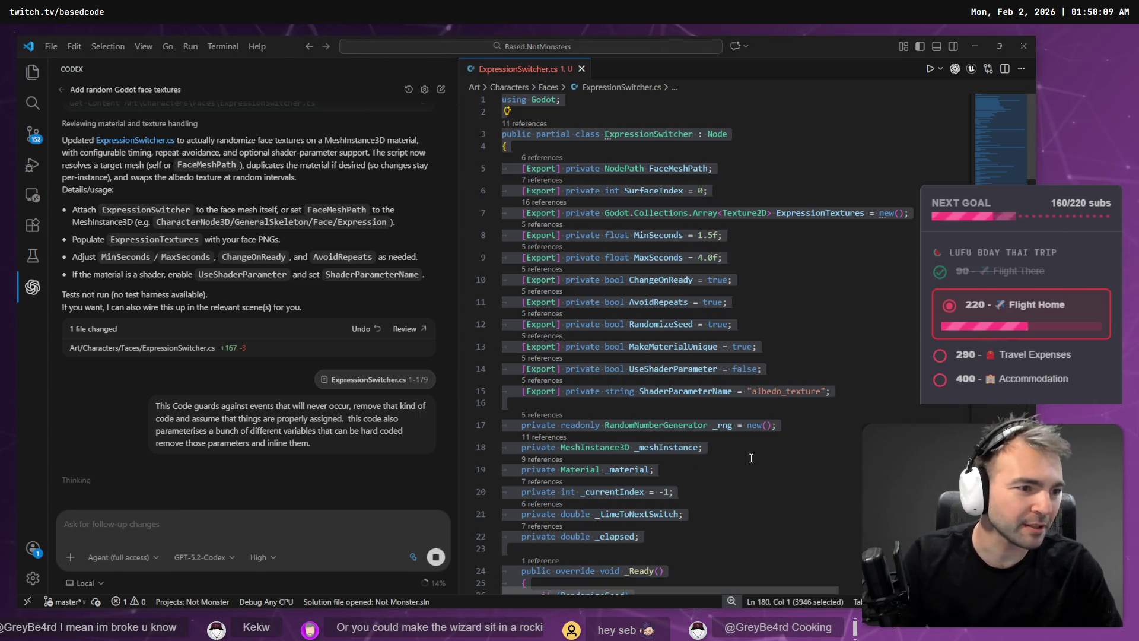
key(alt+Tab)
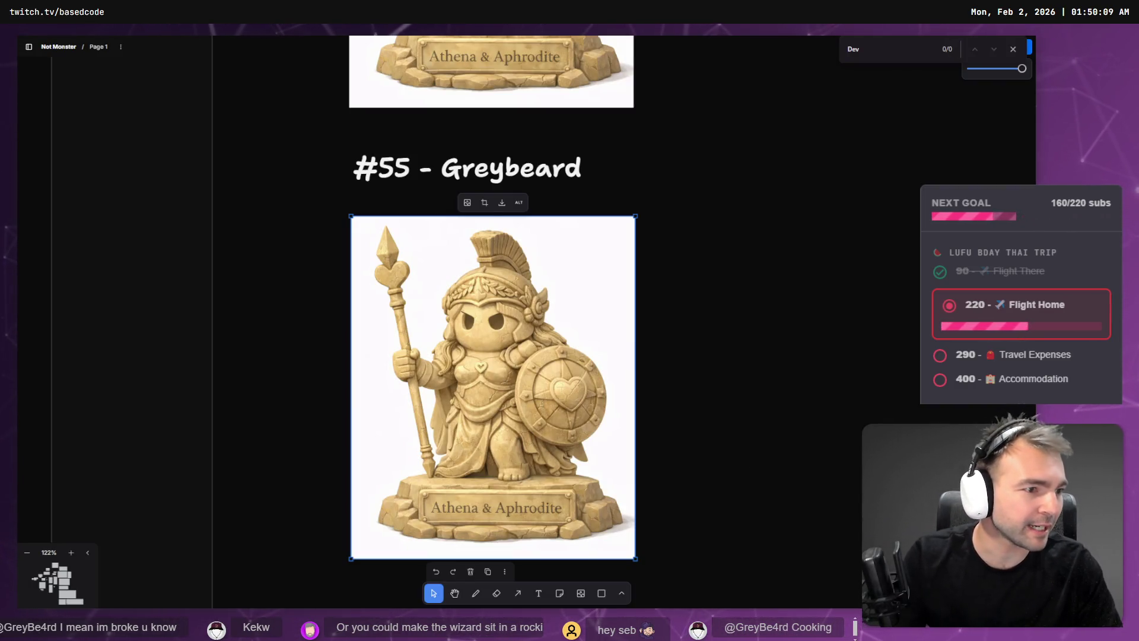
Maximize ChatGPT, open its Images library and scroll through it to find the wizard statue.
key(alt+Tab)
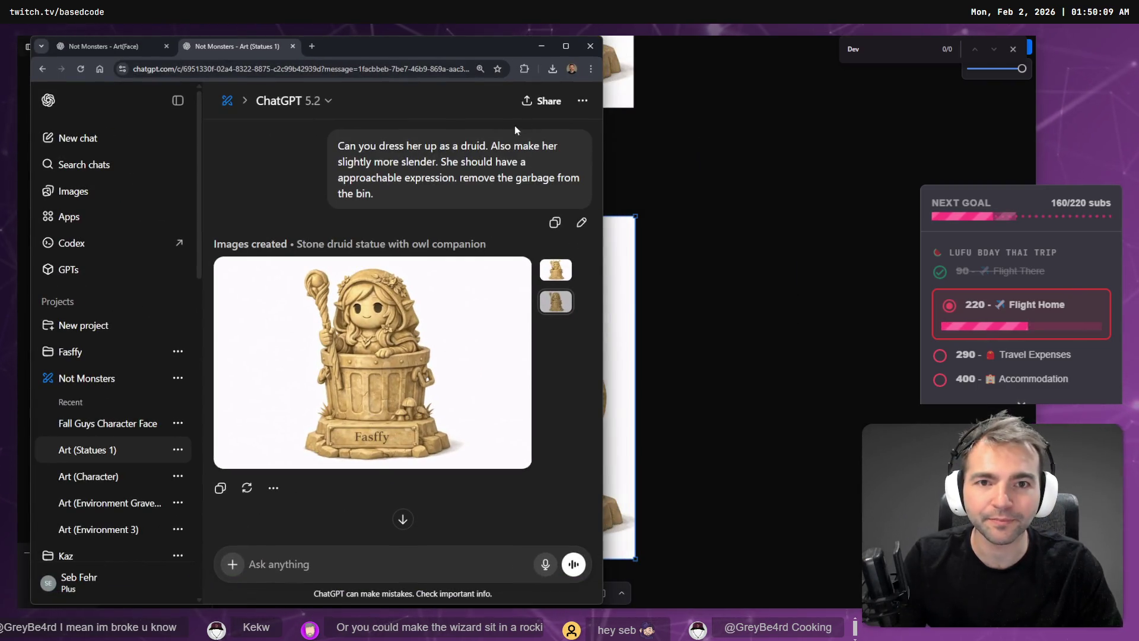
click(565, 46)
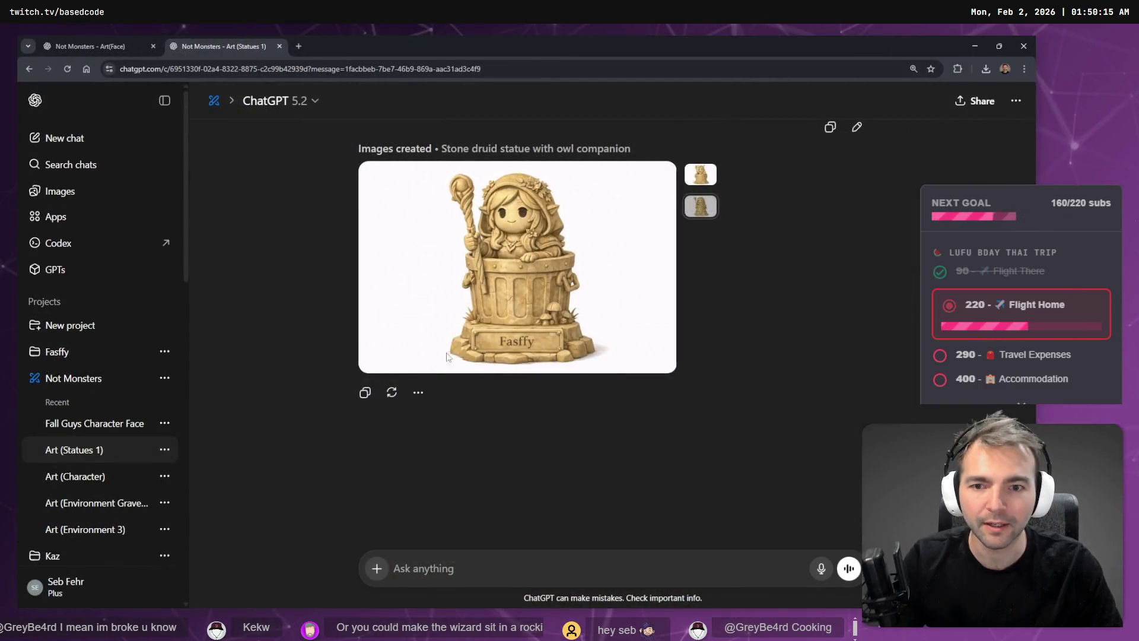
click(57, 190)
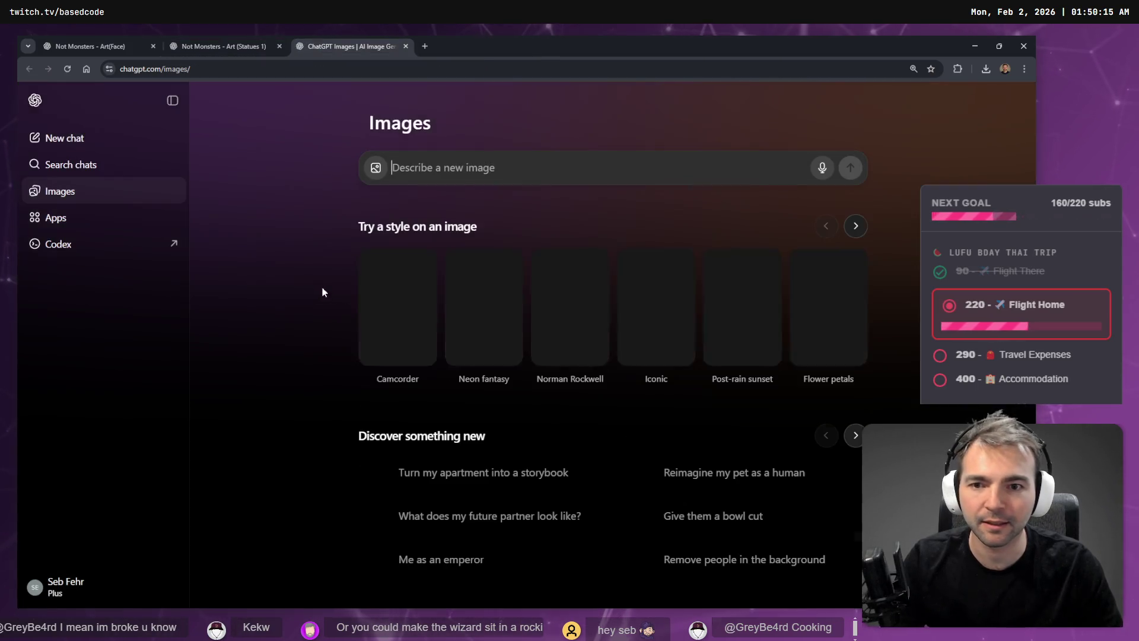
scroll(540, 337, down, 5)
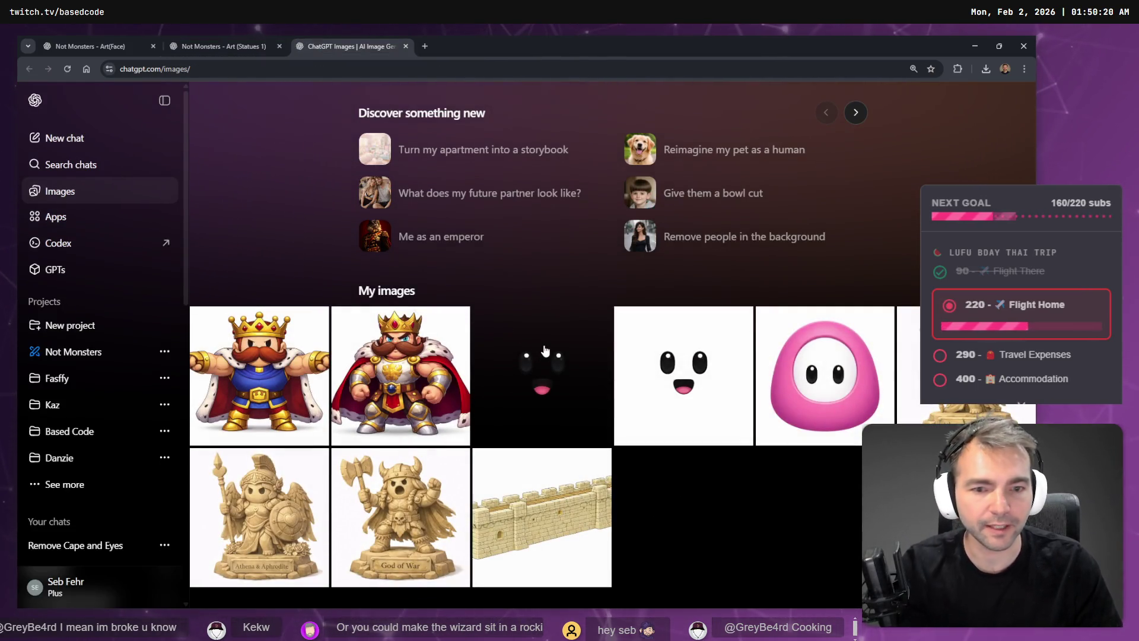
scroll(539, 336, down, 15)
scroll(534, 327, down, 10)
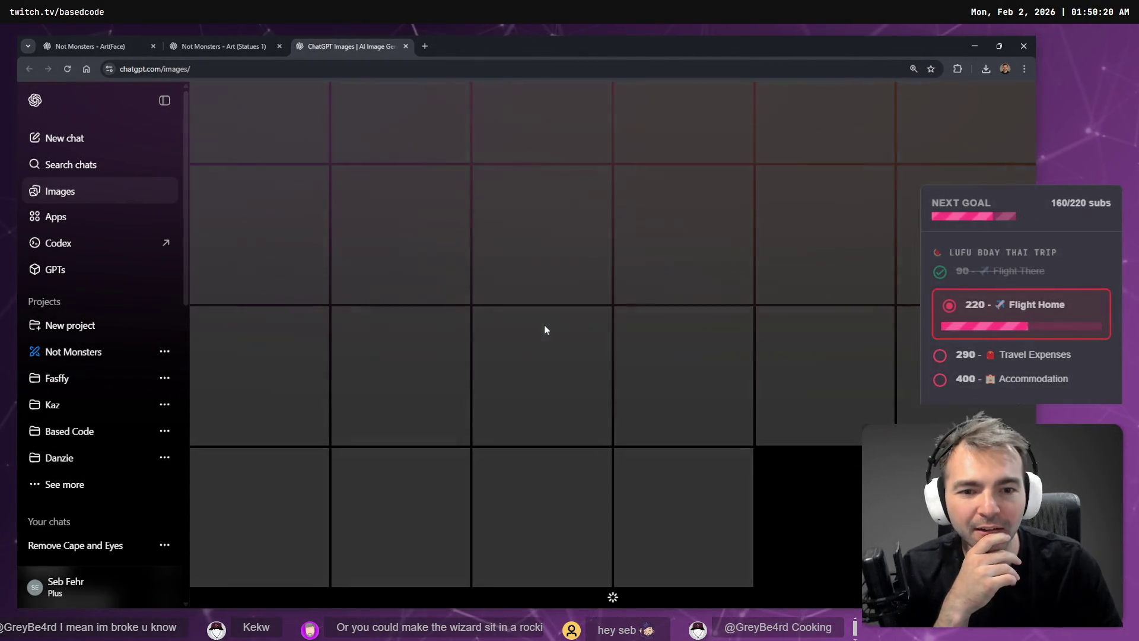
scroll(534, 327, up, 10)
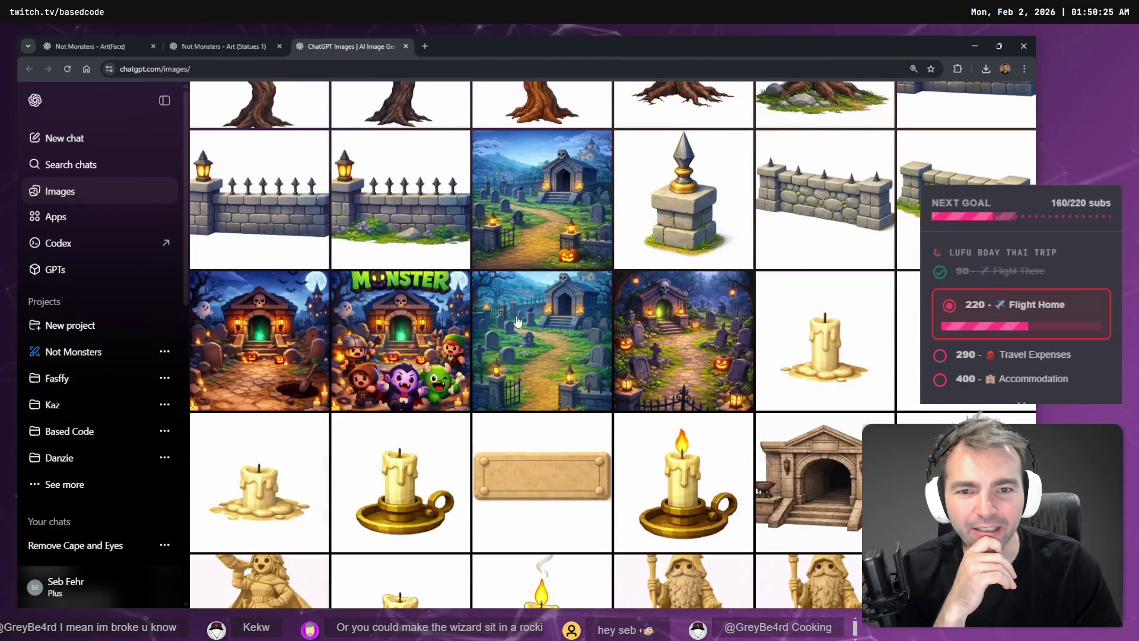
scroll(549, 321, up, 10)
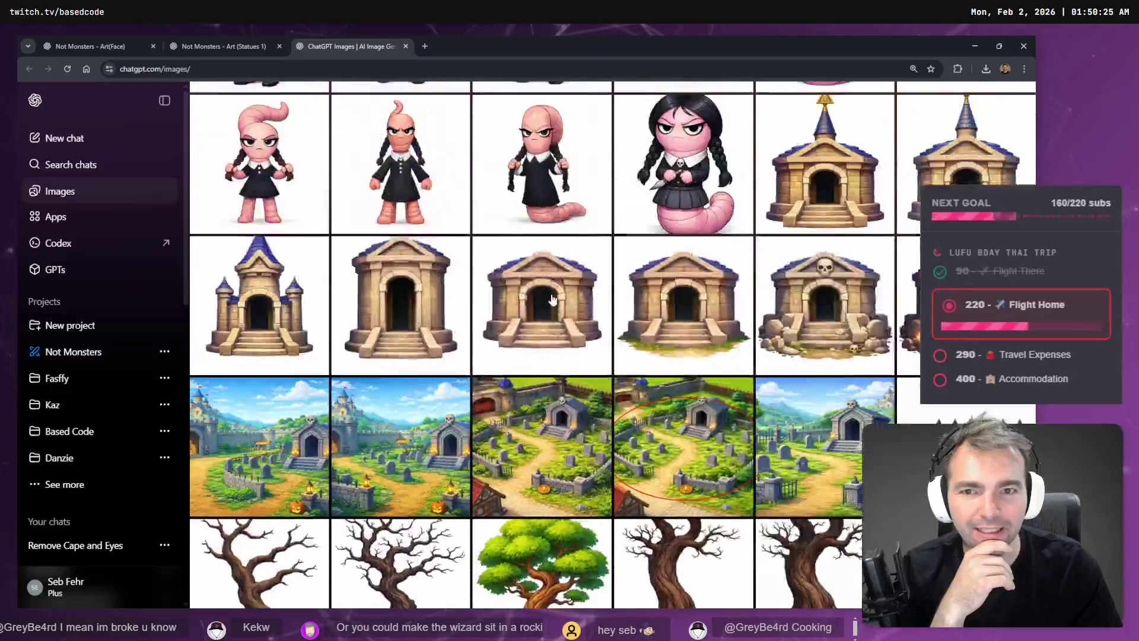
scroll(276, 297, up, 5)
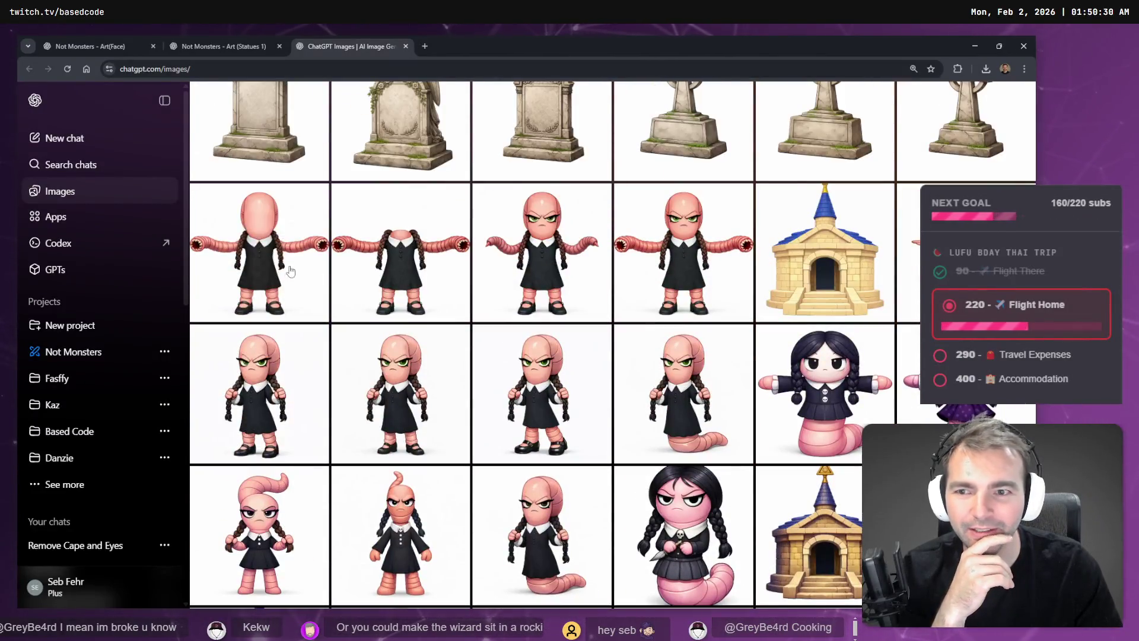
scroll(321, 310, down, 15)
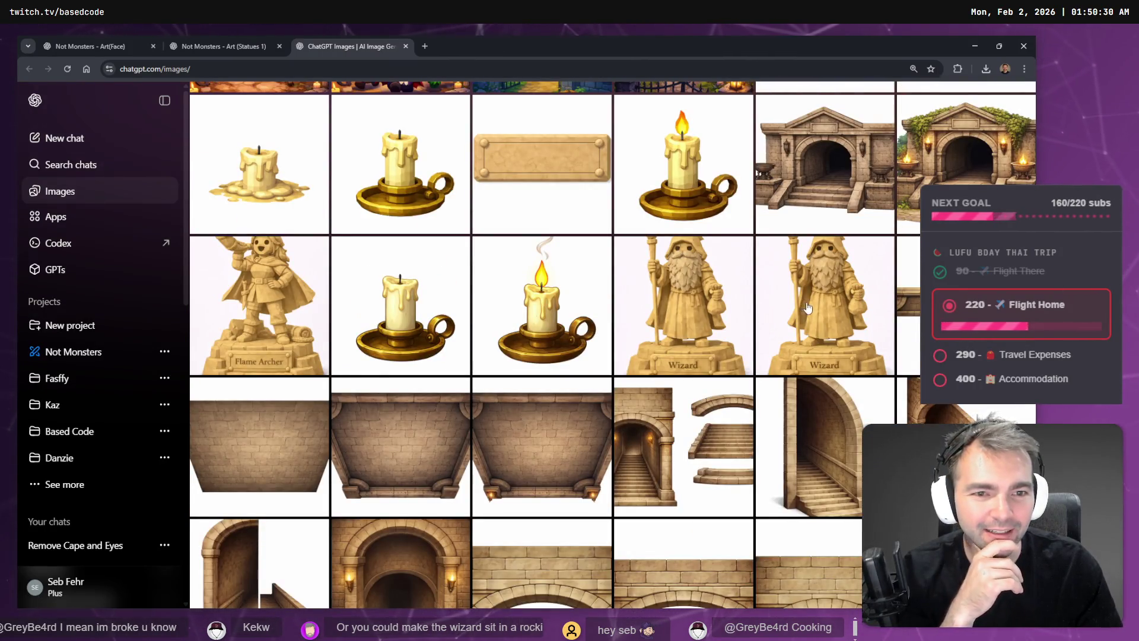
Open the 'Stone wizard statue with crystal staff' image and jump to the chat that created it.
click(716, 292)
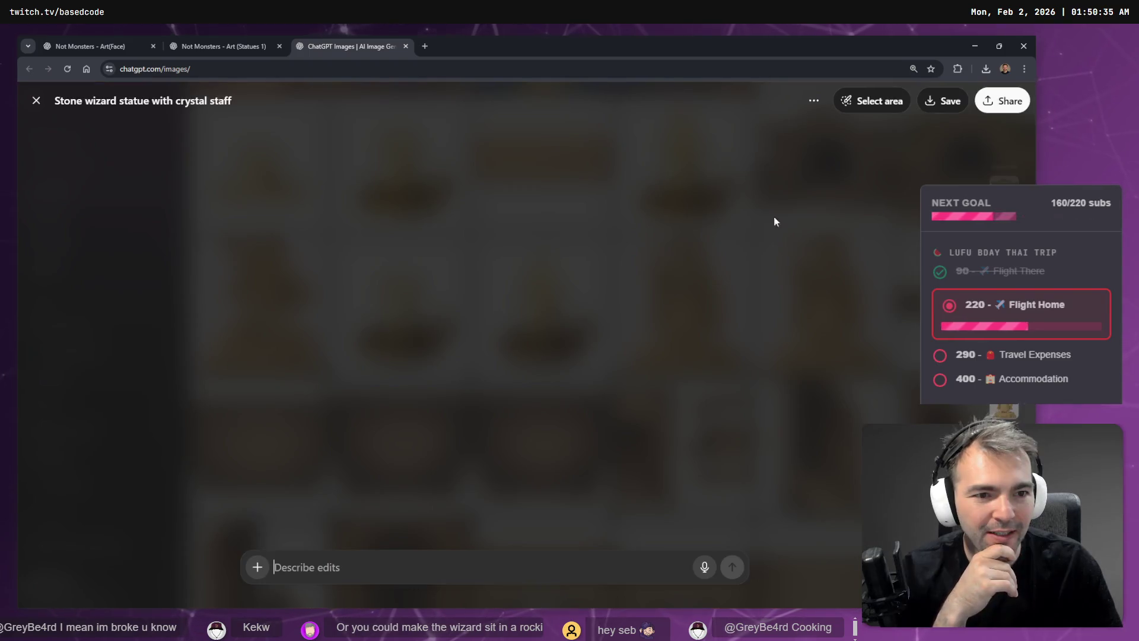
click(814, 101)
click(823, 143)
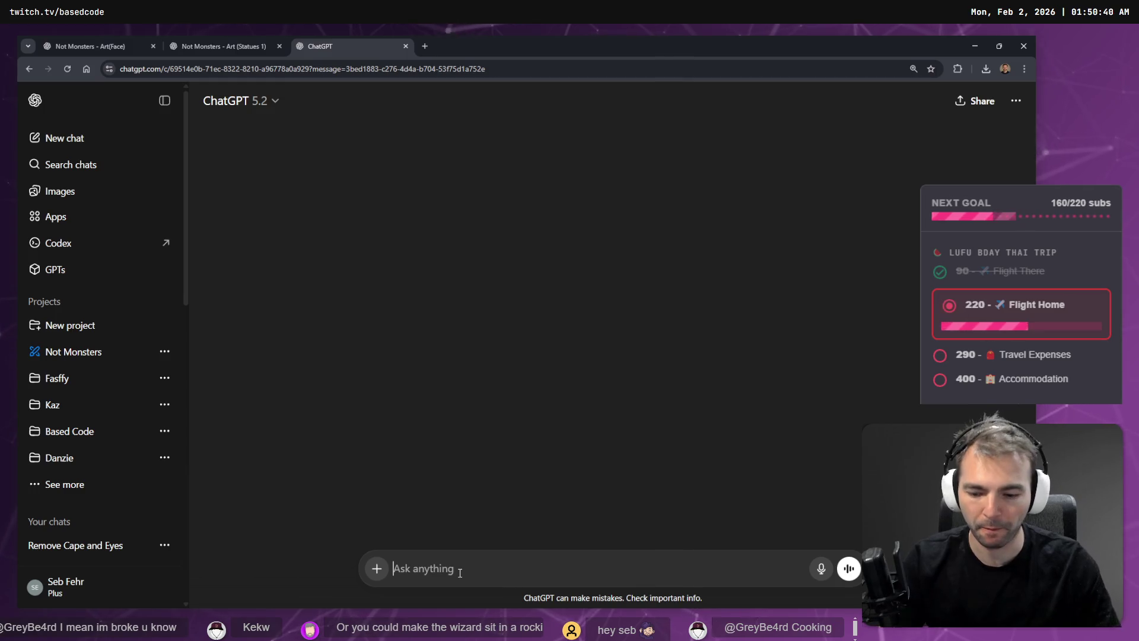
Discard a dictated 'please make this wizard' draft and scroll the chat to the Grim Reaper request.
key(super+h)
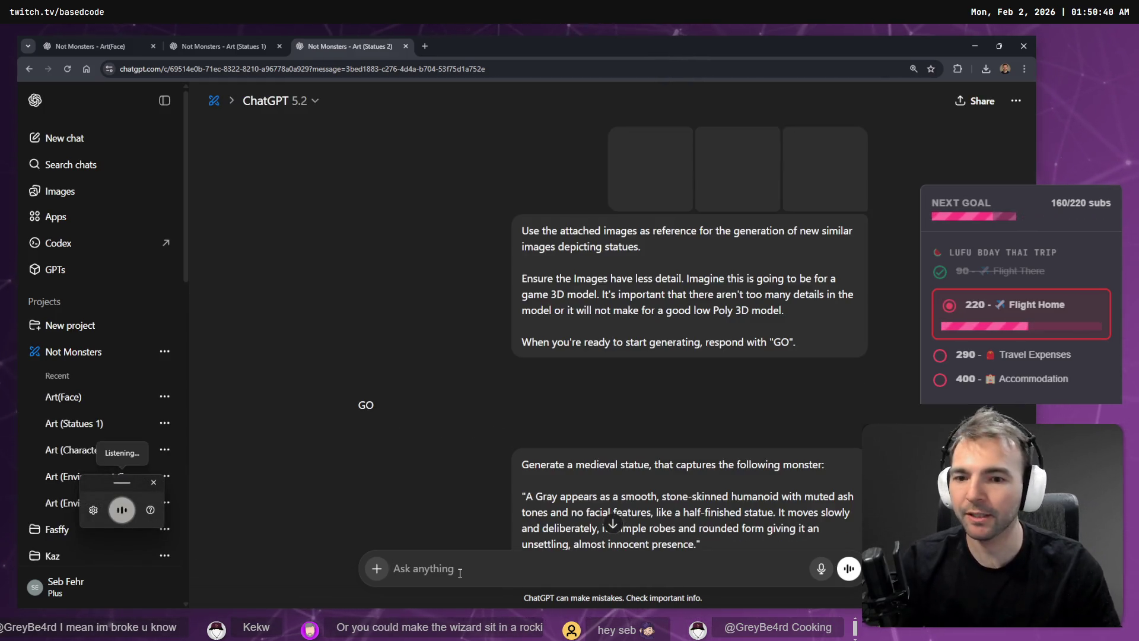
text(please make this wizard sit in a rocking chair)
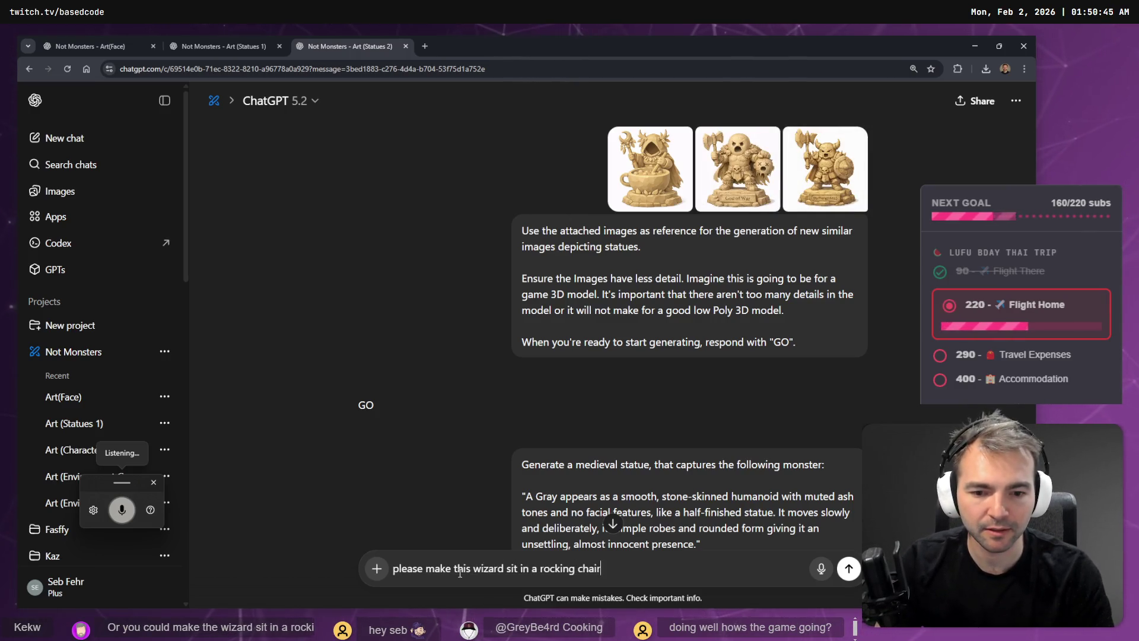
key(ctrl+a)
key(BackSpace)
scroll(756, 390, down, 15)
scroll(754, 372, down, 15)
scroll(732, 415, down, 15)
scroll(772, 498, down, 15)
scroll(799, 492, down, 15)
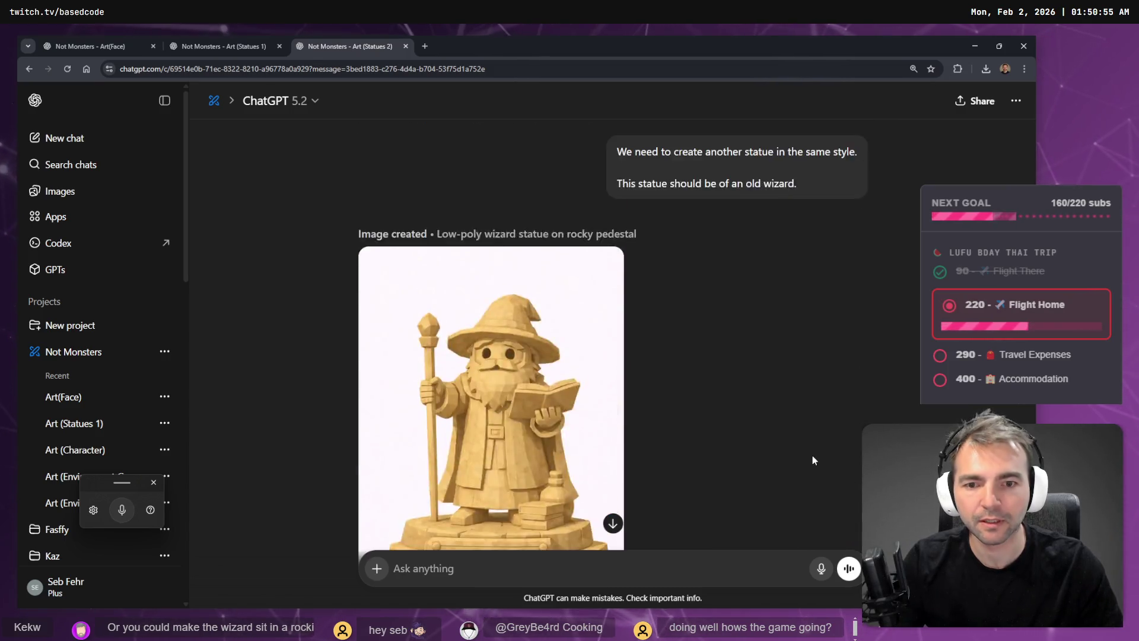
scroll(814, 456, up, 5)
scroll(813, 456, down, 14)
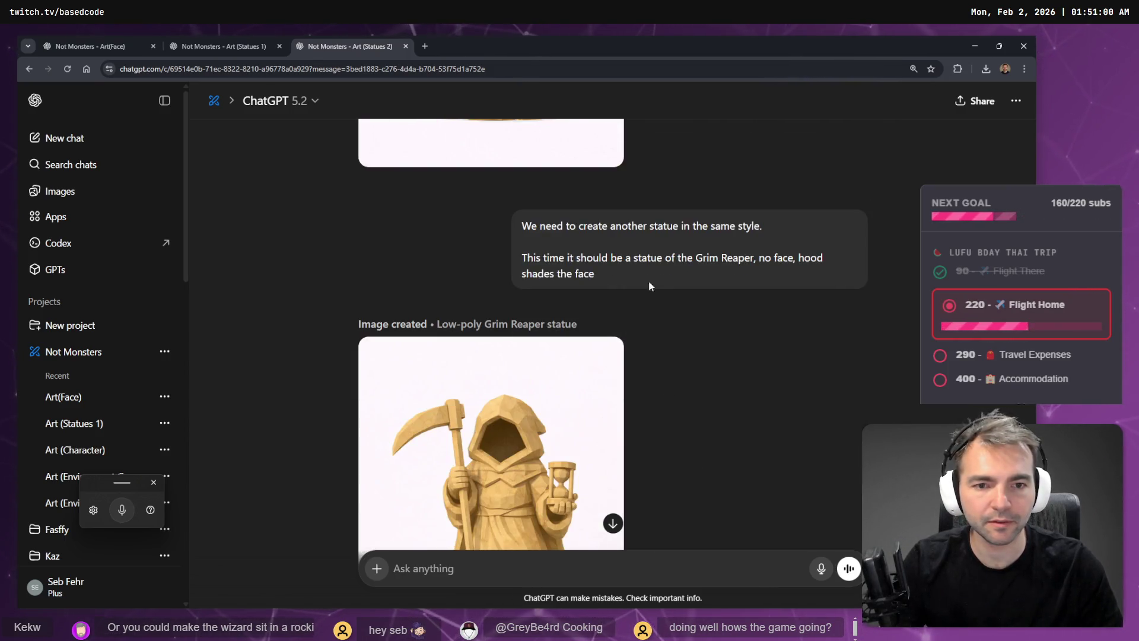
scroll(651, 287, up, 1)
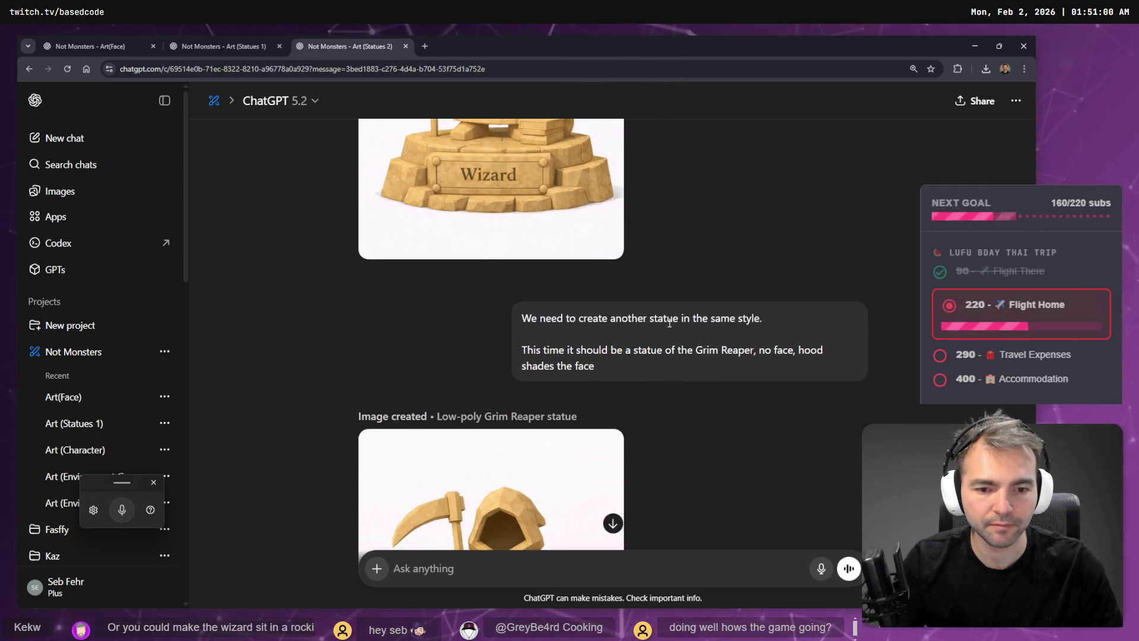
scroll(615, 532, down, 15)
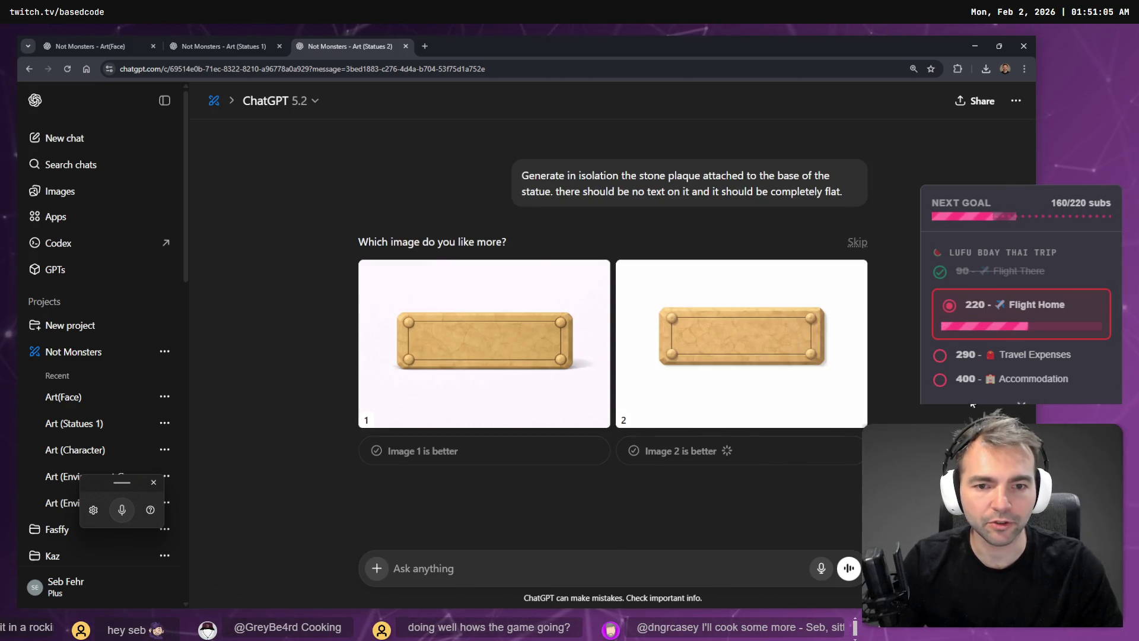
scroll(866, 283, up, 15)
scroll(866, 283, up, 20)
scroll(861, 299, up, 15)
scroll(572, 211, down, 15)
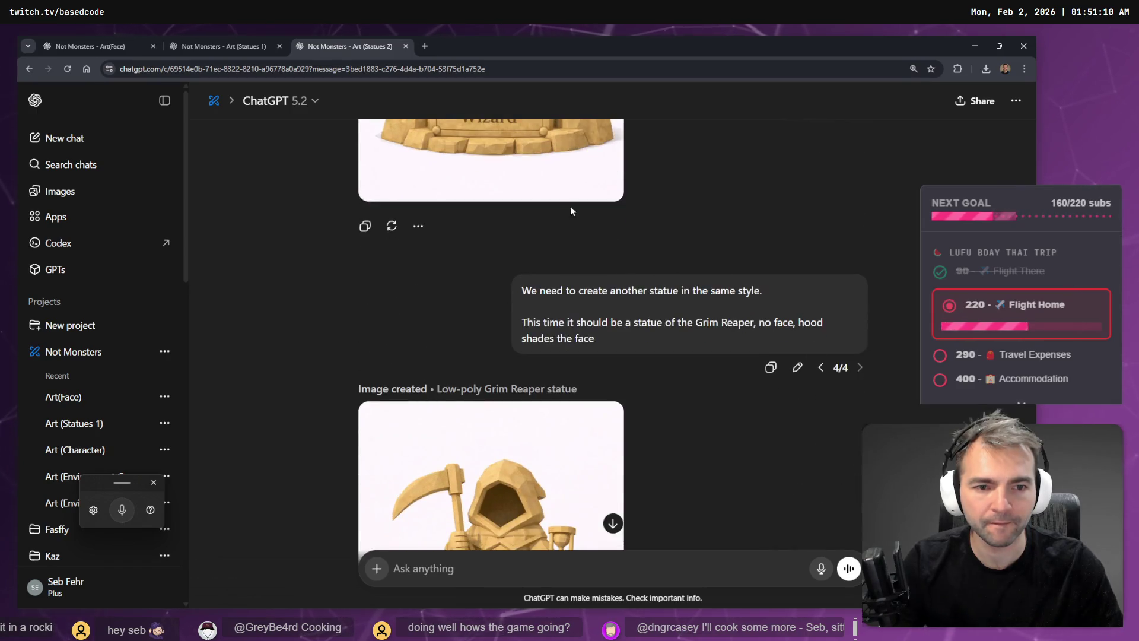
Rewrite the Grim Reaper message to request the wizard in a rocking chair with glasses, reading aloud, and send.
click(797, 367)
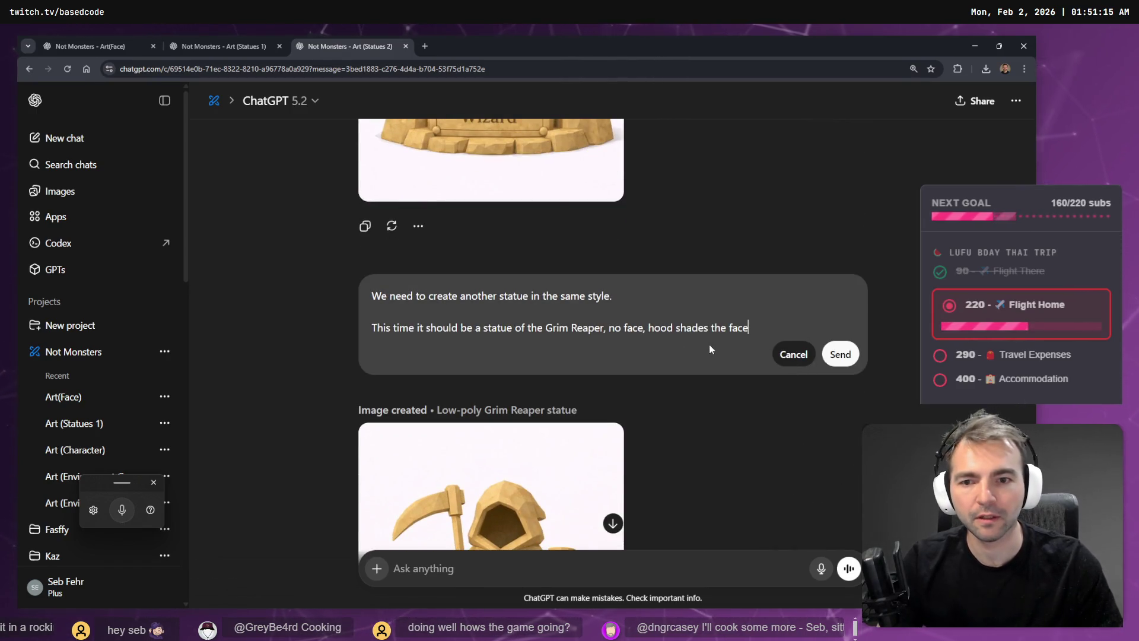
key(Escape)
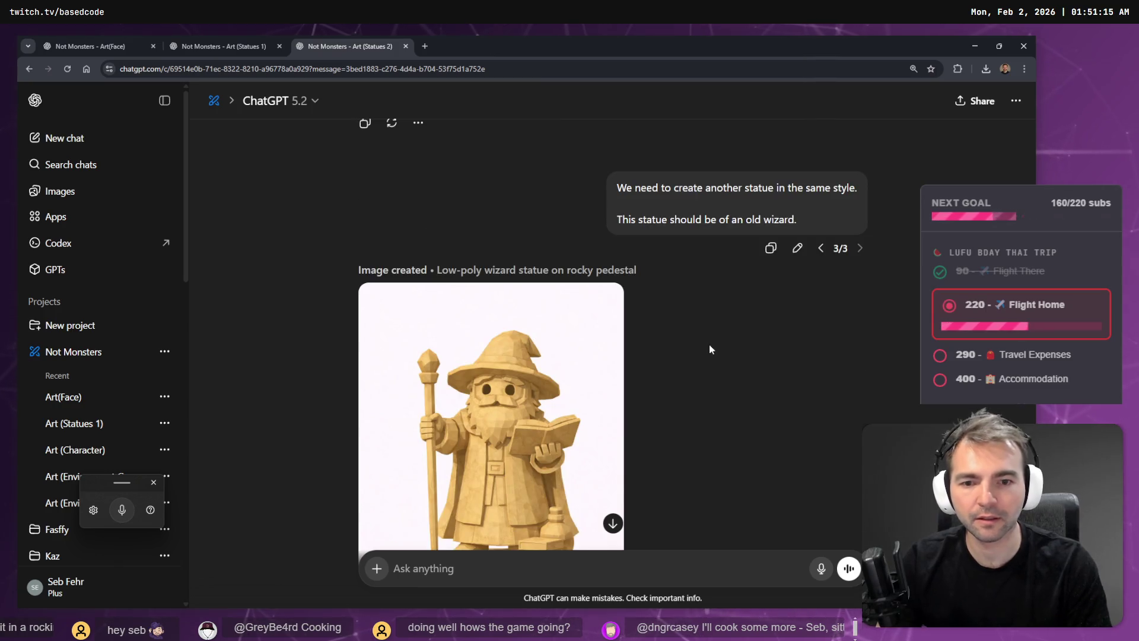
scroll(710, 349, down, 5)
key(ctrl+a)
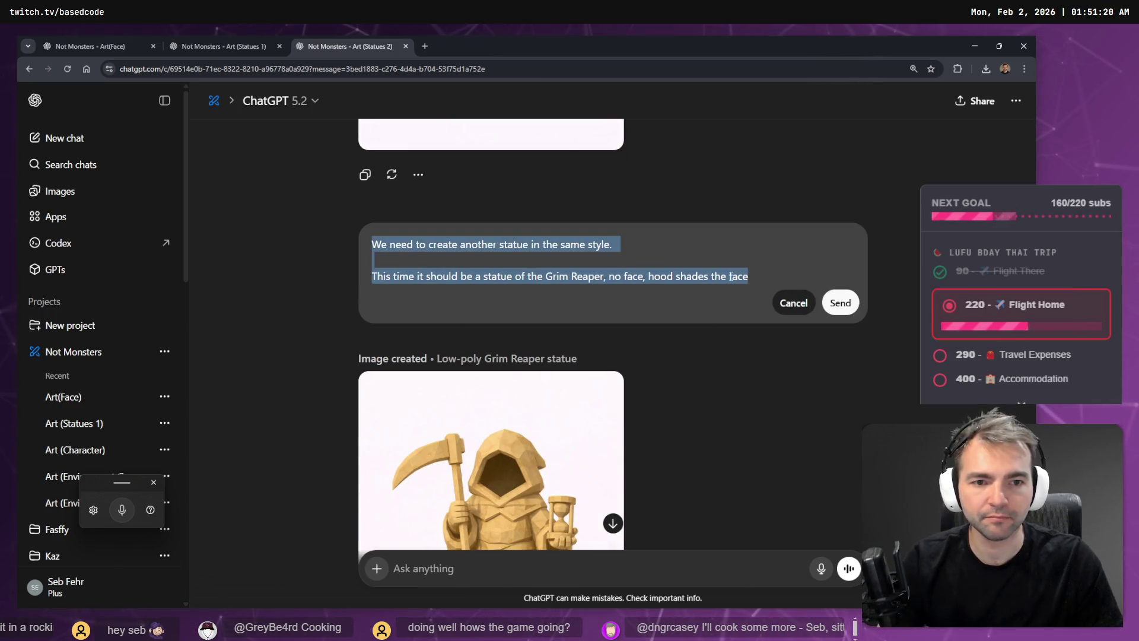
text(please make this wizard sit in a rocking chairP)
key(End)
text(.)
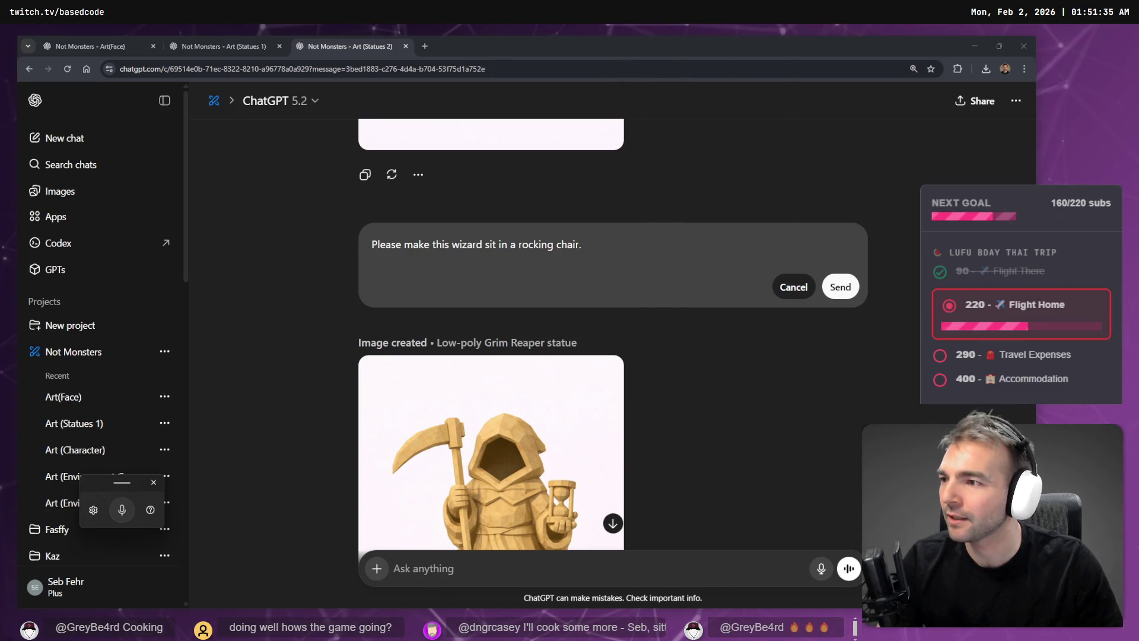
drag(467, 245, 598, 250)
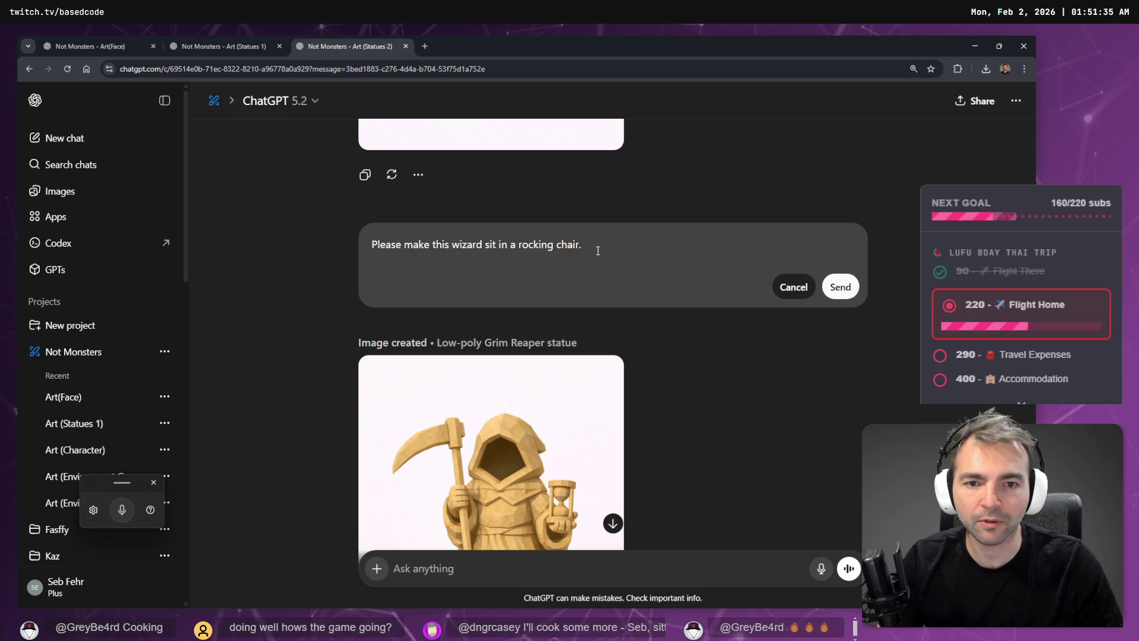
text(sitting in a rocking chair, with glasses on, reading a book)
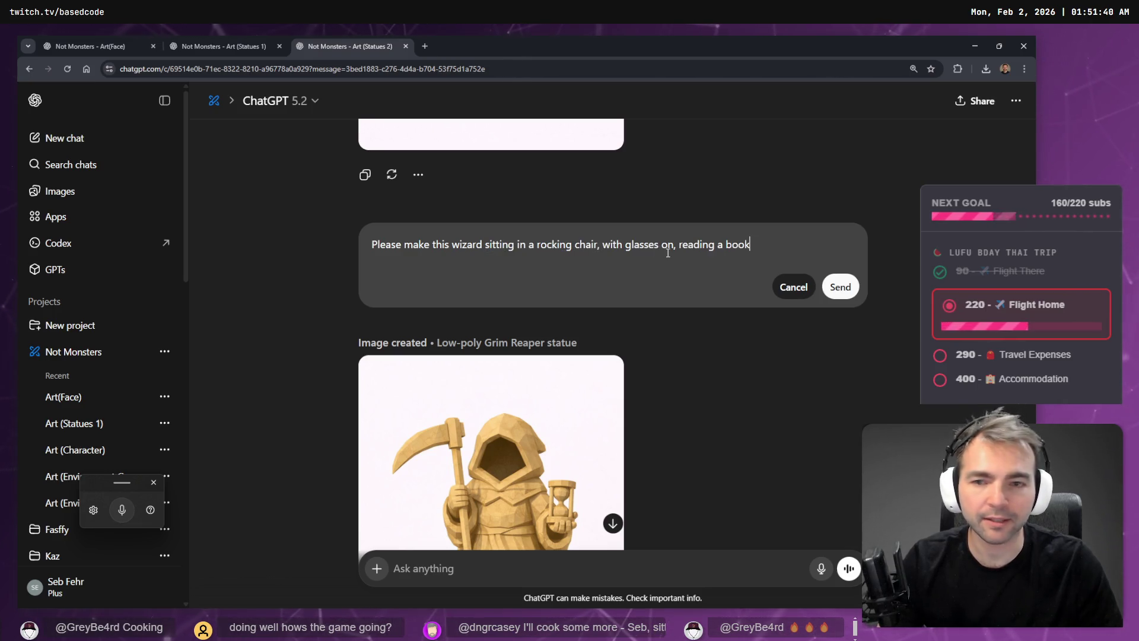
text(, like reading the s)
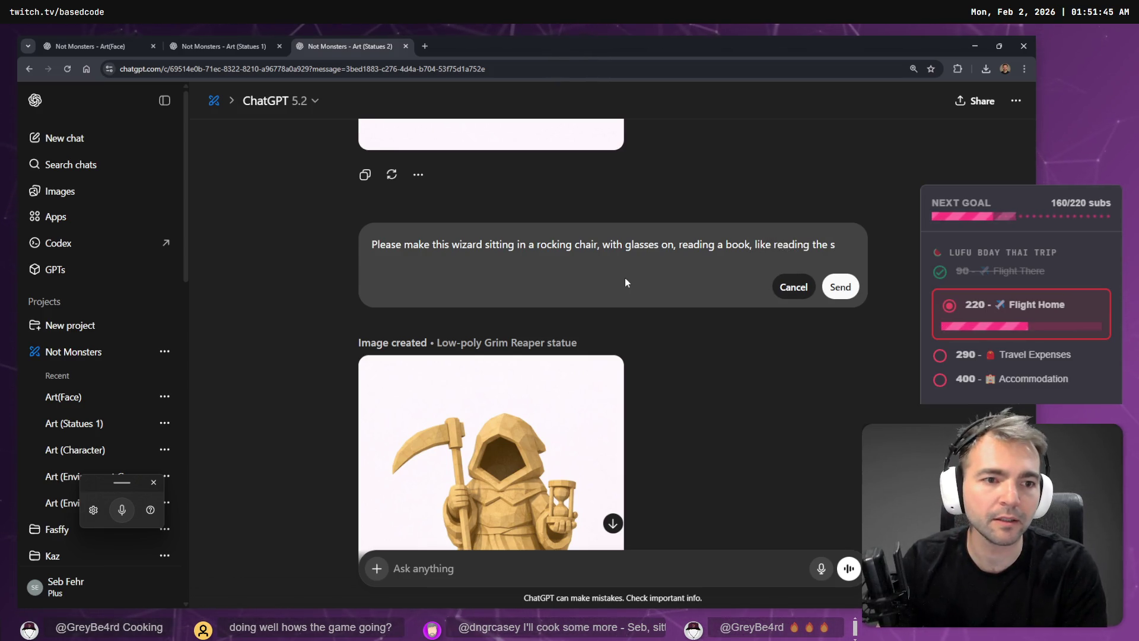
text(story out loud.)
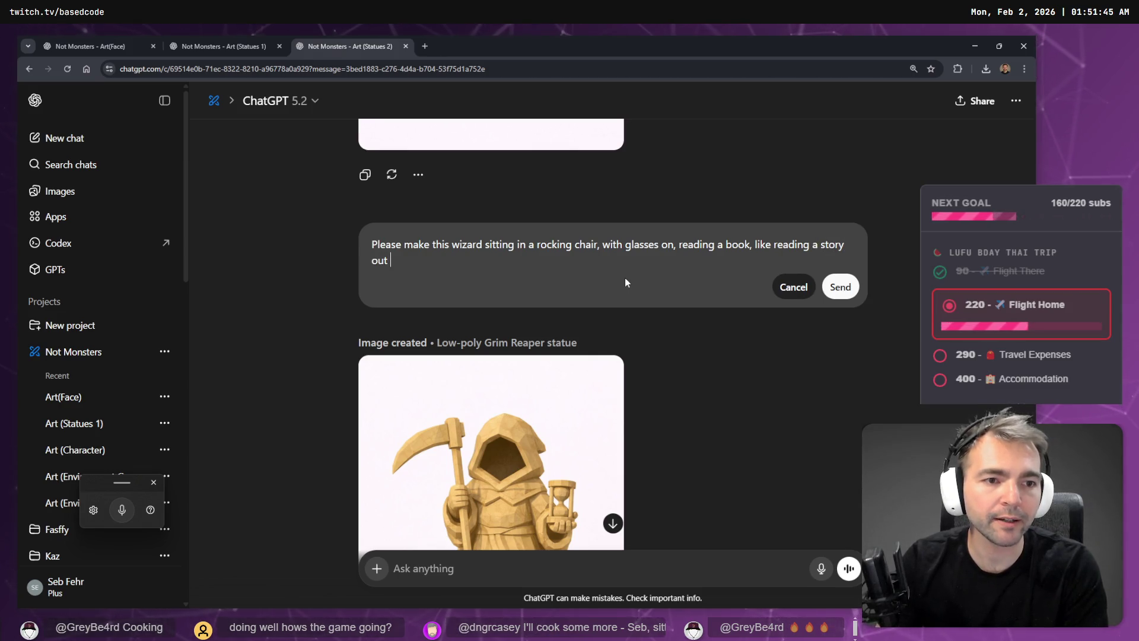
key(Return)
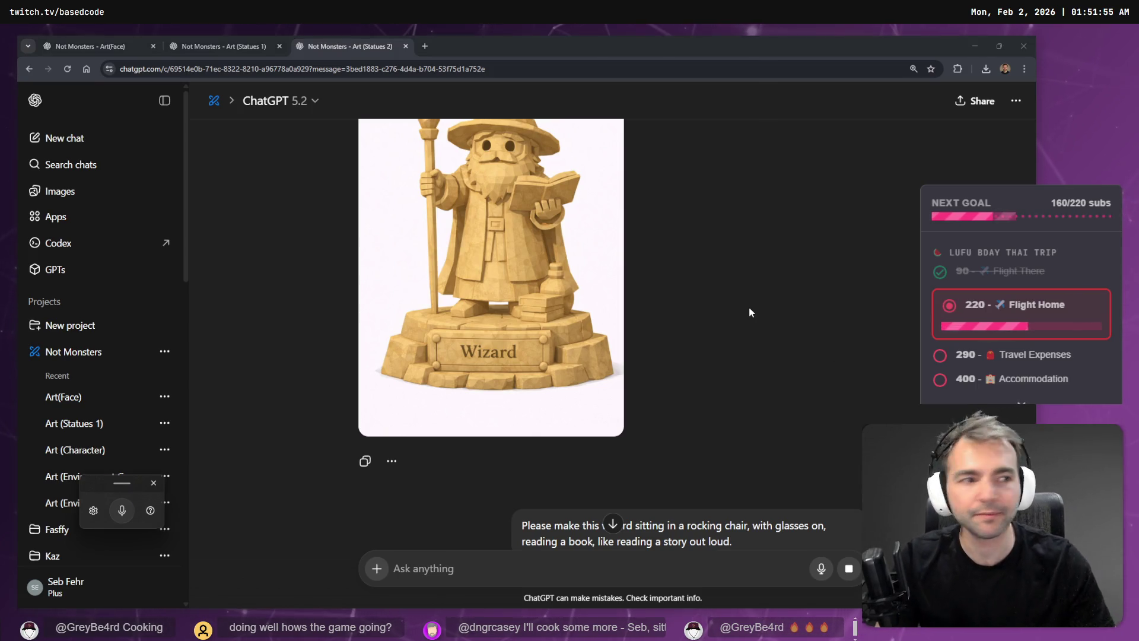
key(alt+Tab)
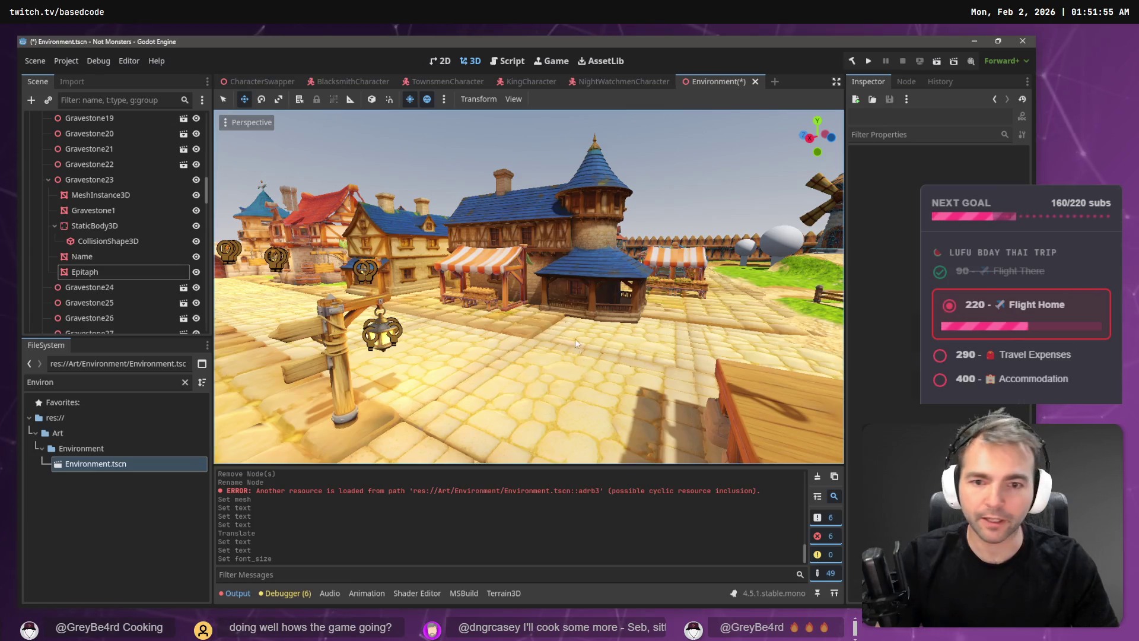
Fly the camera through the village into the graveyard and zoom in on the gravestone.
key(w)
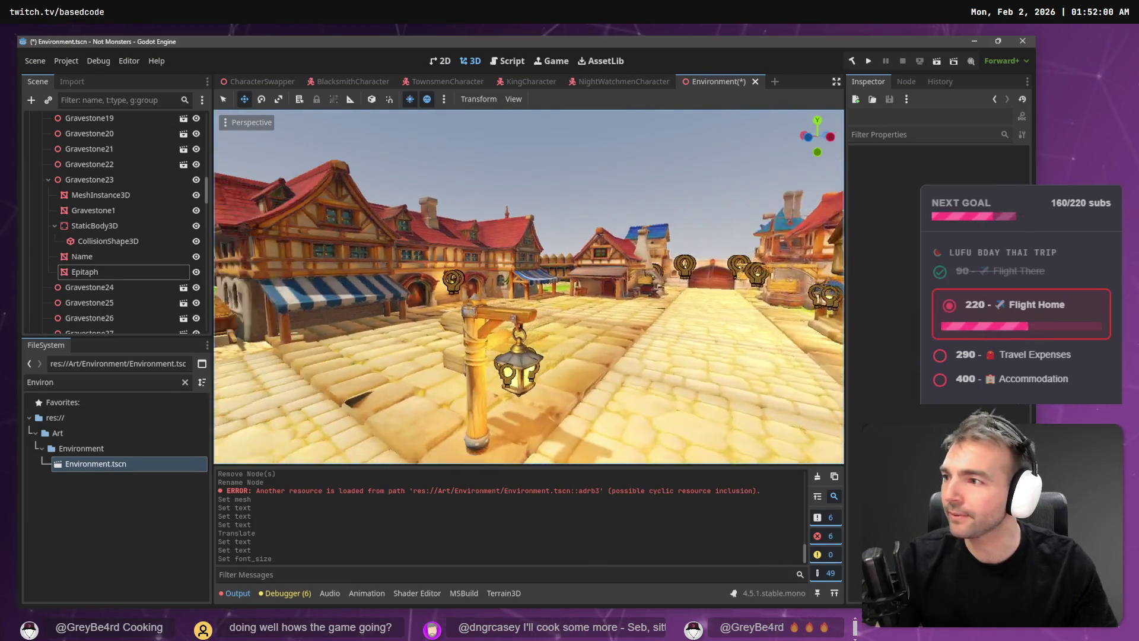
key(w)
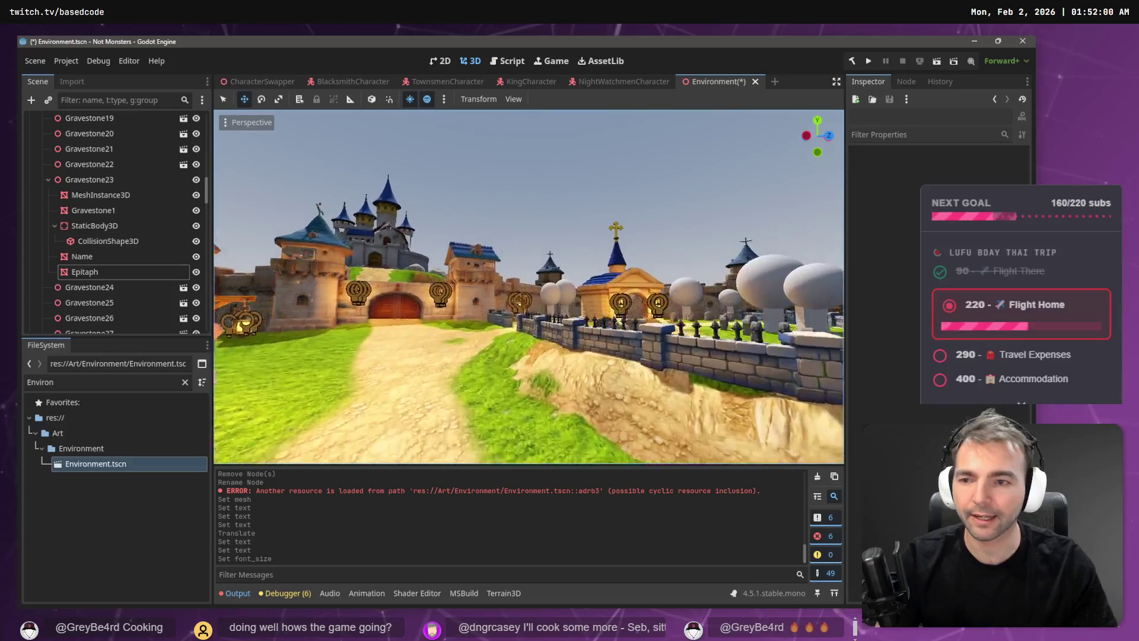
key(w)
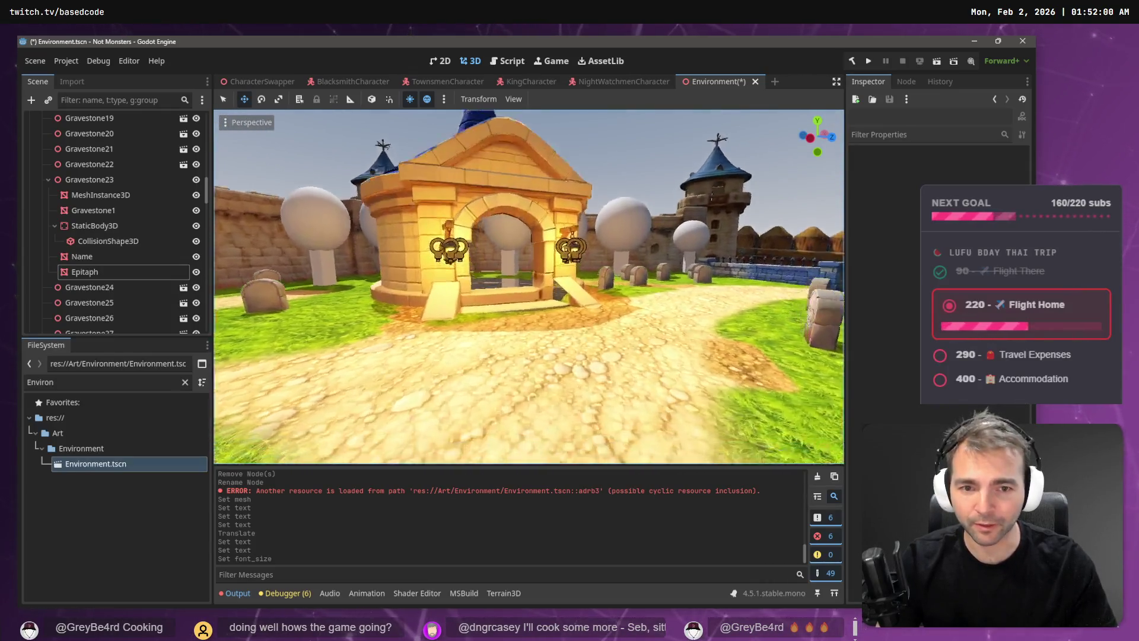
key(w)
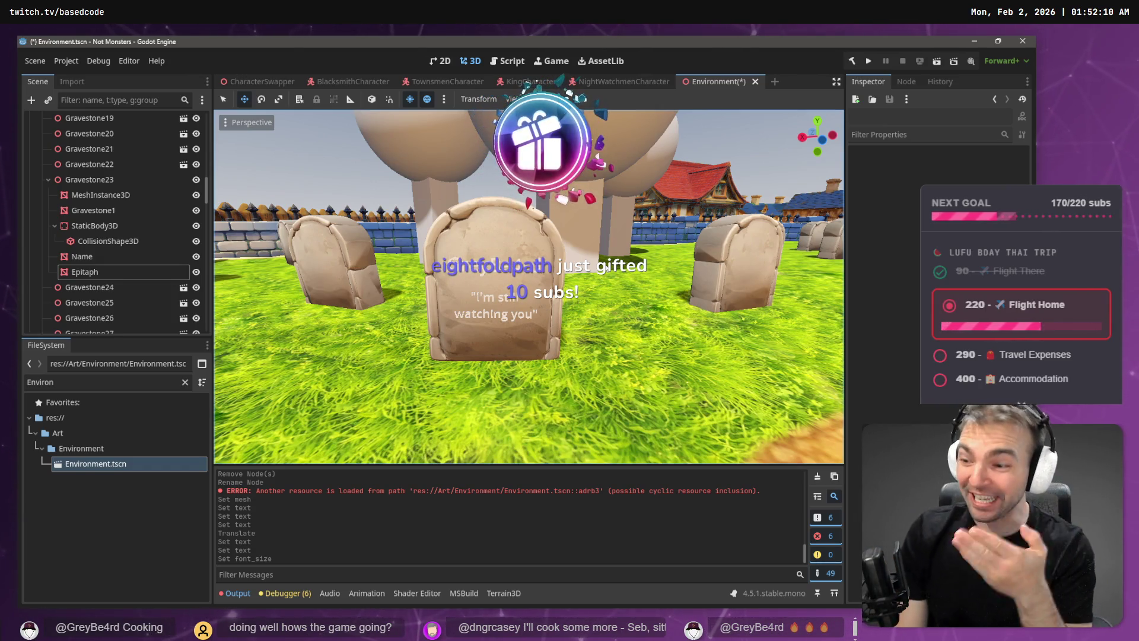
scroll(585, 254, up, 5)
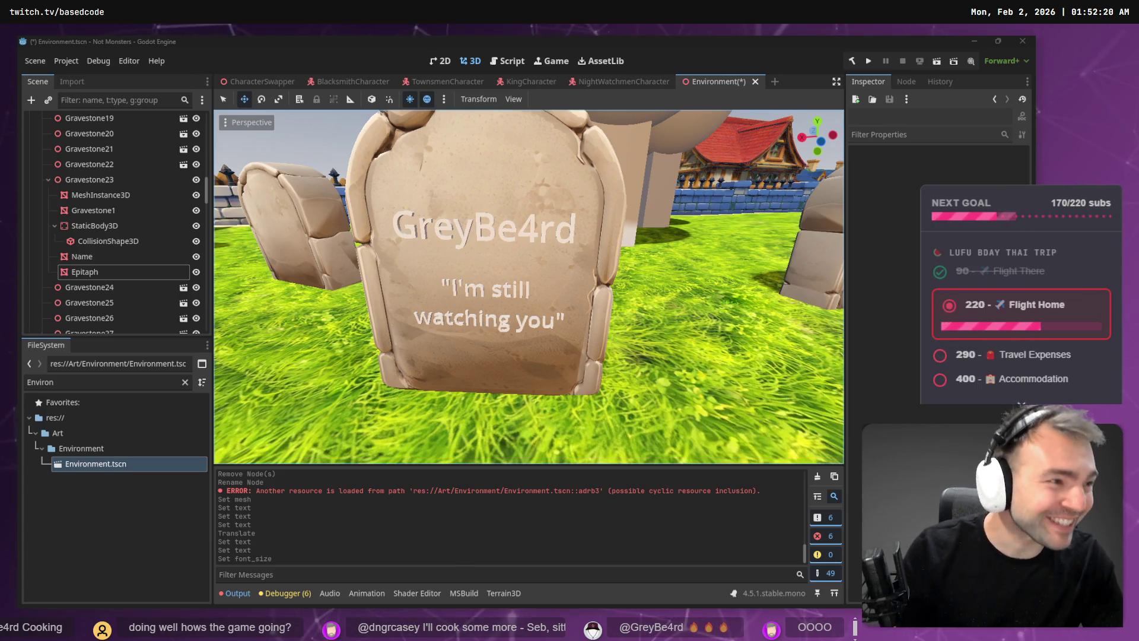
scroll(696, 318, down, 1)
scroll(667, 297, down, 3)
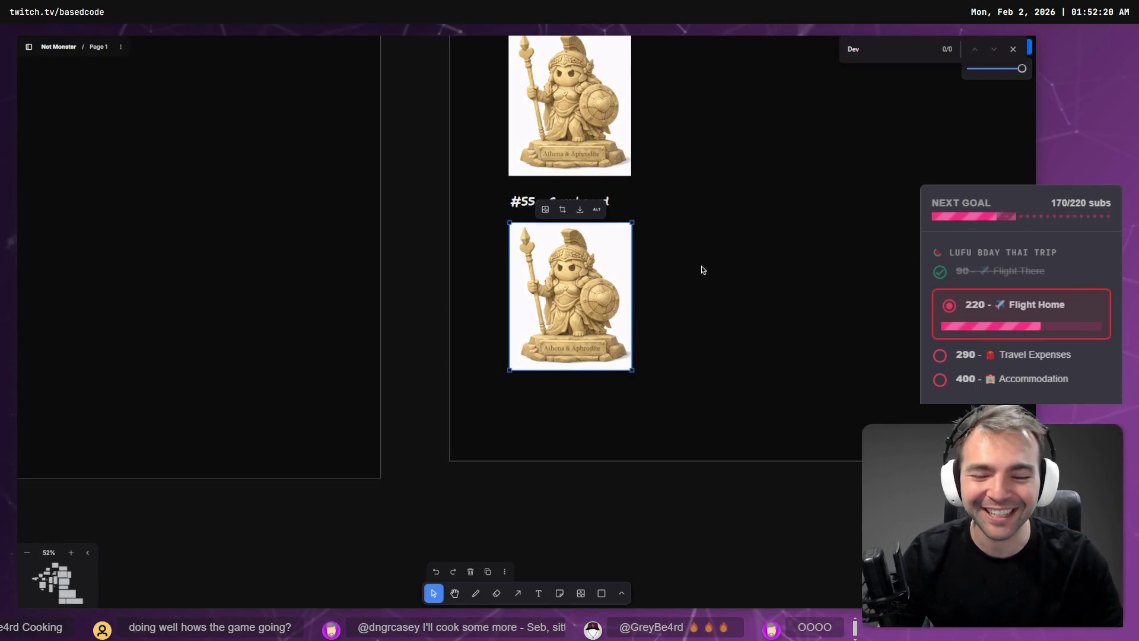
Pan the board and move the copied #55 label and statue image up and to the right.
drag(689, 209, 651, 267)
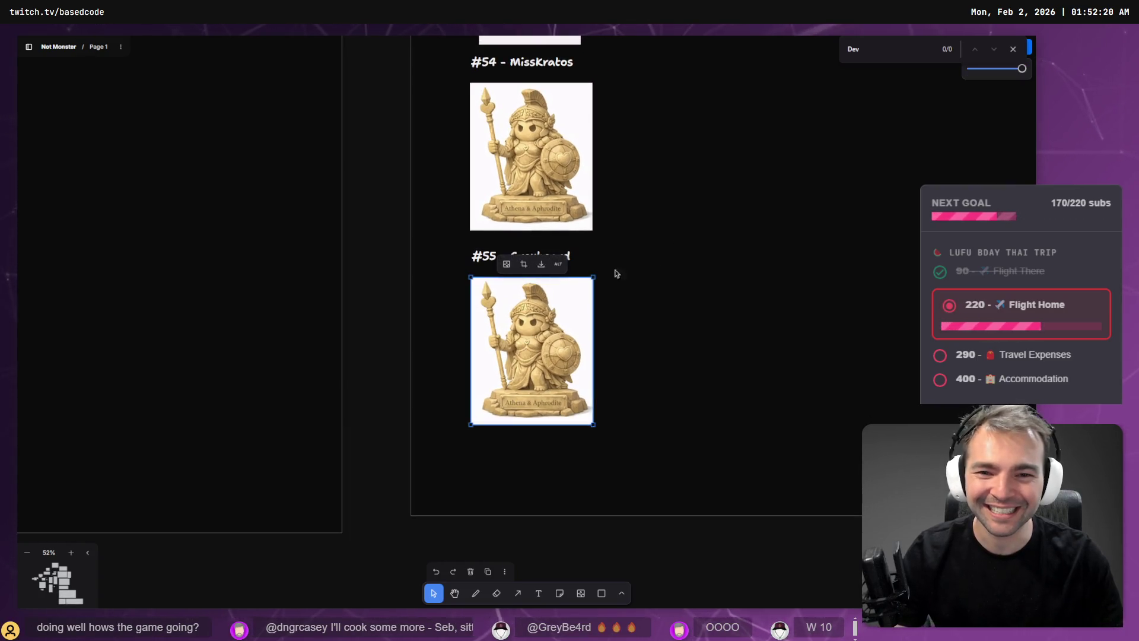
scroll(595, 435, up, 3)
mouse_move(433, 433)
mouse_down()
mouse_move(526, 368)
mouse_move(629, 237)
mouse_move(623, 274)
mouse_move(558, 219)
mouse_up()
scroll(628, 237, up, 5)
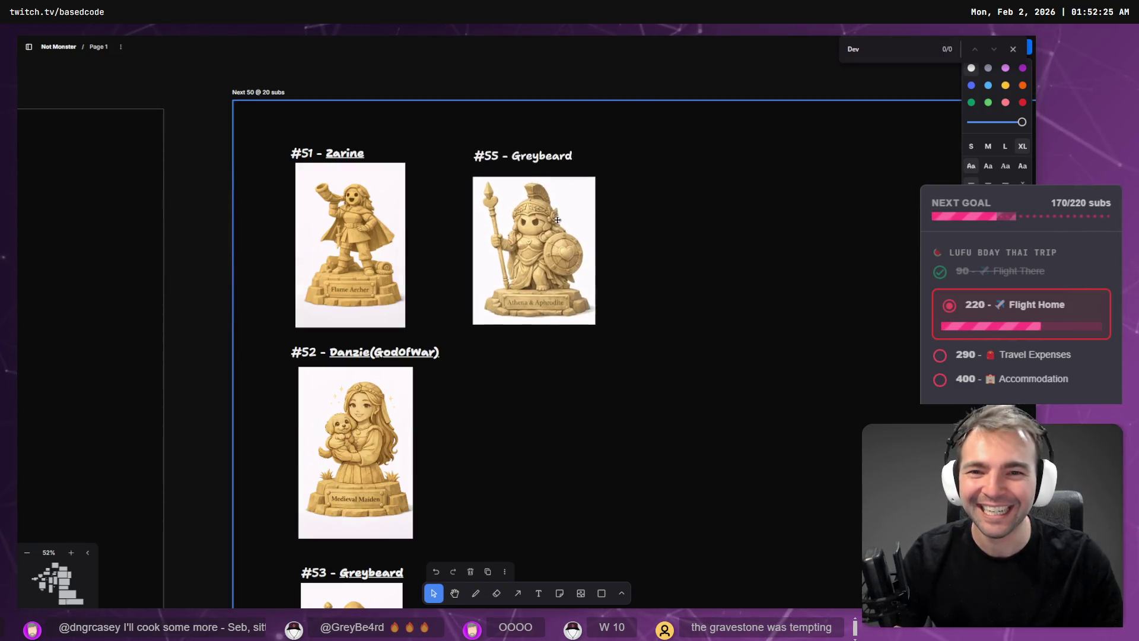
scroll(611, 425, down, 5)
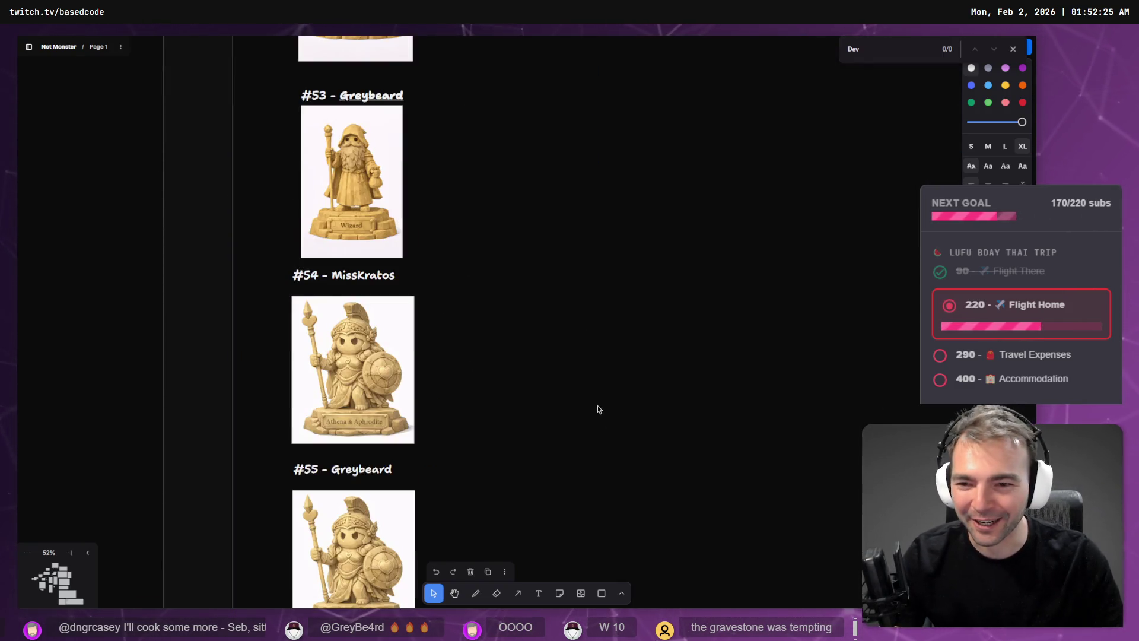
scroll(546, 382, up, 5)
Change the copied label from #55 - Greybeard to #56 - Eightfold.
double_click(496, 206)
click(496, 208)
text(6)
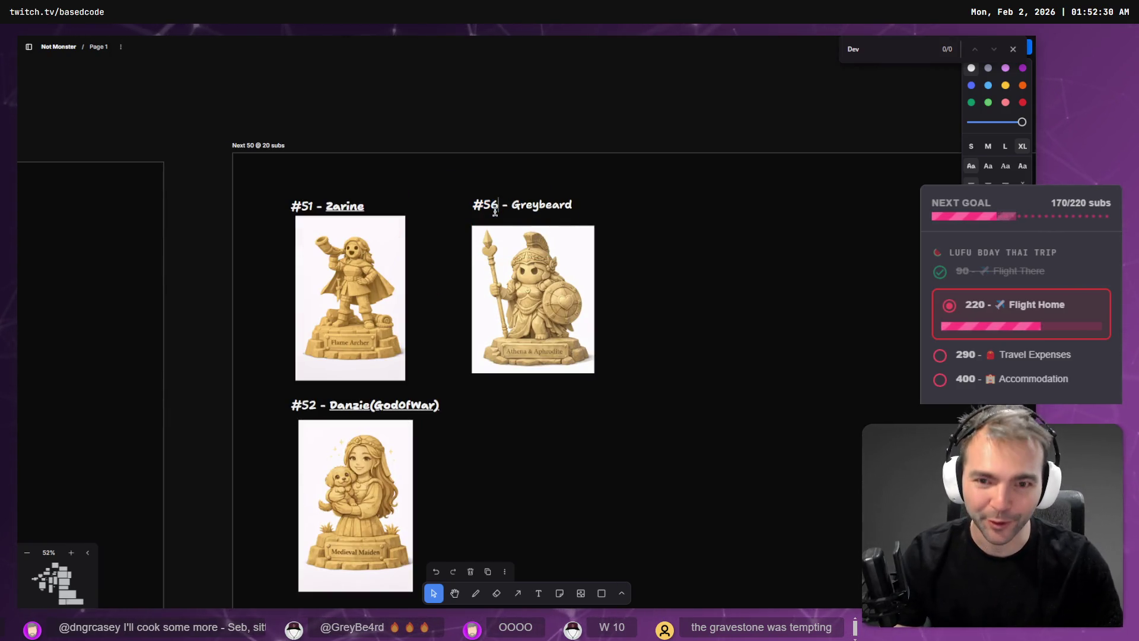
double_click(546, 207)
text(Eightfold)
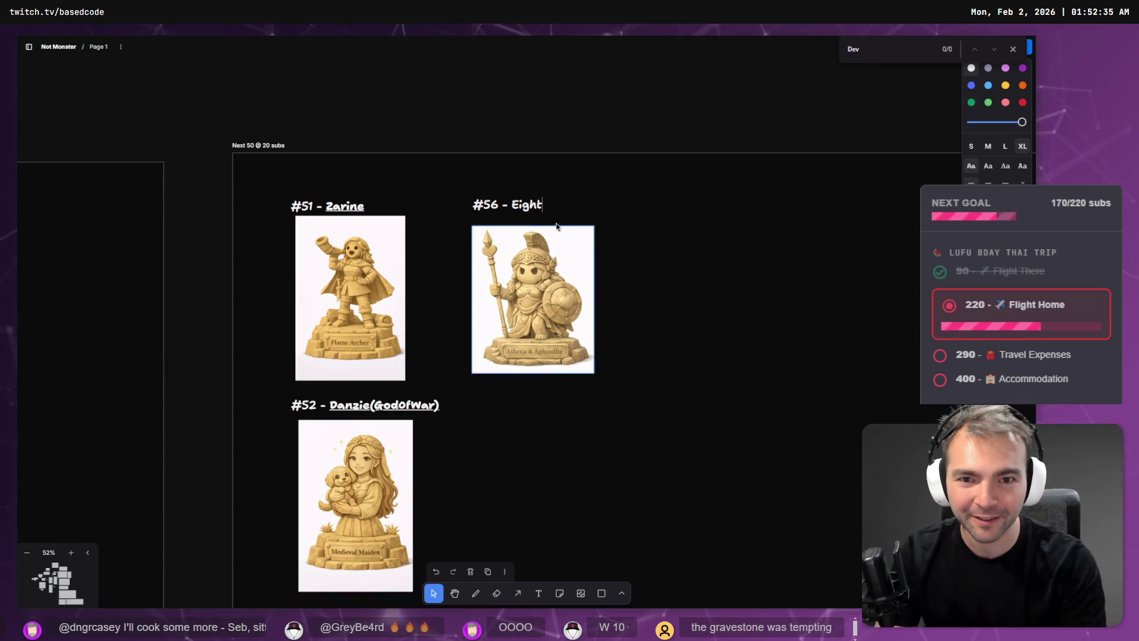
Delete the #56 label together with its statue image, then zoom out.
drag(633, 499, 500, 200)
key(Delete)
scroll(500, 200, down, 5)
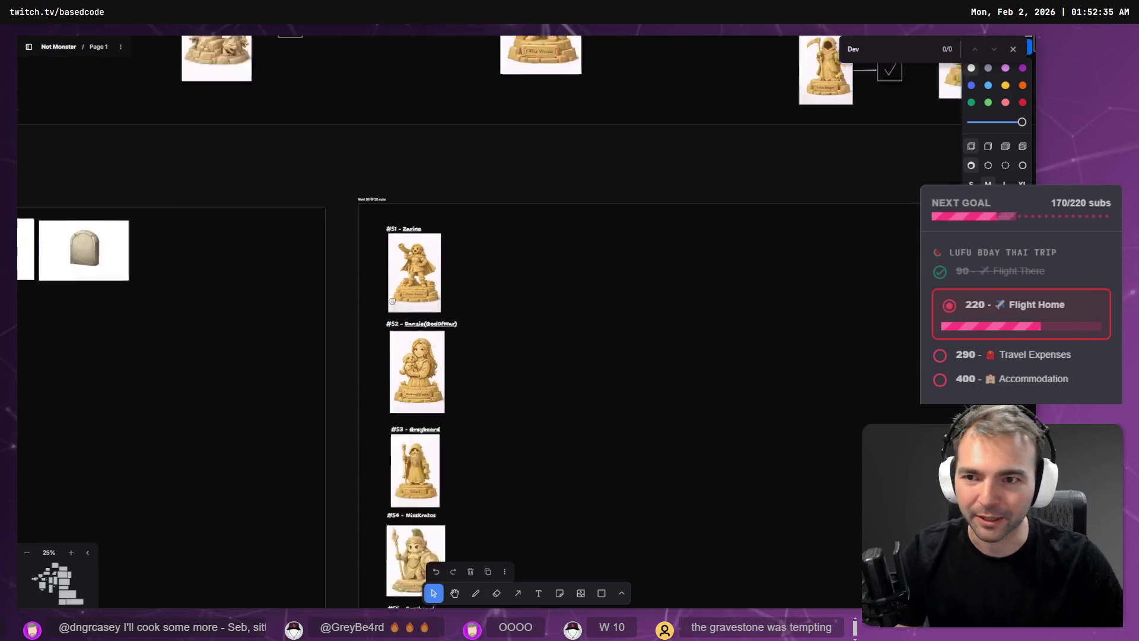
Duplicate GreyBe4rd's label and gravestone image beside dollysox's note, removing the copied image.
scroll(717, 483, down, 5)
drag(659, 330, 511, 194)
key(ctrl+d)
drag(546, 296, 530, 292)
key(Escape)
click(549, 347)
key(Delete)
click(529, 291)
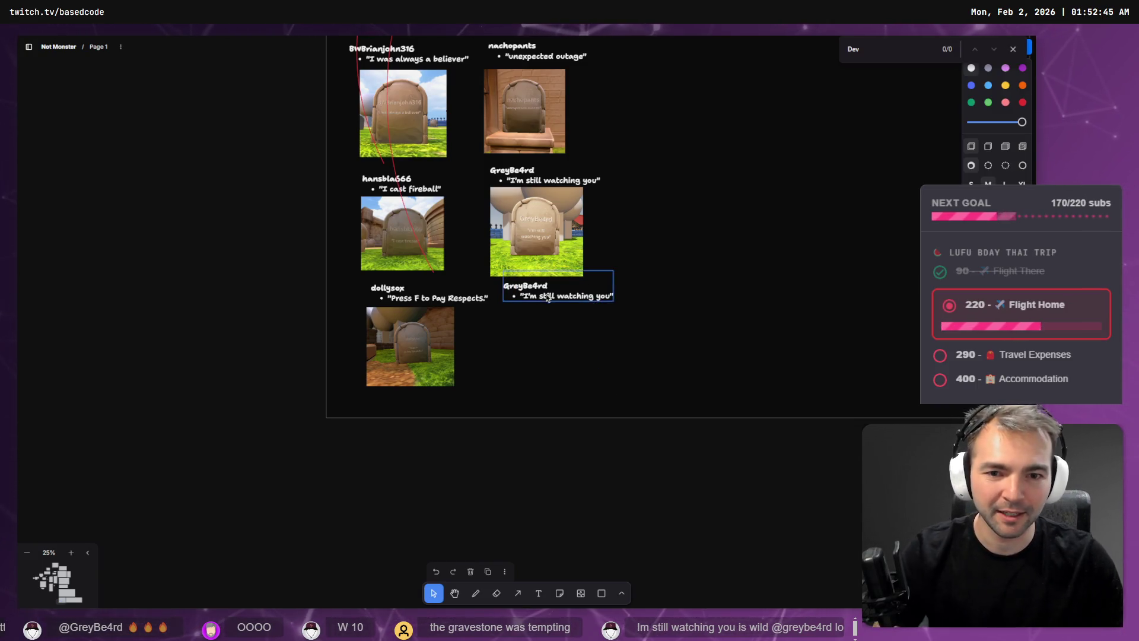
Rename the copied note to Eightfold and erase its old quote 'I'm still watching you'.
scroll(512, 286, up, 4)
double_click(534, 283)
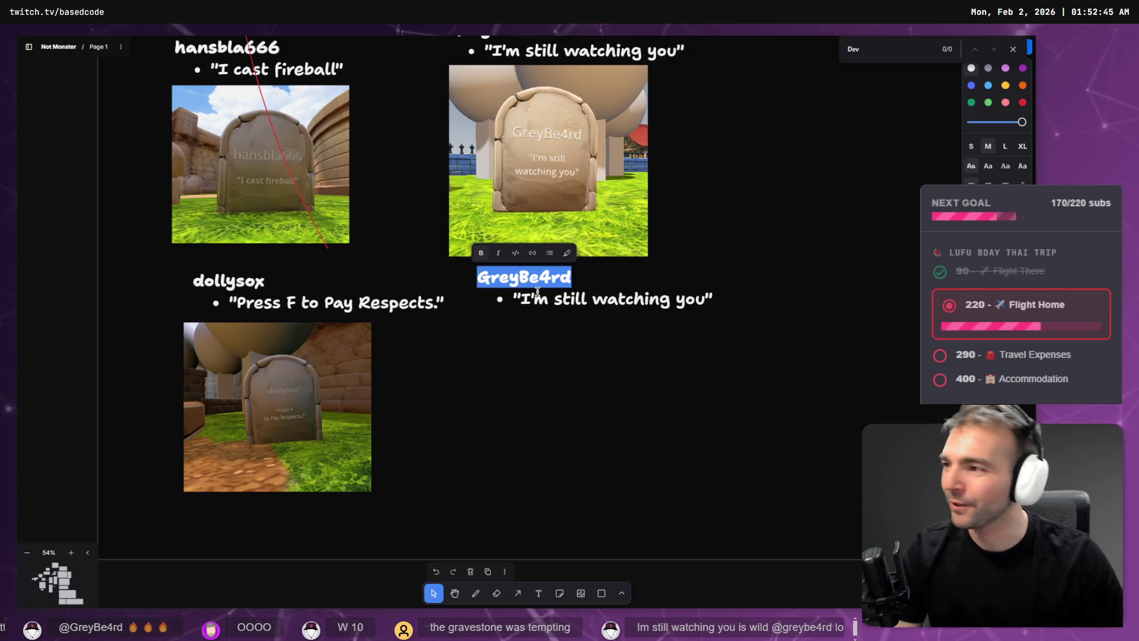
text(Eightfold)
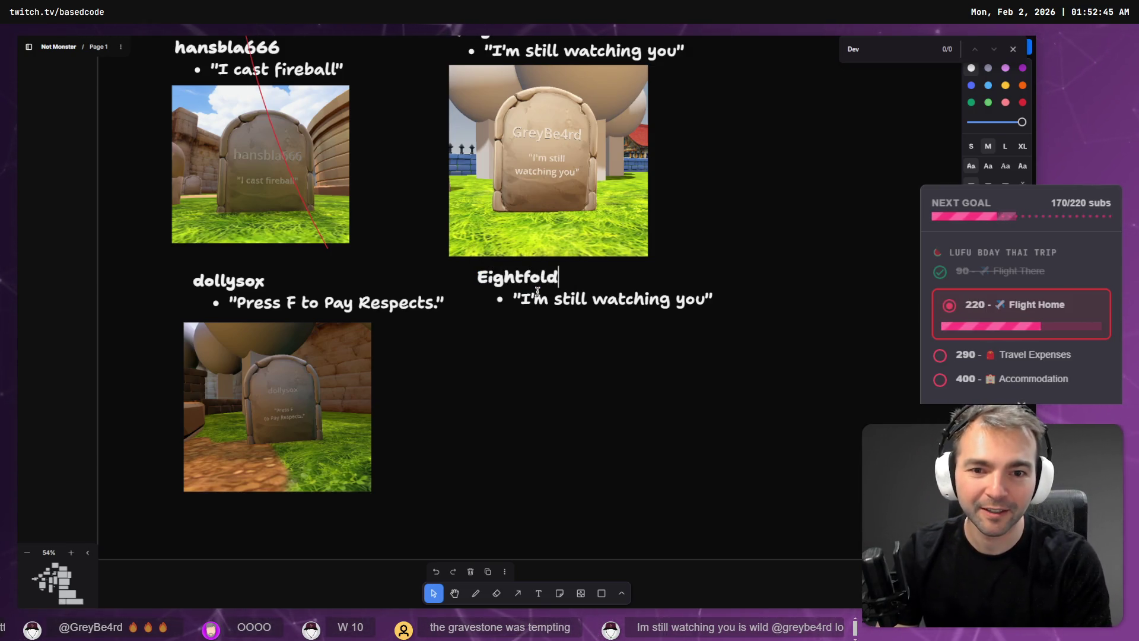
key(Escape)
double_click(593, 299)
click(521, 299)
shift+click(699, 299)
key(BackSpace)
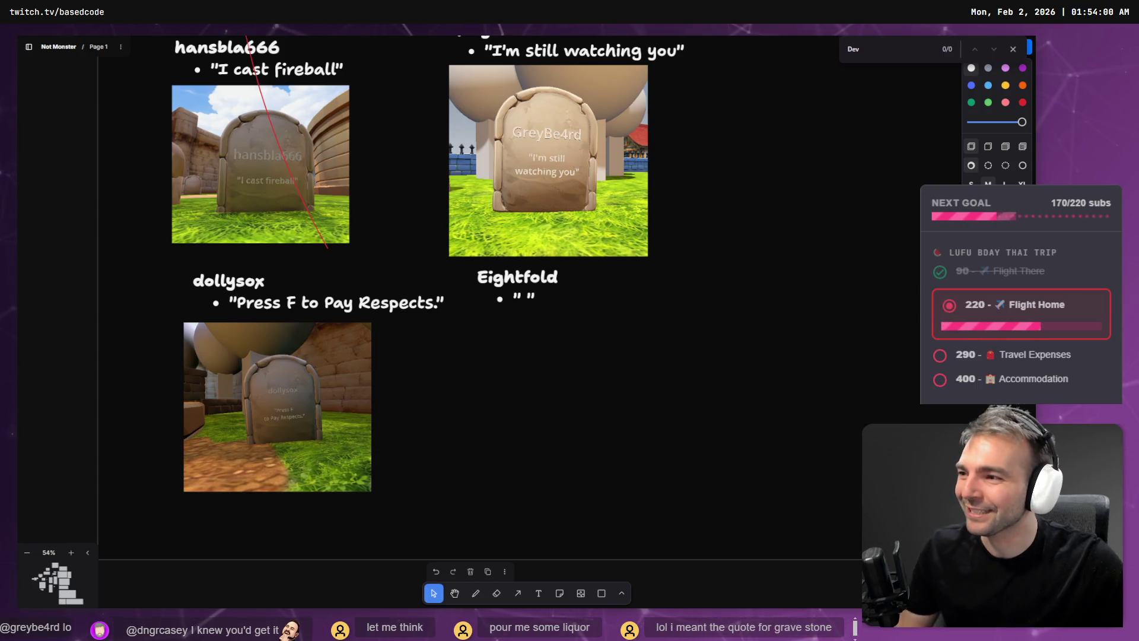
Write 'Pour me some liquor.' between the Eightfold note's quotes, then return to Godot.
click(516, 290)
double_click(518, 297)
click(527, 298)
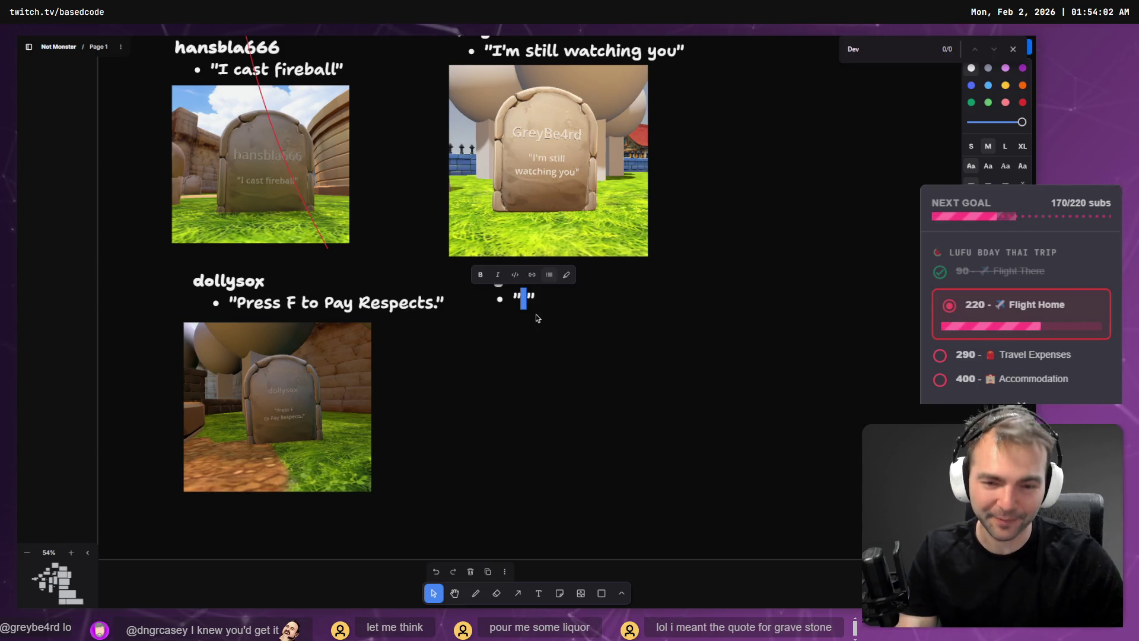
text(pour me some liquor)
key(shift+Right)
text(P)
key(End)
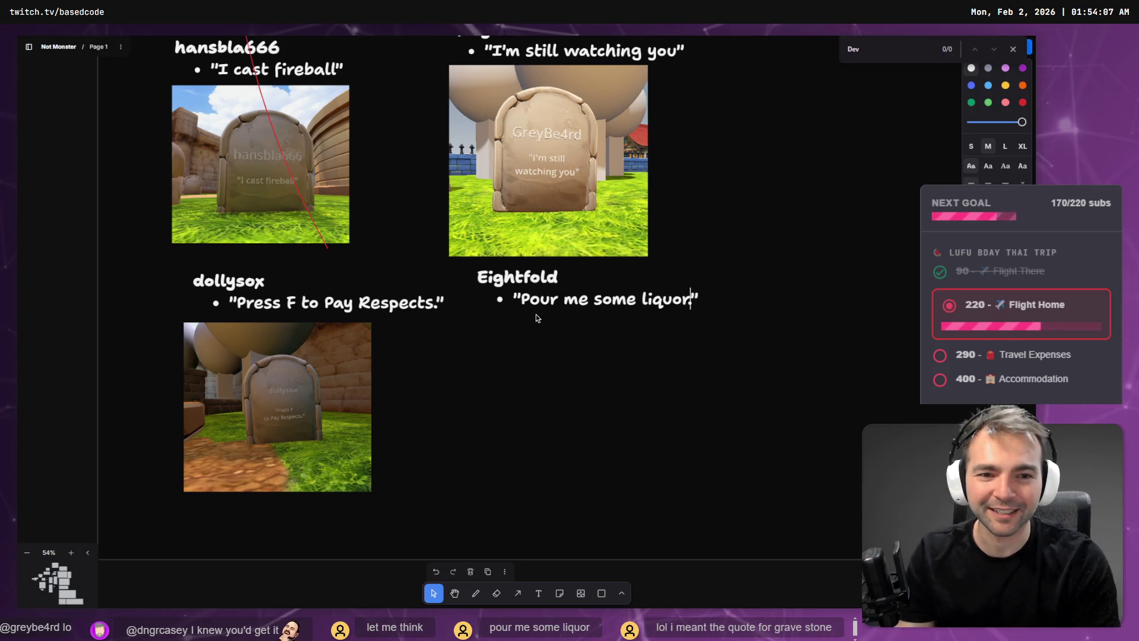
key(Left)
text(.)
click(558, 315)
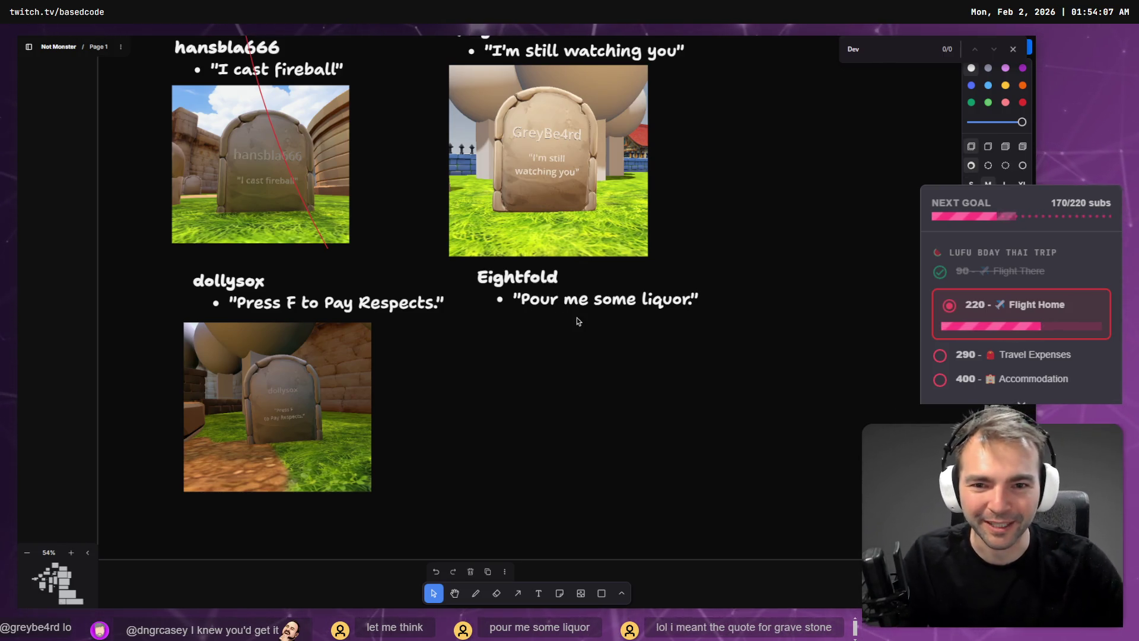
key(alt+Tab)
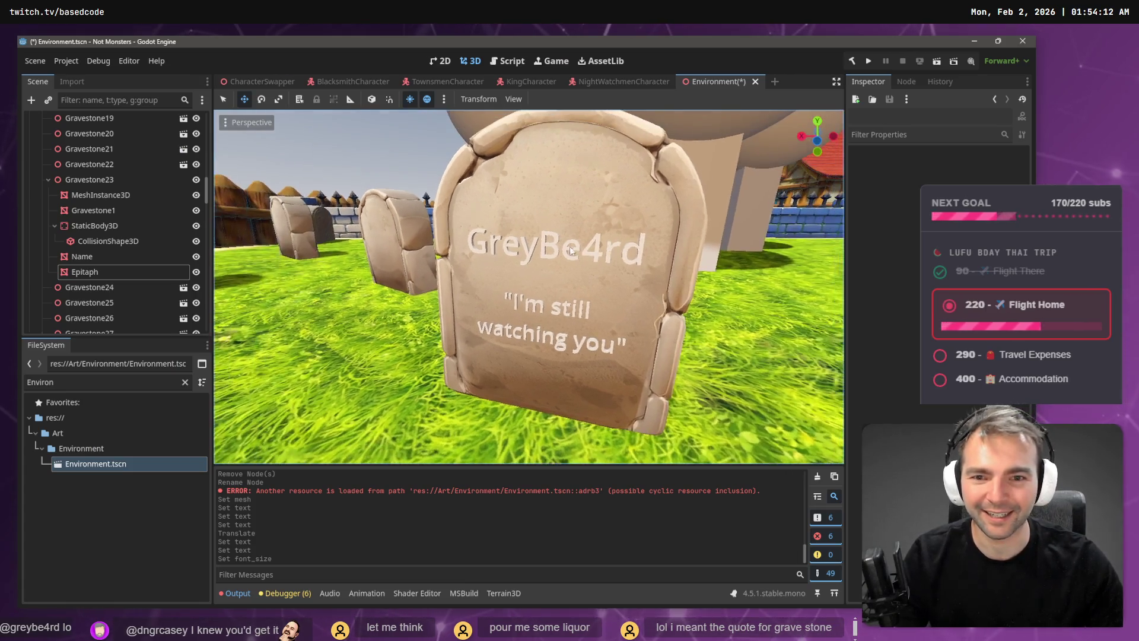
Select Gravestone23's Name and Epitaph text meshes, zoom out over the graveyard, and return to tldraw.
click(79, 256)
shift+click(83, 273)
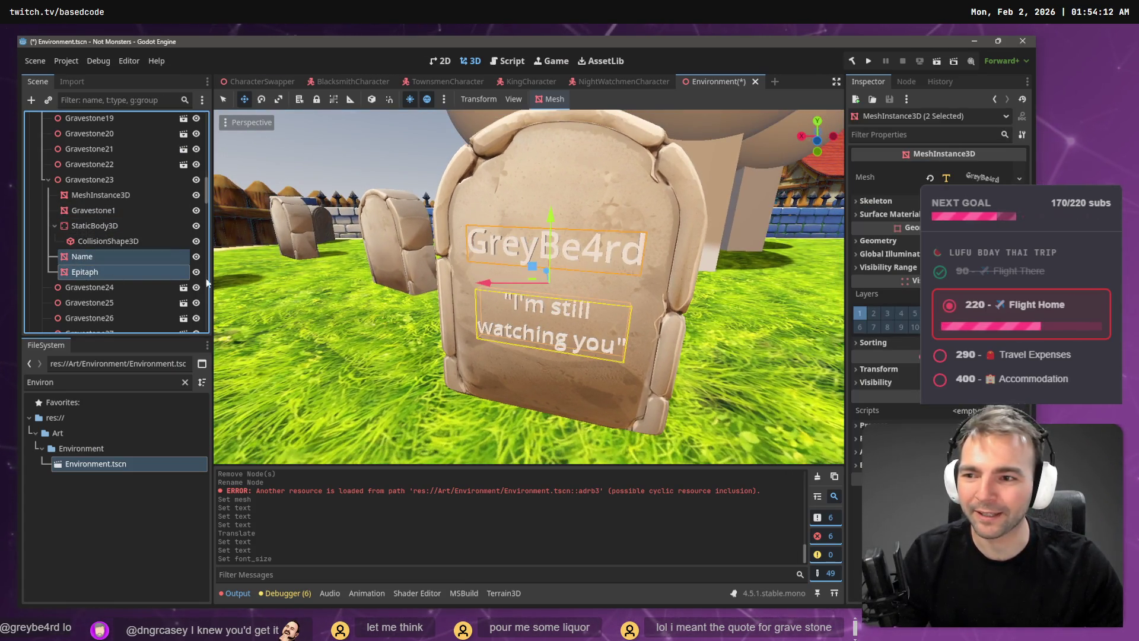
scroll(528, 288, down, 10)
scroll(529, 288, down, 5)
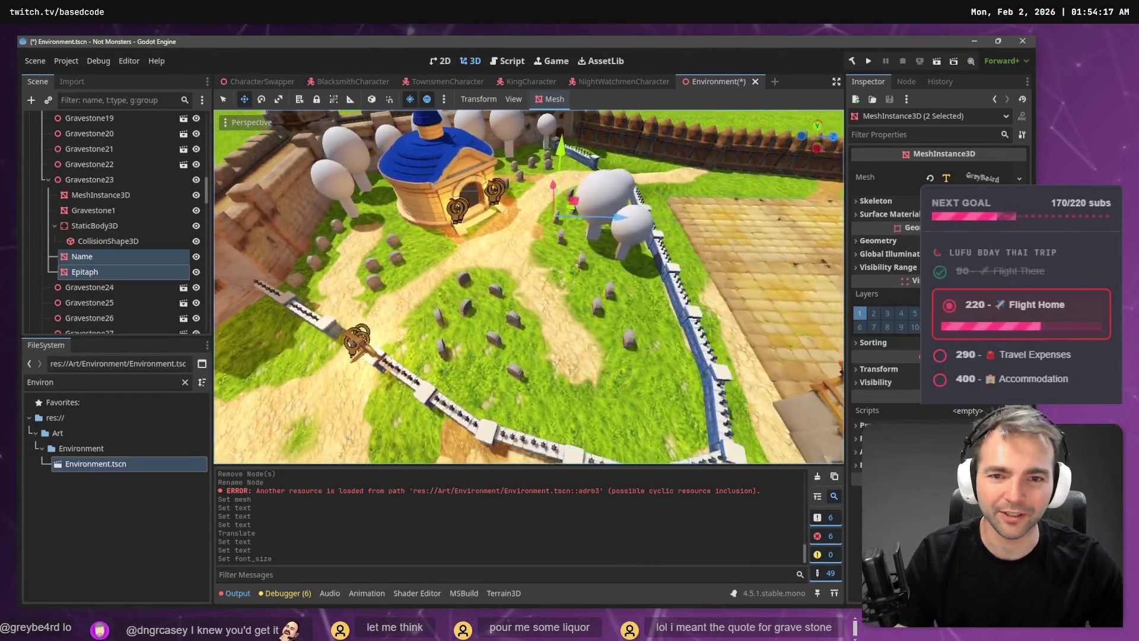
scroll(621, 277, down, 3)
key(alt+Tab)
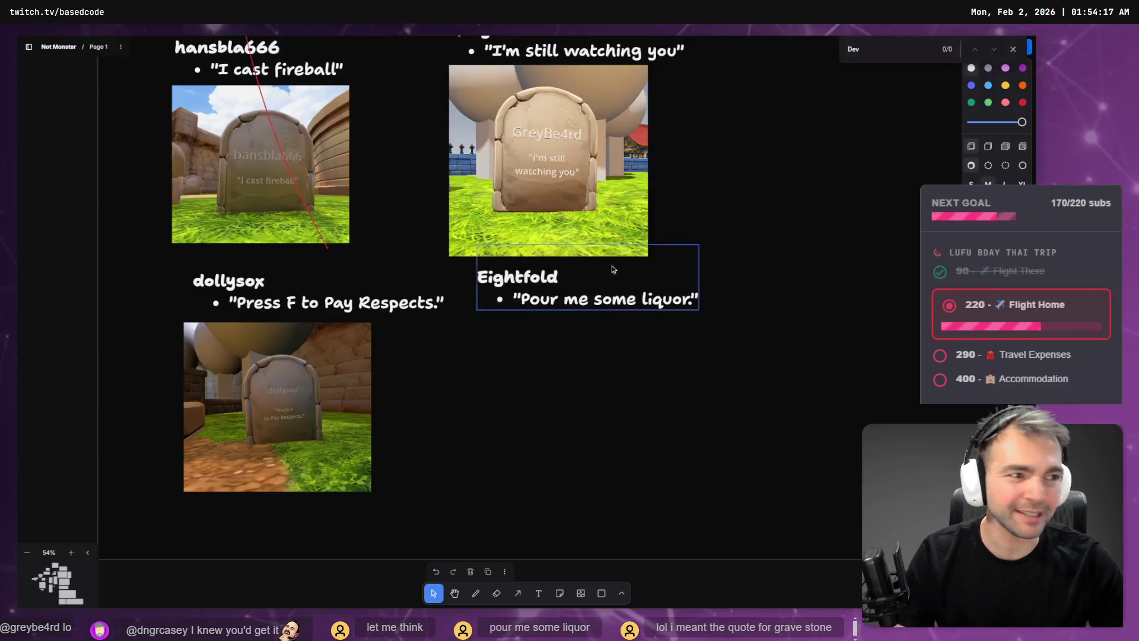
Zoom and pan across the graveyard map screenshot, briefly checking the Godot editor.
scroll(611, 266, down, 5)
scroll(209, 331, up, 5)
scroll(210, 330, up, 5)
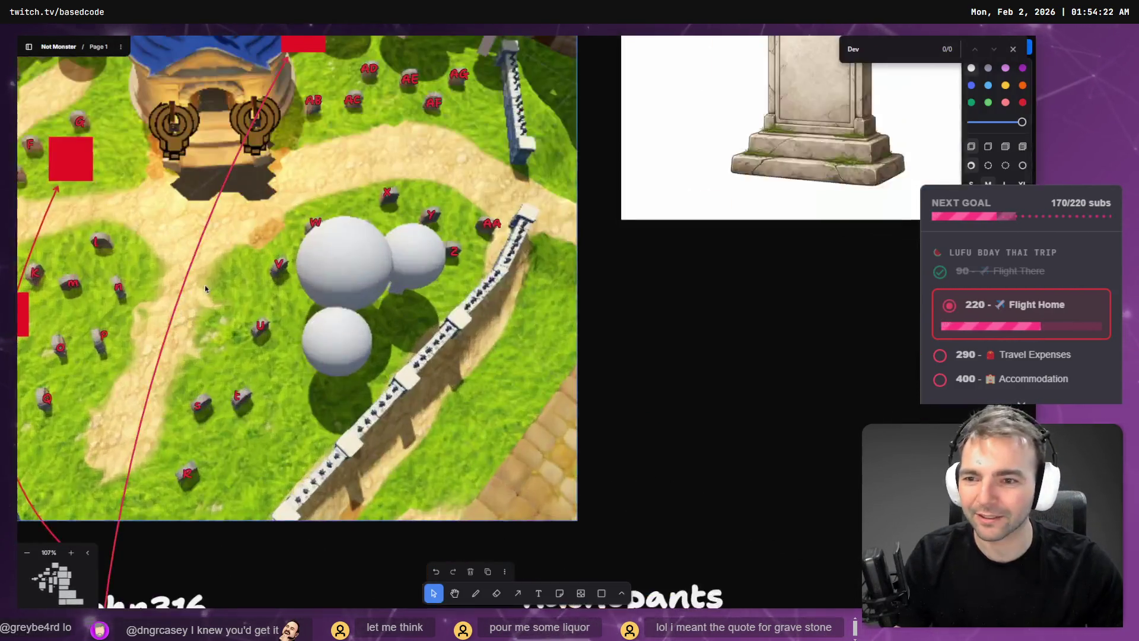
drag(205, 285, 381, 318)
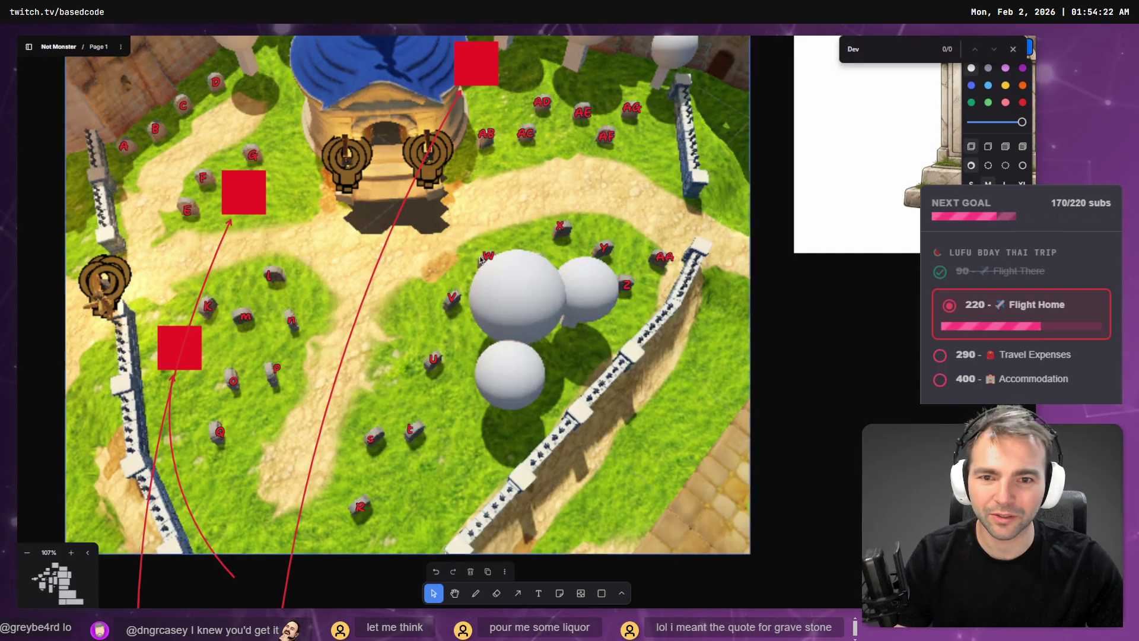
key(alt+Tab)
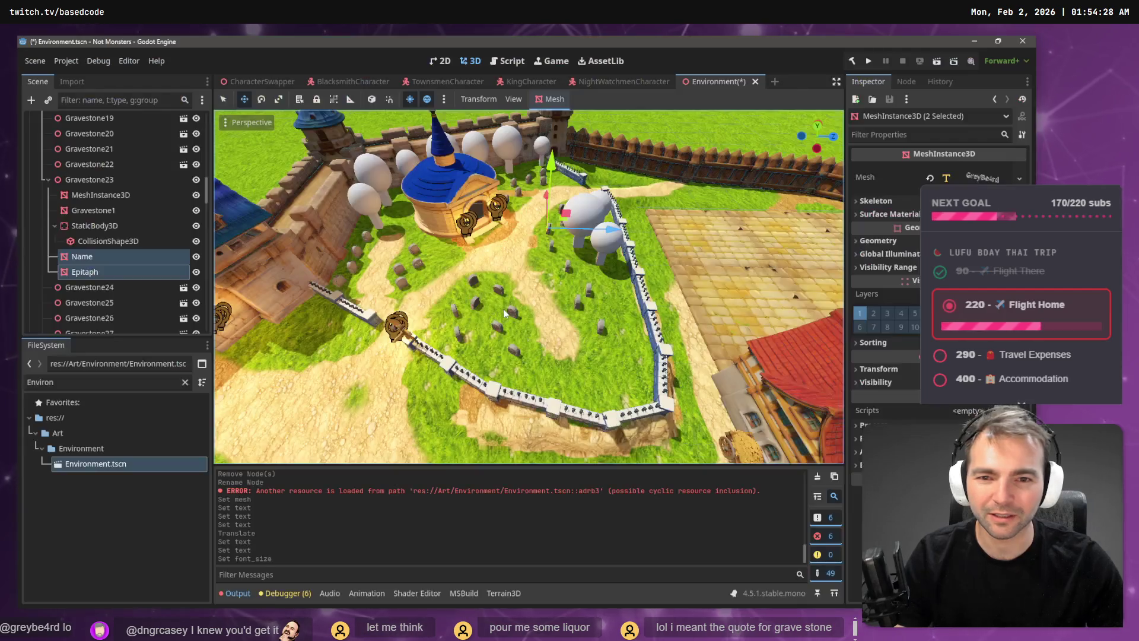
key(alt+Tab)
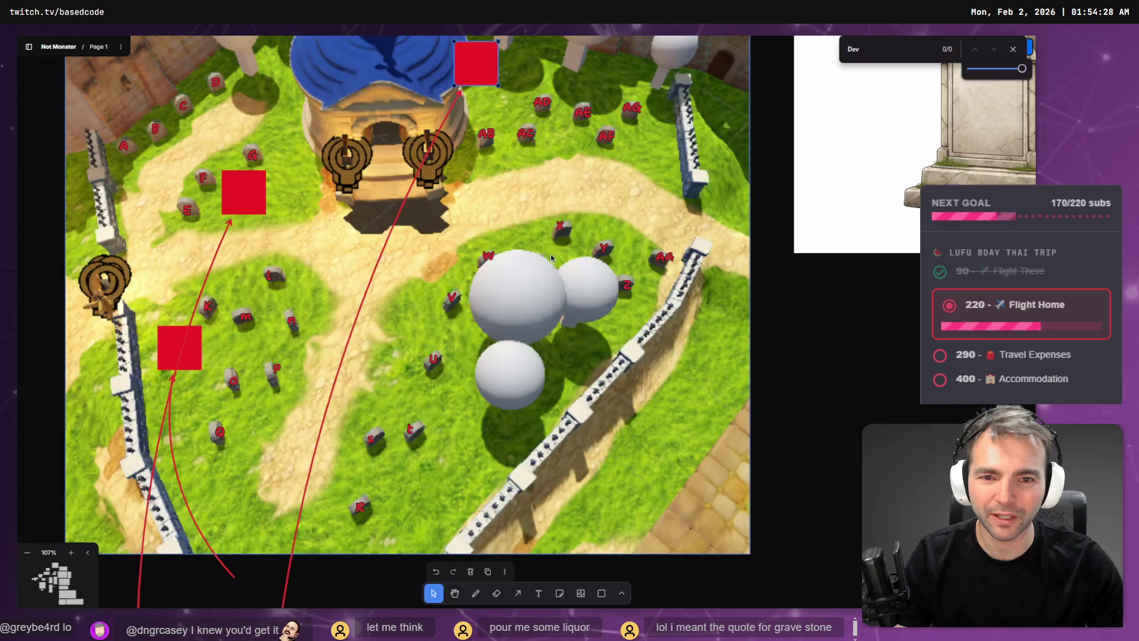
key(alt+Tab)
key(alt+Tab)
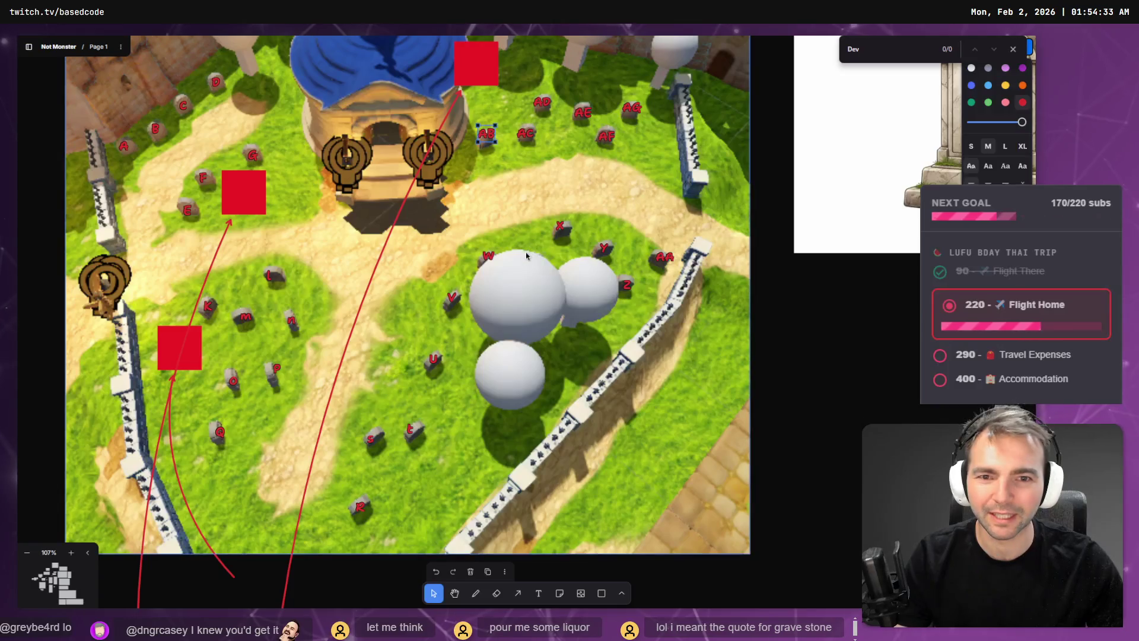
Paste a red square marker beside the spheres, arrow it from the notes, and return to Godot.
key(ctrl+v)
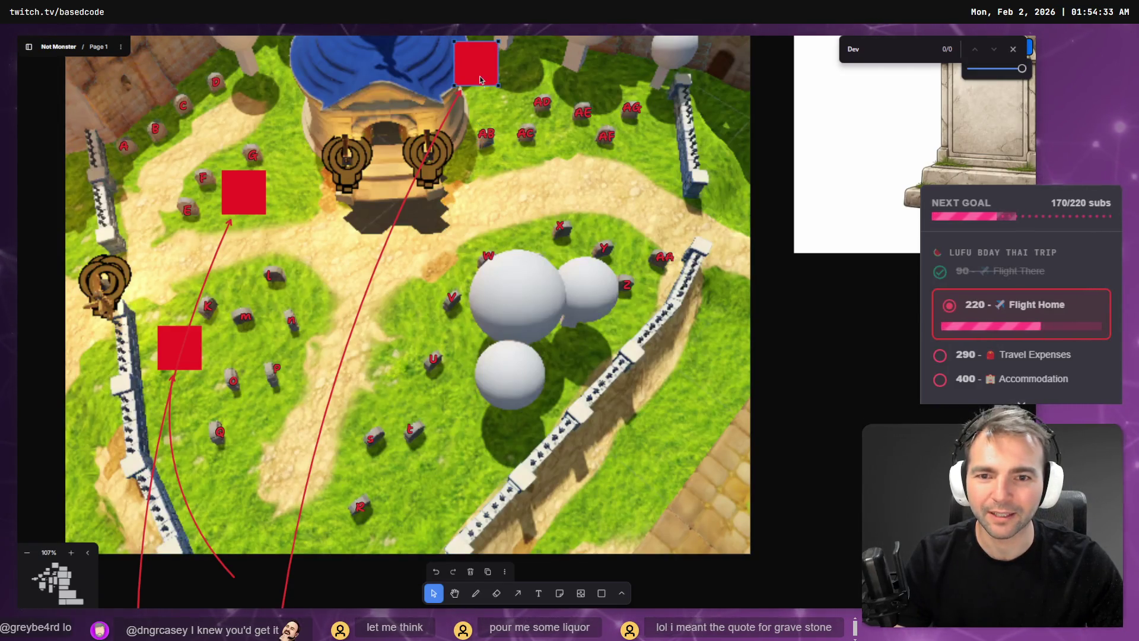
click(492, 272)
scroll(492, 272, down, 10)
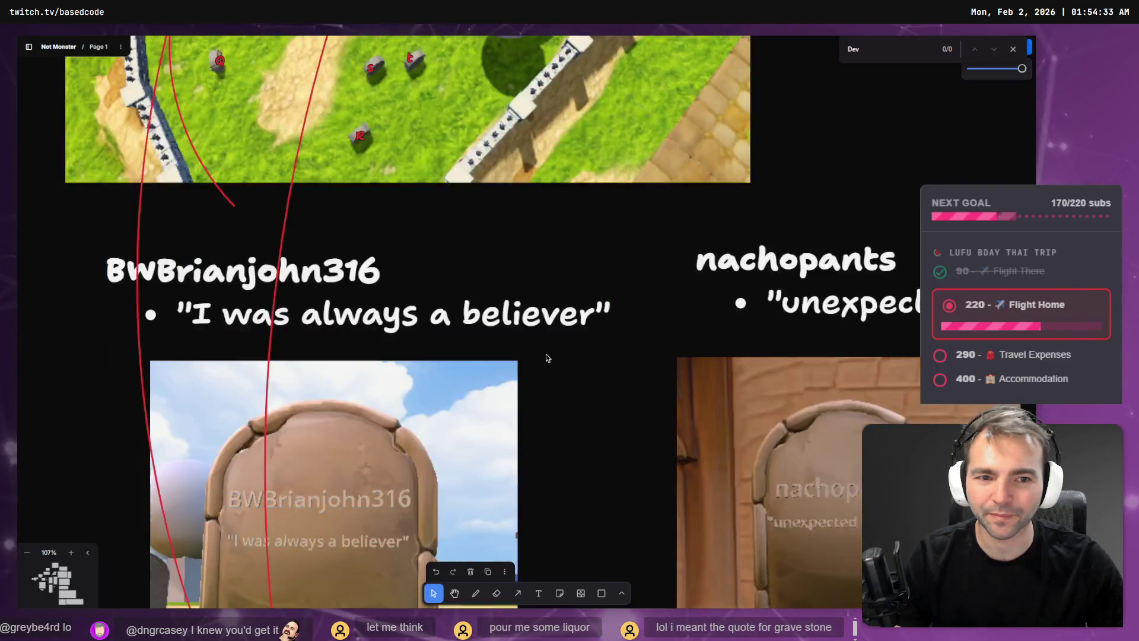
scroll(546, 359, down, 5)
scroll(558, 389, down, 5)
key(a)
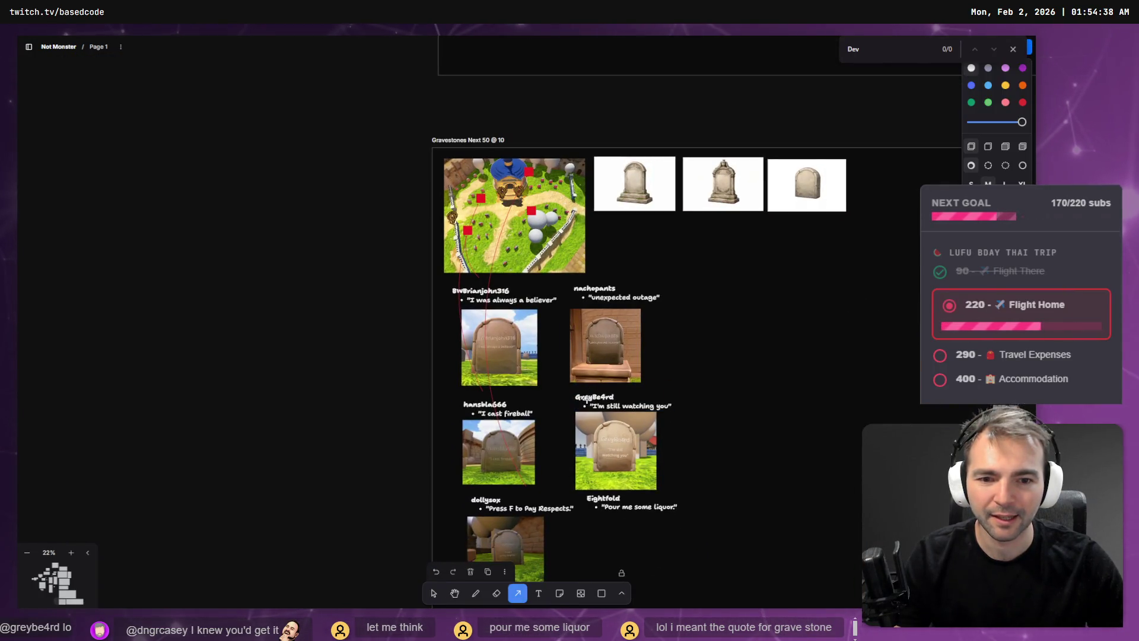
drag(544, 277, 530, 209)
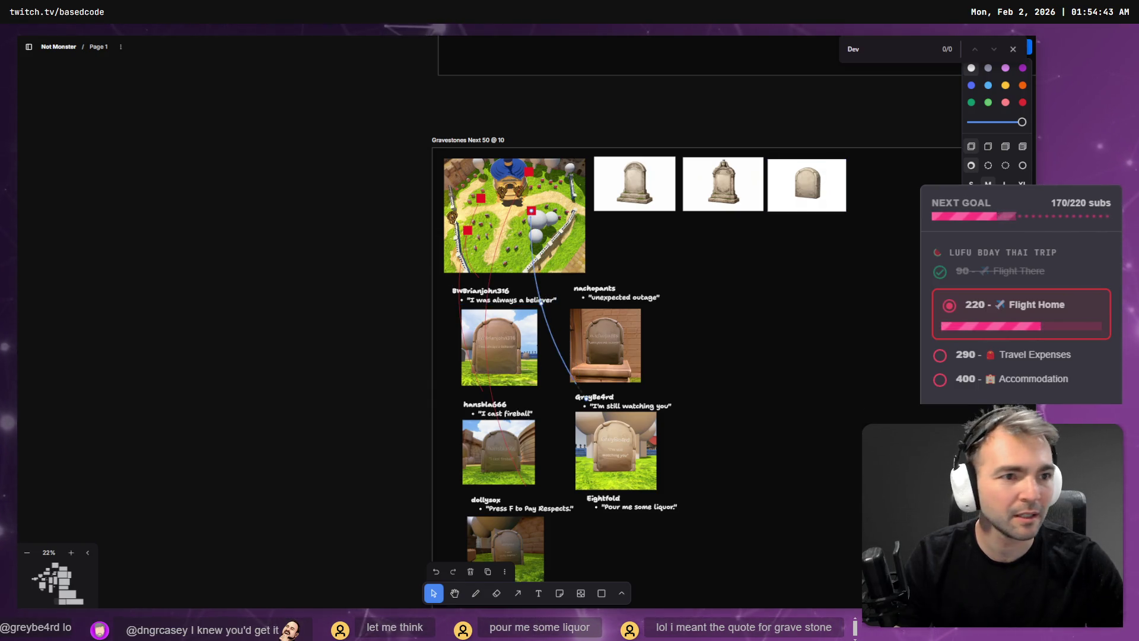
scroll(504, 205, up, 5)
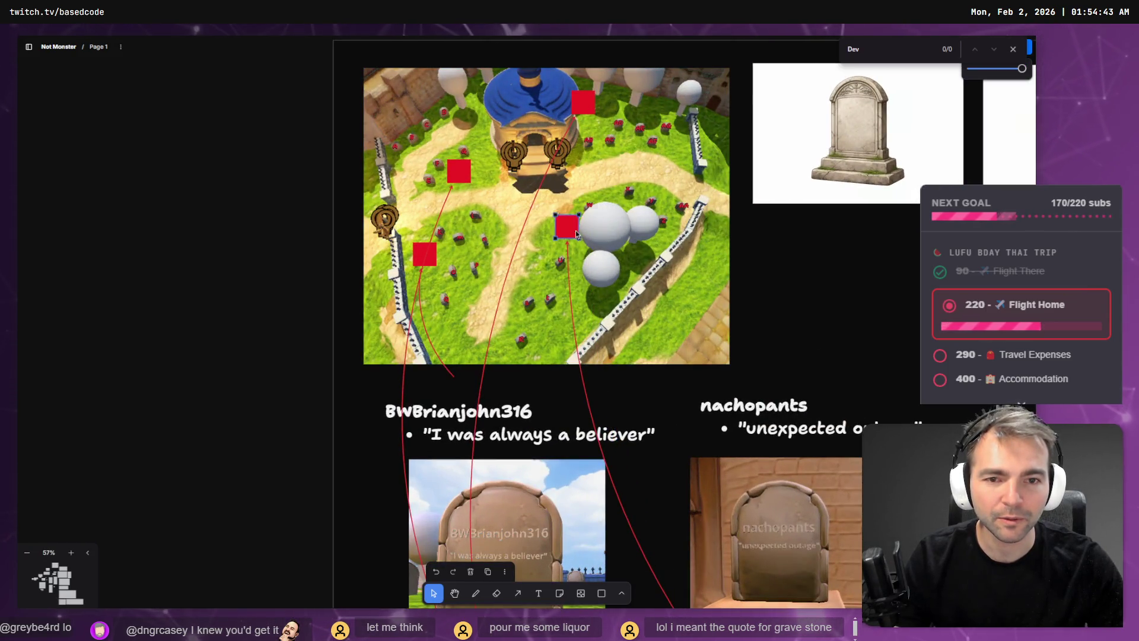
key(alt+Tab)
scroll(560, 221, up, 3)
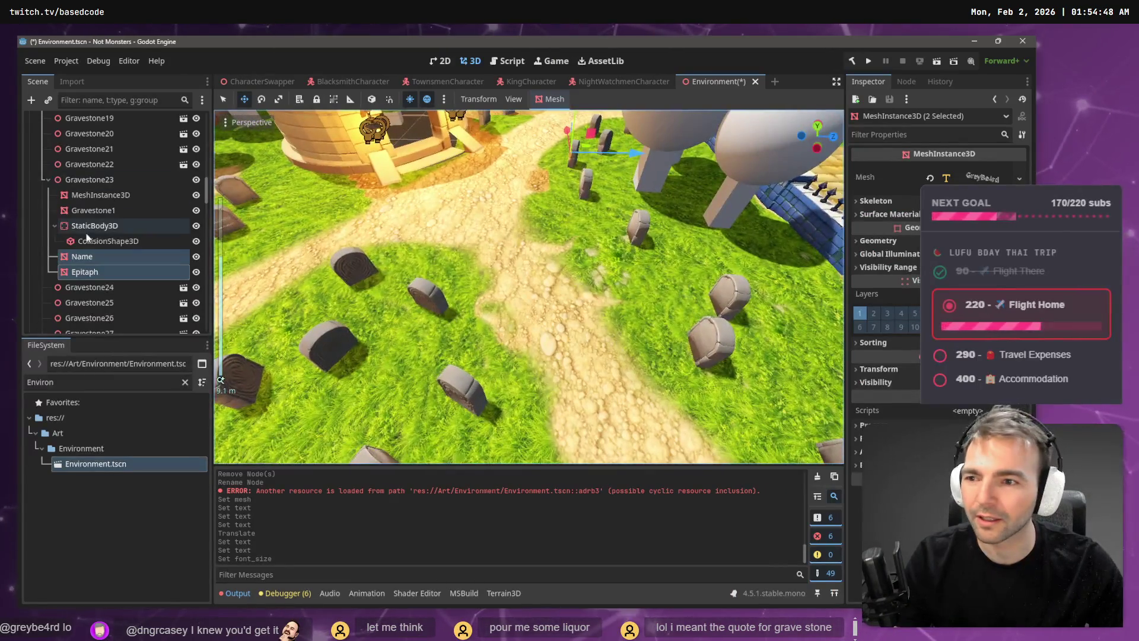
Move Gravestone23 along the X axis and then along the Z axis.
click(571, 160)
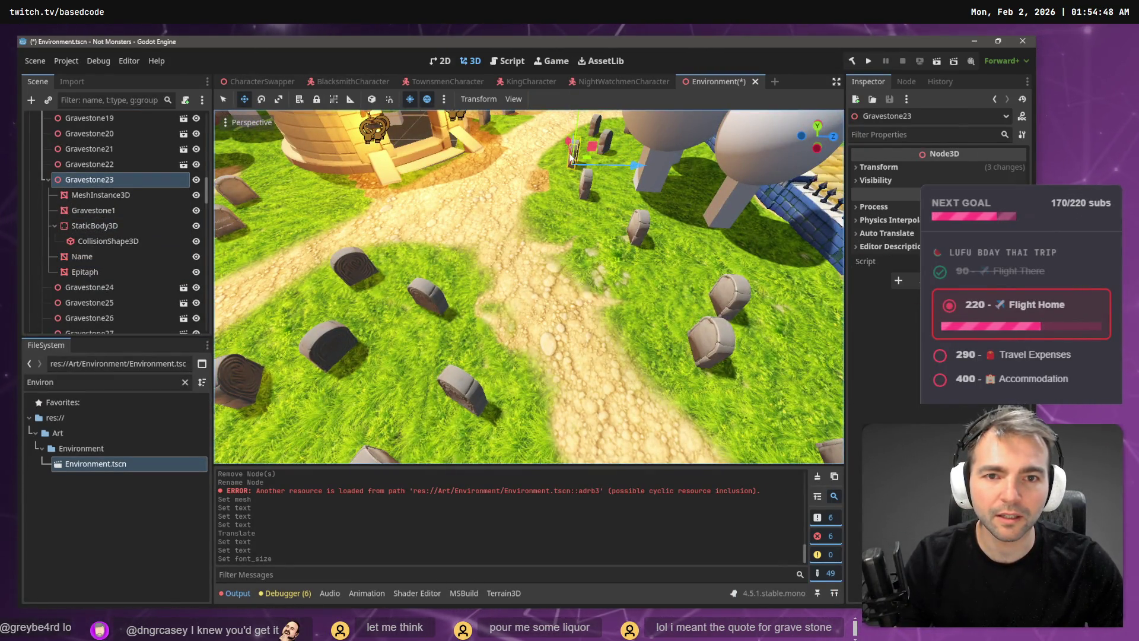
key(g)
key(x)
click(572, 176)
key(g)
key(z)
click(621, 196)
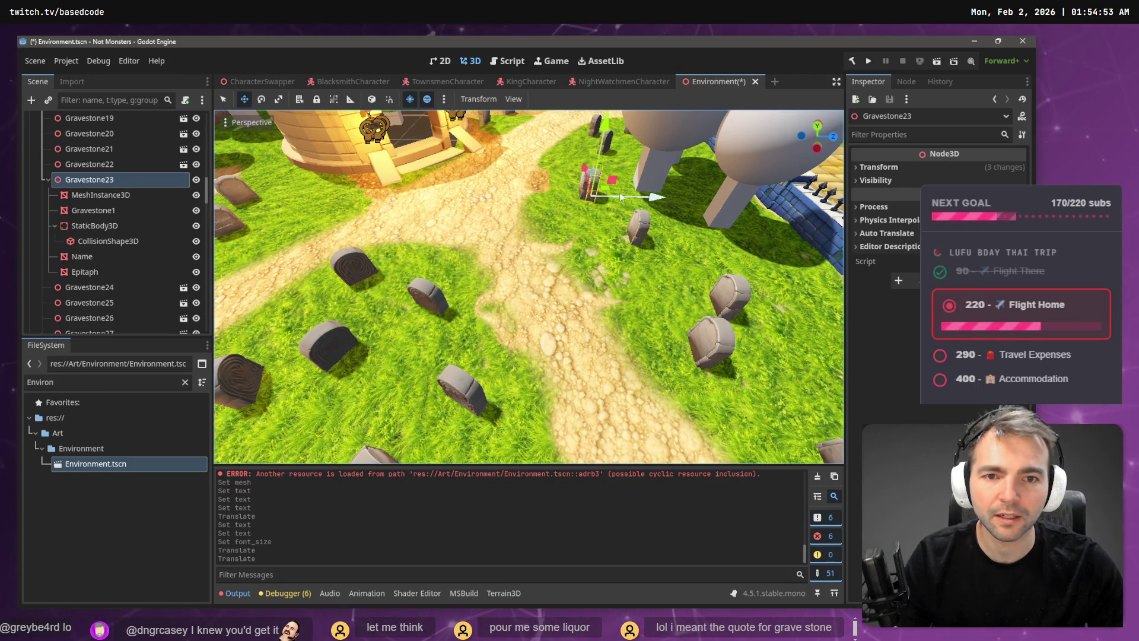
Move Gravestone21 to a new spot and rotate it.
click(582, 190)
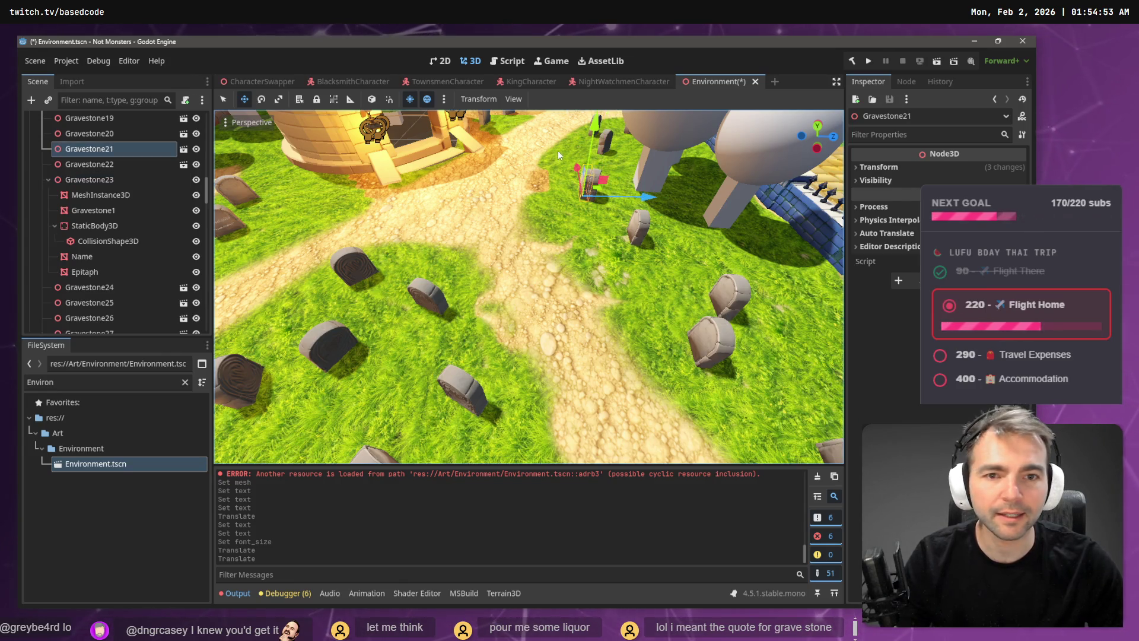
key(g)
click(595, 177)
key(e)
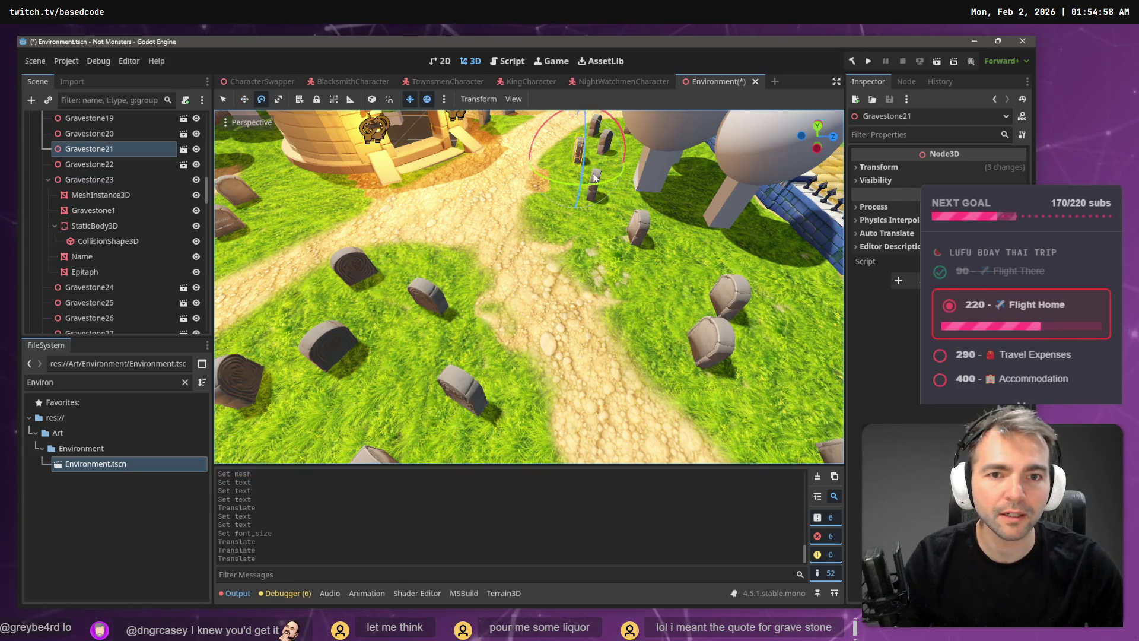
click(595, 185)
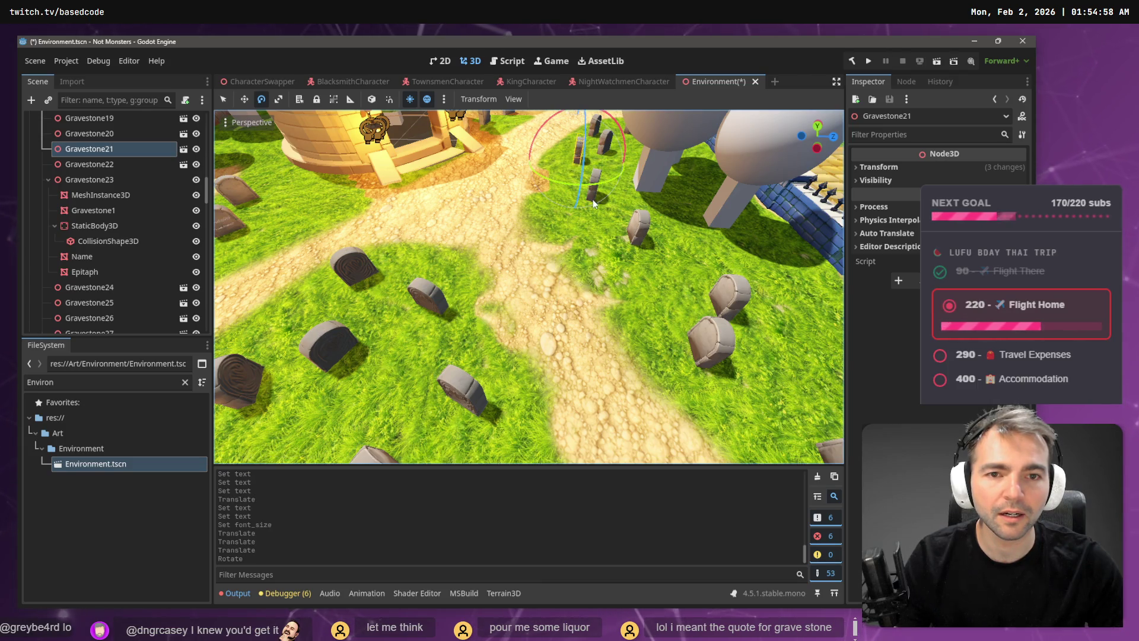
click(592, 208)
click(593, 201)
click(581, 162)
Select CittyGate2, zoom the viewport out, and switch to the whiteboard level map.
click(504, 195)
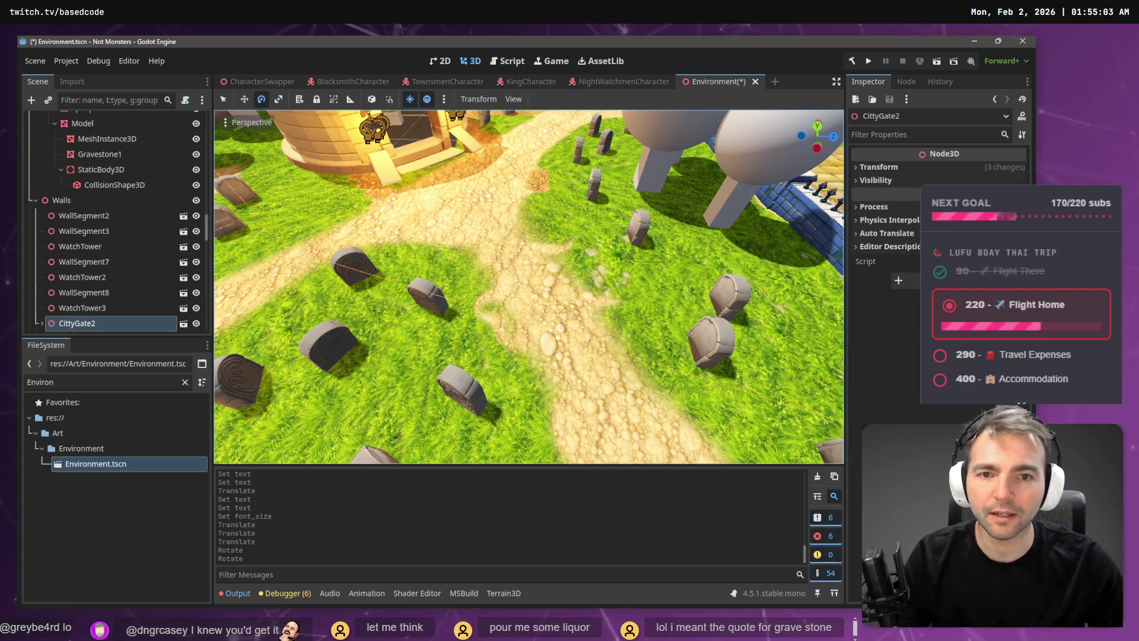
scroll(504, 194, down, 5)
key(alt+Tab)
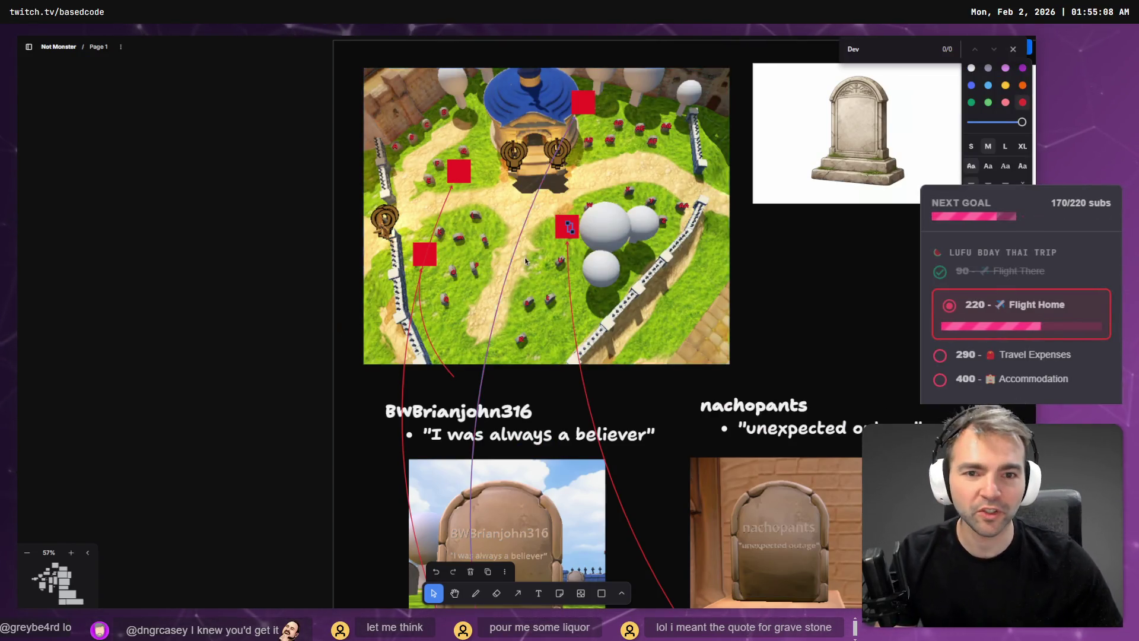
Clear the whiteboard selection, zoom into the map, and select the 'n' gravestone label.
click(757, 266)
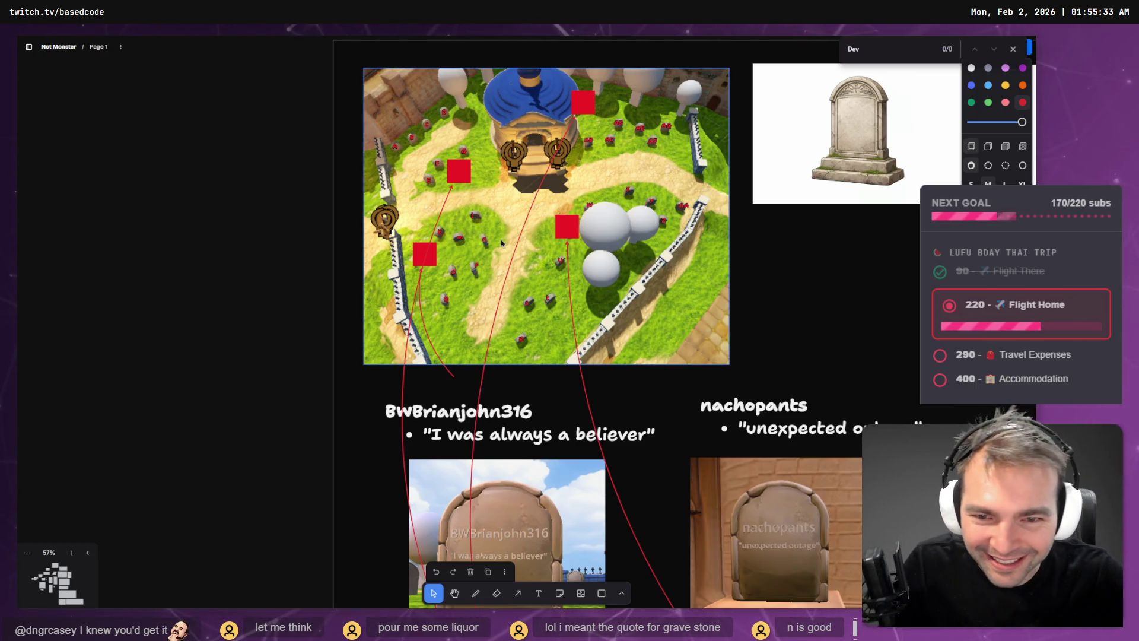
scroll(471, 248, up, 5)
click(473, 244)
scroll(494, 249, down, 4)
In Godot, bring the camera down to that gravestone and select its Name text and extra mesh.
key(alt+Tab)
mouse_move(561, 265)
mouse_down()
mouse_move(521, 266)
mouse_move(534, 268)
mouse_up()
click(530, 259)
click(535, 269)
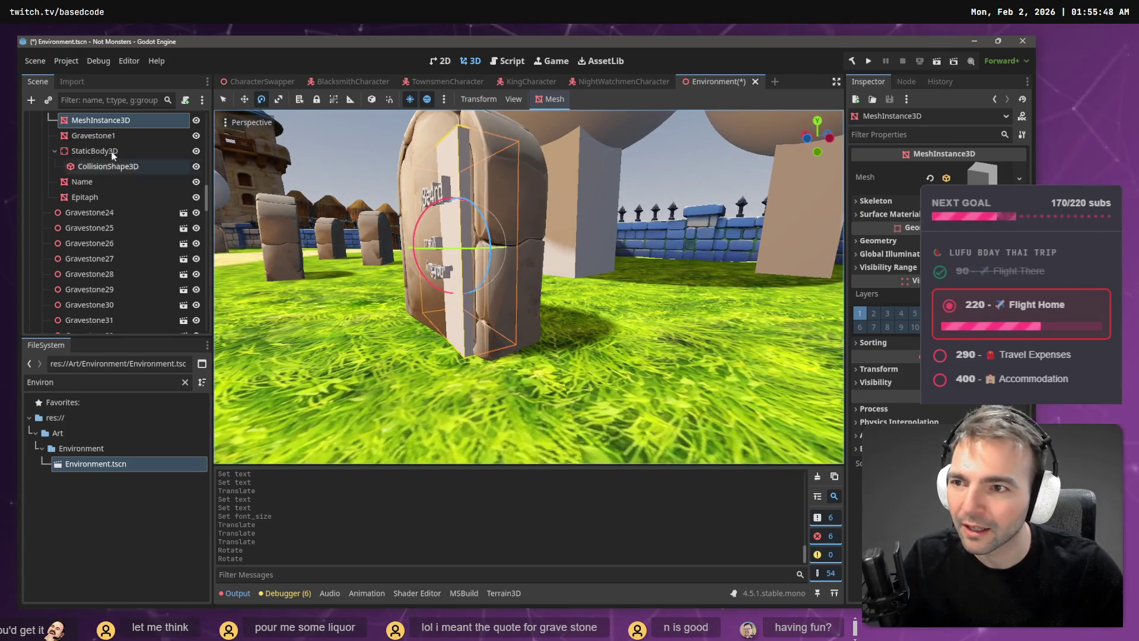
Delete Gravestone23's extra MeshInstance3D and rotate the gravestone model by about 2 degrees.
scroll(121, 176, up, 2)
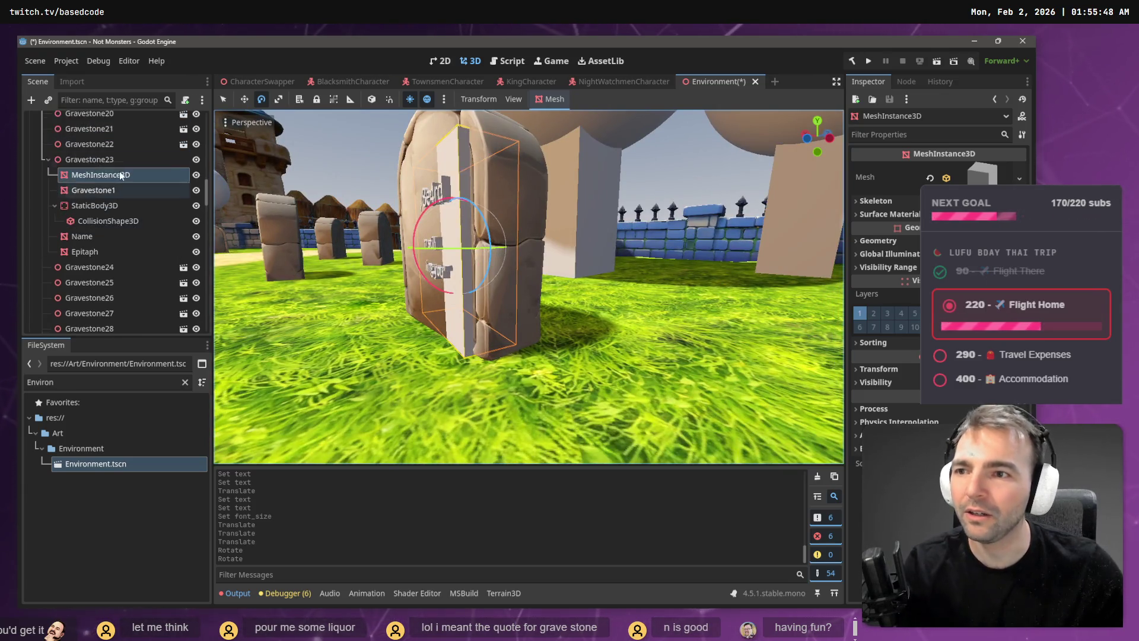
key(Delete)
key(Return)
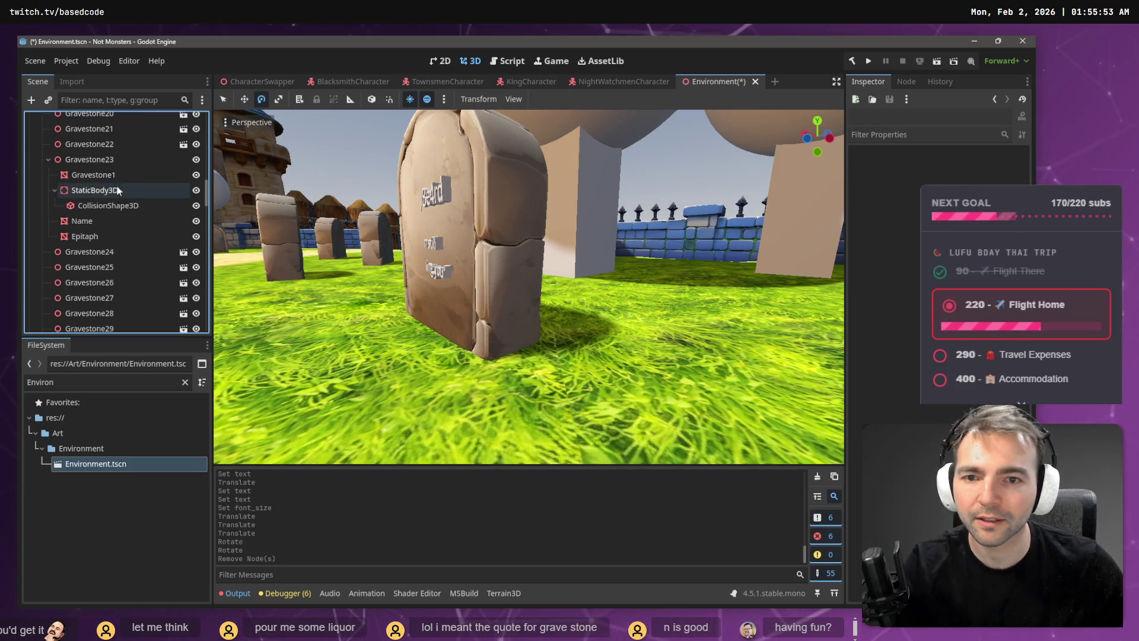
click(472, 218)
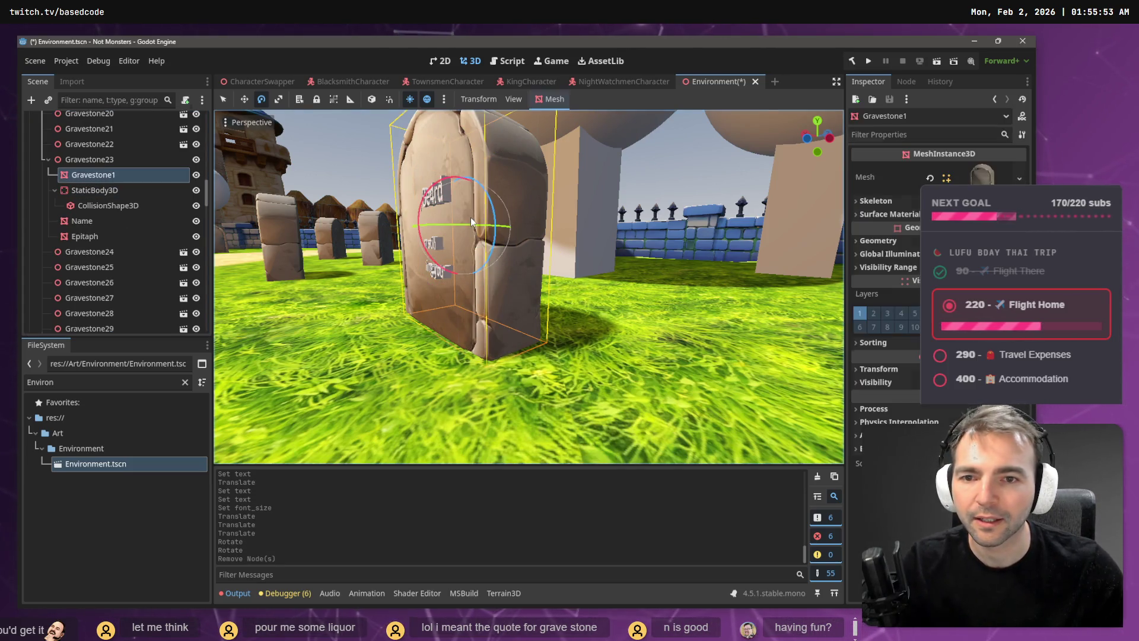
drag(474, 230, 469, 228)
Select the Name and Epitaph text nodes, fly the camera back across the graveyard, and return to tldraw.
click(81, 220)
shift+click(84, 236)
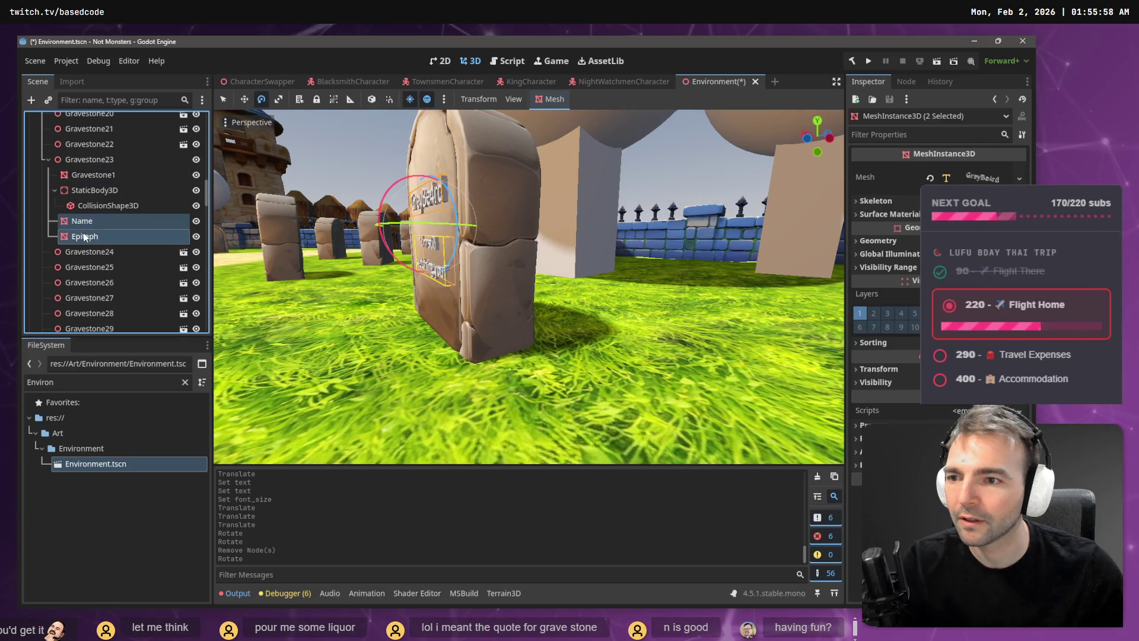
key(s)
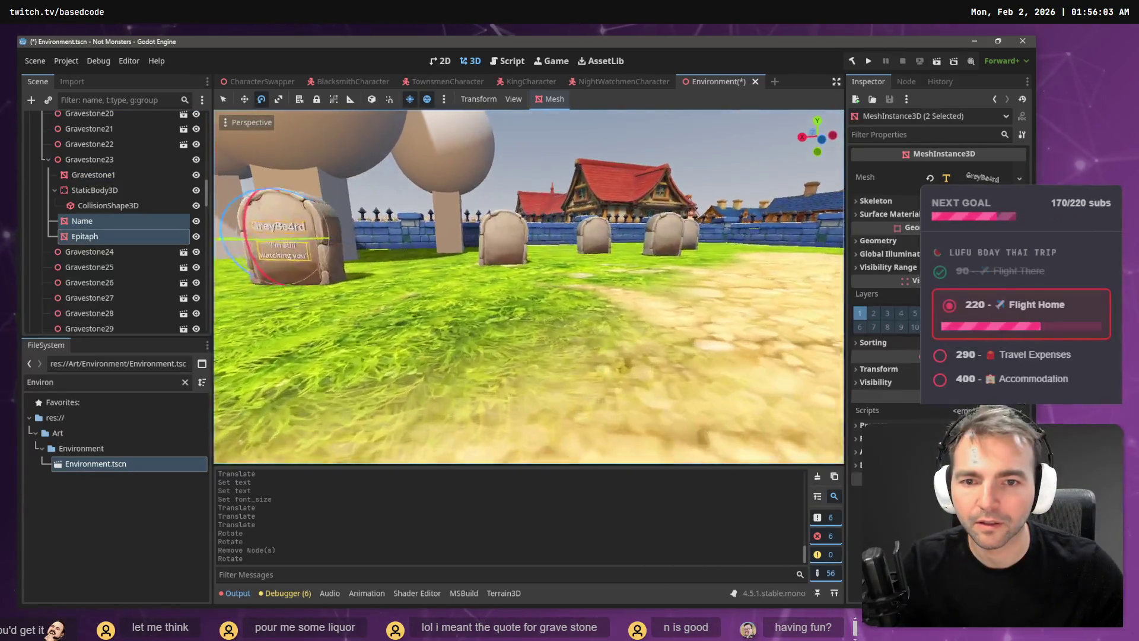
key(s)
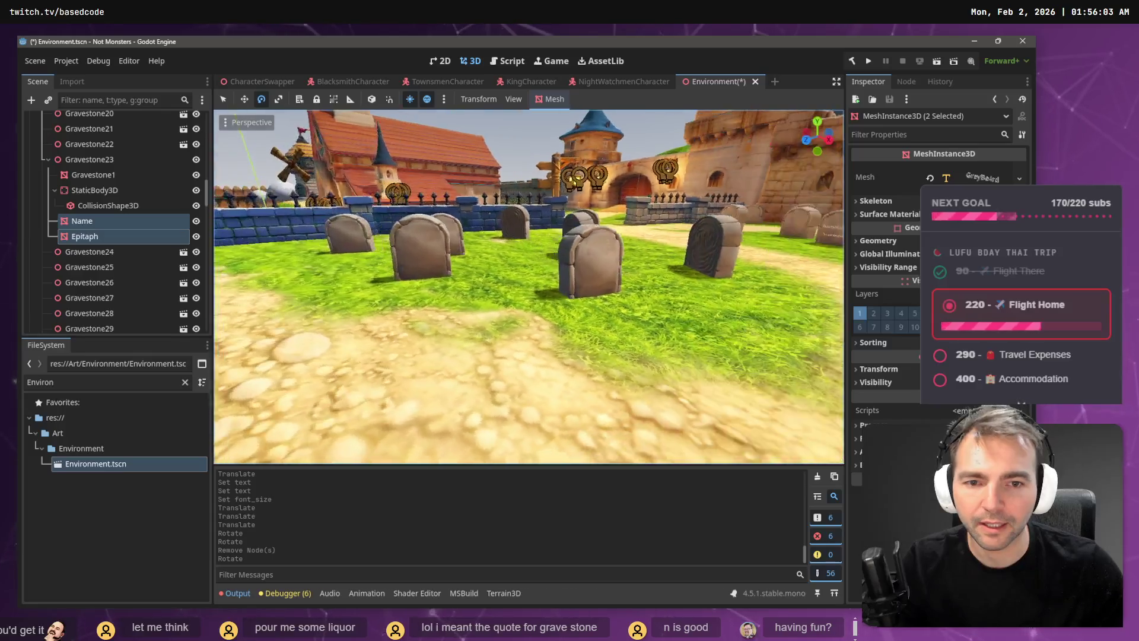
key(alt+Tab)
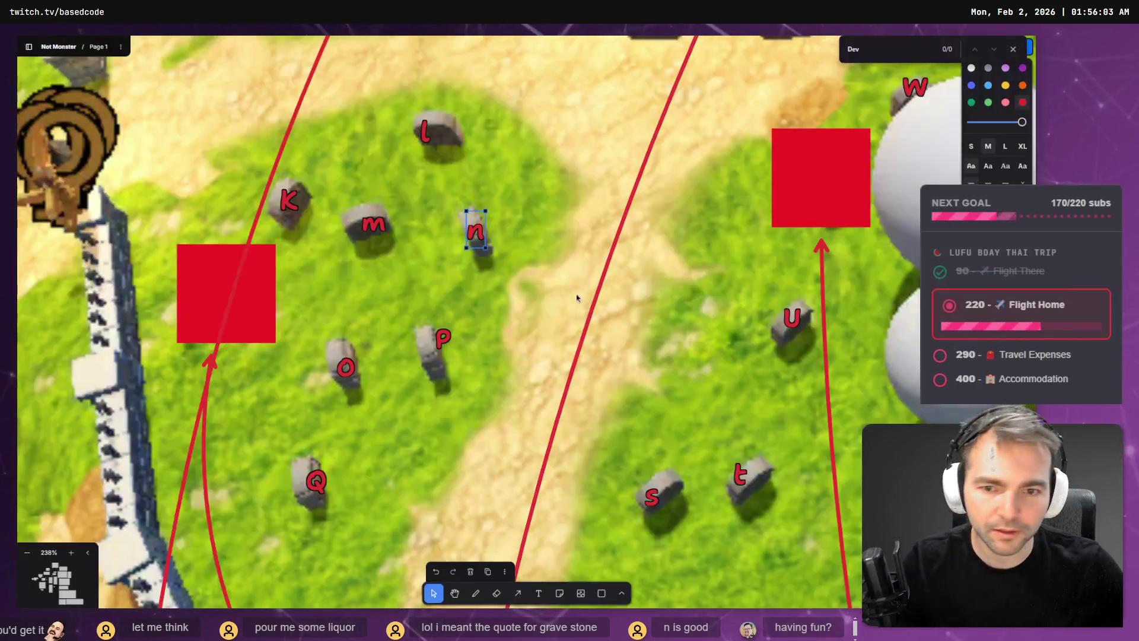
Select and frame Gravestone14, paste the copied text nodes beside it, then undo the paste.
key(alt+Tab)
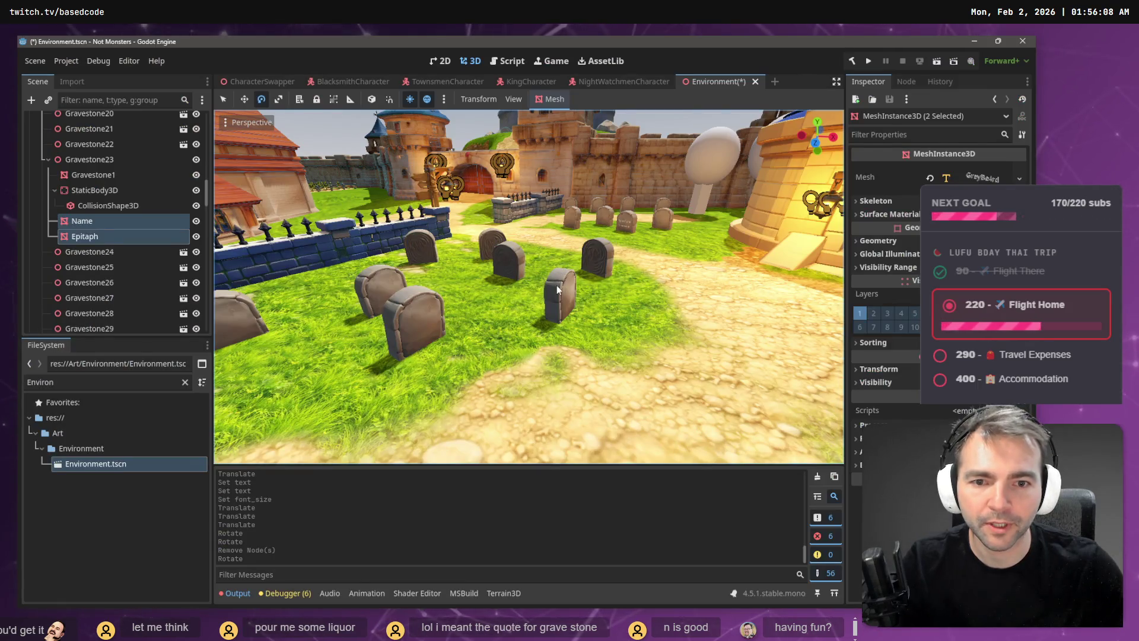
click(557, 289)
key(f)
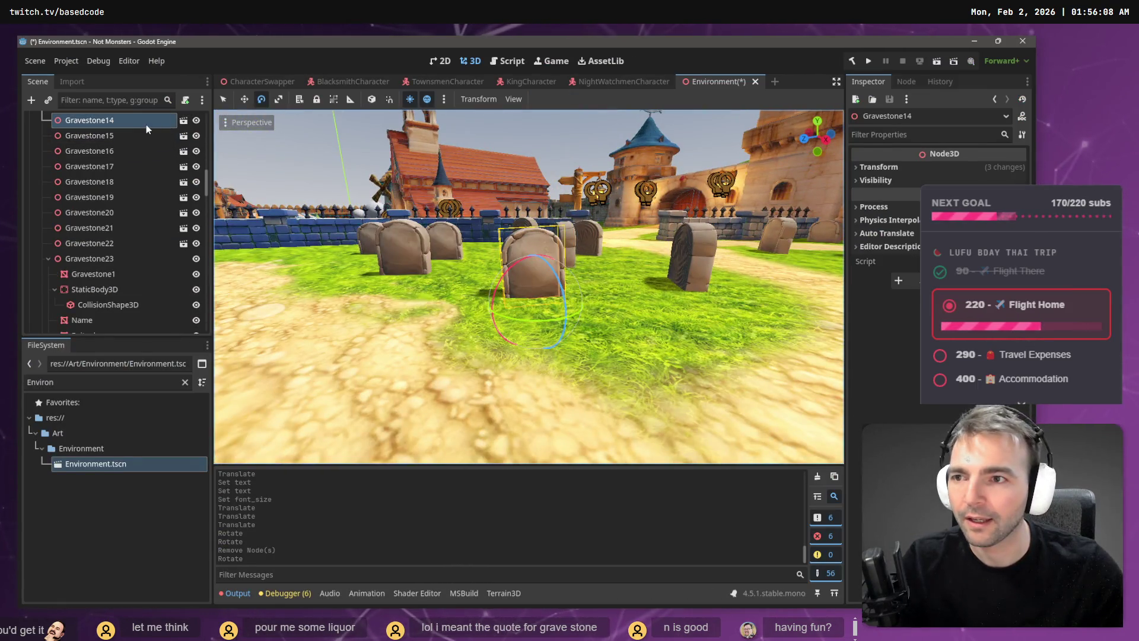
right_click(146, 124)
click(114, 126)
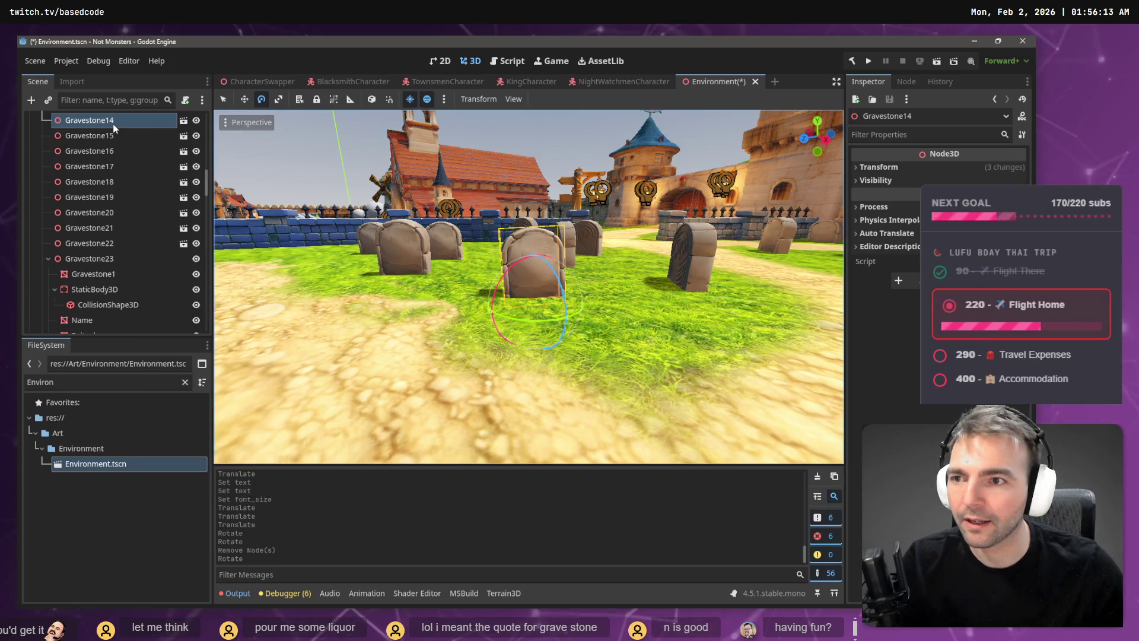
key(ctrl+shift+v)
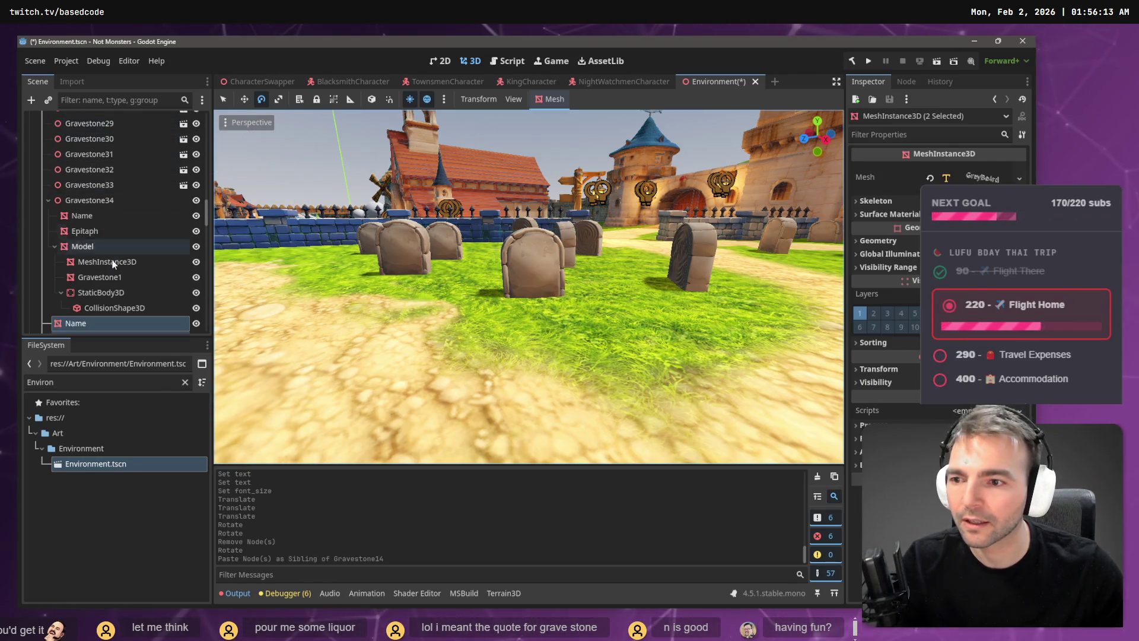
scroll(98, 271, up, 3)
key(ctrl+z)
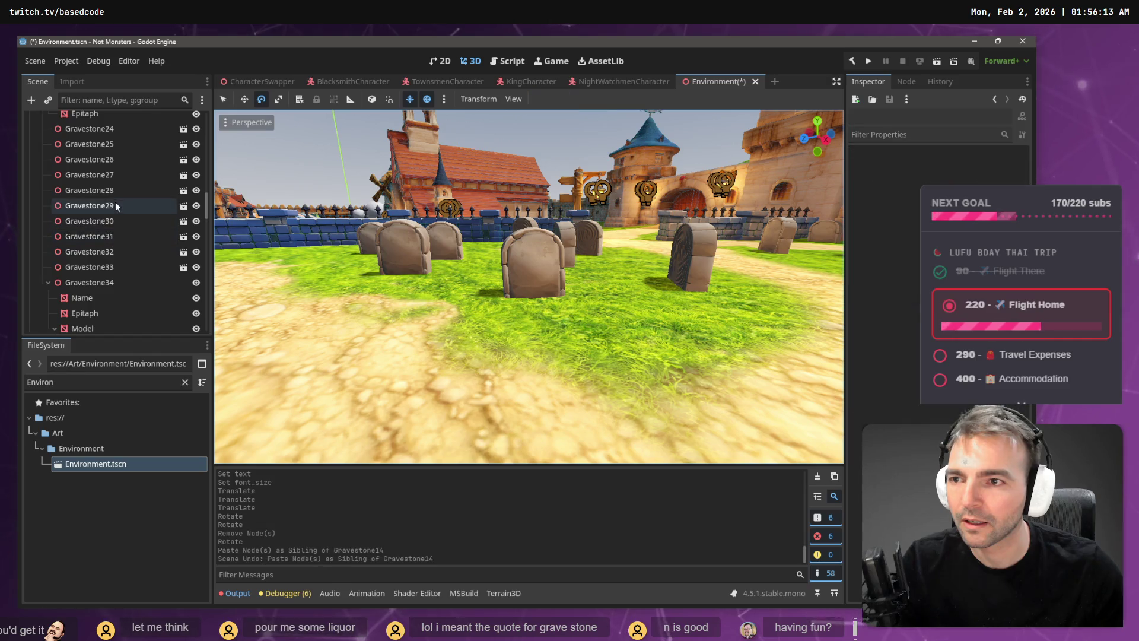
Reselect Gravestone14, try pasting the text nodes again and undo it, then bring up its actions.
click(534, 264)
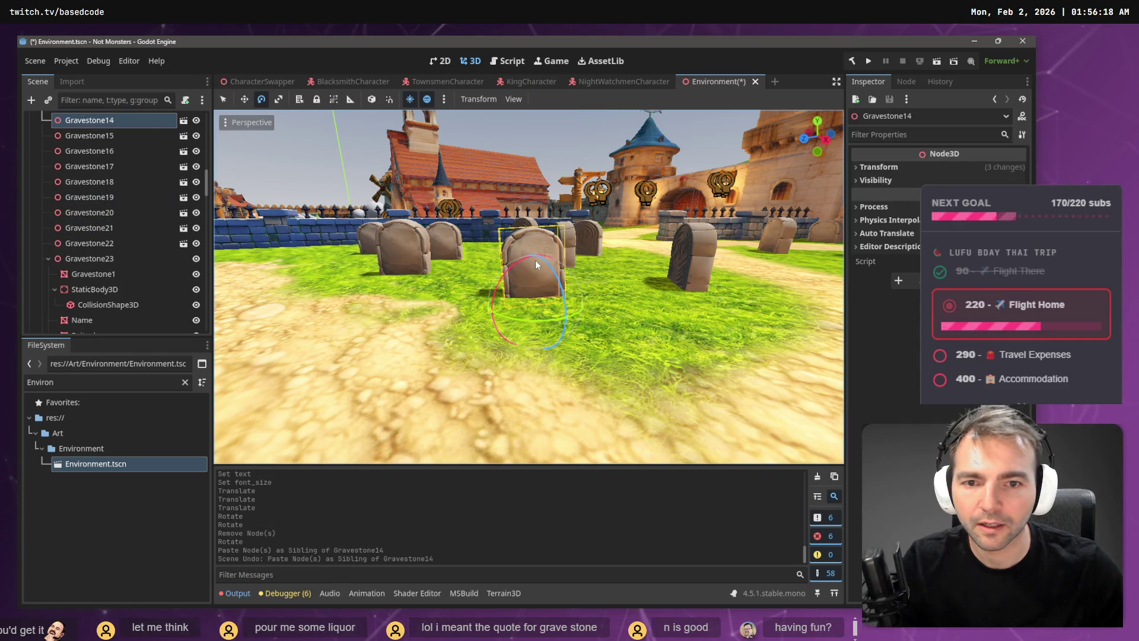
click(85, 120)
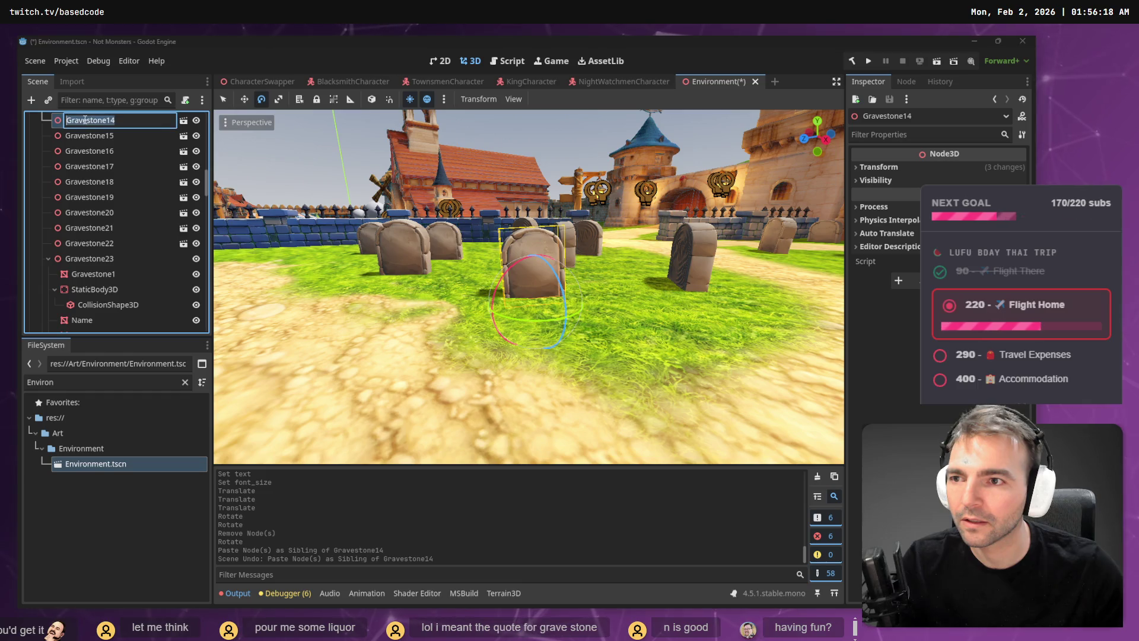
key(ctrl+v)
key(ctrl+z)
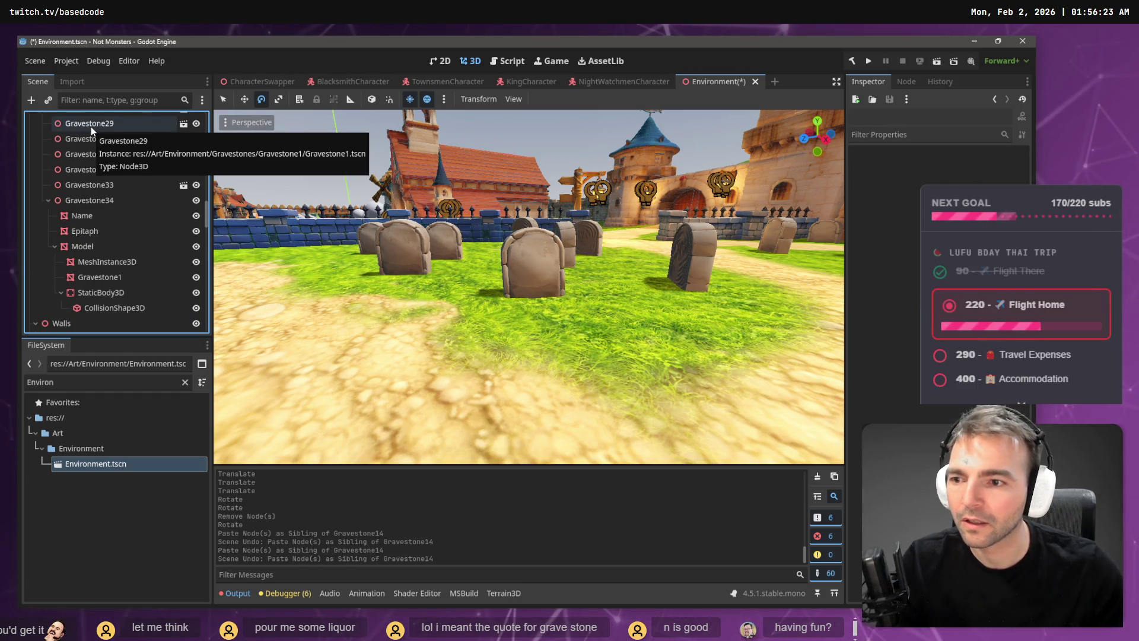
scroll(95, 151, up, 5)
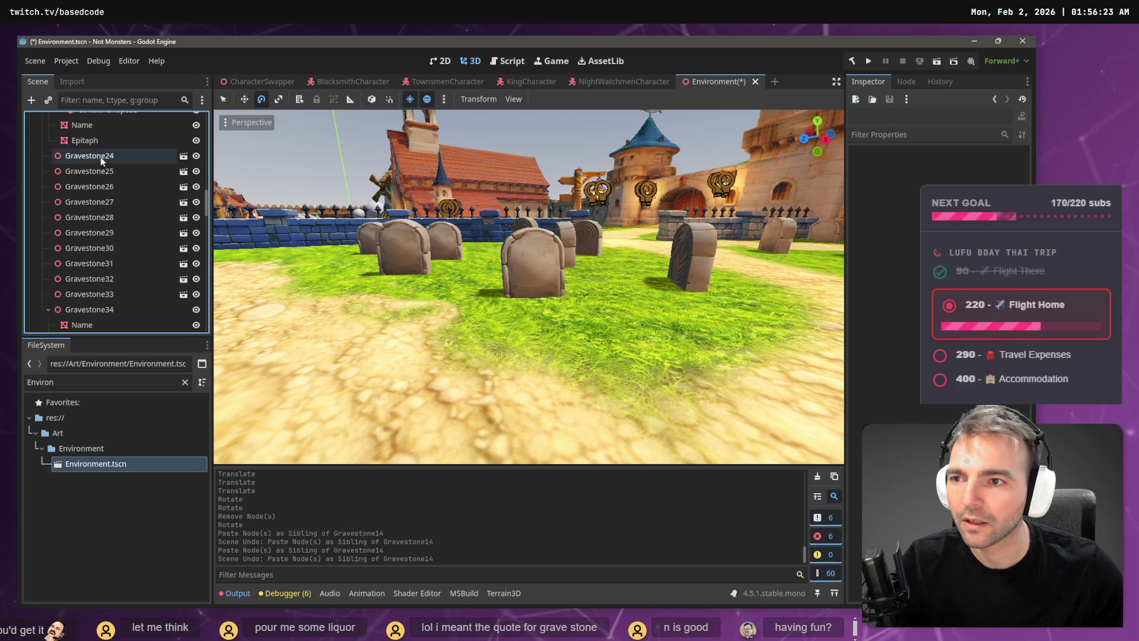
click(529, 266)
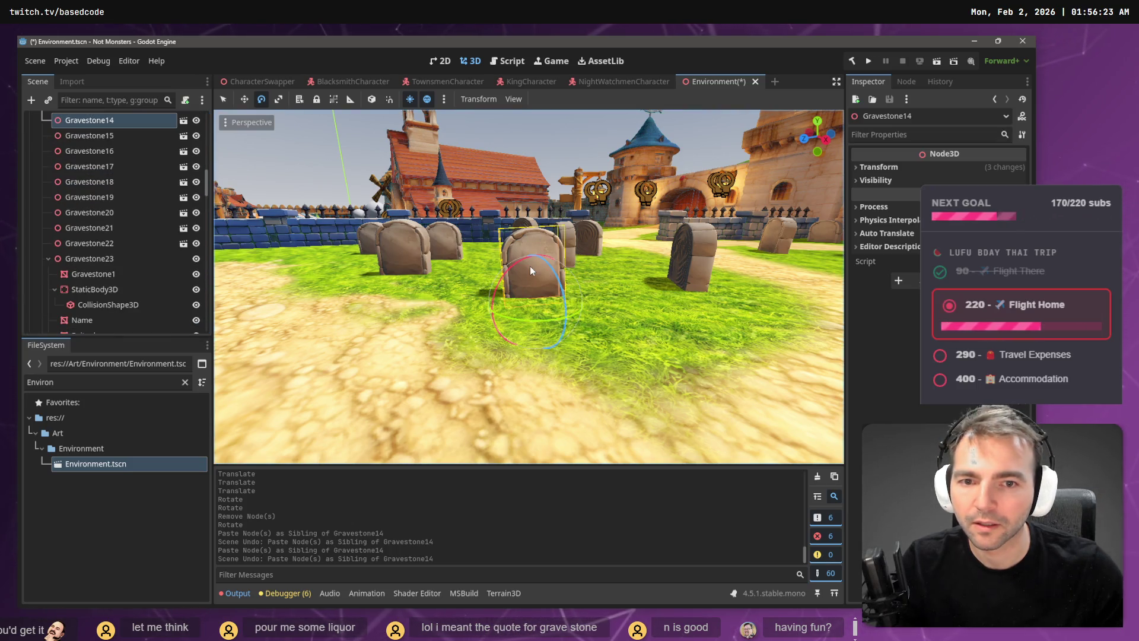
right_click(119, 121)
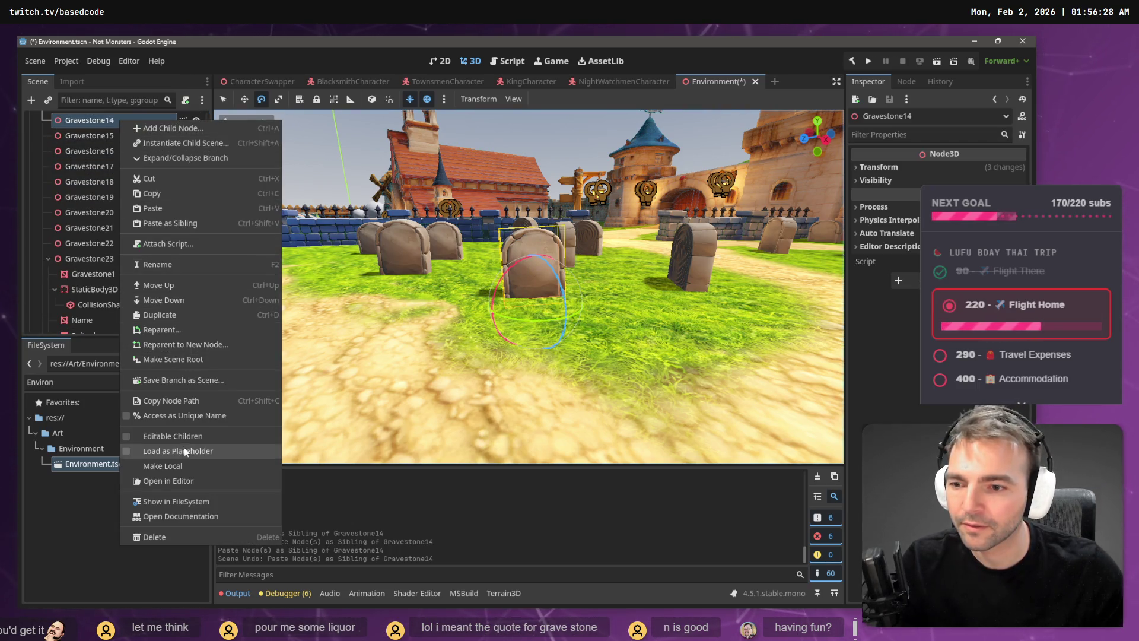
Make Gravestone14 local and paste the Name and Epitaph nodes into it as children.
click(182, 466)
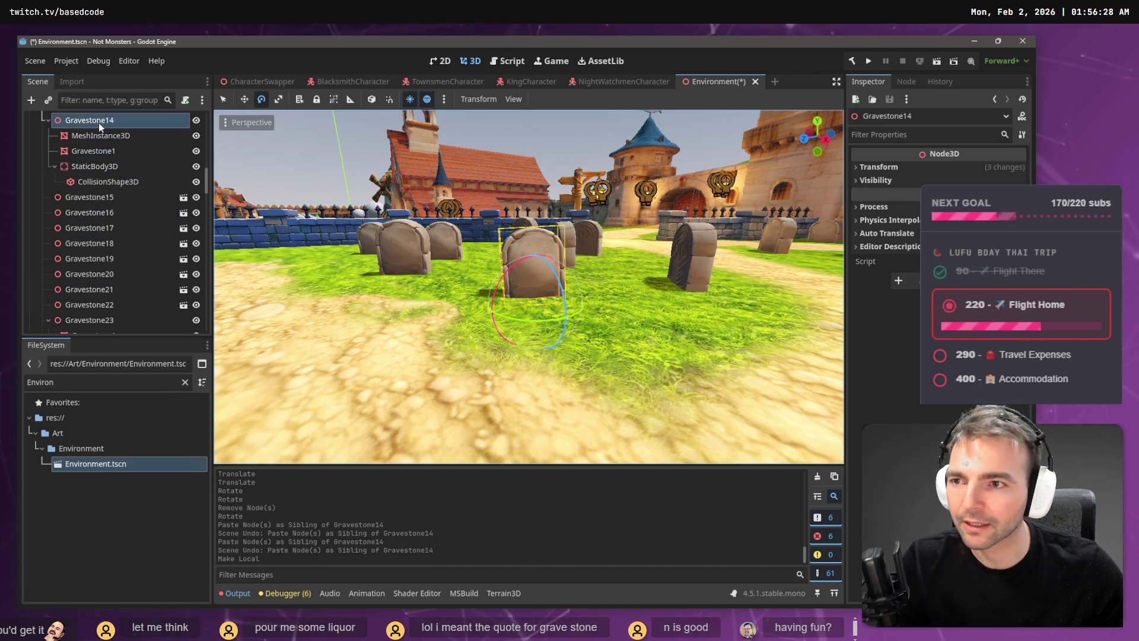
key(ctrl+v)
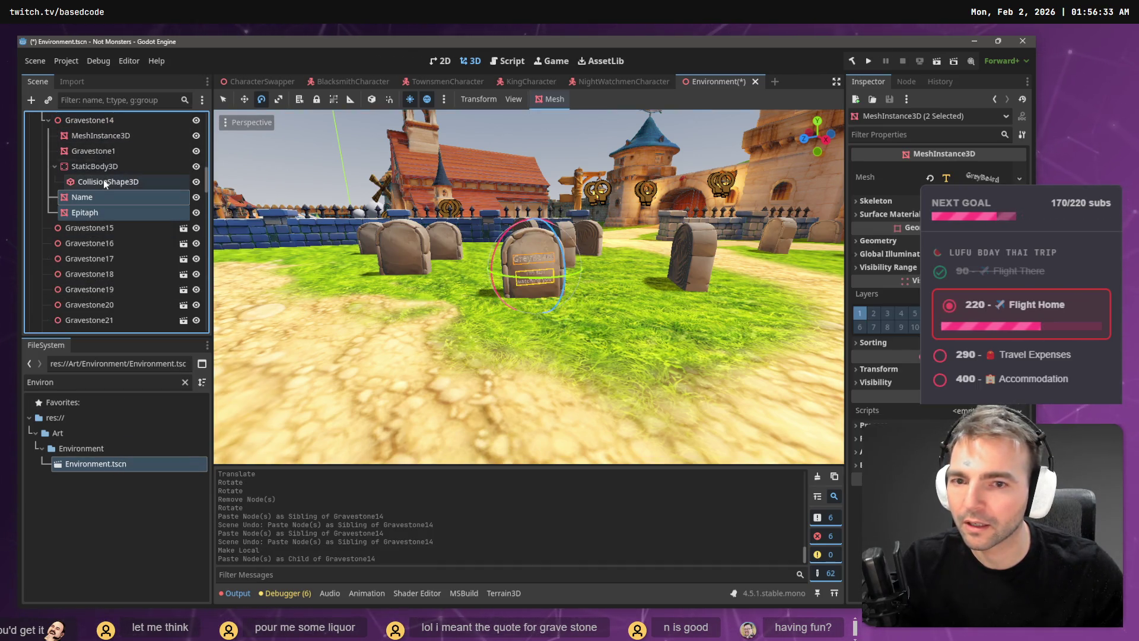
double_click(82, 197)
right_click(85, 198)
key(Escape)
Add a MeshInstance3D under Name and under Epitaph, then move both directly under Gravestone14.
right_click(70, 200)
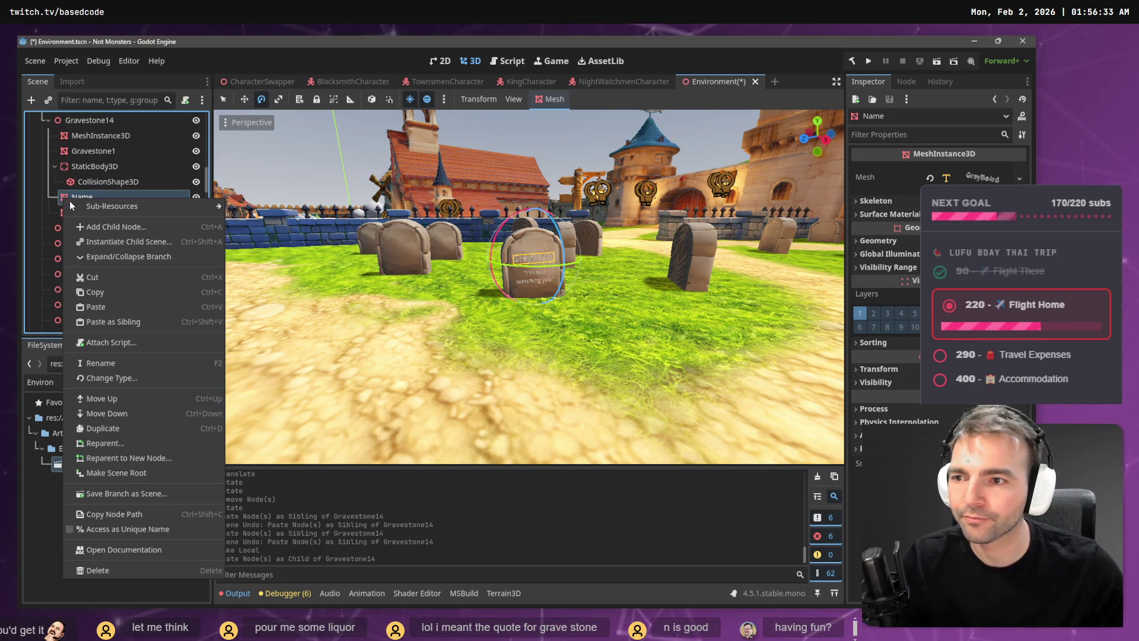
click(124, 225)
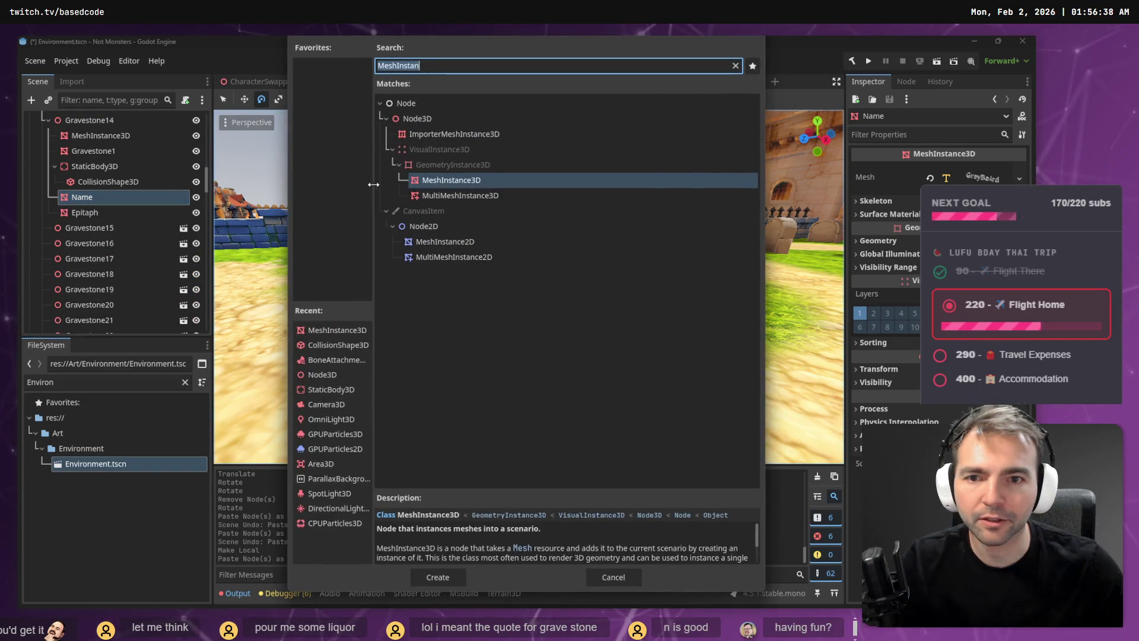
double_click(471, 184)
click(112, 225)
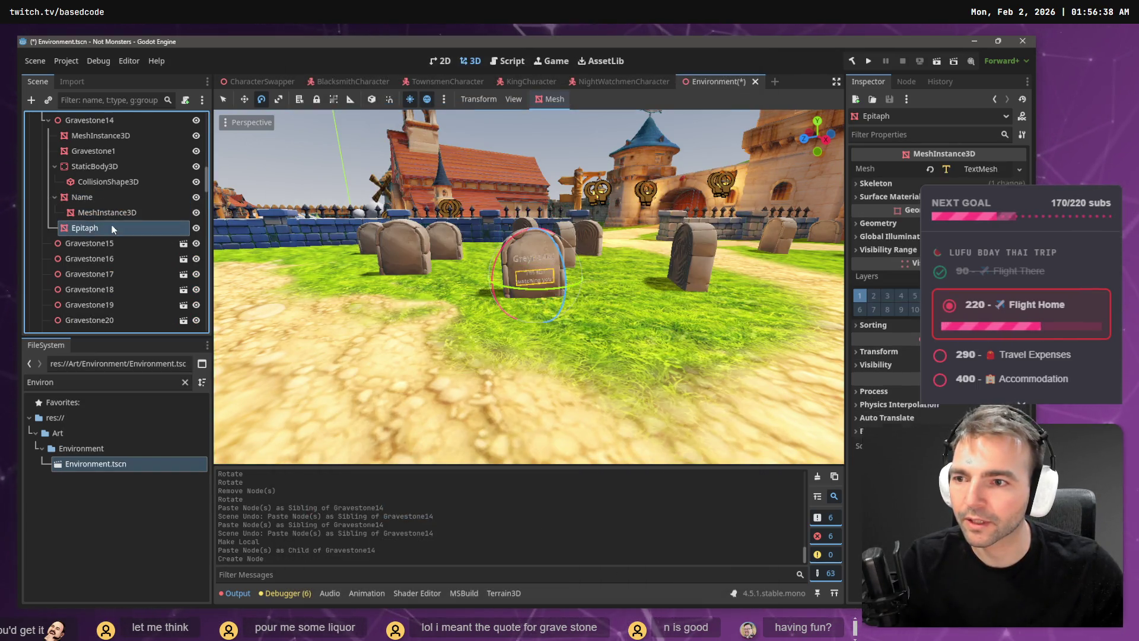
right_click(112, 225)
click(156, 251)
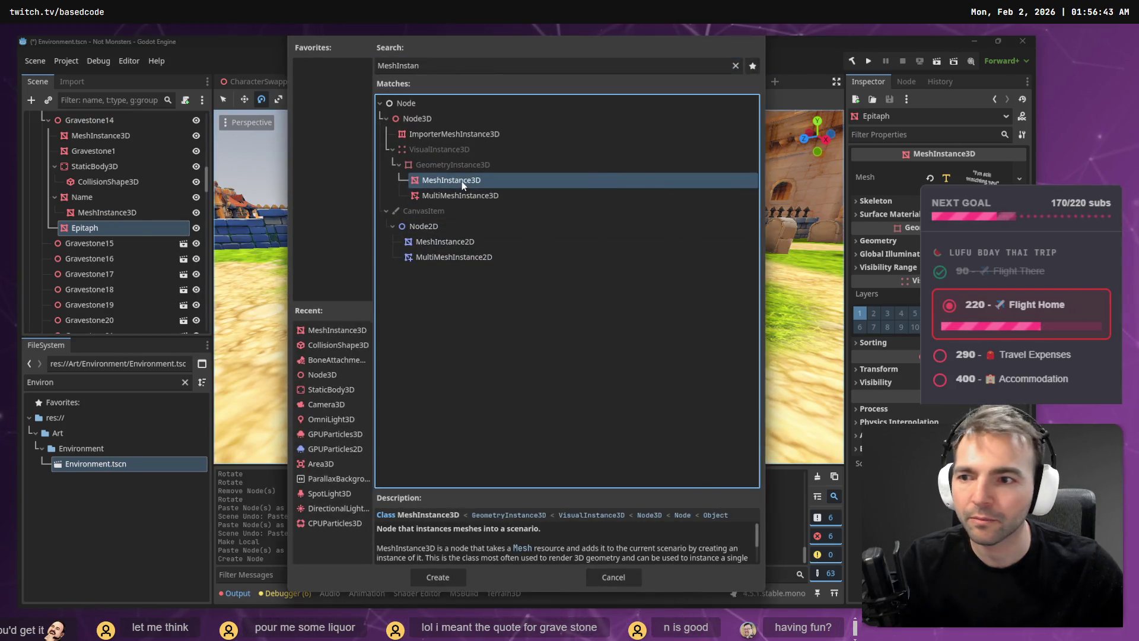
double_click(462, 181)
click(104, 215)
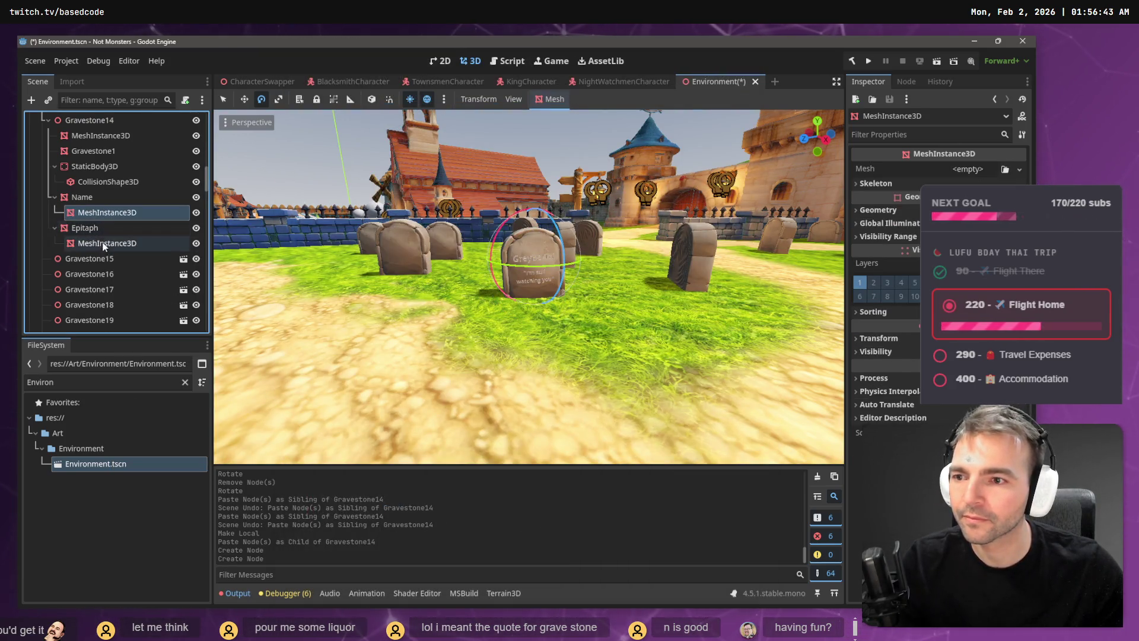
ctrl+click(103, 246)
mouse_move(104, 214)
mouse_down()
mouse_move(98, 126)
mouse_move(98, 162)
mouse_up()
Delete Gravestone14's old Name and Epitaph nodes.
click(94, 252)
ctrl+click(100, 237)
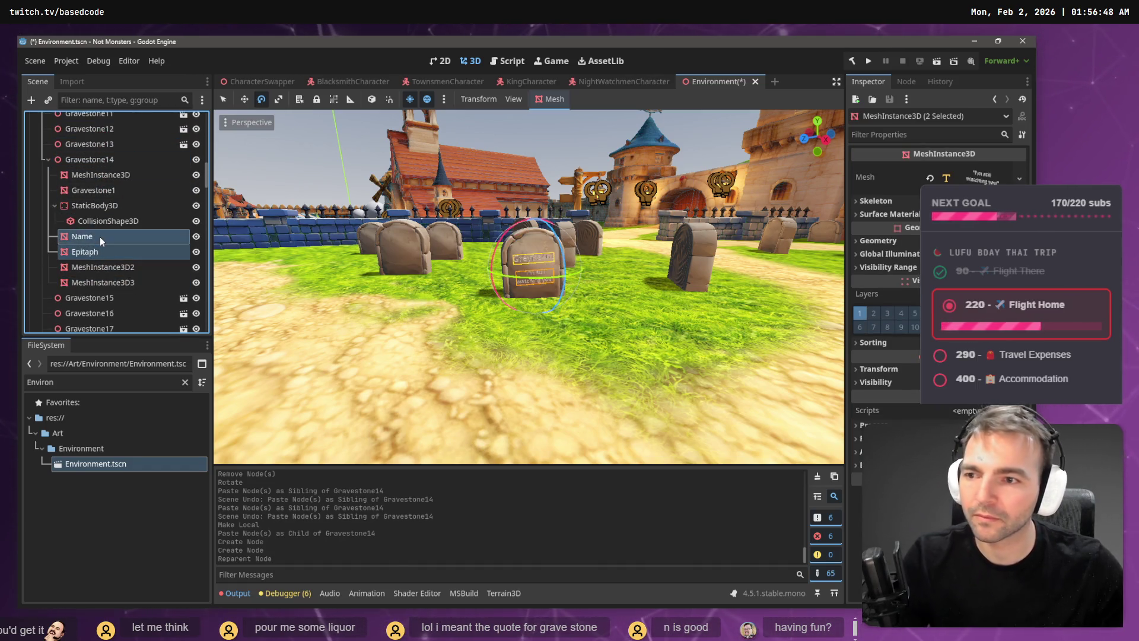
key(Delete)
key(Return)
Rename the two new mesh nodes to Name and Quote.
double_click(98, 236)
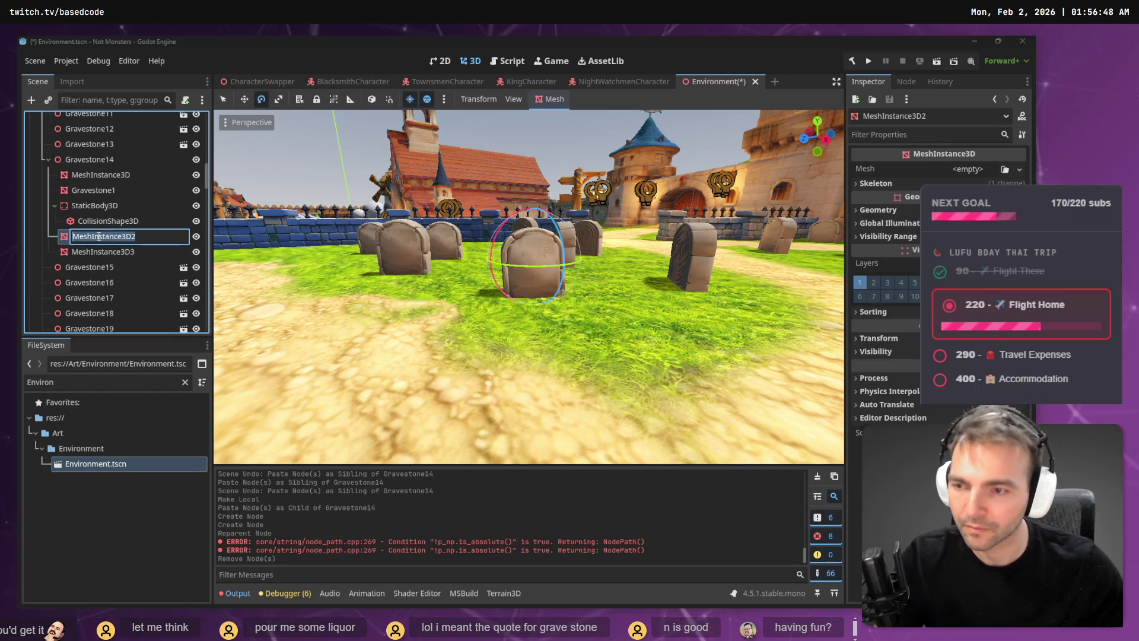
text(Name)
key(Return)
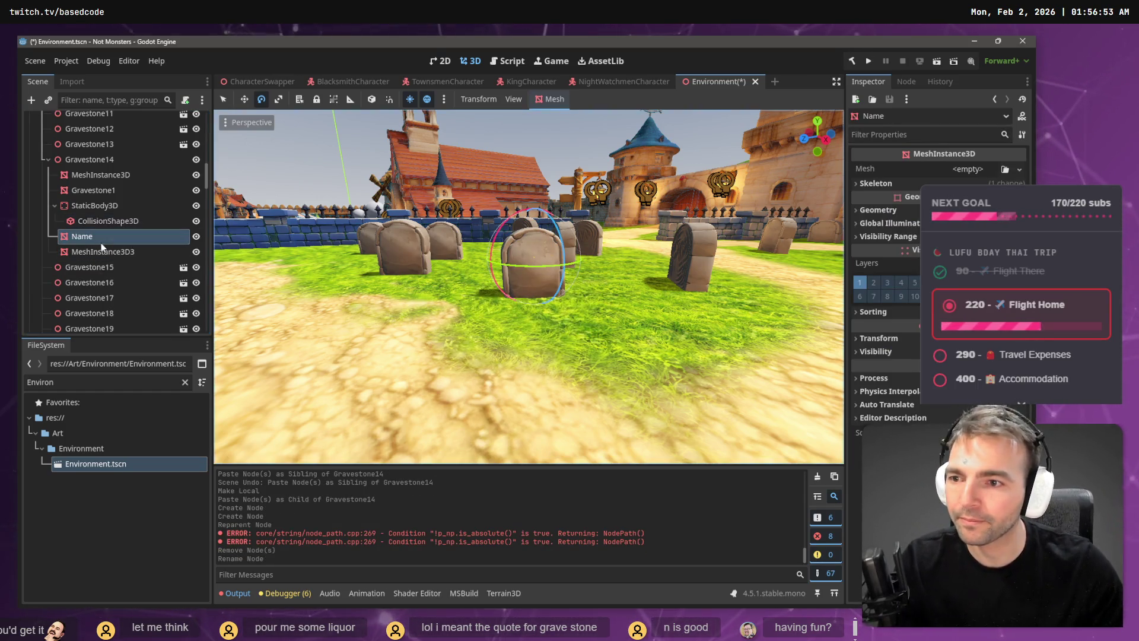
click(100, 251)
double_click(99, 252)
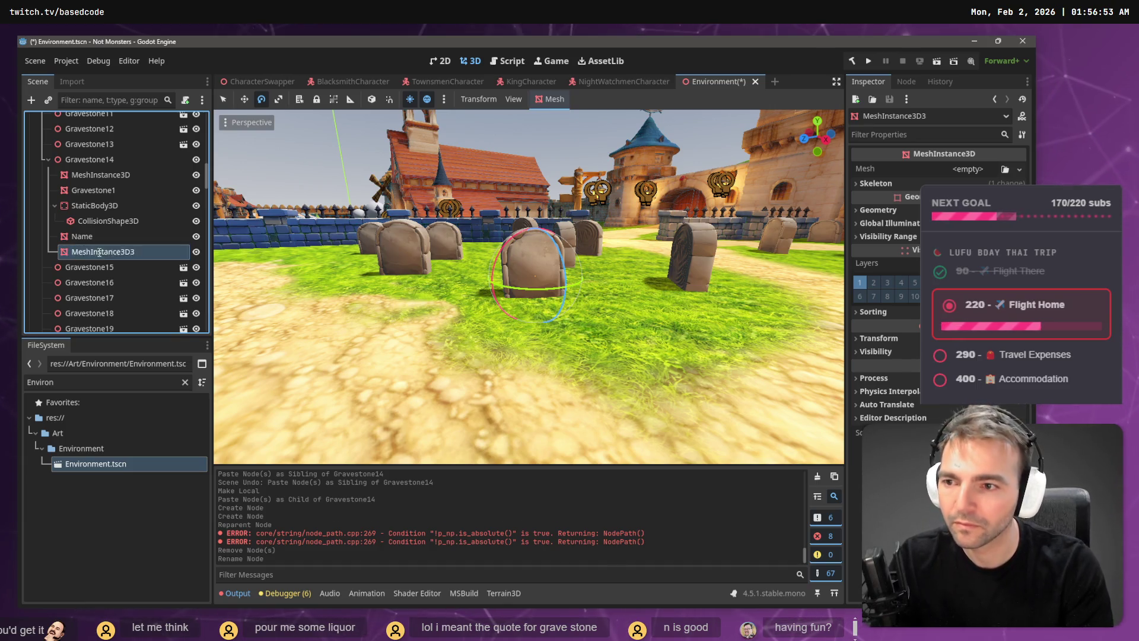
text(Quote)
key(Return)
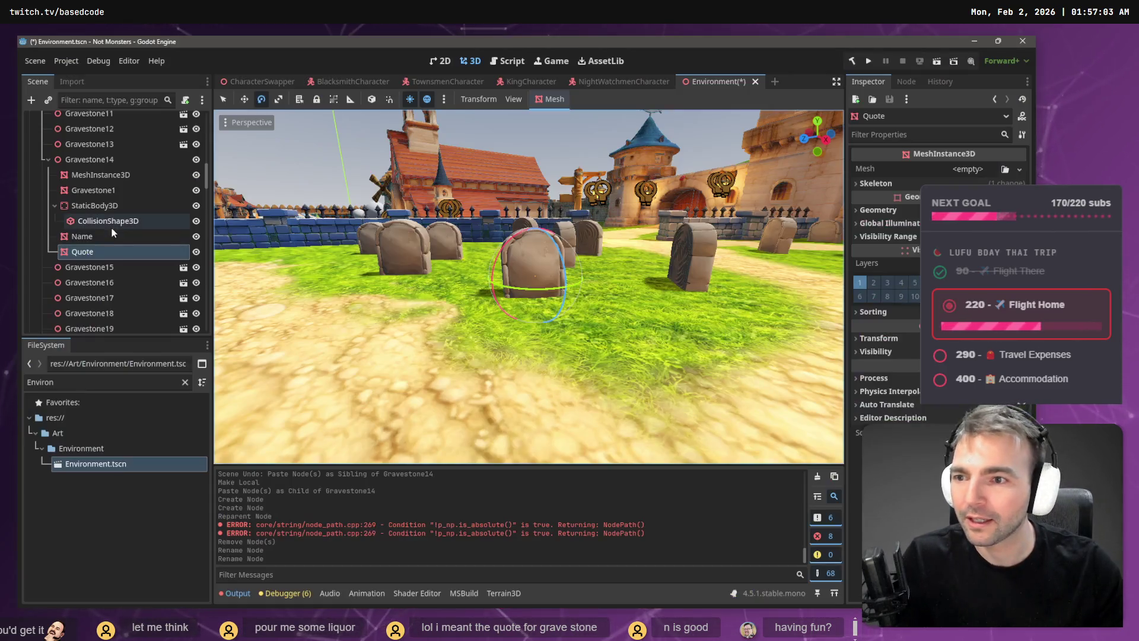
Assign a New TextMesh as the Mesh of both Name and Quote.
click(110, 237)
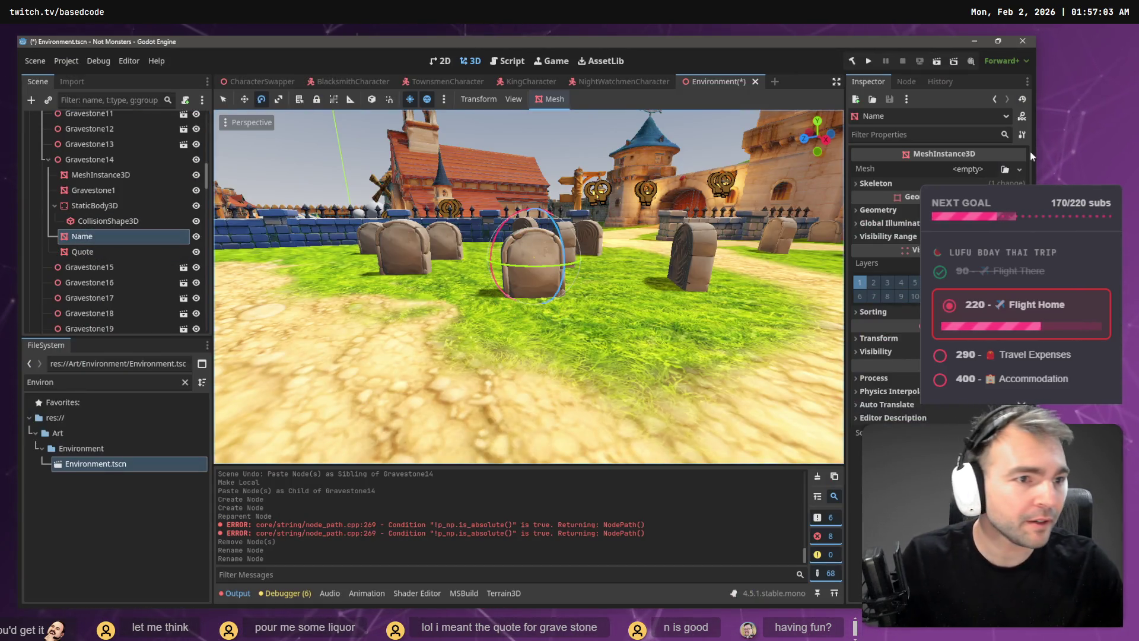
click(1019, 170)
click(979, 546)
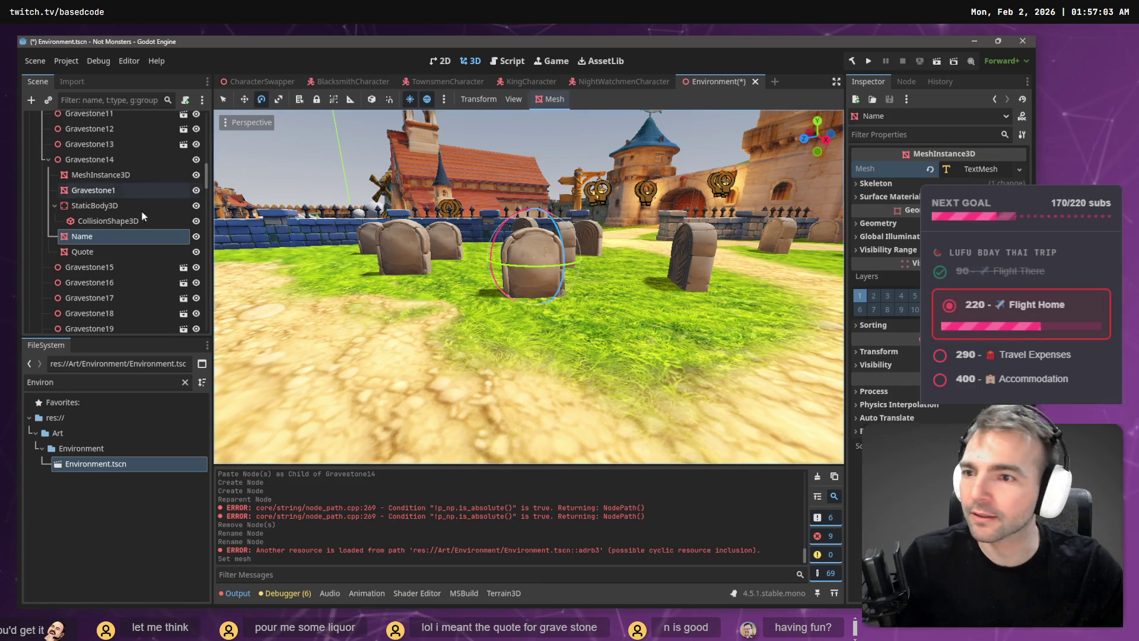
click(83, 251)
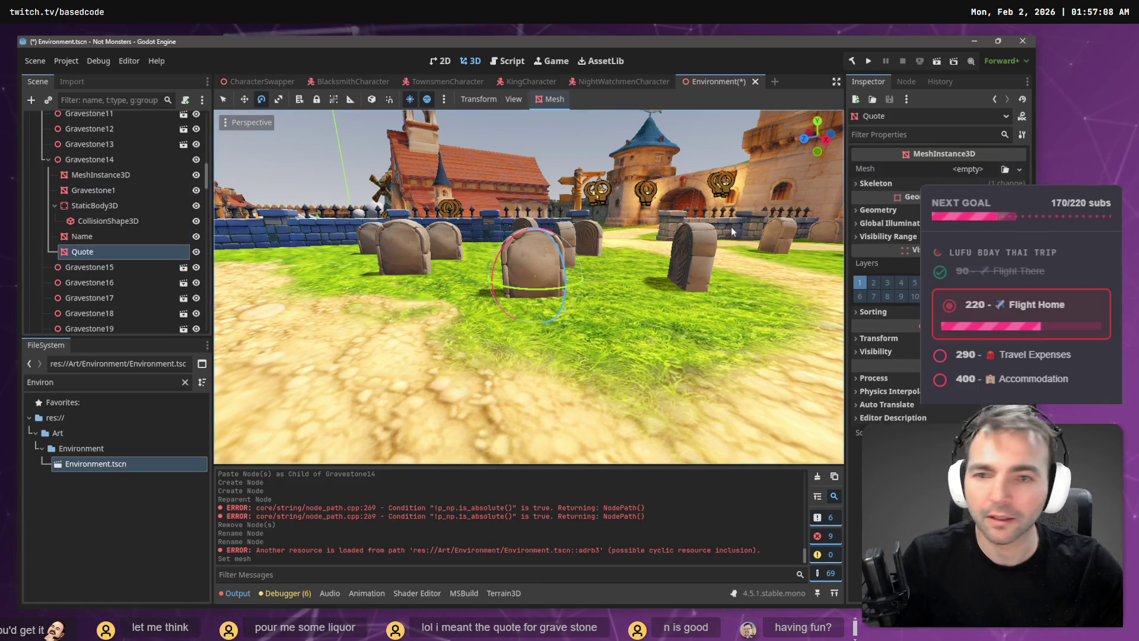
click(1020, 171)
click(979, 546)
Expand the Name node's TextMesh to show its Text settings.
click(82, 236)
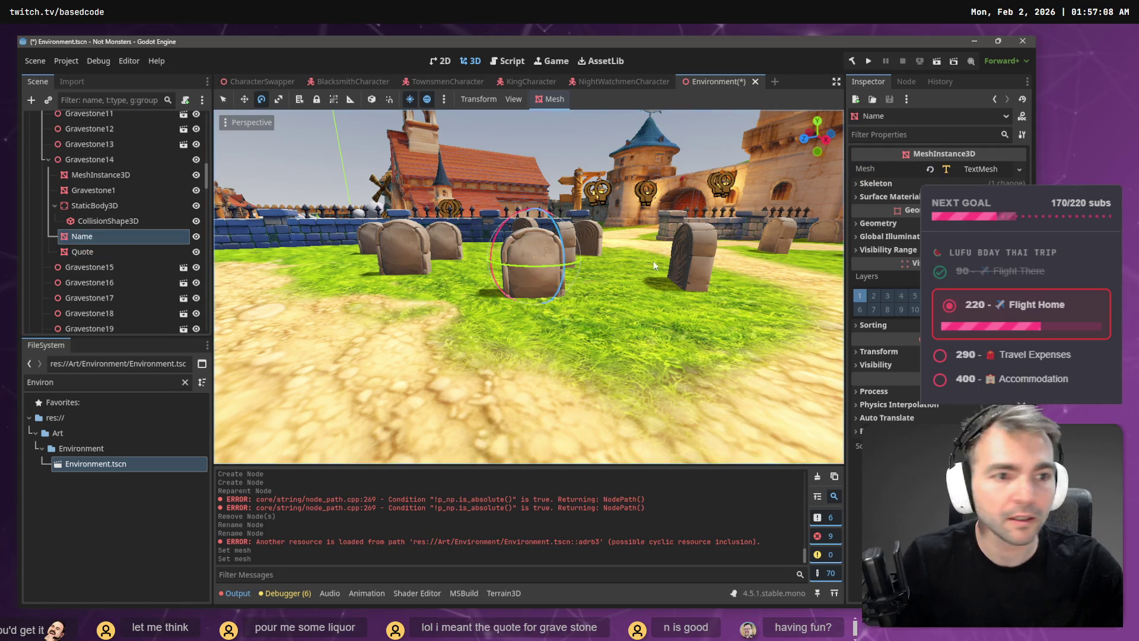
click(981, 169)
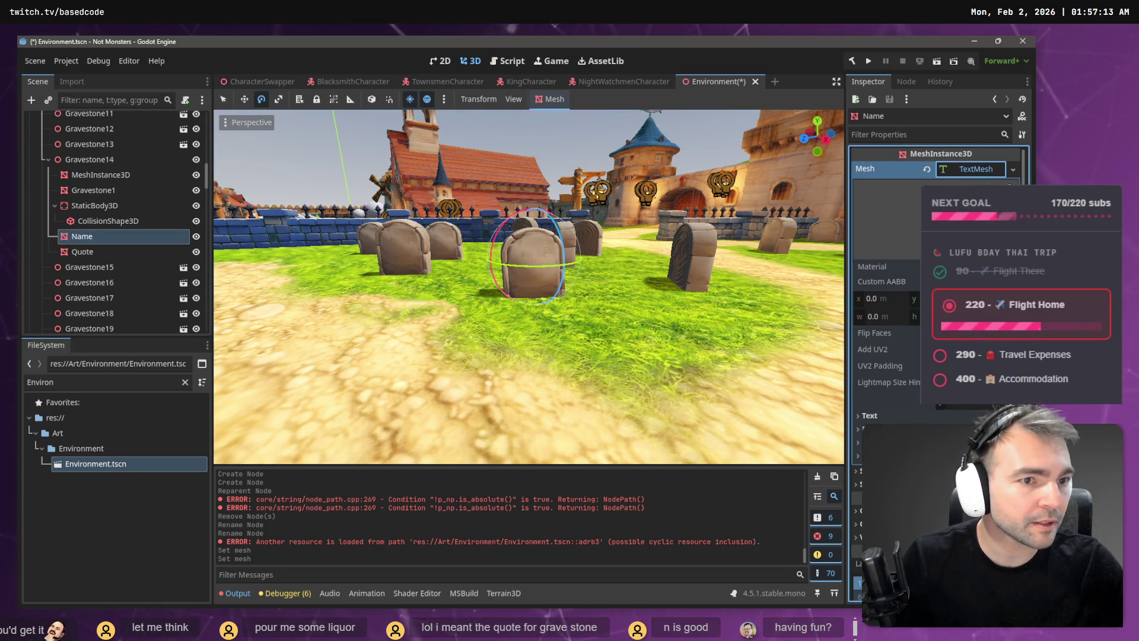
click(889, 418)
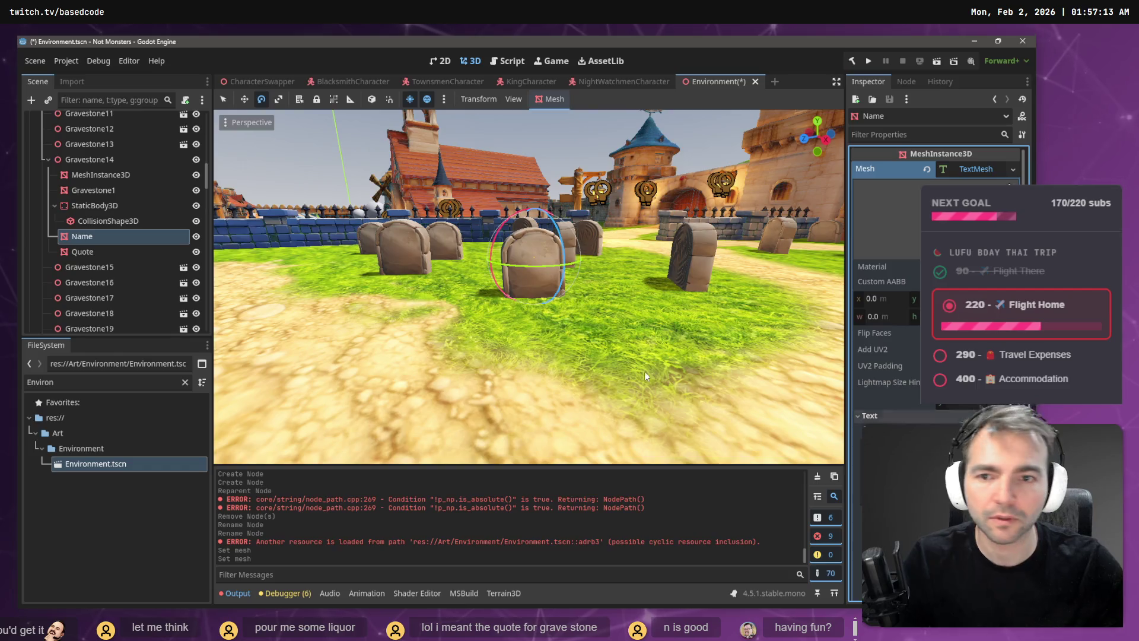
key(alt+Tab)
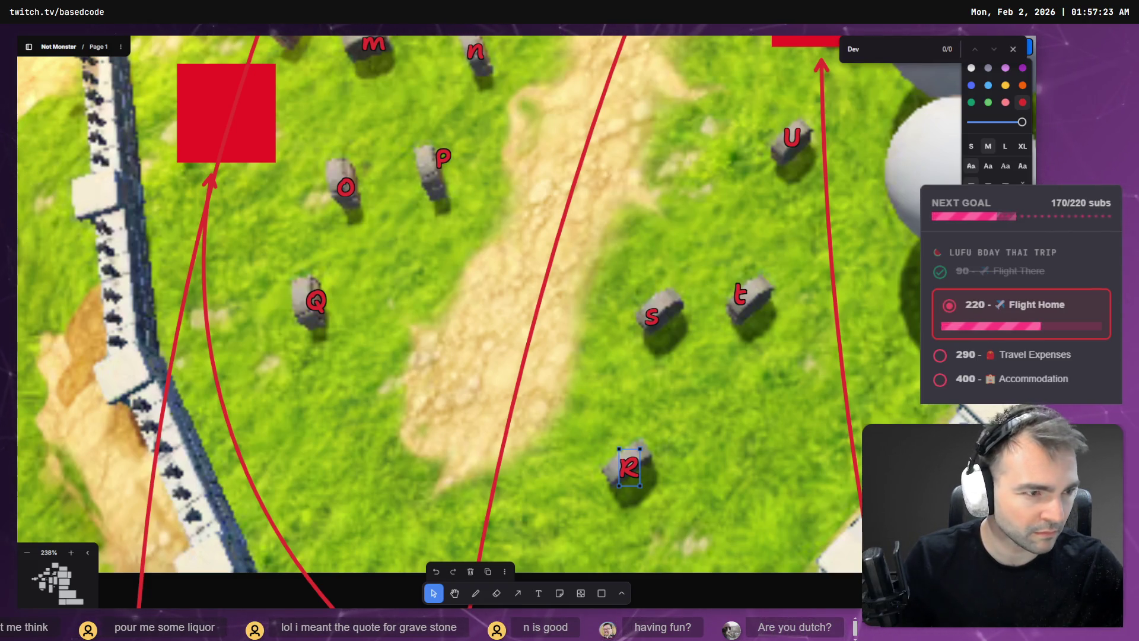
Copy the viewer's name from the tombstone references and paste it as Name's TextMesh text.
key(shift+2)
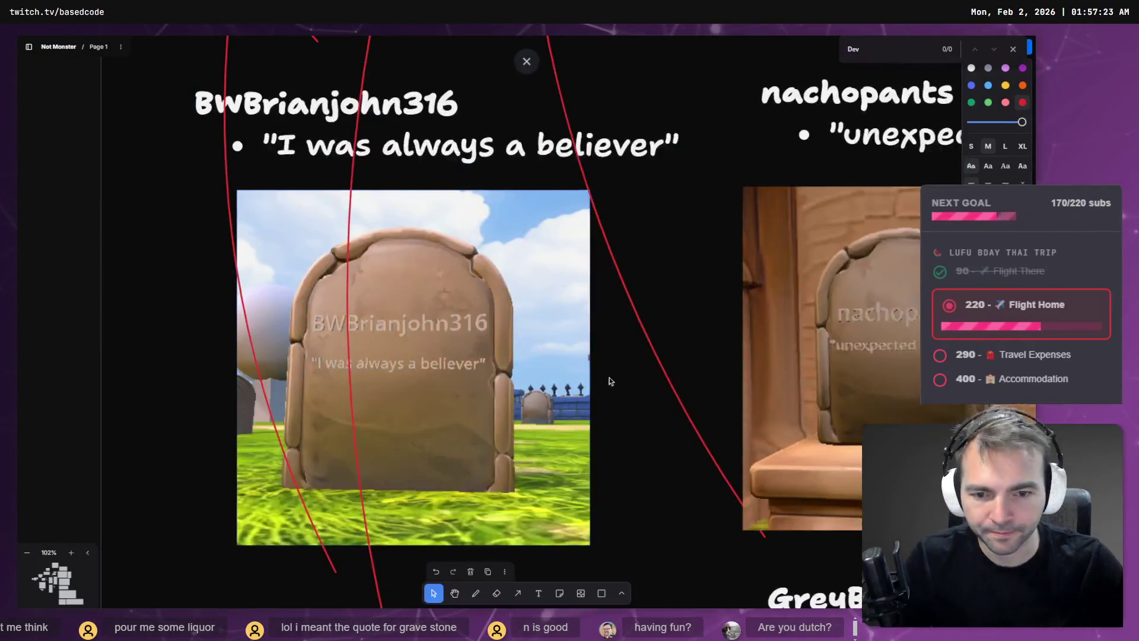
scroll(530, 342, down, 4)
ctrl+scroll(511, 332, down, 3)
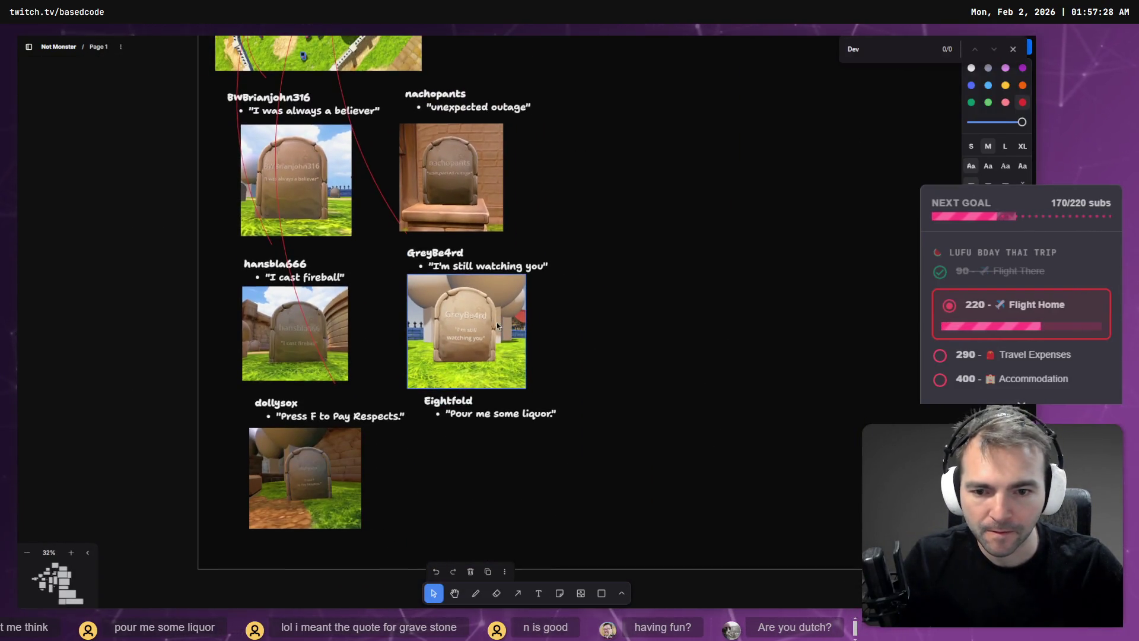
click(449, 401)
double_click(449, 402)
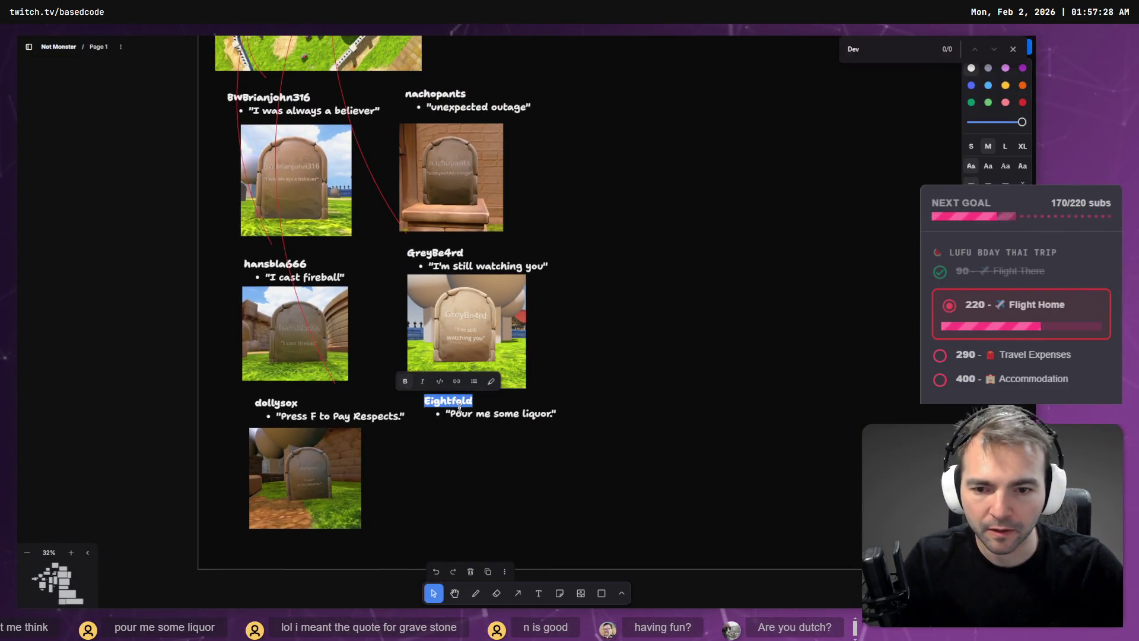
key(alt+Tab)
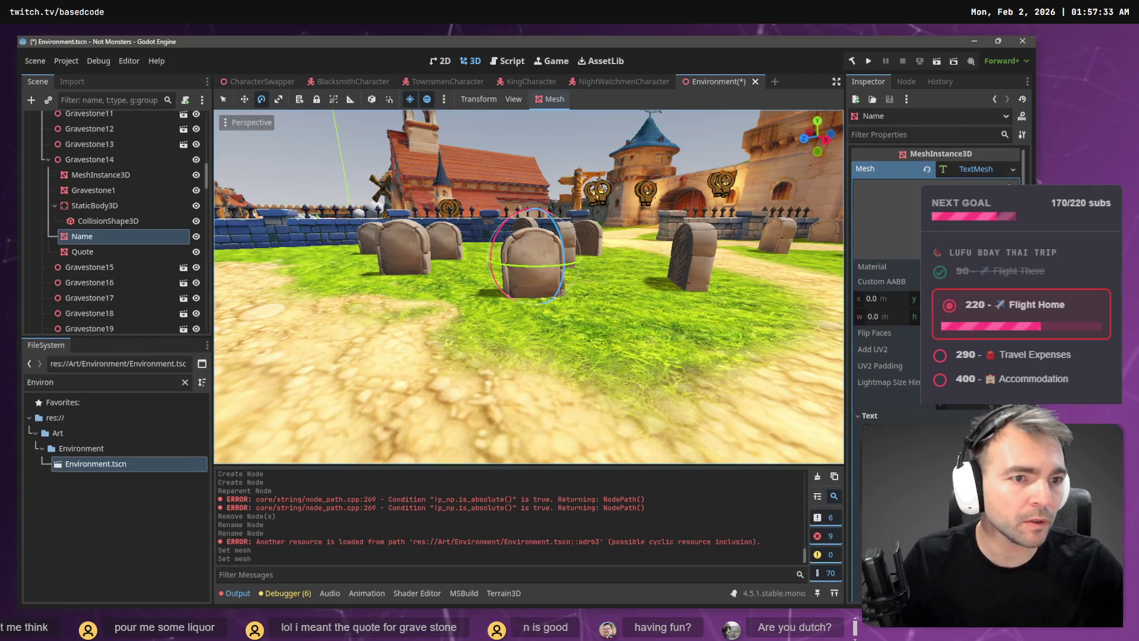
key(ctrl+v)
Select the Quote node, then copy 'Pour me some liquor' from the whiteboard.
click(118, 251)
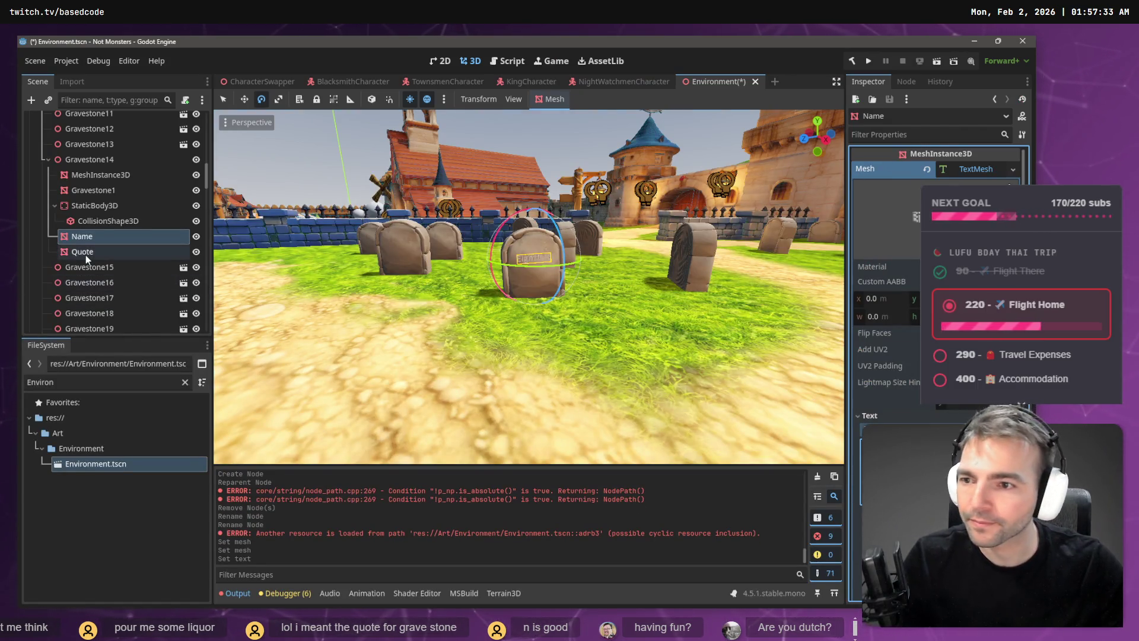
key(alt+Tab)
double_click(453, 414)
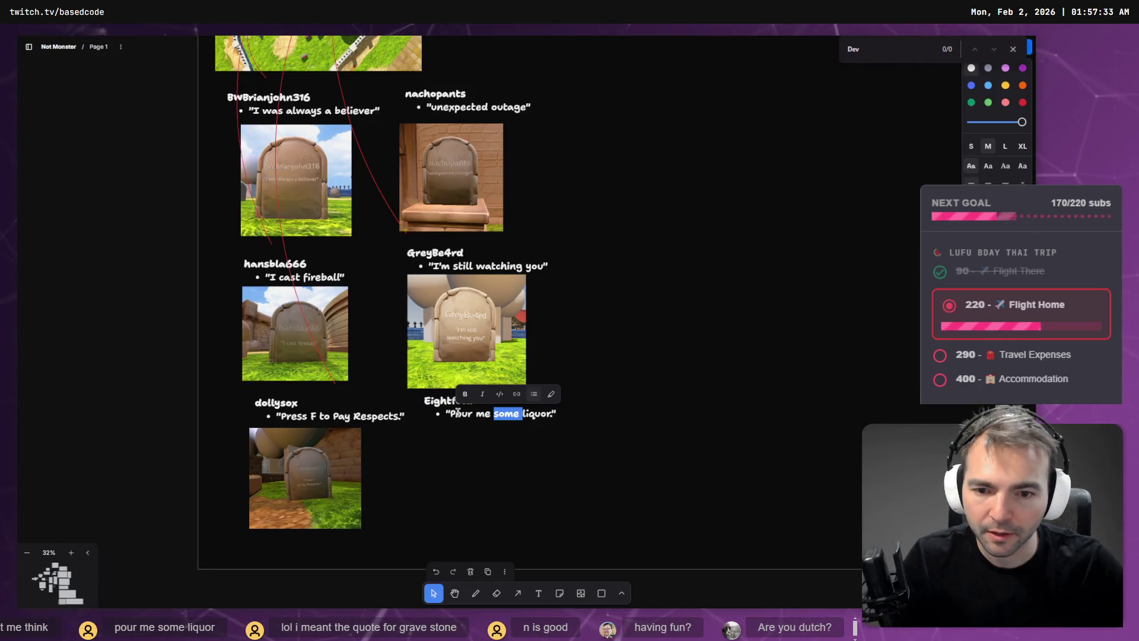
click(468, 420)
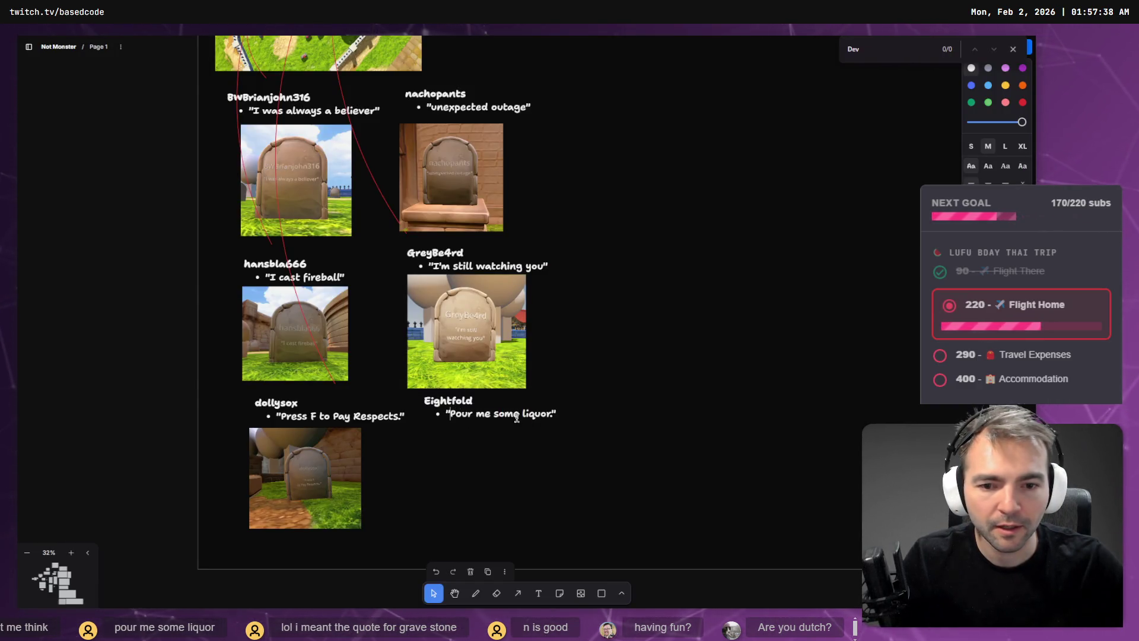
drag(450, 414, 552, 433)
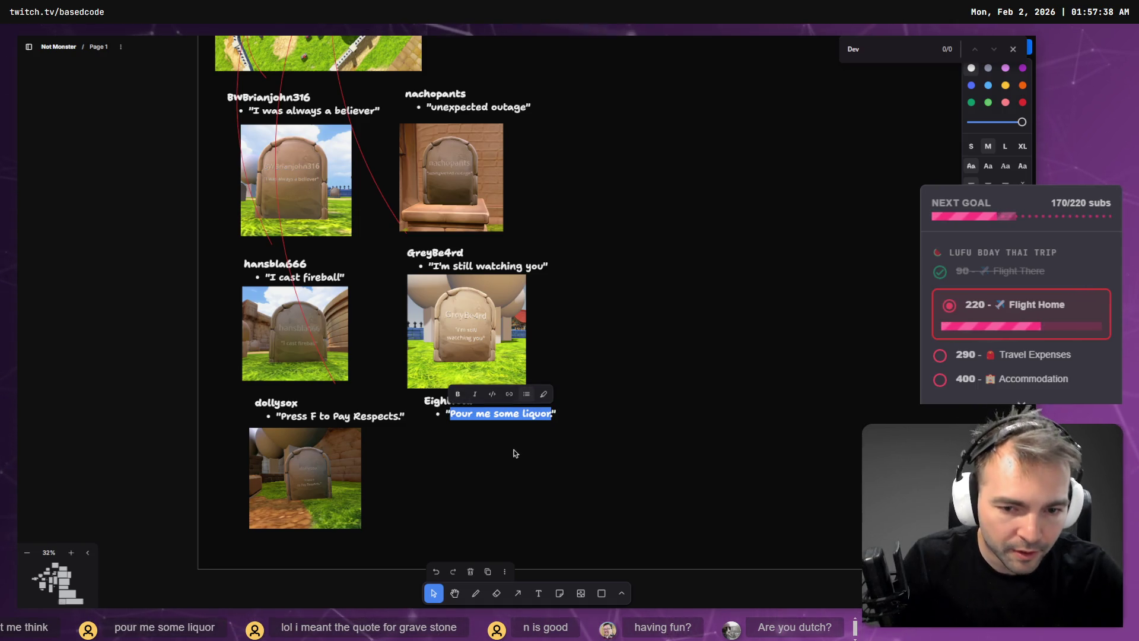
key(alt+Tab)
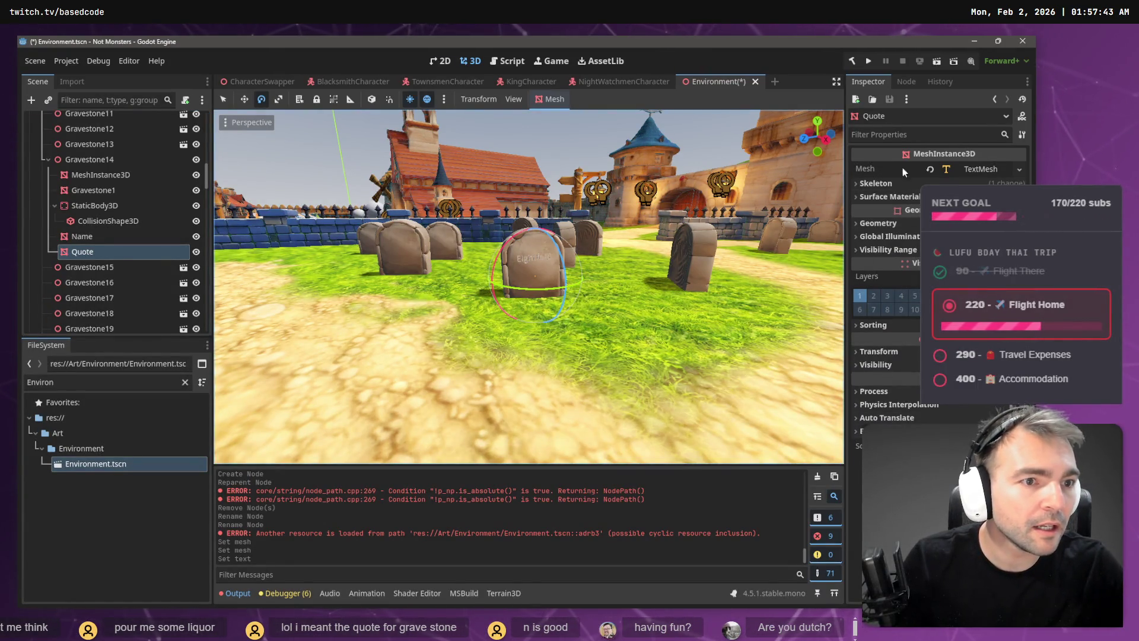
Paste 'Pour me some liquor' into the Quote node's TextMesh Text field.
click(991, 171)
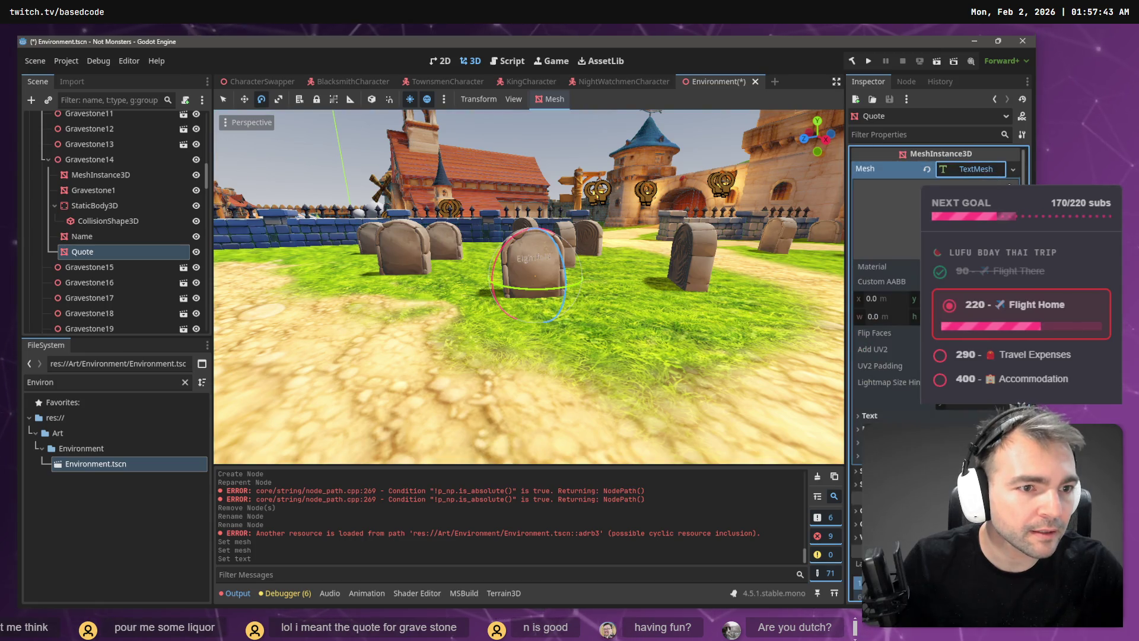
click(870, 415)
click(890, 439)
text(pour me some liquor)
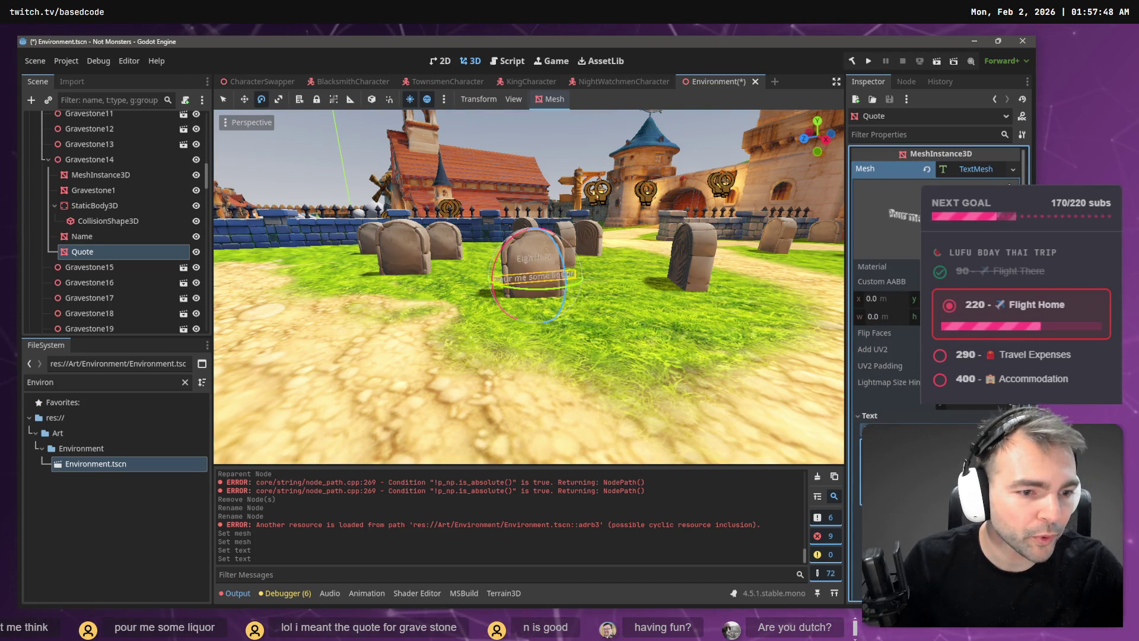
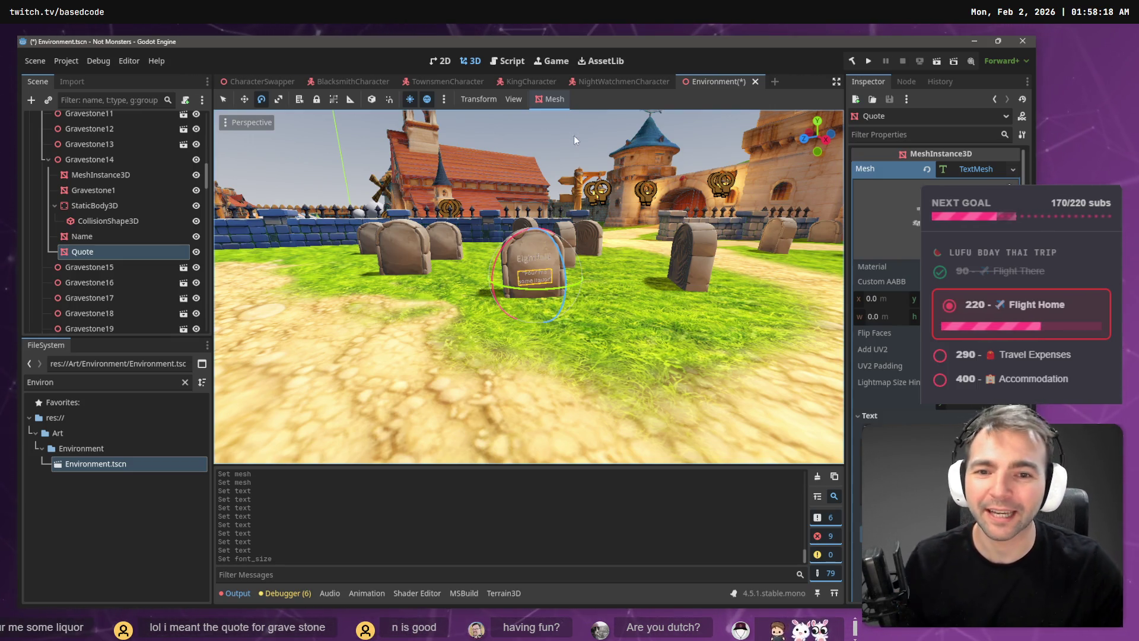
Fly the freelook camera through the graveyard and frame the Eightfold gravestone in view.
click(574, 167)
key(w)
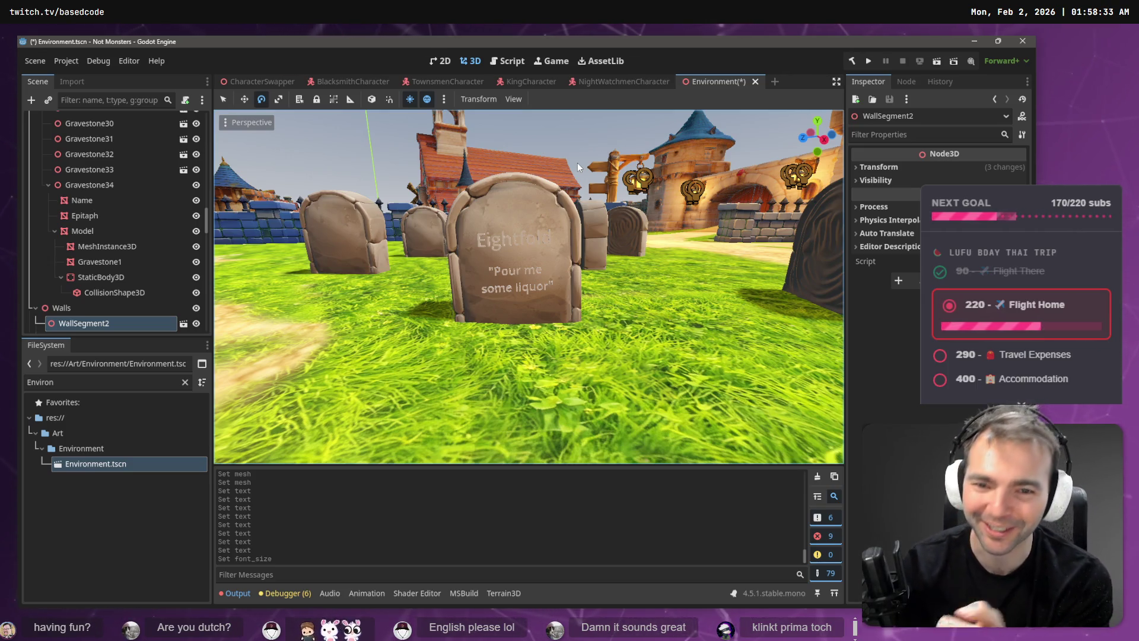
right_click(586, 134)
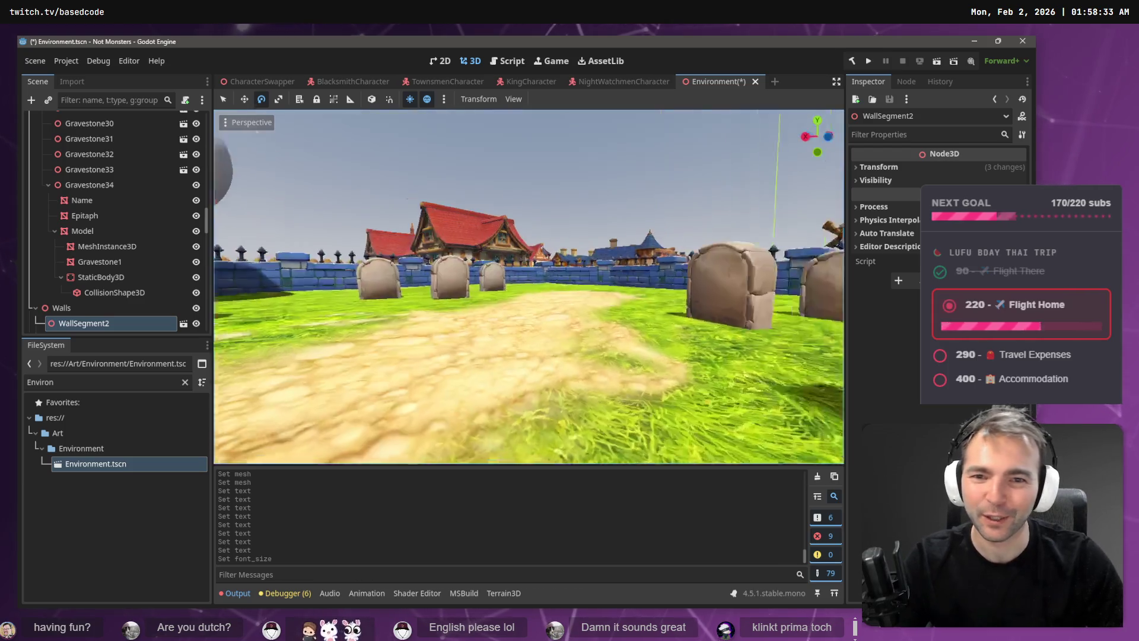
key(w)
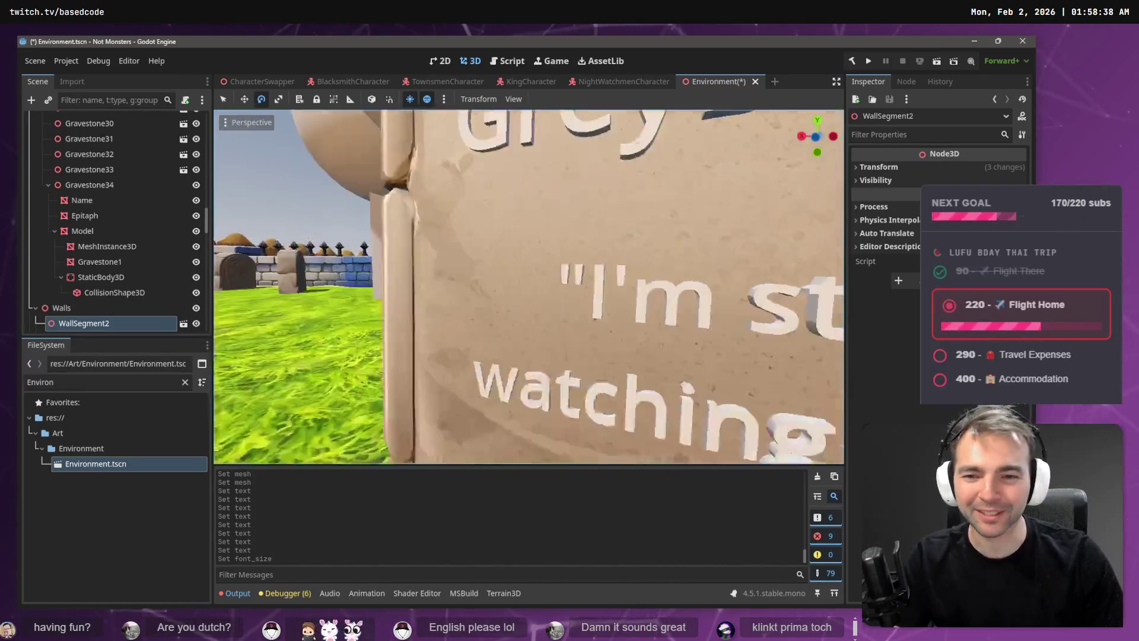
key(s)
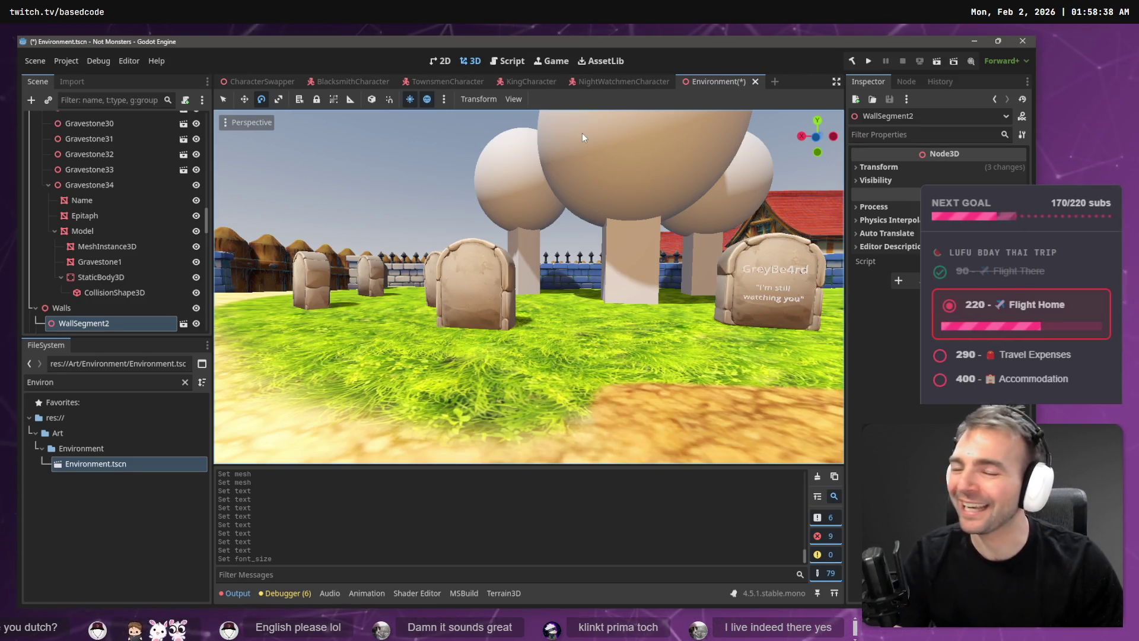
key(w)
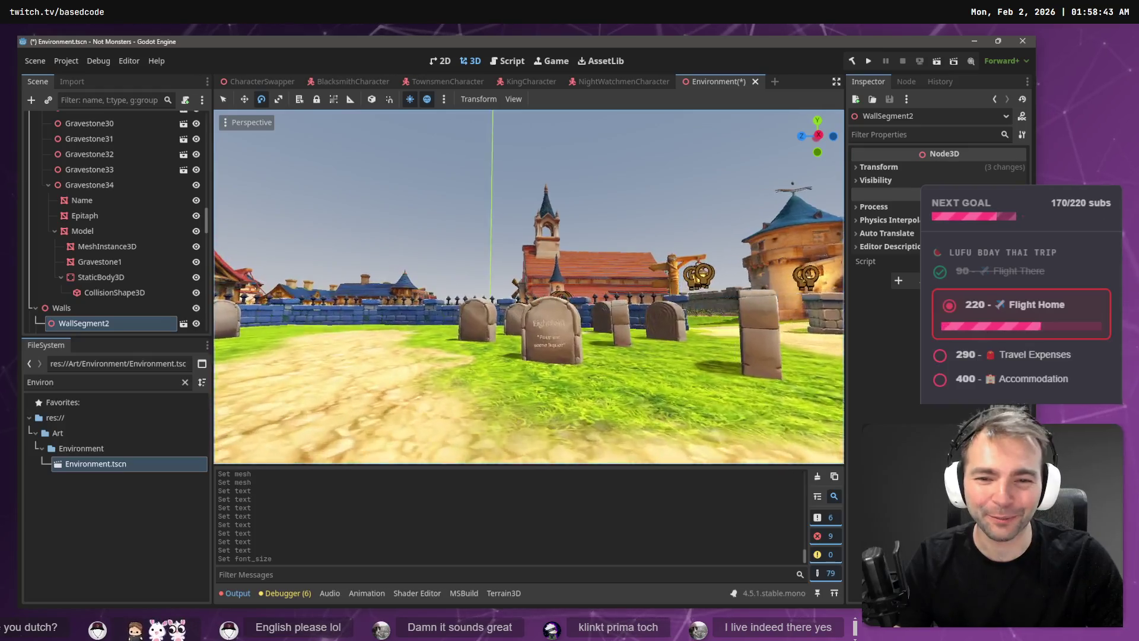
key(w)
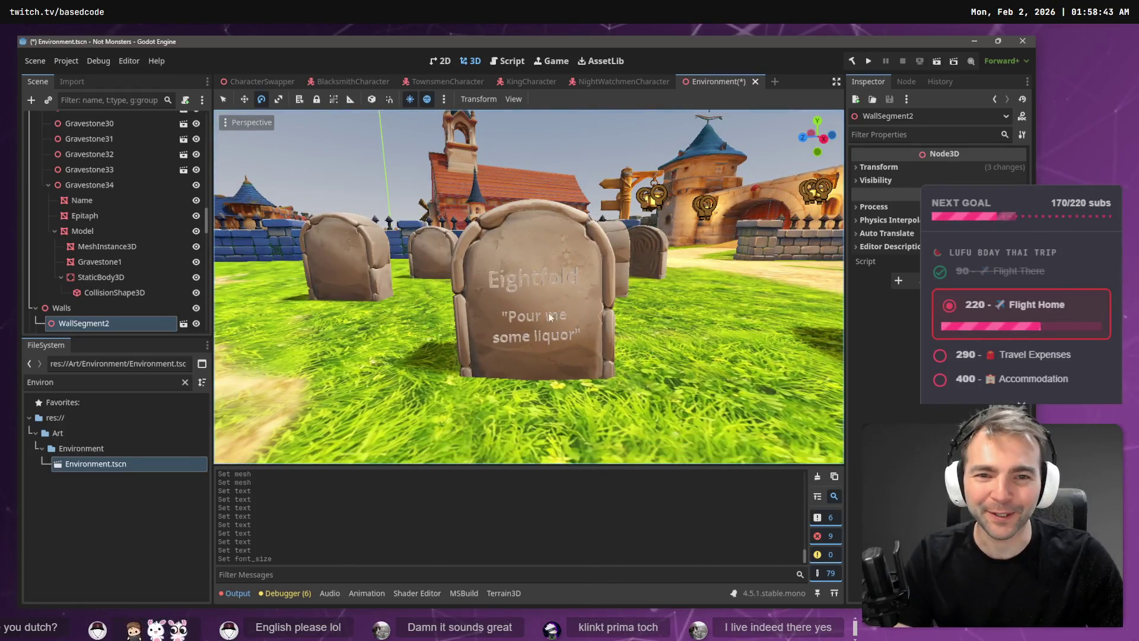
key(s)
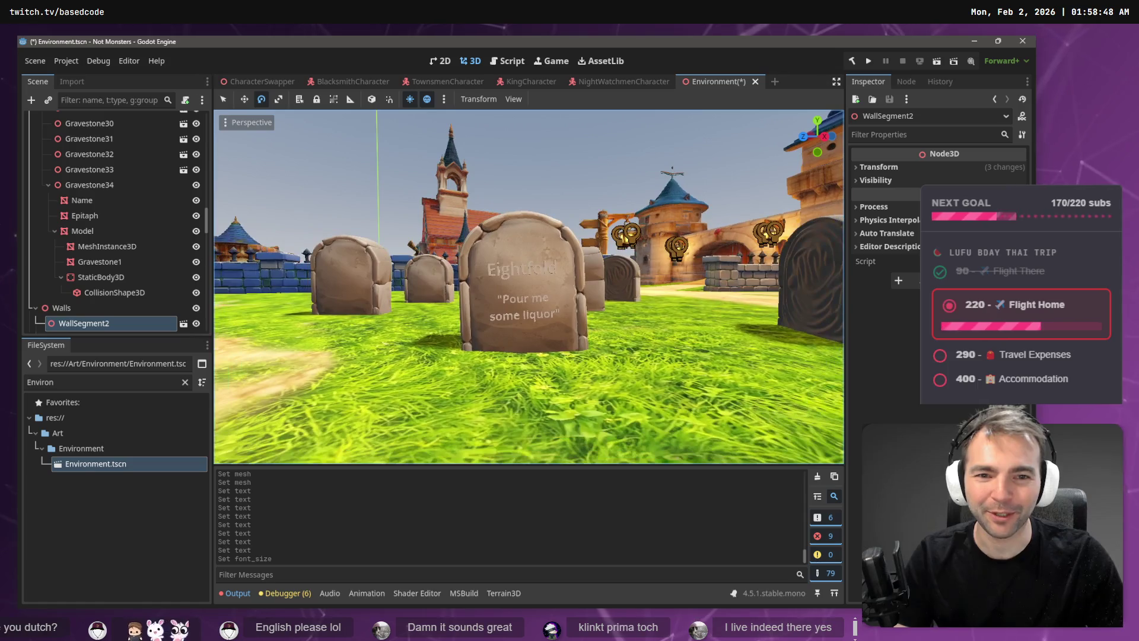
key(s)
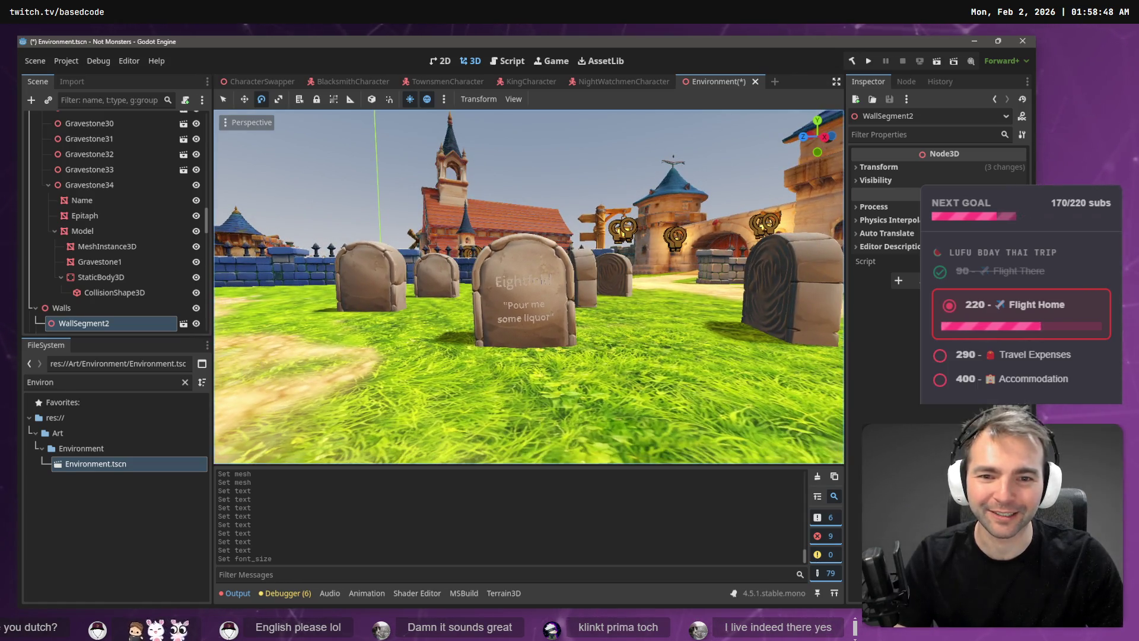
Snip a region screenshot of the gravestone reading 'Pour me some liquor'.
key(shift+super+s)
mouse_move(376, 148)
mouse_down()
mouse_move(633, 397)
mouse_move(618, 376)
mouse_up()
key(shift+super+s)
drag(616, 187, 431, 392)
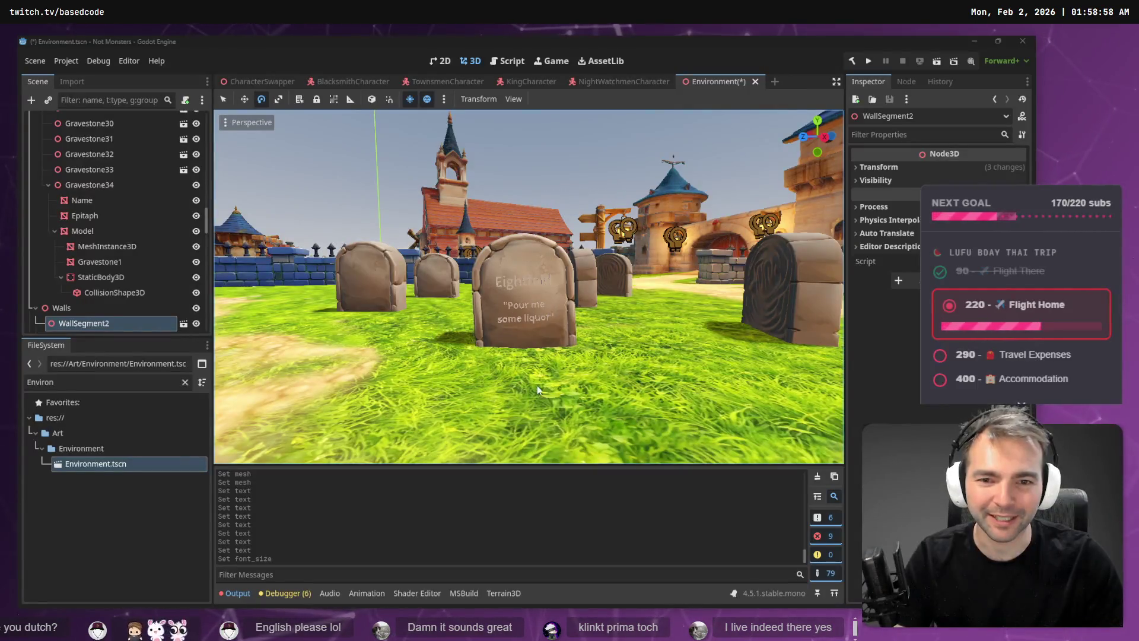
key(alt+Tab)
Paste the Eightfold gravestone screenshot and position it under the 'Pour me some liquor.' quote.
click(524, 431)
key(ctrl+v)
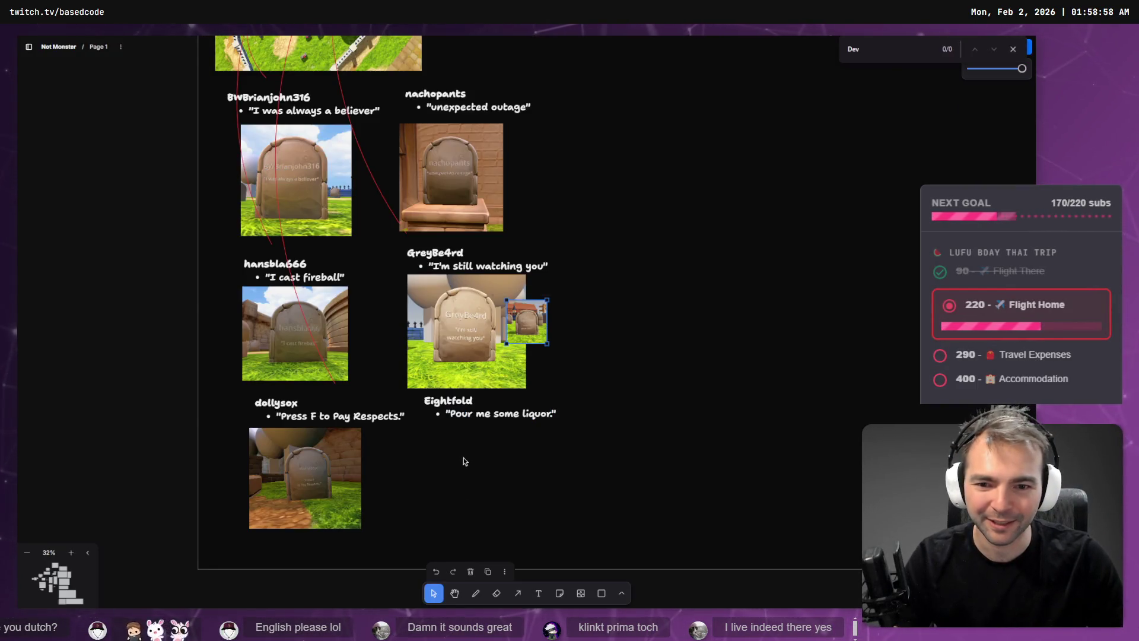
mouse_move(527, 323)
mouse_down()
mouse_move(489, 424)
mouse_move(436, 443)
mouse_move(519, 532)
mouse_up()
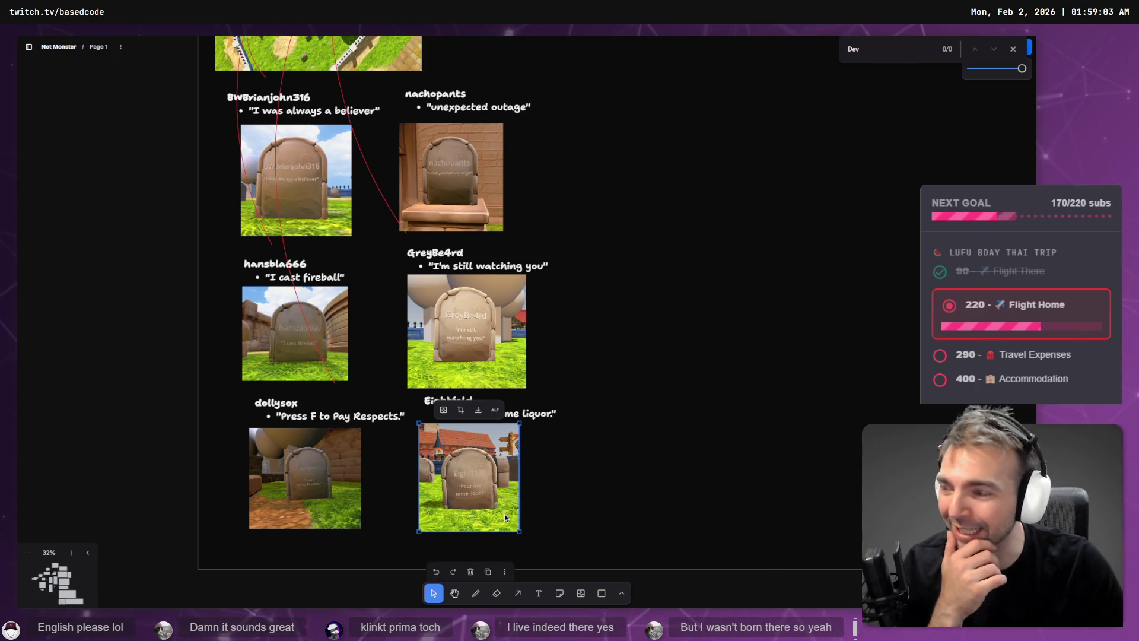
click(608, 428)
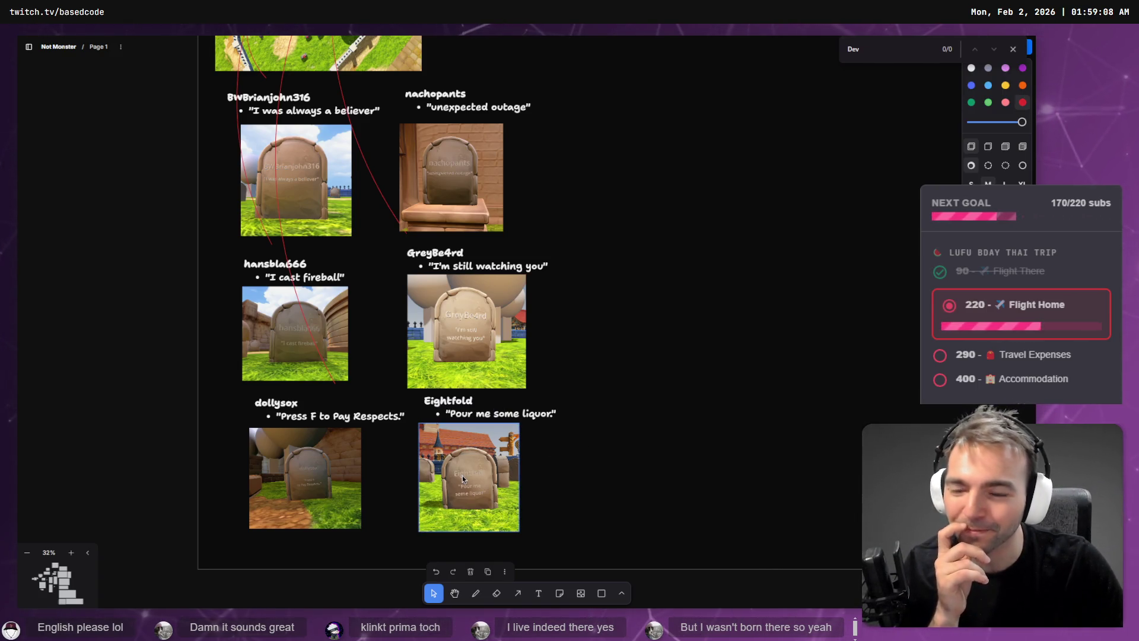
scroll(540, 220, up, 2)
scroll(544, 281, down, 5)
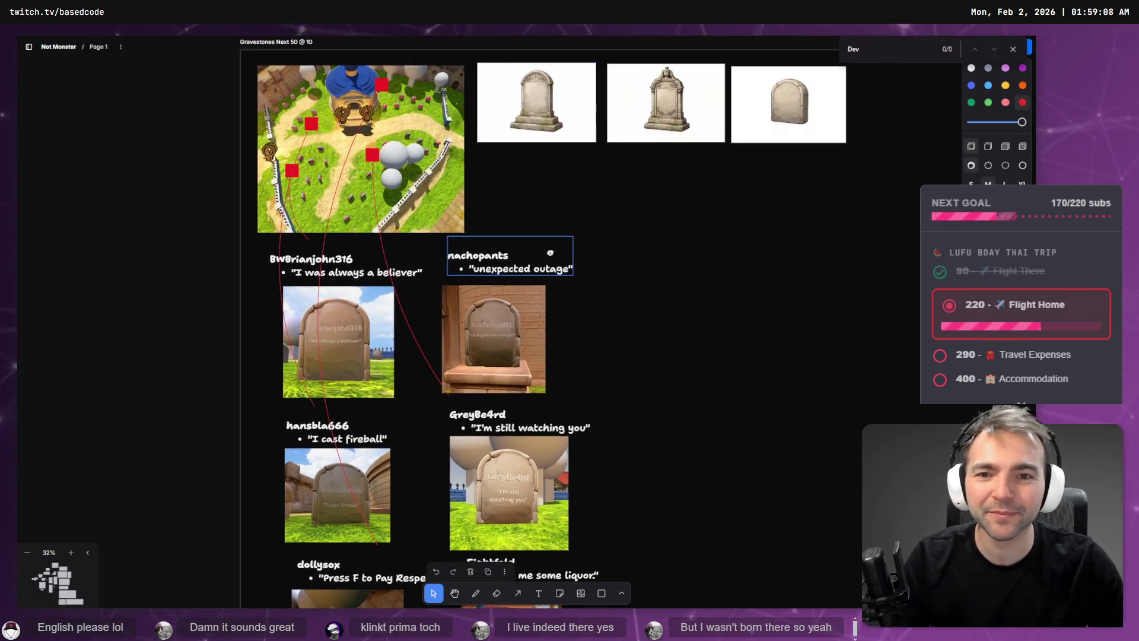
scroll(522, 277, down, 2)
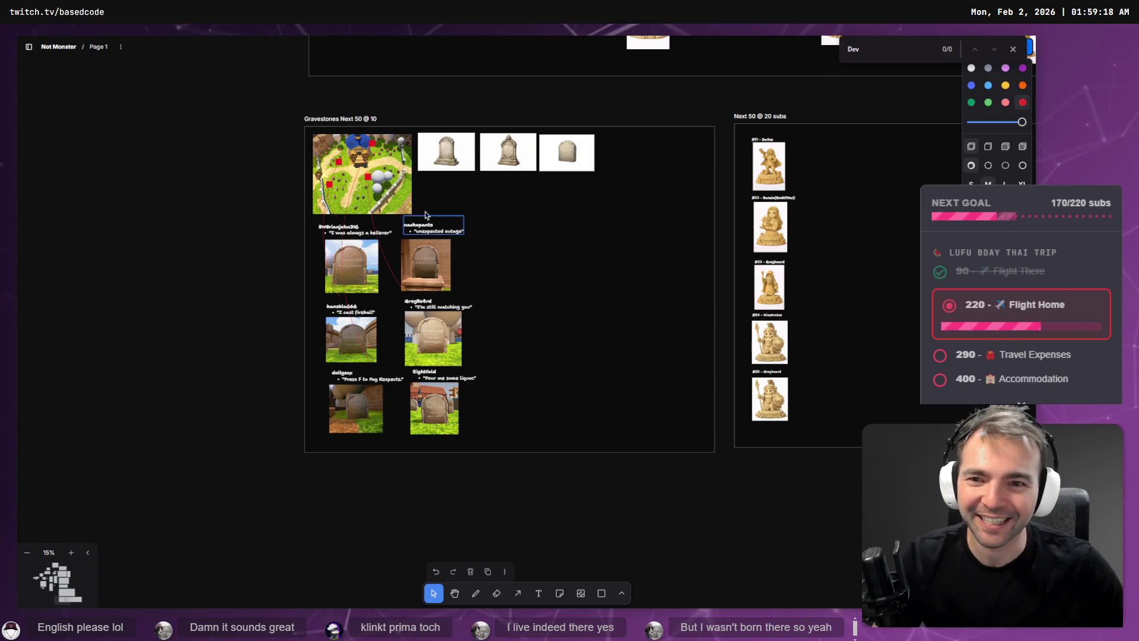
Shift a red marker on the graveyard map to the left.
scroll(357, 195, up, 5)
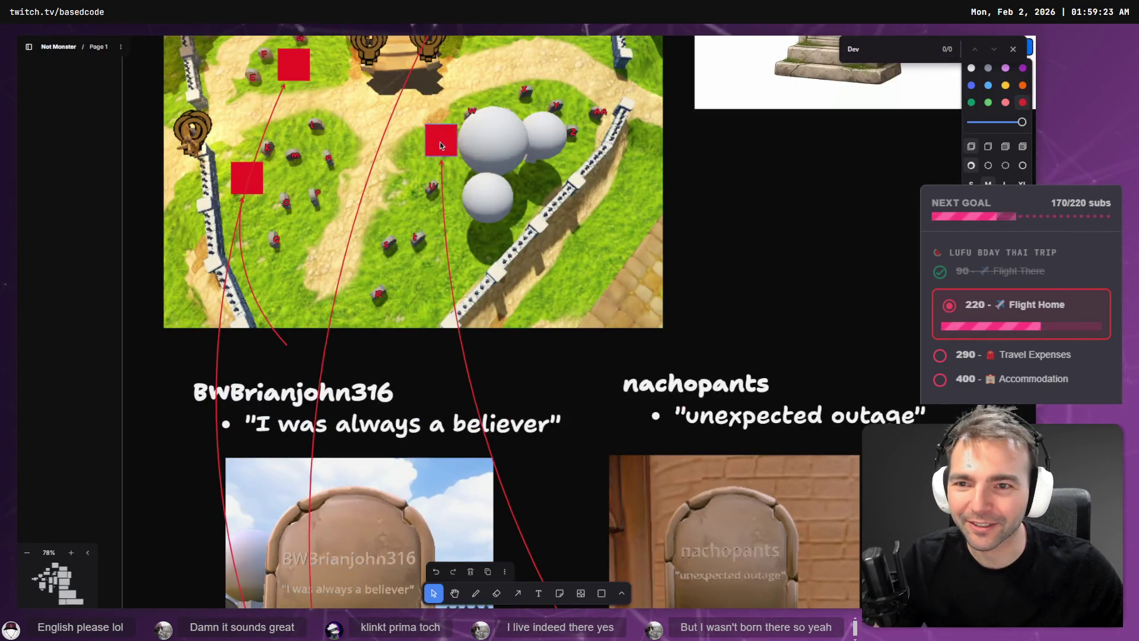
drag(402, 150, 339, 158)
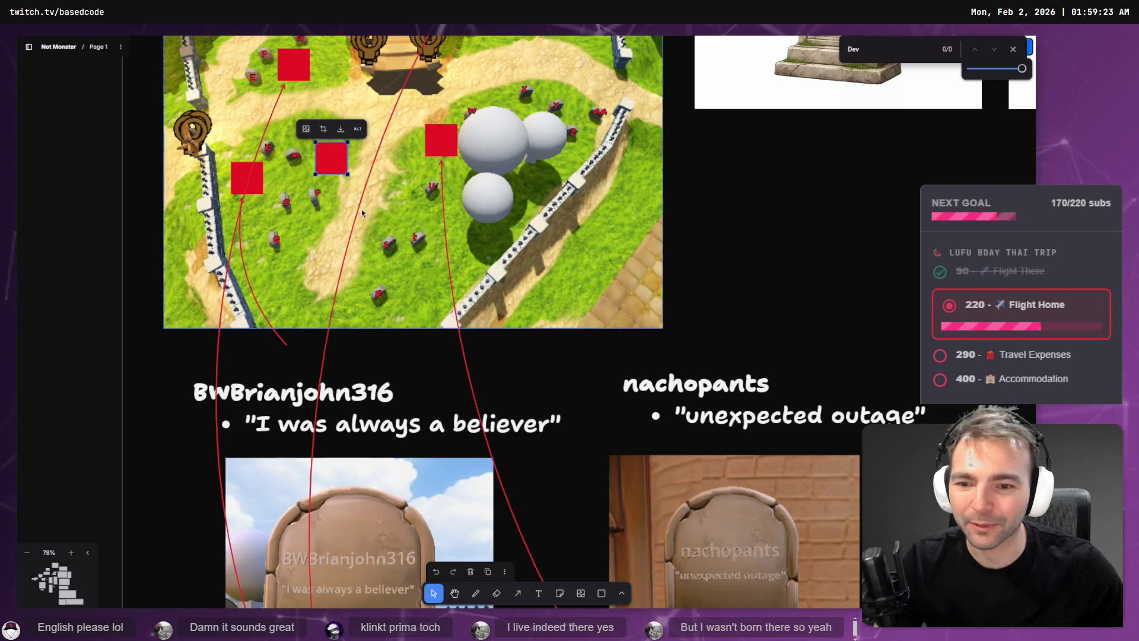
scroll(496, 311, down, 10)
scroll(499, 292, up, 3)
scroll(499, 292, down, 3)
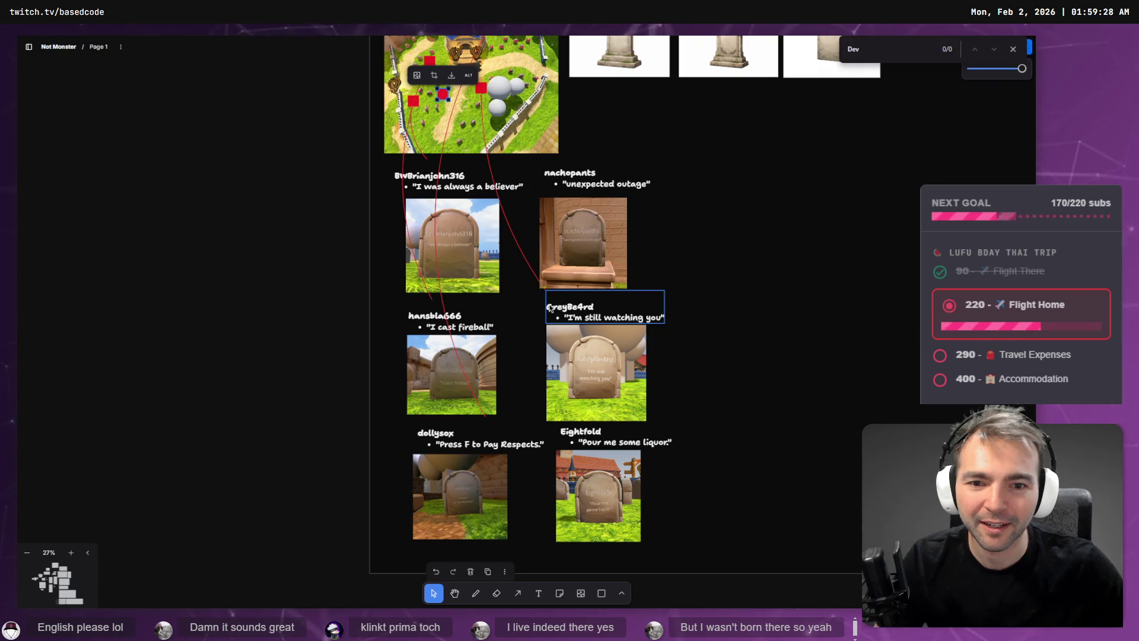
Draw a curved arrow from a red marker to the GreyBe4rd slide.
key(a)
drag(449, 96, 564, 413)
drag(505, 260, 482, 262)
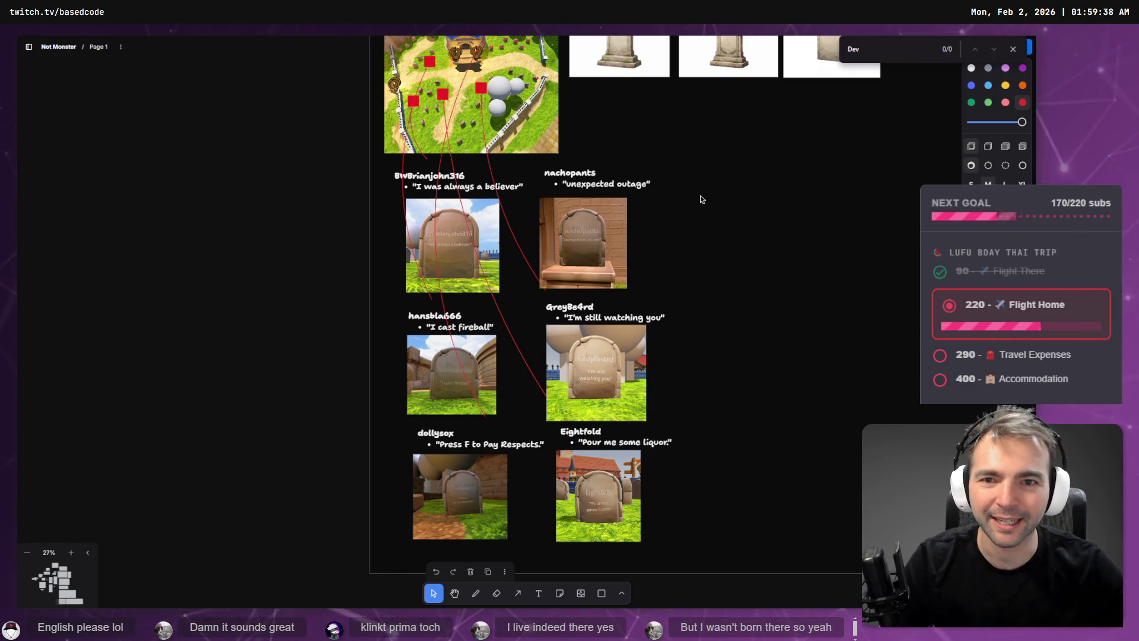
scroll(706, 282, down, 6)
drag(707, 354, 620, 354)
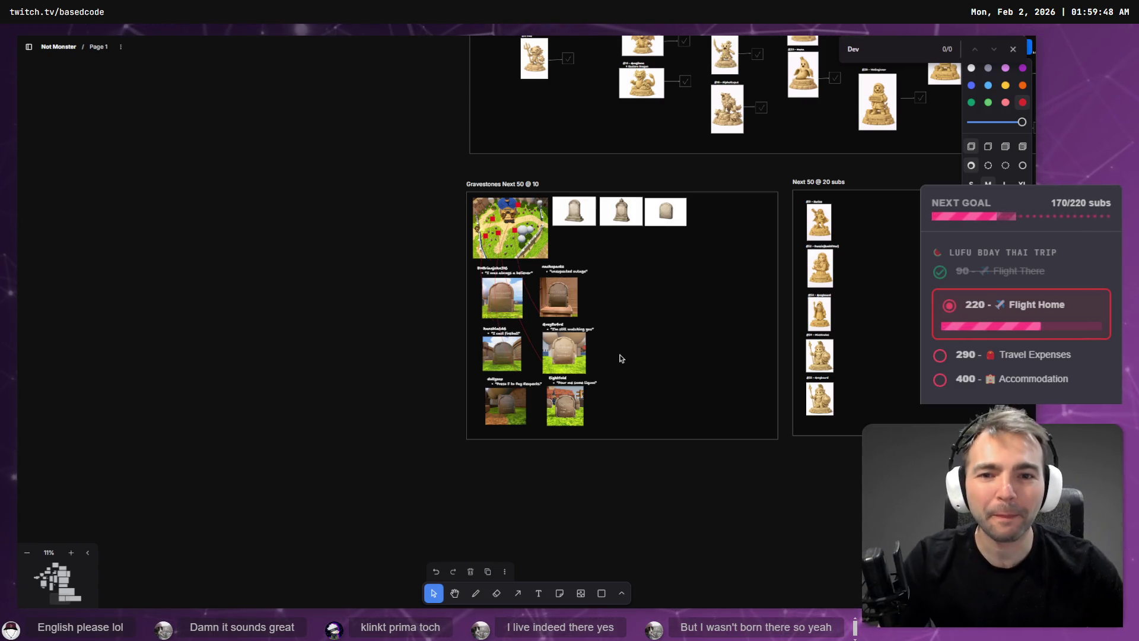
scroll(618, 257, up, 6)
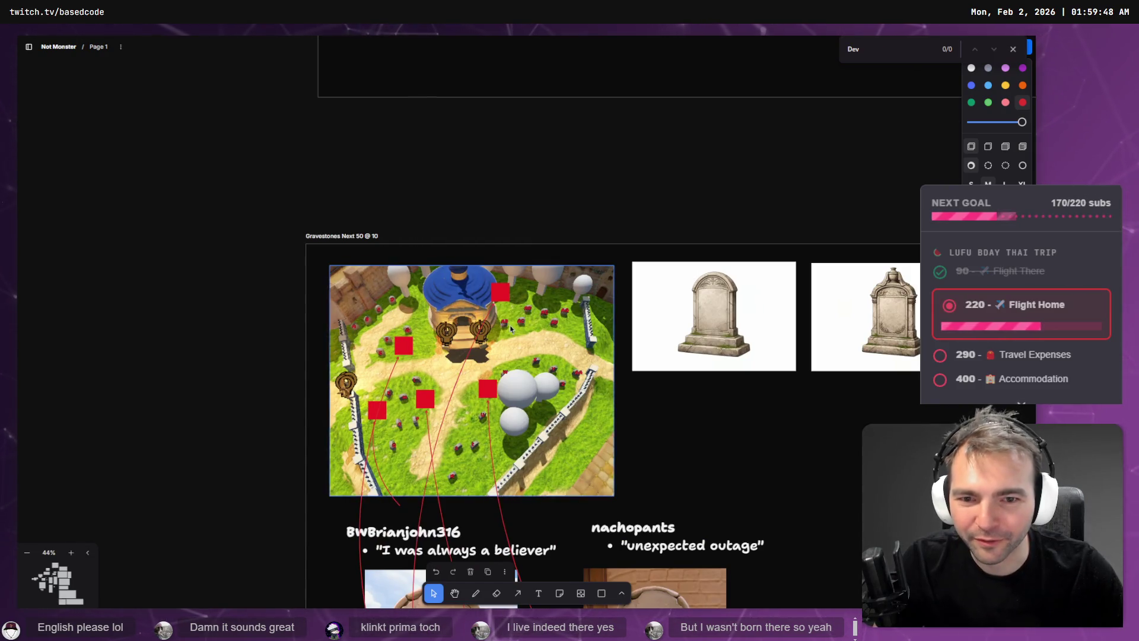
scroll(510, 328, down, 3)
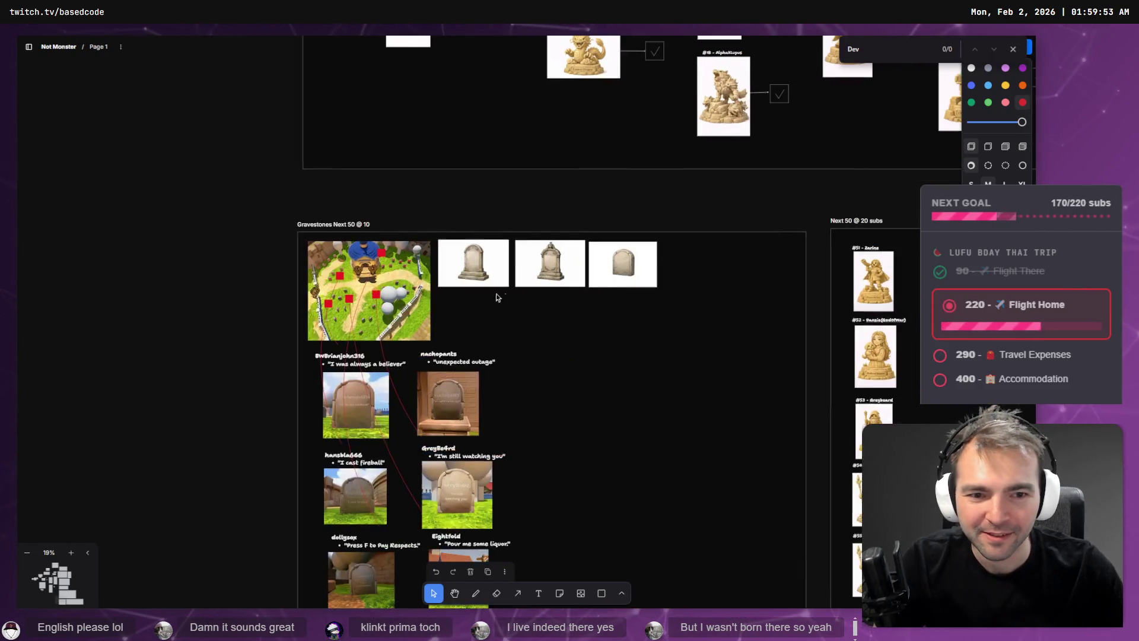
scroll(497, 297, down, 5)
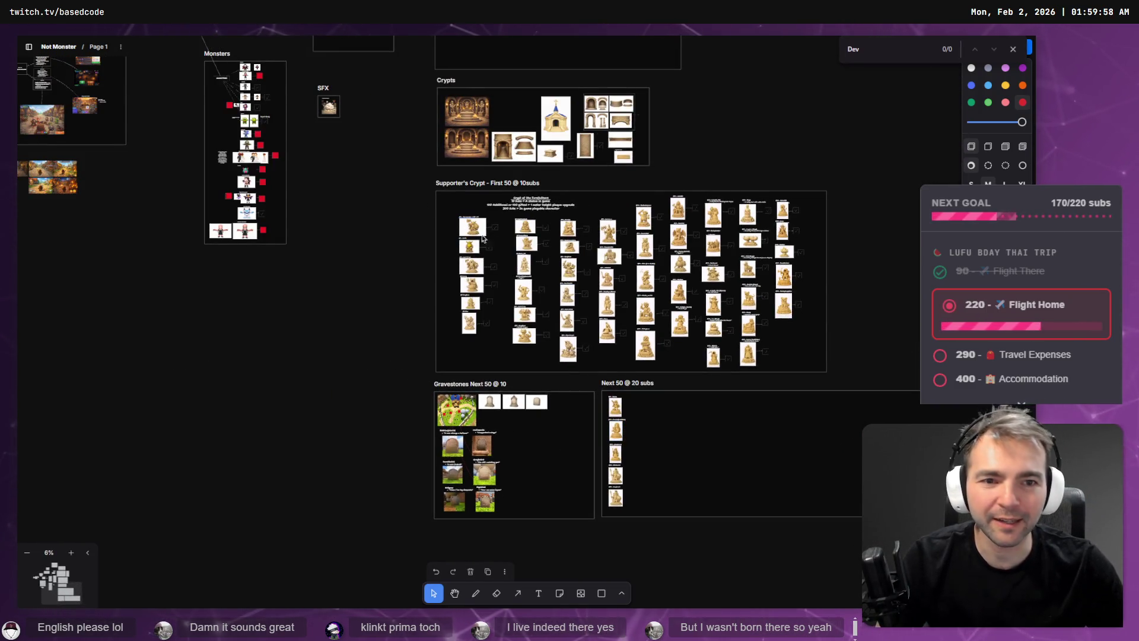
Fly from an elevated town view down to the house and cart, then return to VS Code.
key(alt+Tab)
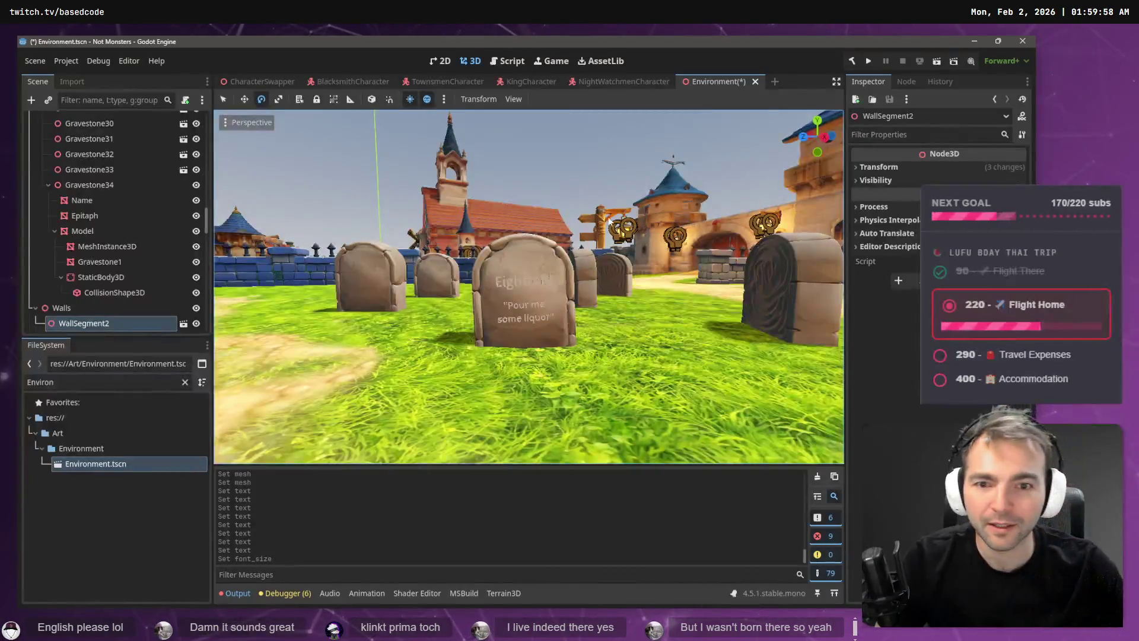
key(s)
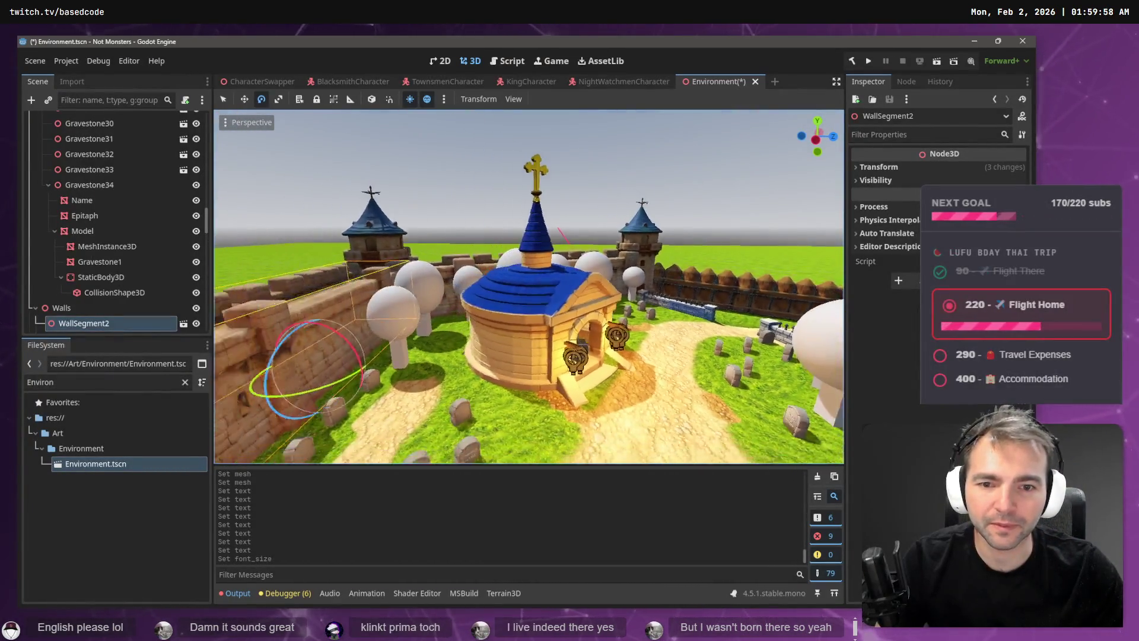
key(w)
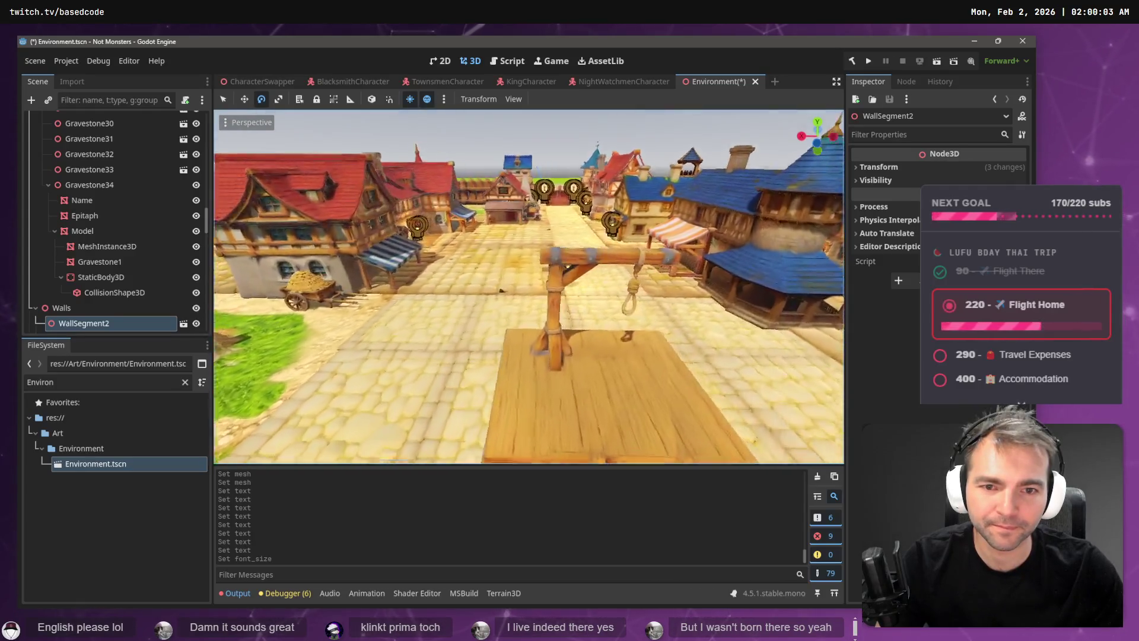
key(a)
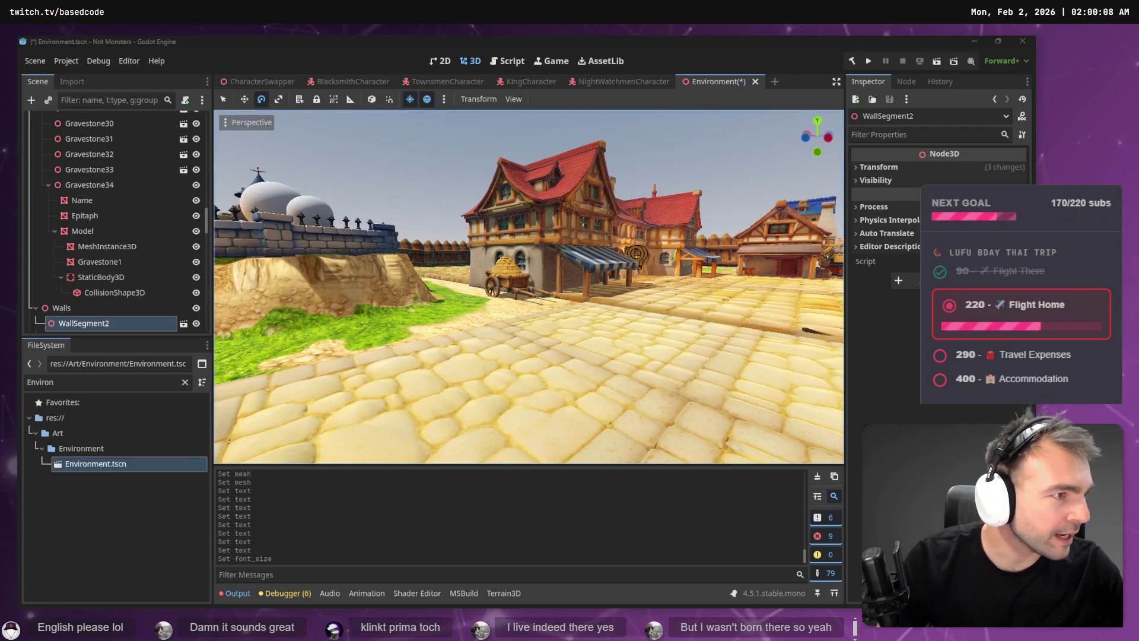
key(alt+Tab)
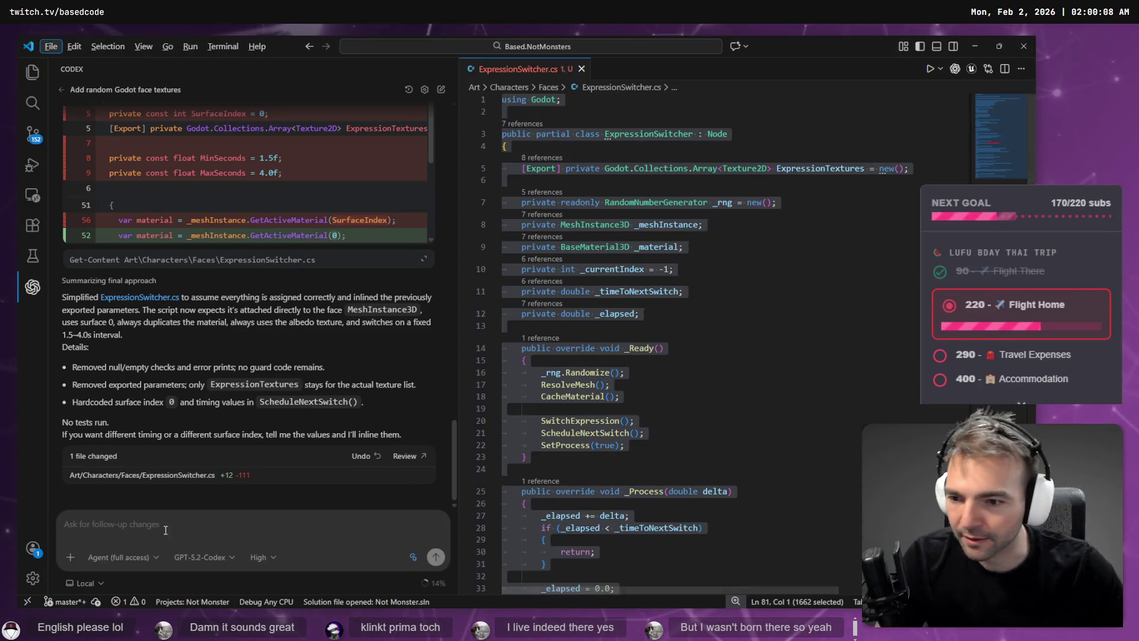
click(730, 360)
scroll(748, 356, down, 3)
scroll(753, 351, up, 3)
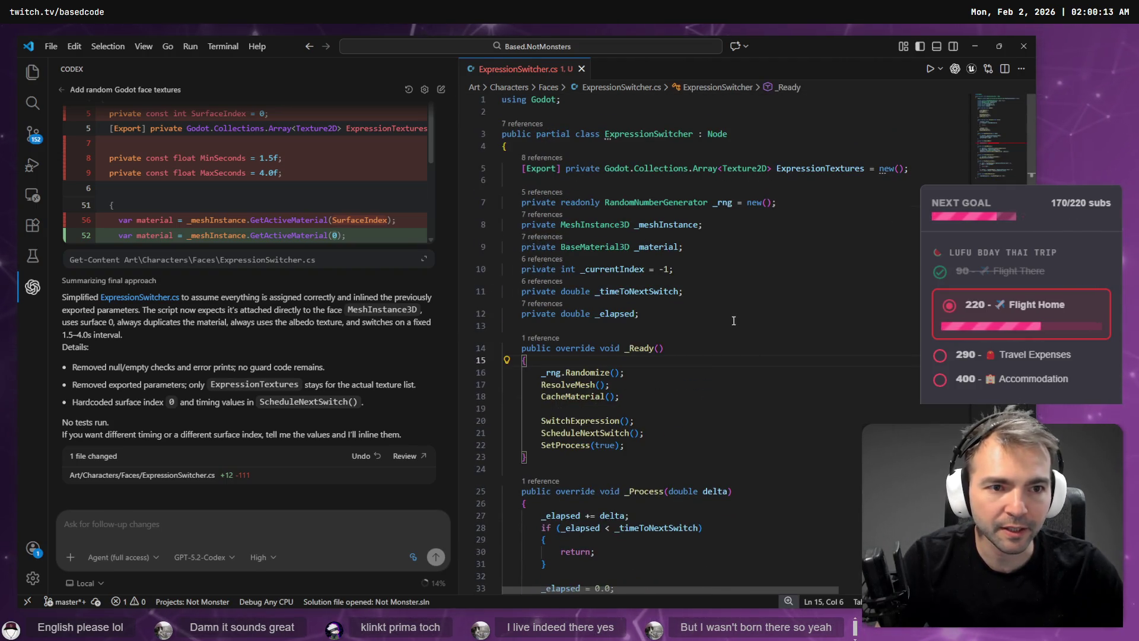
click(796, 180)
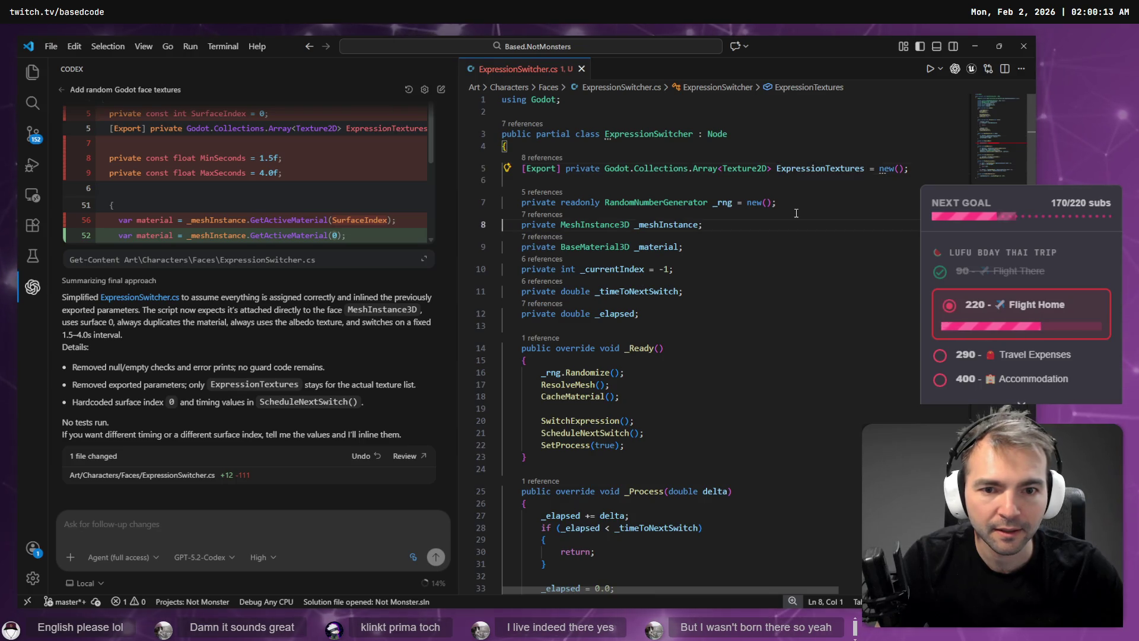
scroll(792, 215, down, 3)
scroll(792, 214, down, 5)
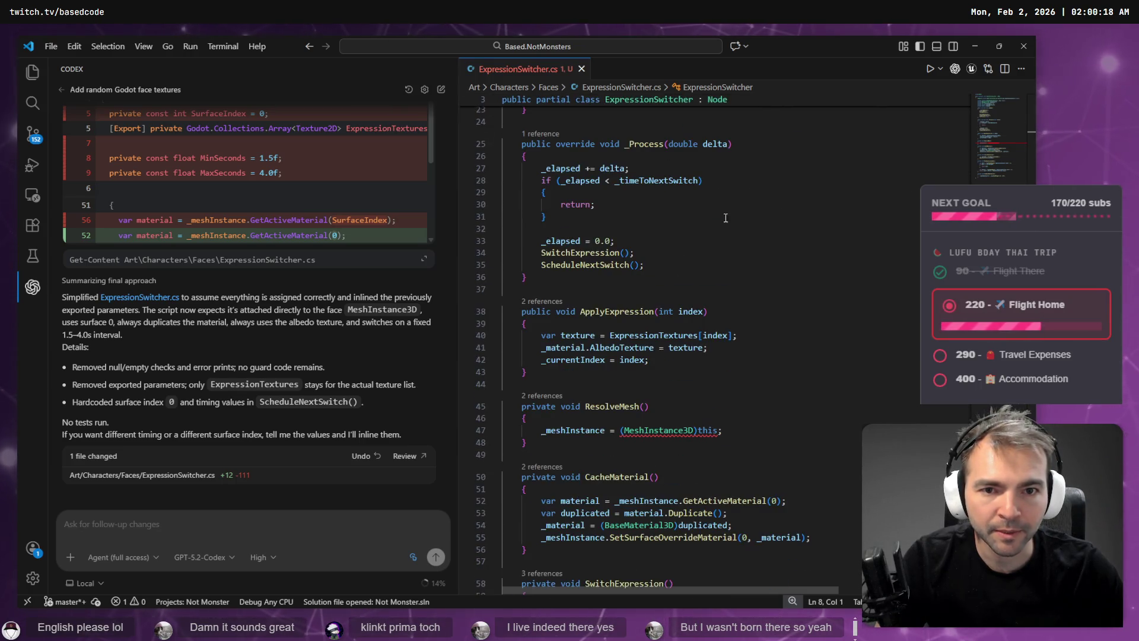
click(684, 180)
scroll(741, 202, down, 4)
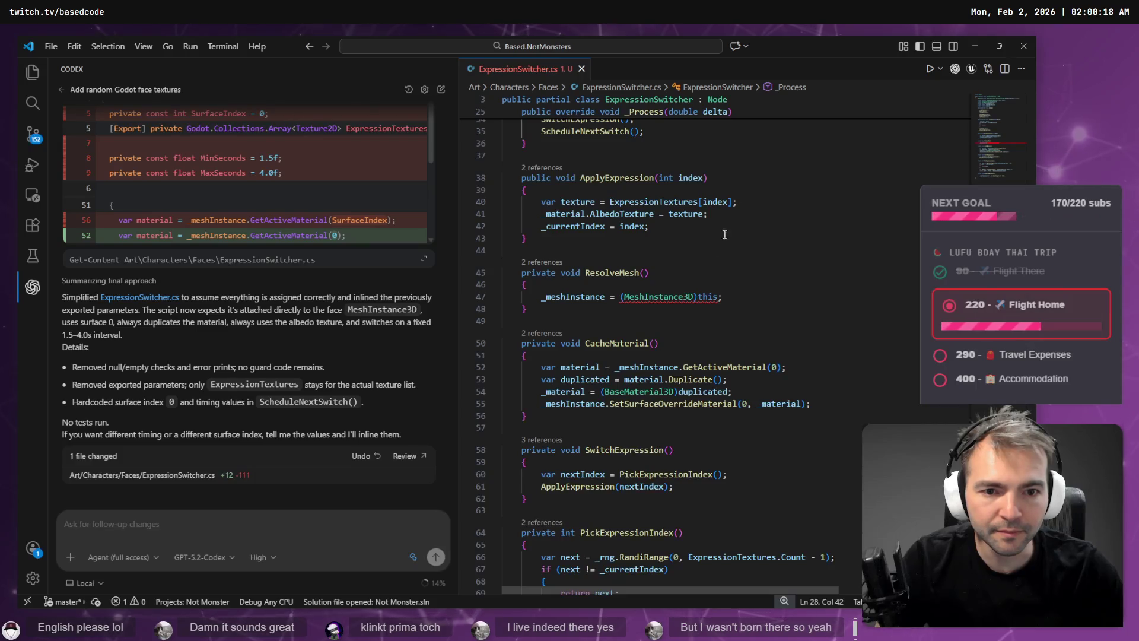
mouse_move(666, 295)
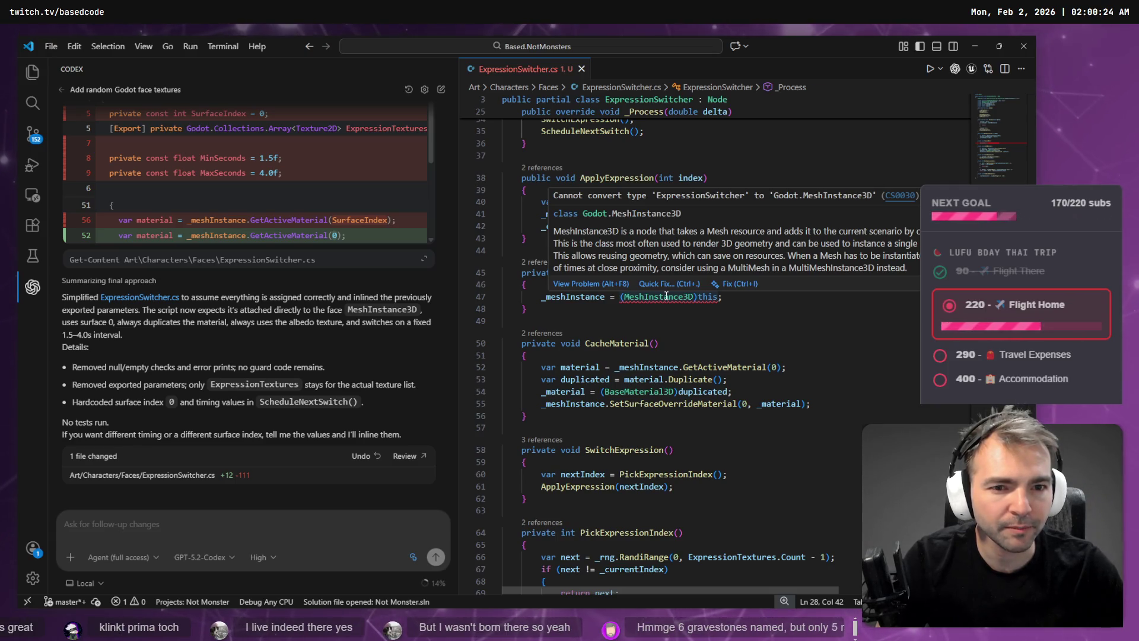
click(556, 297)
scroll(744, 265, up, 10)
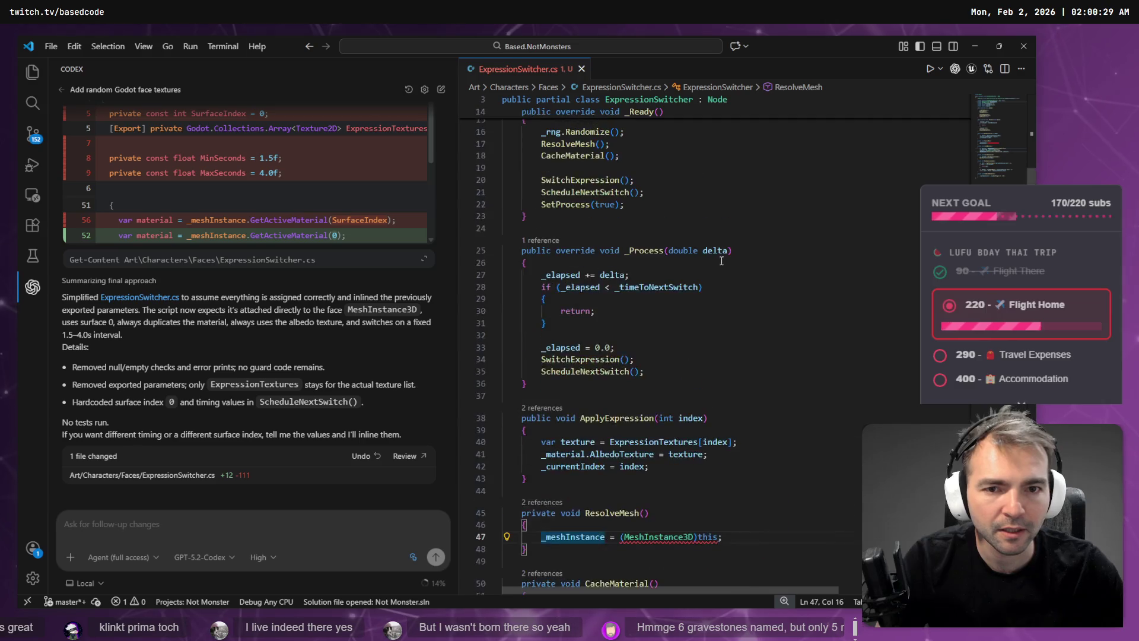
scroll(746, 271, up, 2)
scroll(577, 244, down, 12)
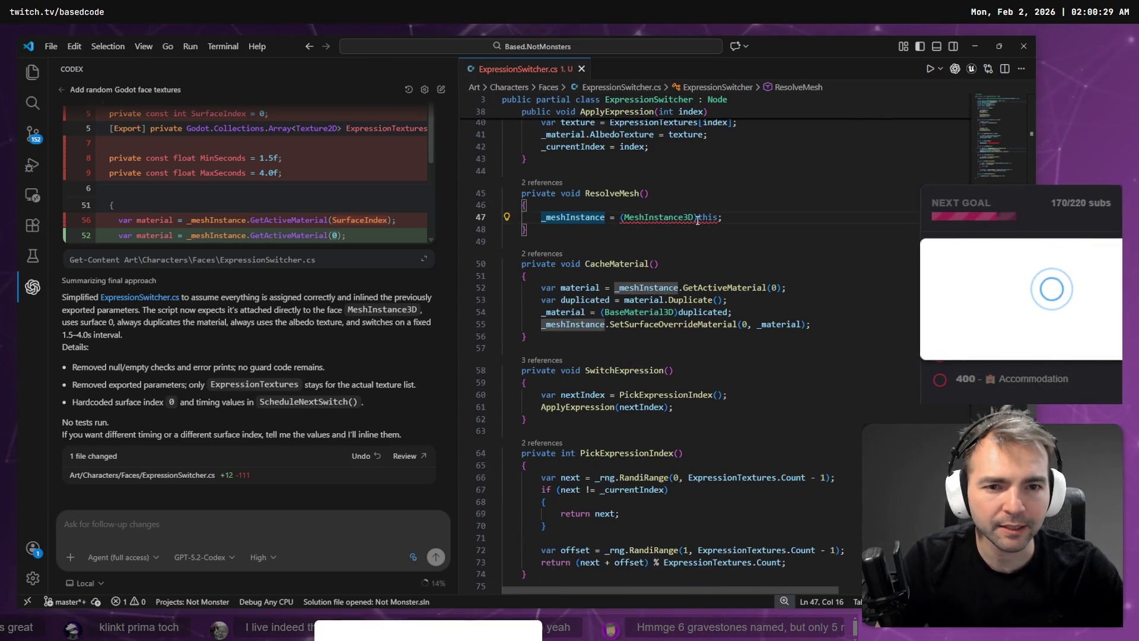
mouse_move(697, 221)
click(688, 241)
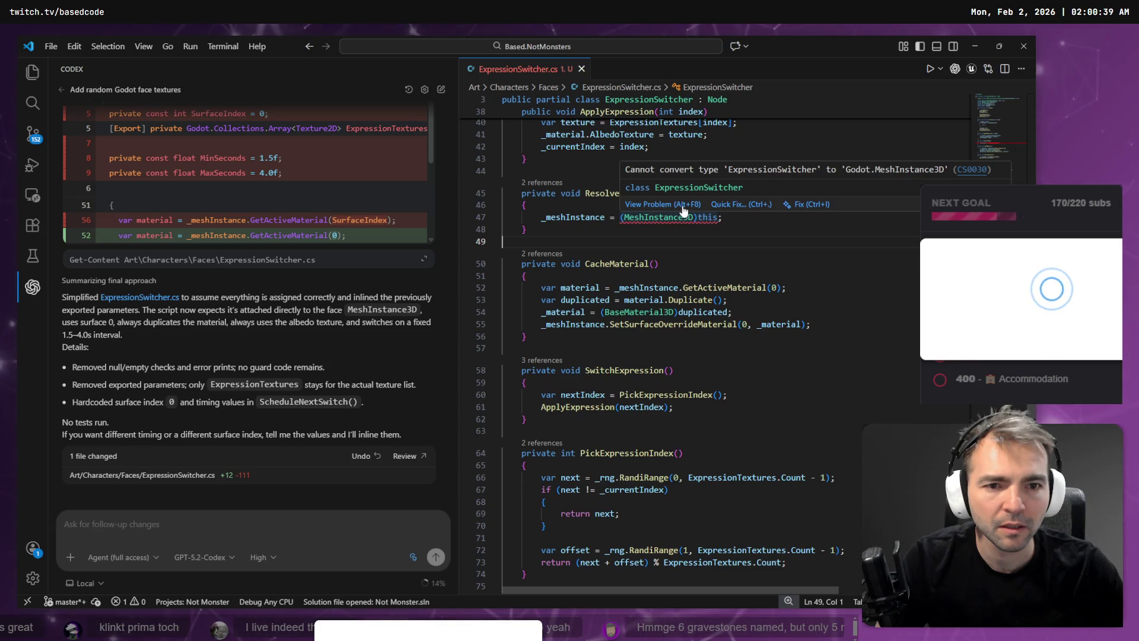
Dismiss the inline fix prompt, grab the CS0030 error text, and select line 47.
click(807, 205)
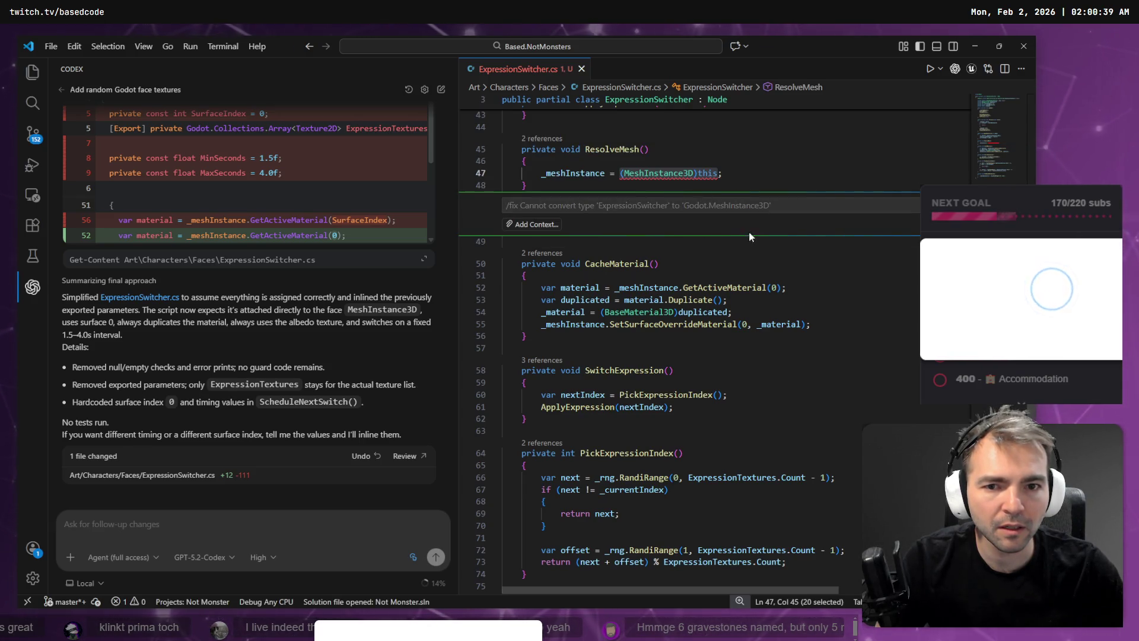
key(Escape)
click(681, 207)
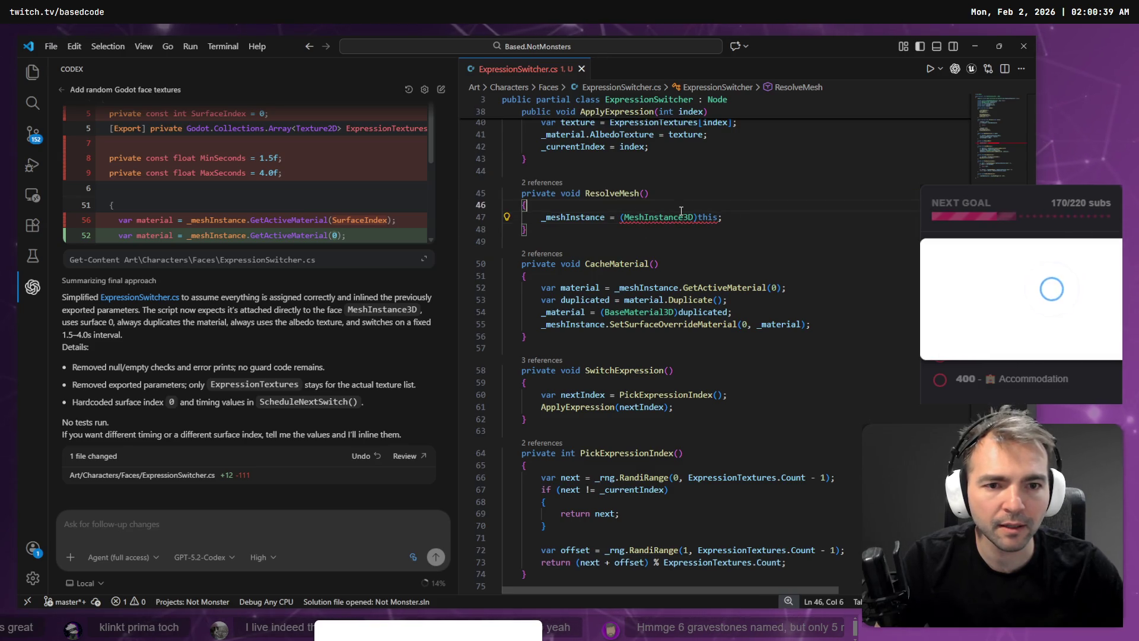
click(689, 218)
mouse_move(716, 221)
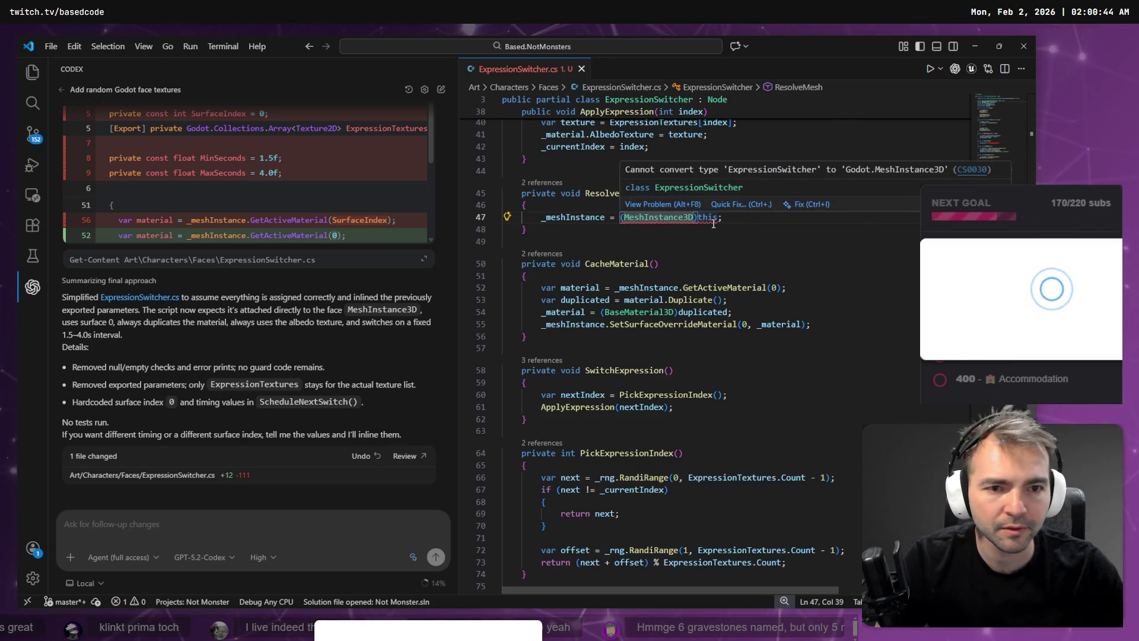
drag(948, 169, 598, 173)
key(ctrl+c)
drag(723, 217, 505, 205)
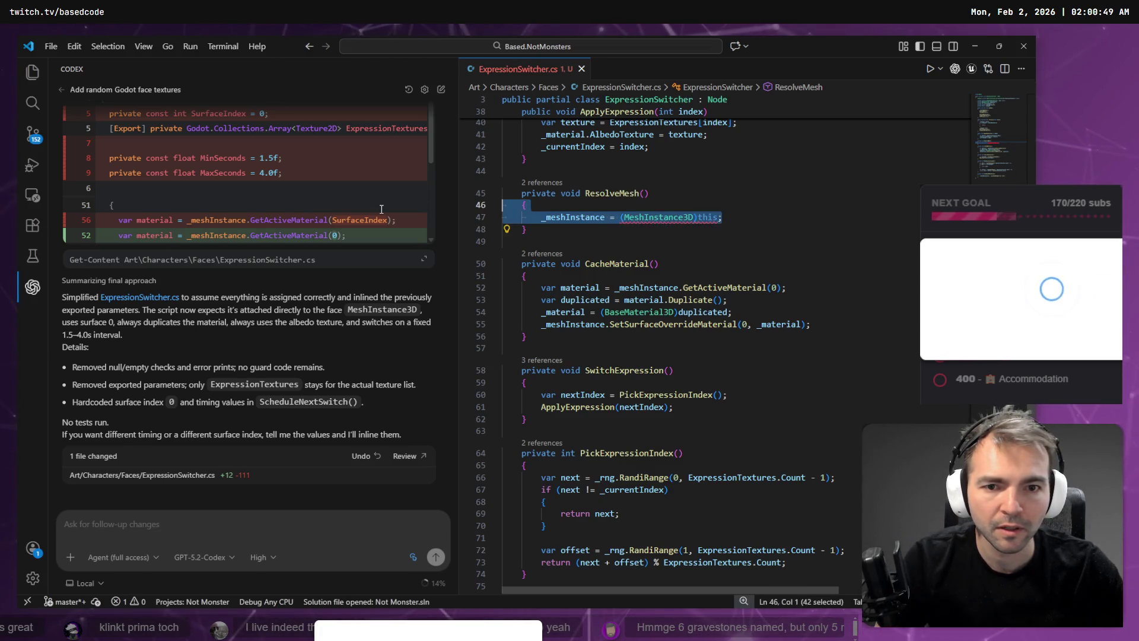
drag(722, 217, 507, 217)
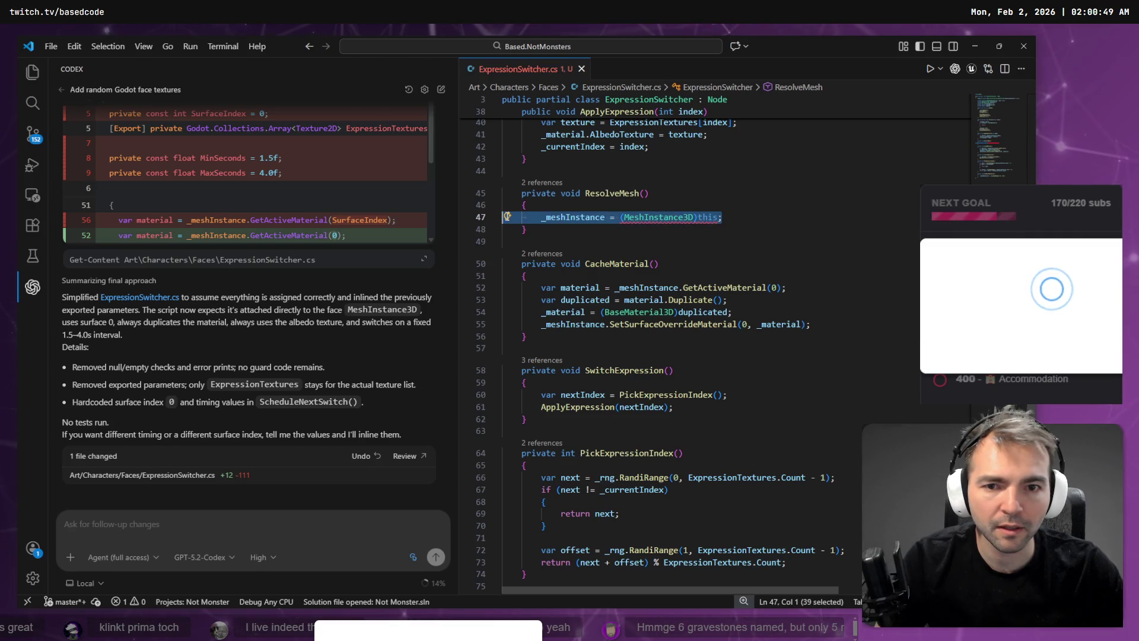
Add line 47 to the Codex thread with the pasted cast error and send it.
right_click(601, 219)
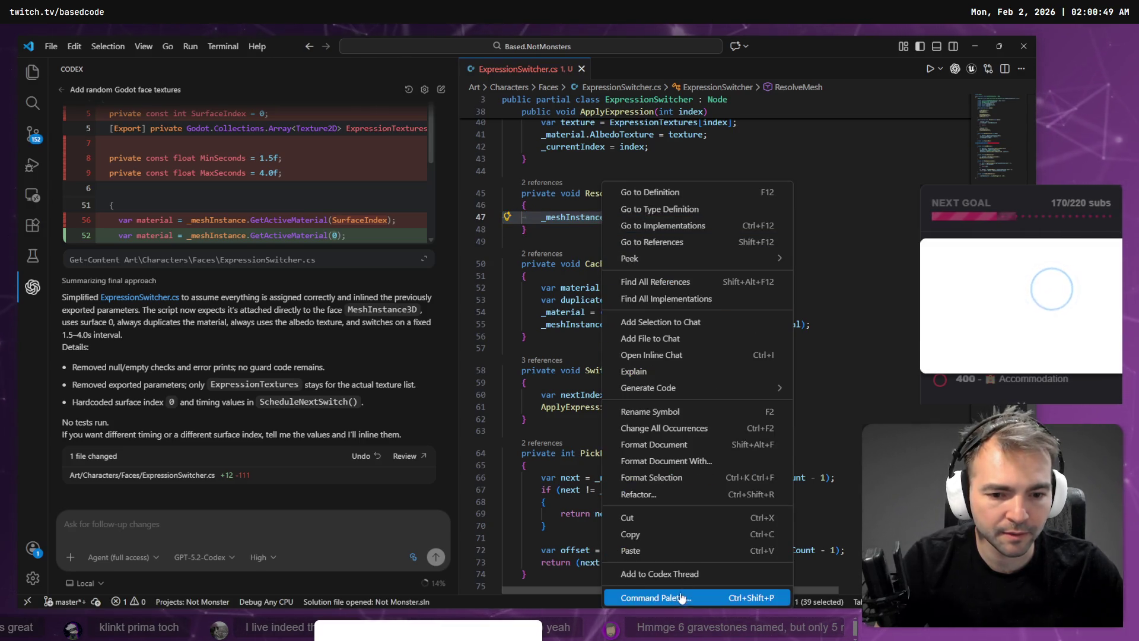
click(675, 573)
key(ctrl+v)
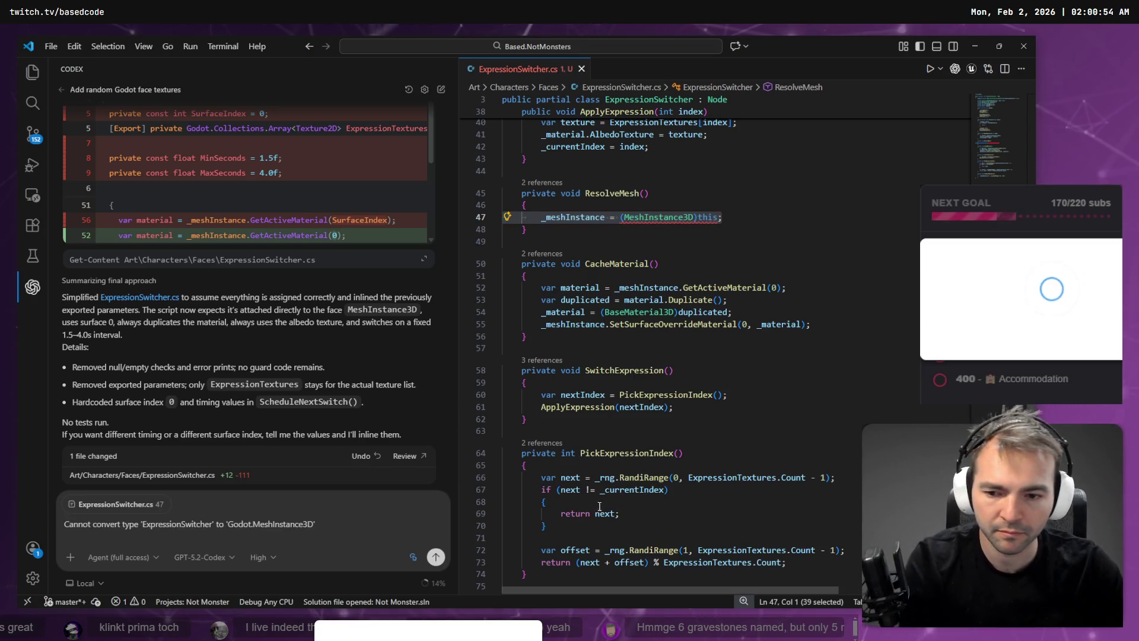
key(Return)
click(710, 419)
Review Codex's edit making ExpressionSwitcher inherit MeshInstance3D, then return to Godot.
scroll(710, 404, down, 4)
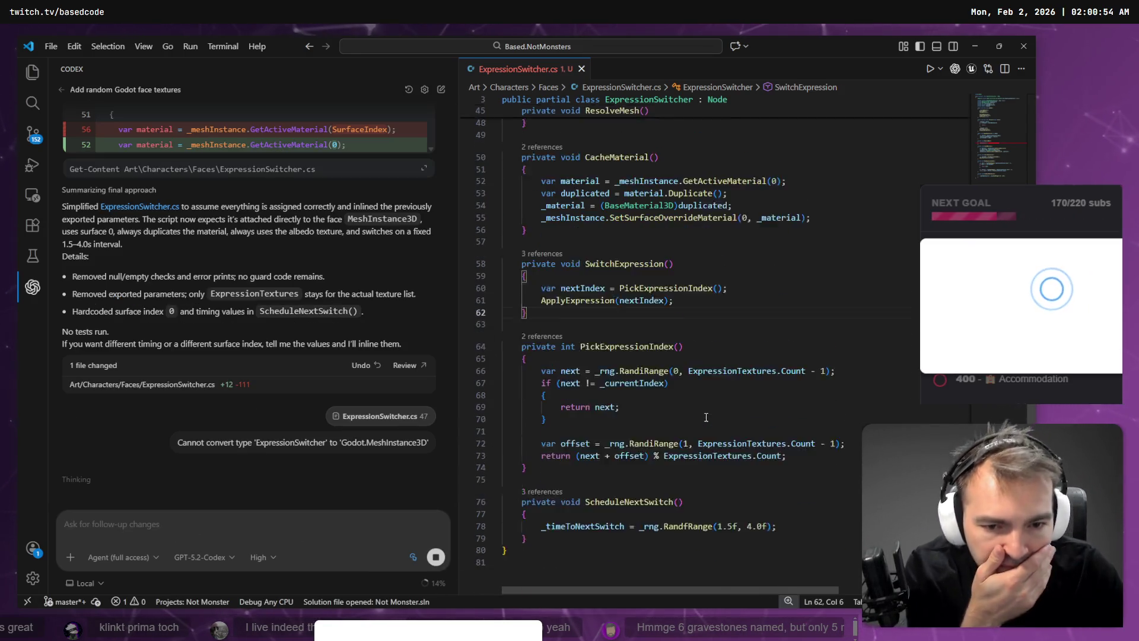
scroll(711, 387, up, 10)
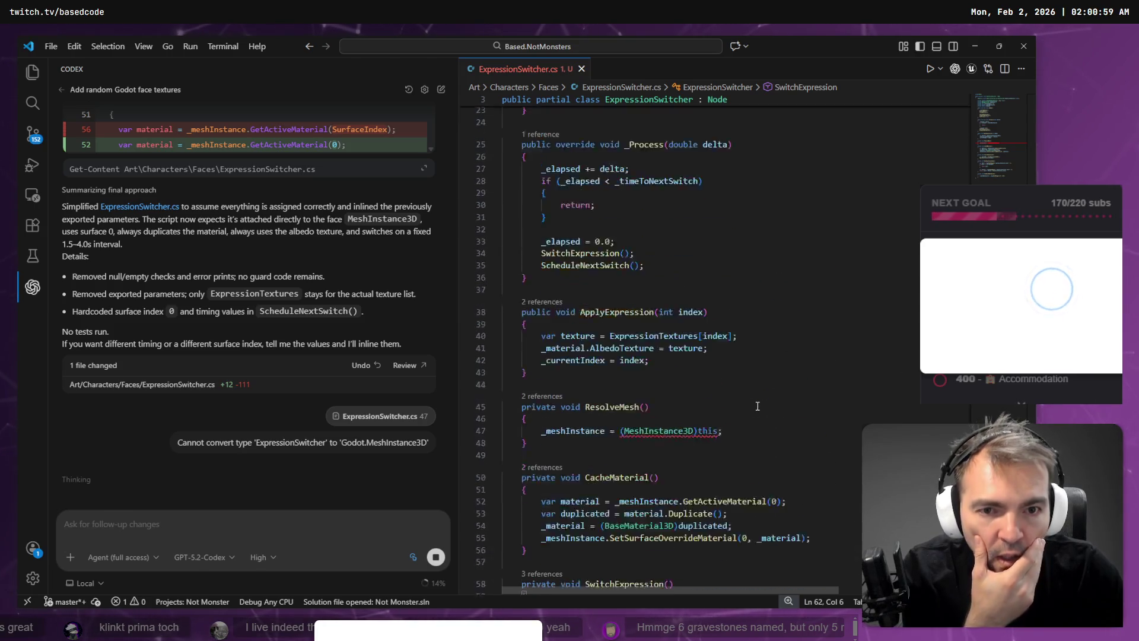
scroll(758, 409, up, 1)
scroll(763, 406, down, 7)
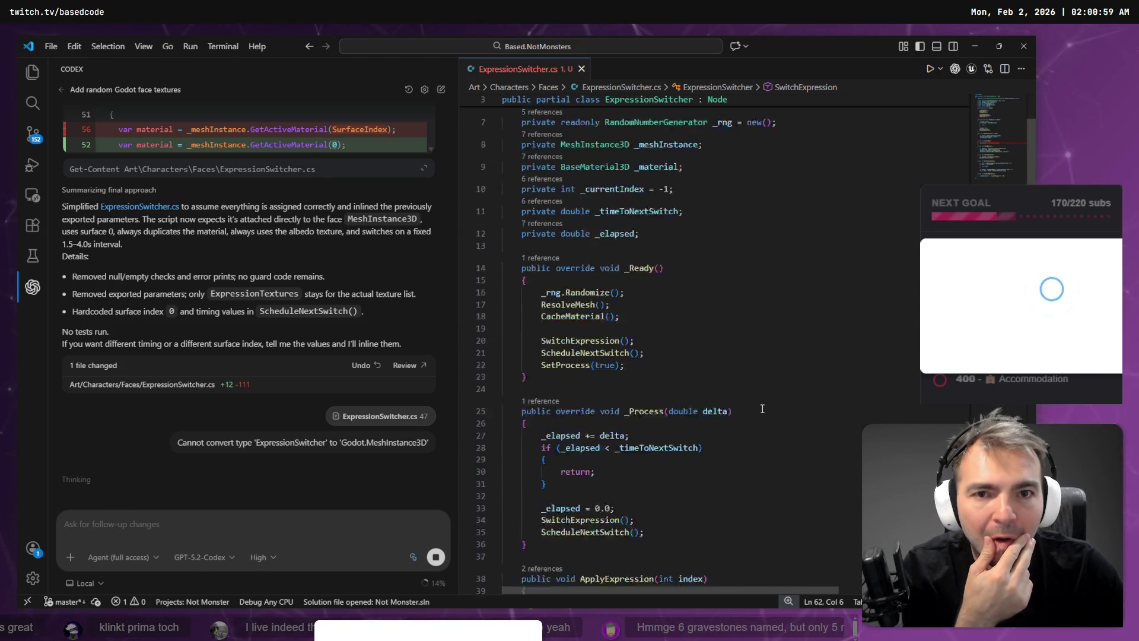
scroll(767, 402, down, 10)
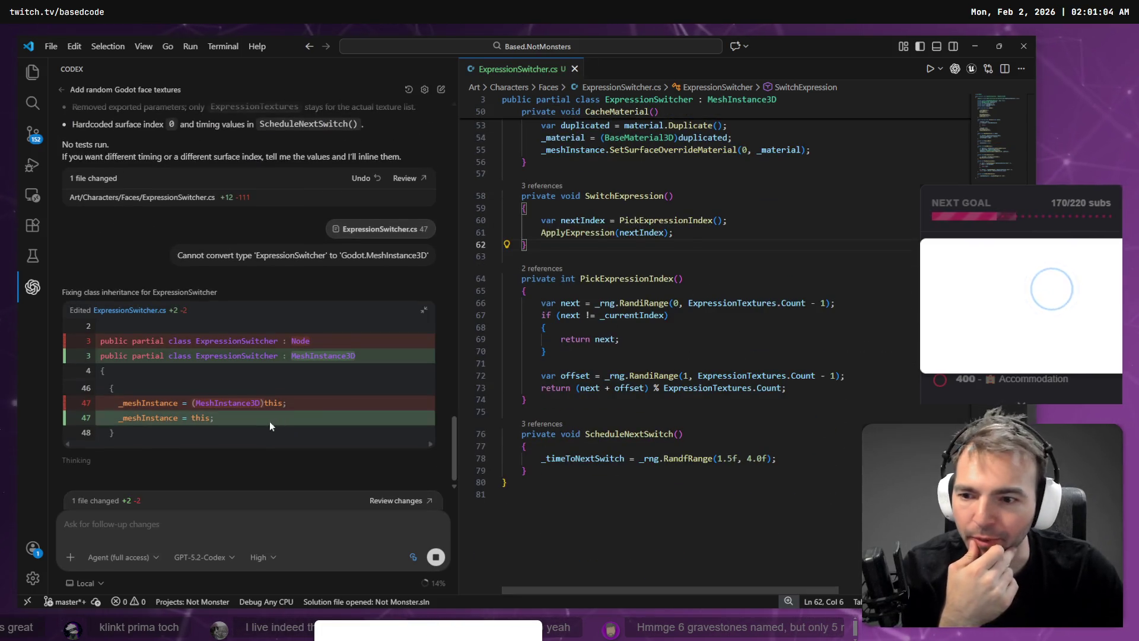
scroll(762, 323, up, 2)
scroll(762, 323, up, 15)
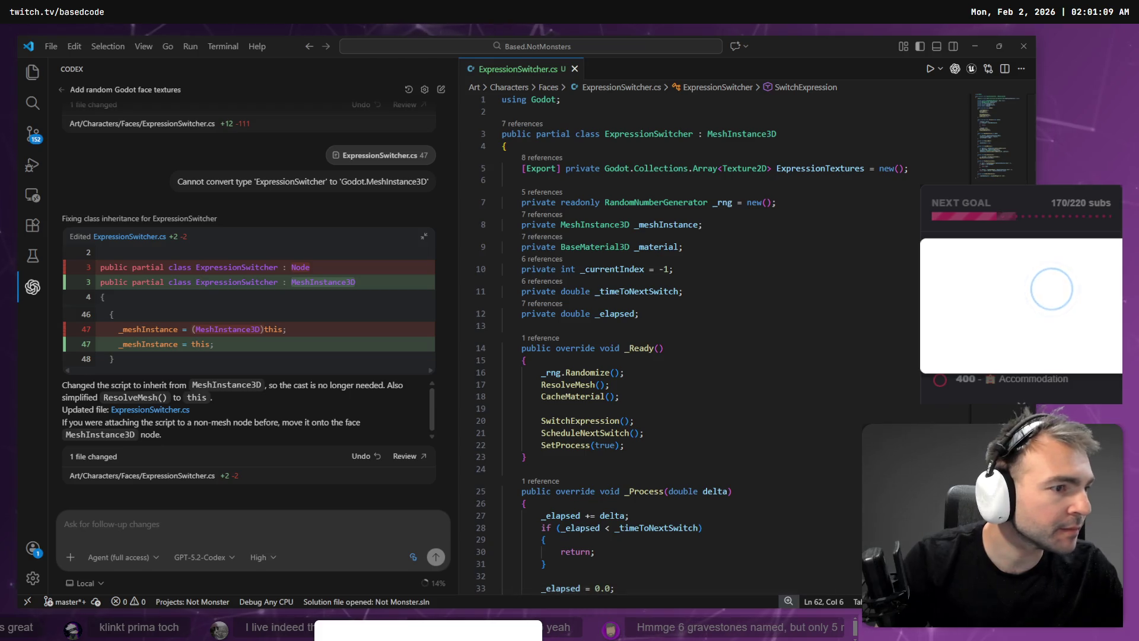
key(alt+Tab)
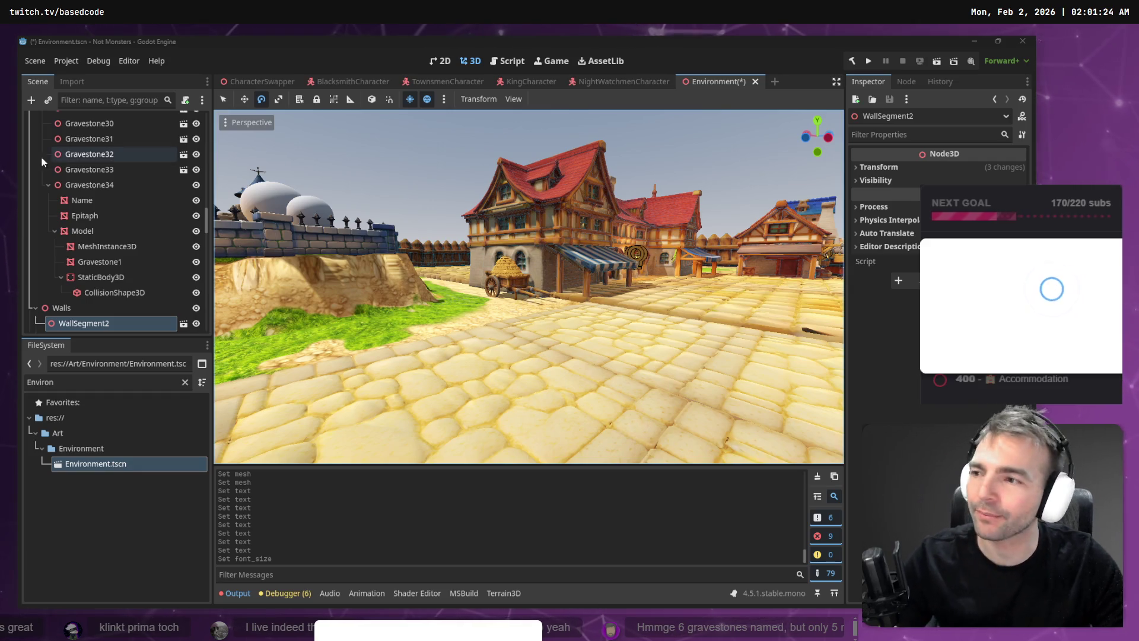
Fly around the church, from its roof down to the round front window.
right_click(510, 218)
key(w)
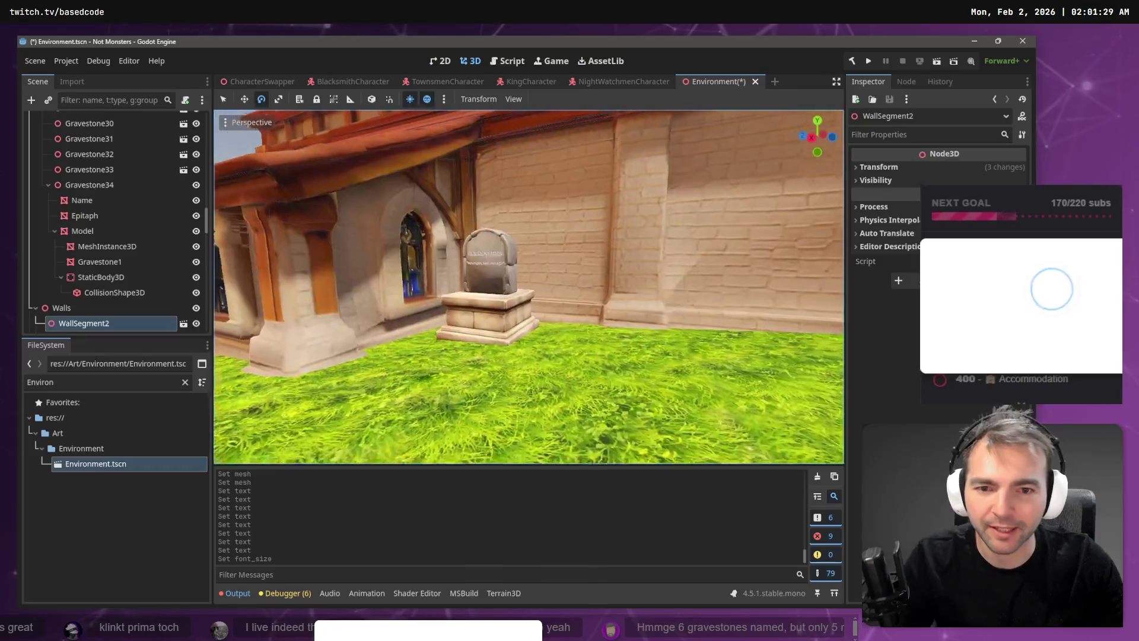
key(w)
key(s)
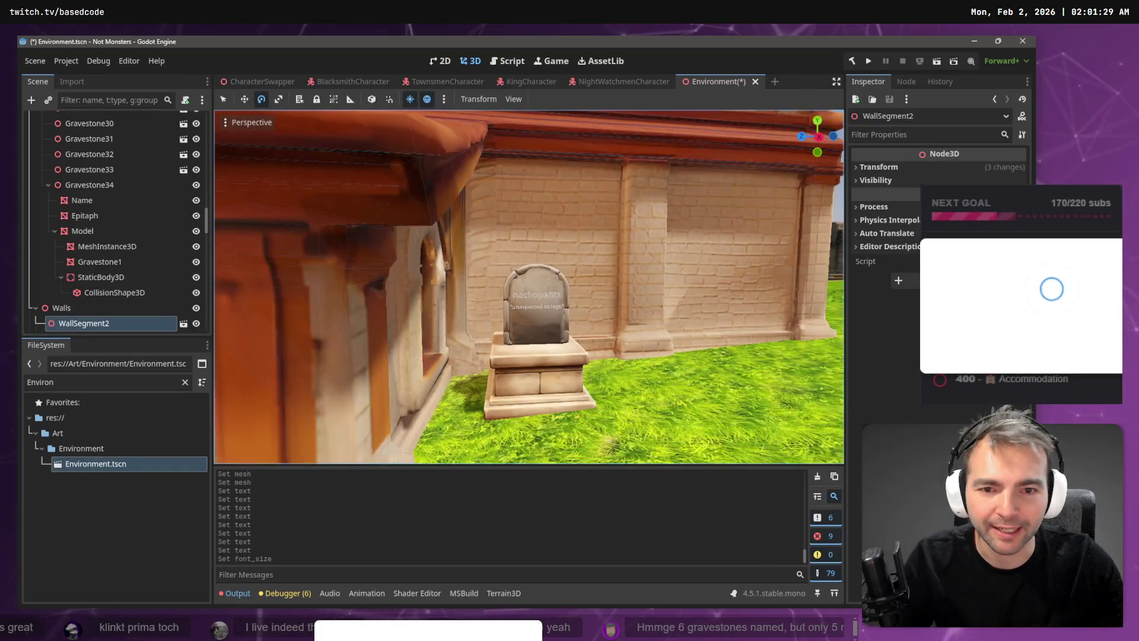
key(s)
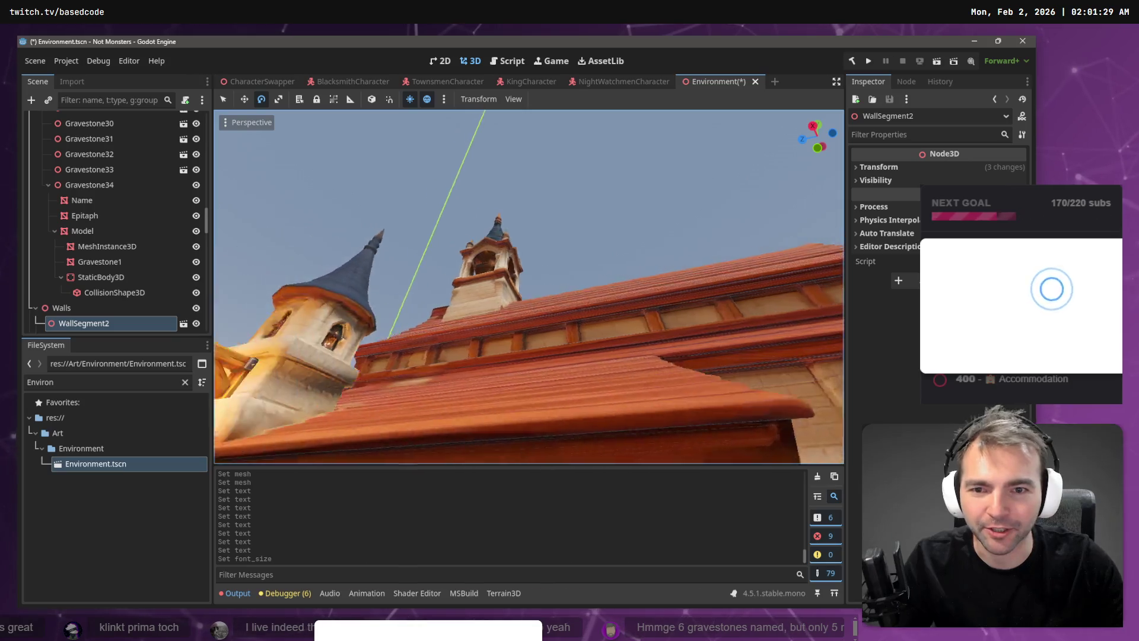
key(w)
key(s)
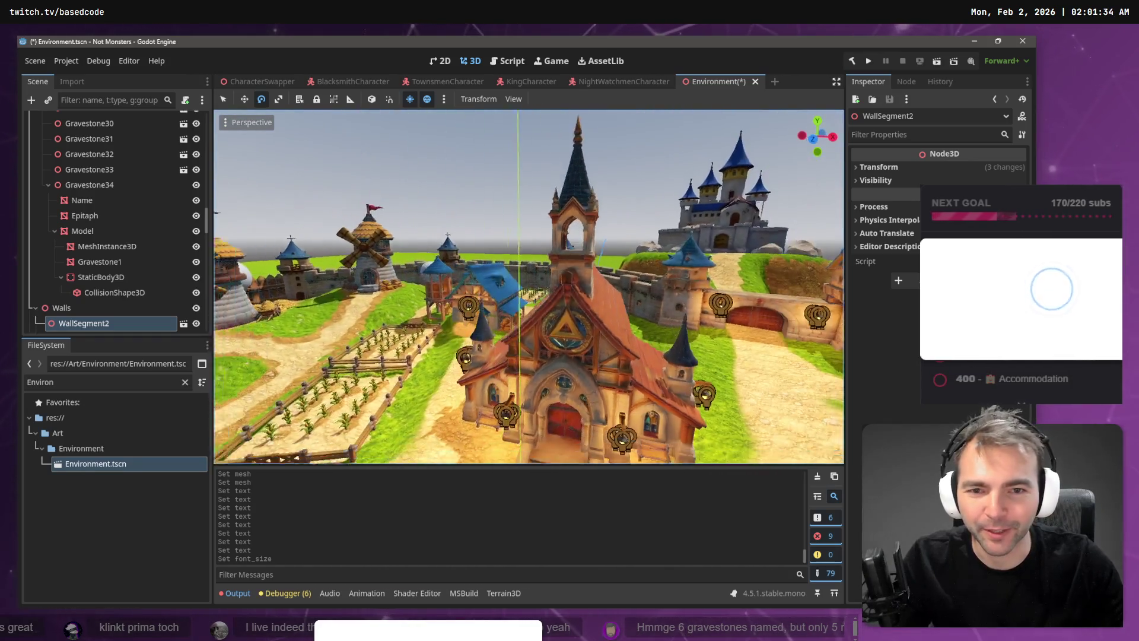
key(w)
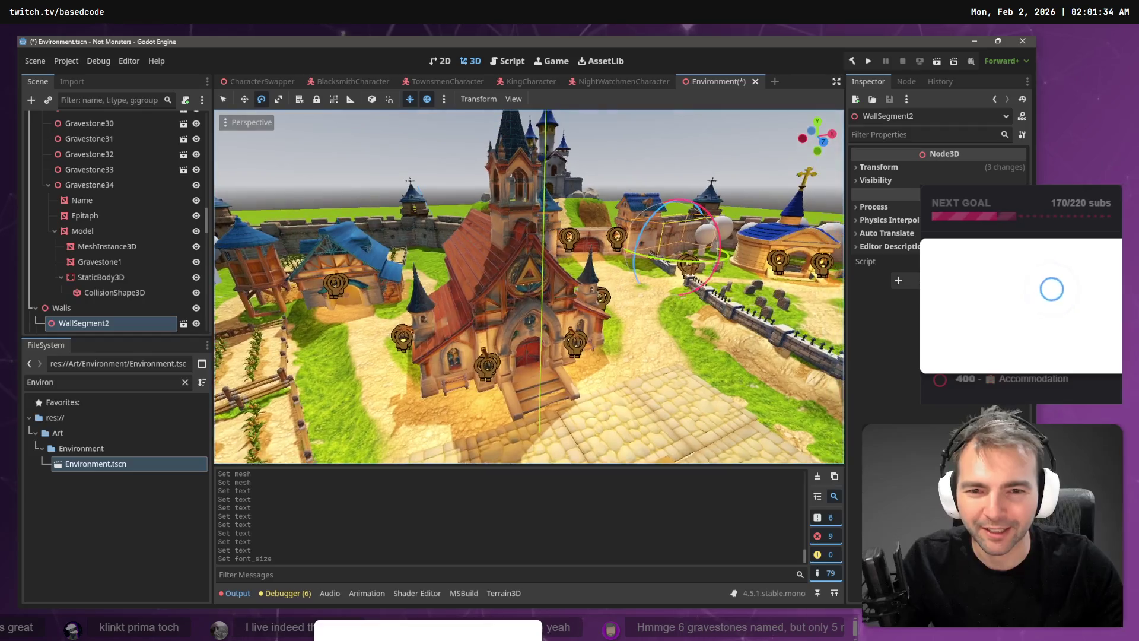
key(s)
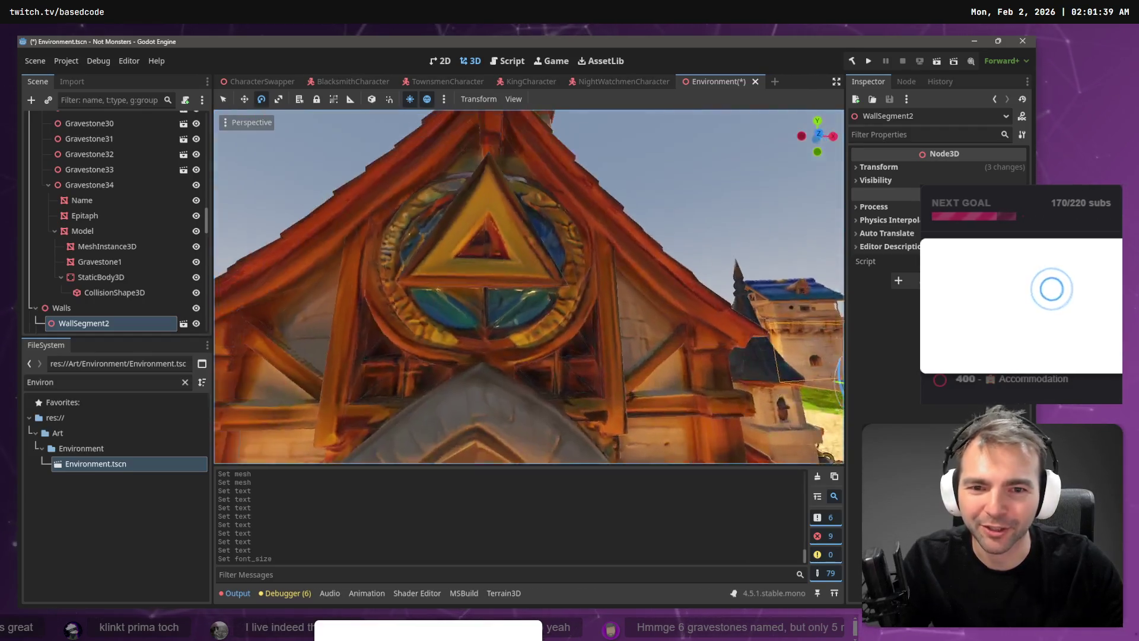
Move in to read the gravestone by the brick wall in the cobbled courtyard.
key(d)
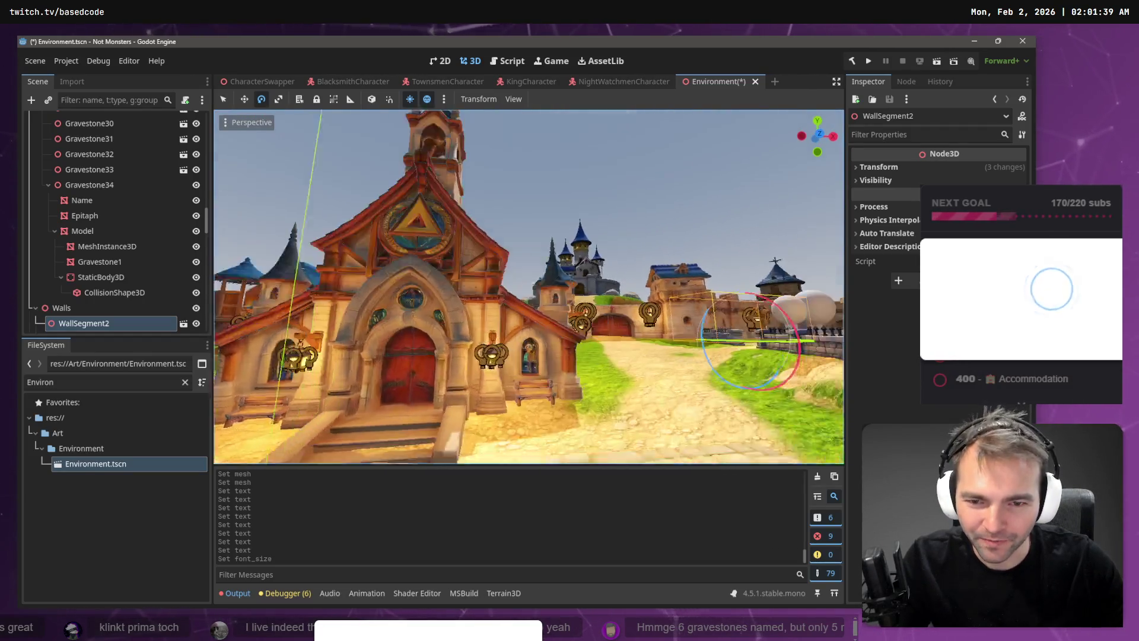
key(w)
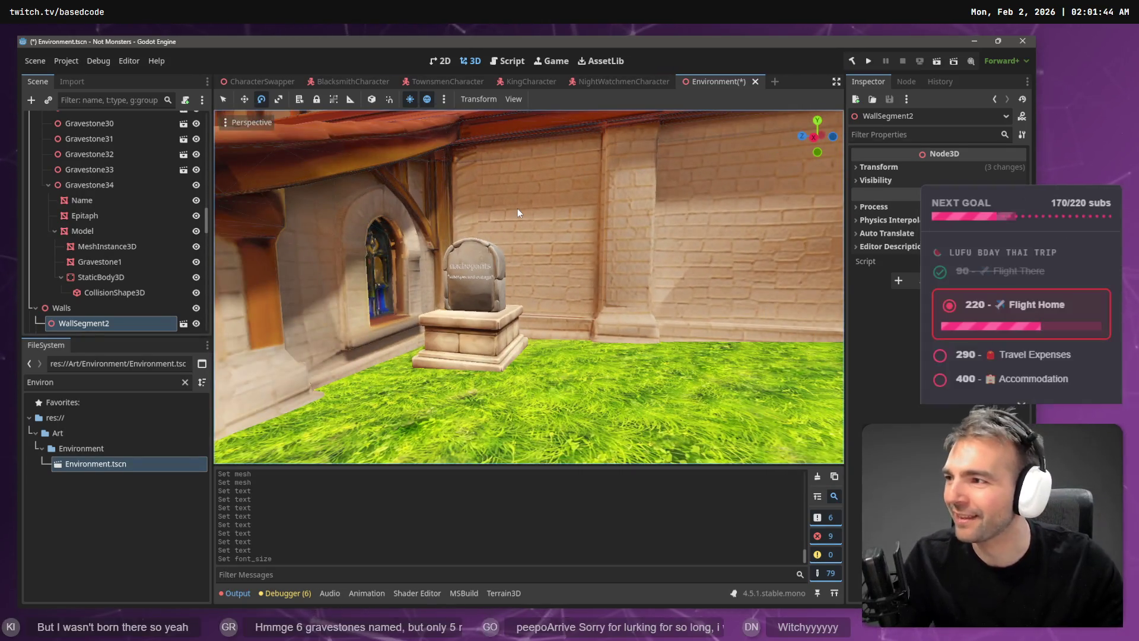
key(a)
key(w)
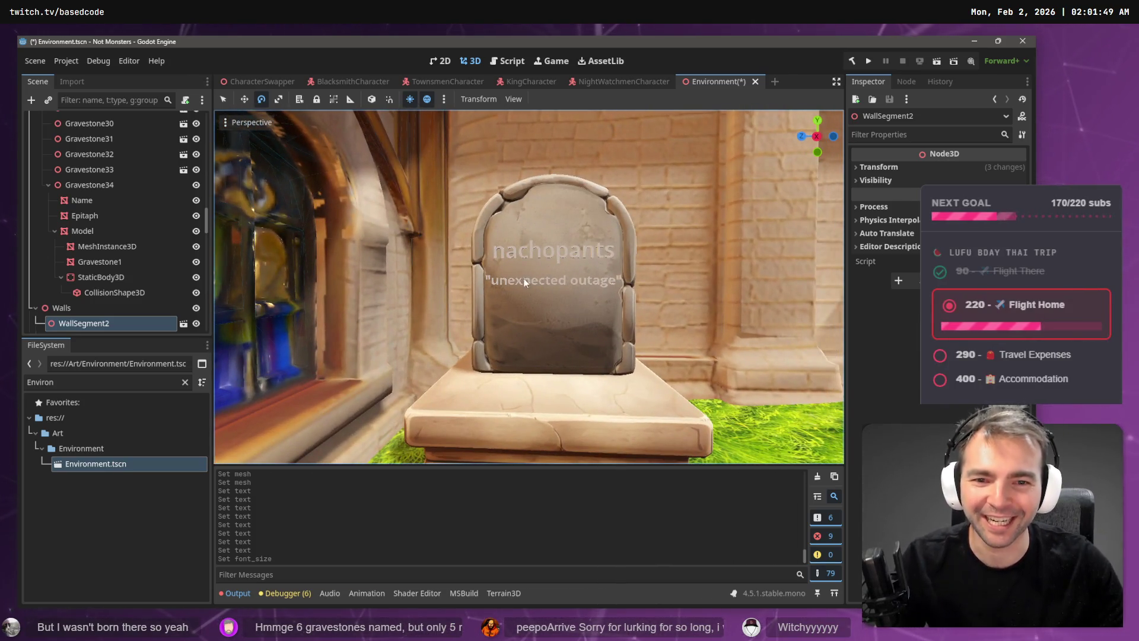
key(s)
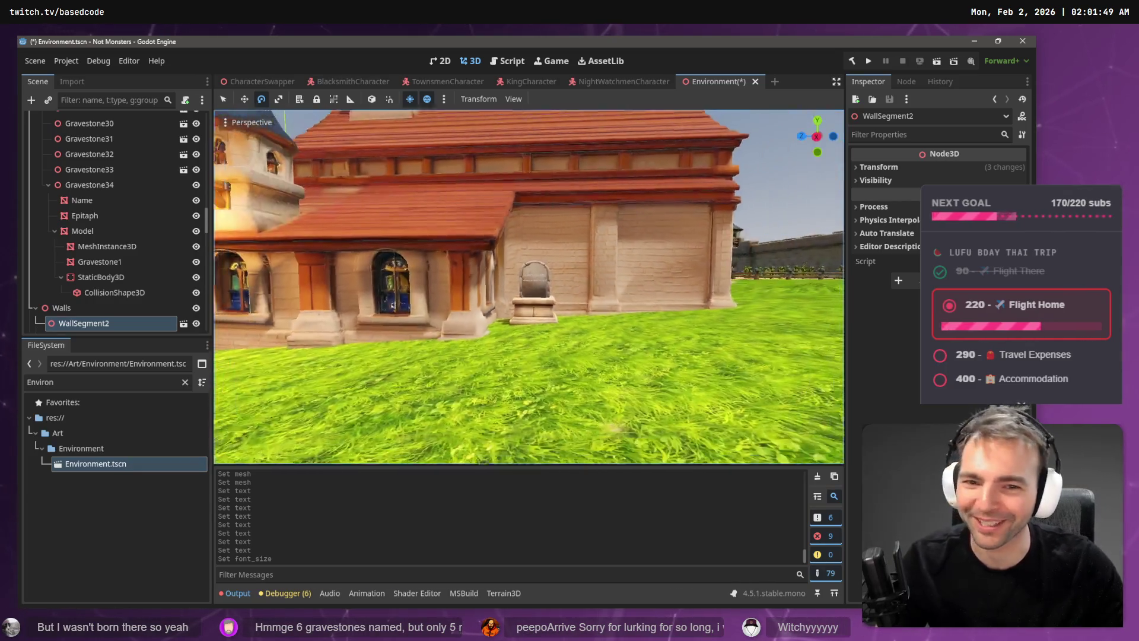
Fly past the blue-roofed tower across the town square and graveyard to the gallows.
key(w)
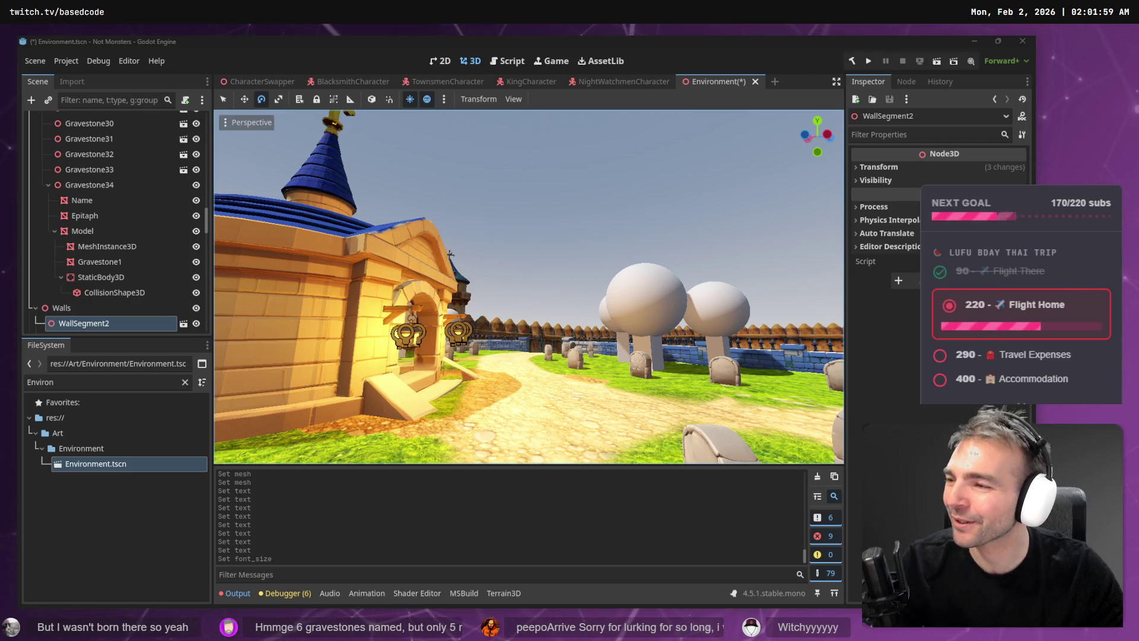
key(w)
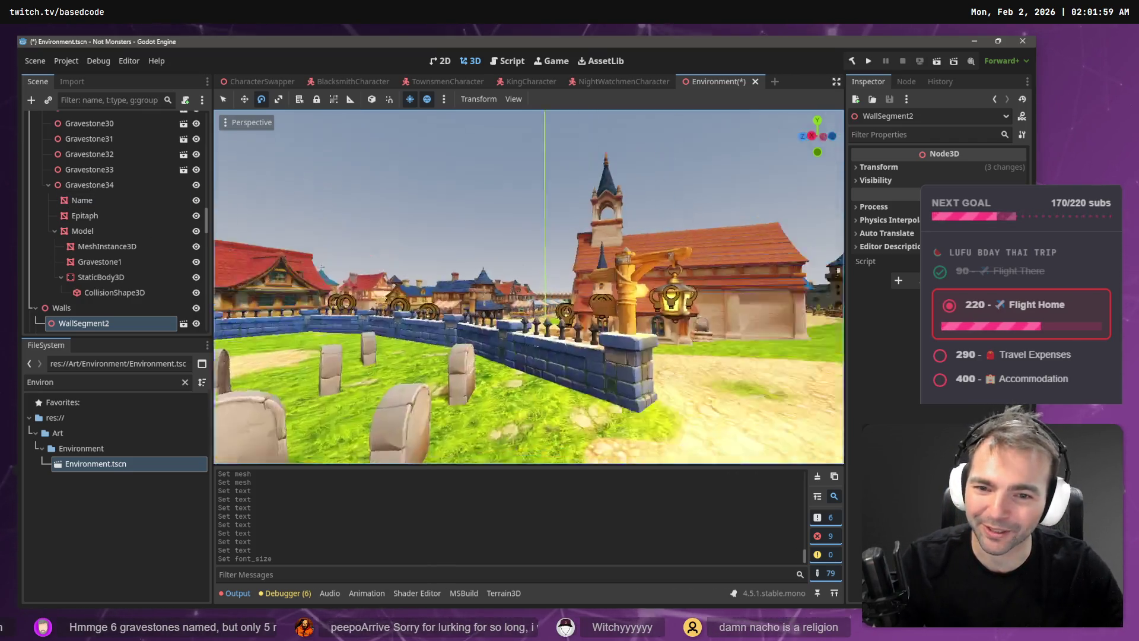
key(w)
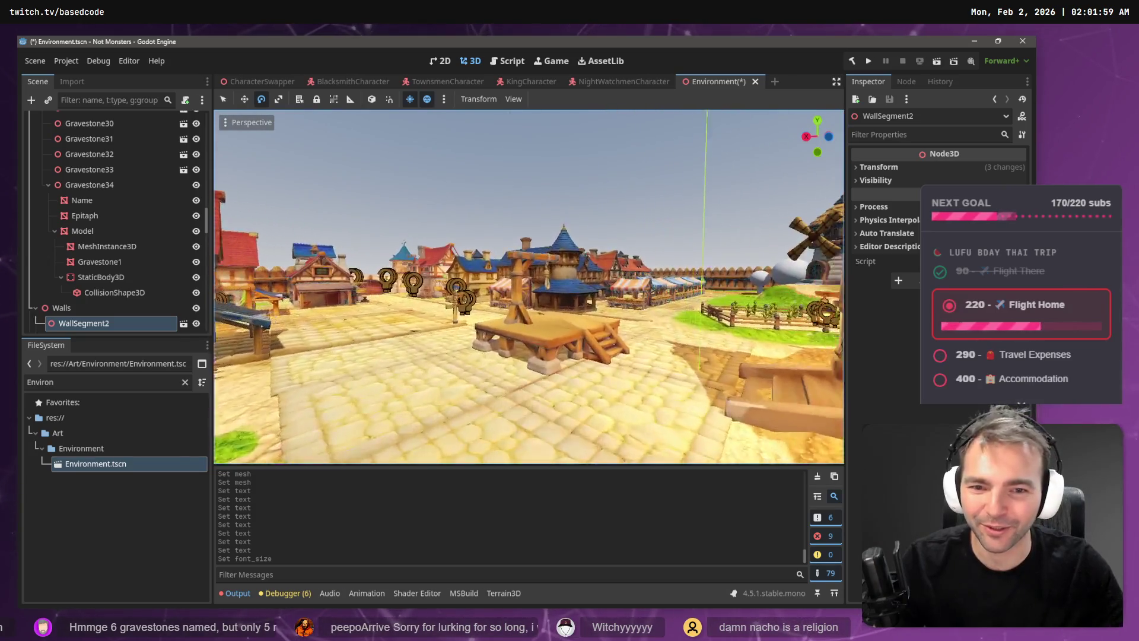
key(w)
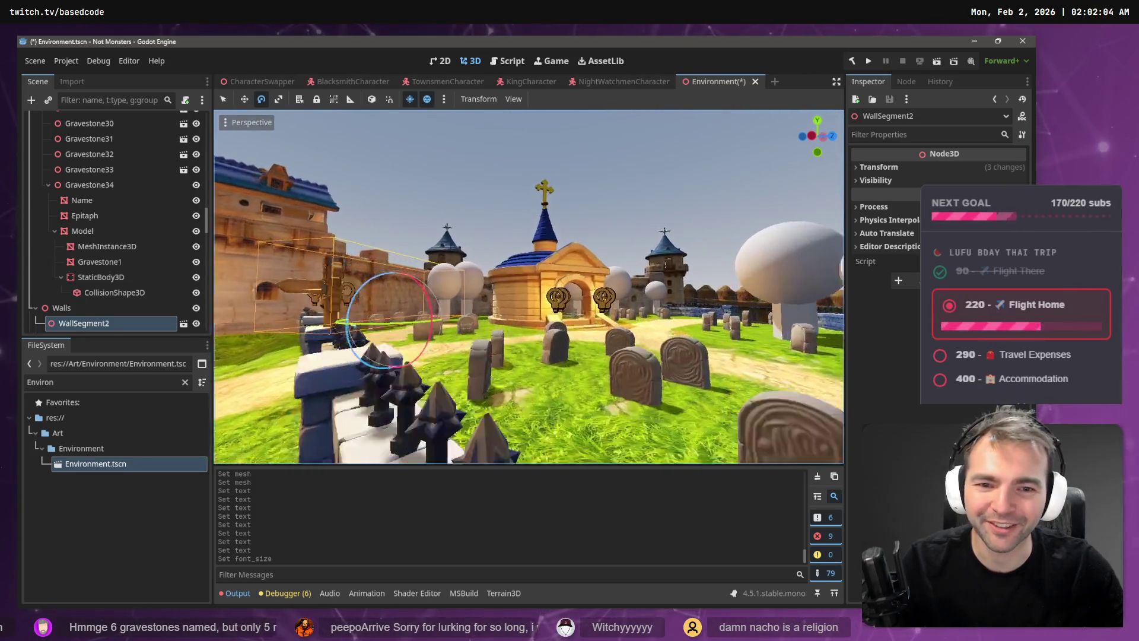
key(w)
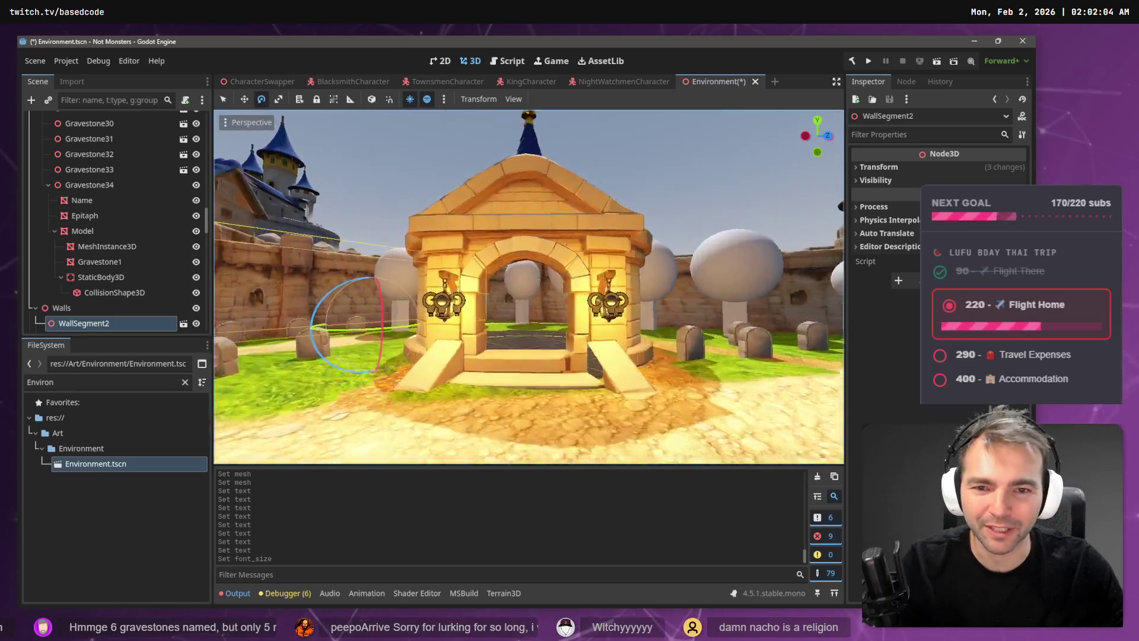
key(w)
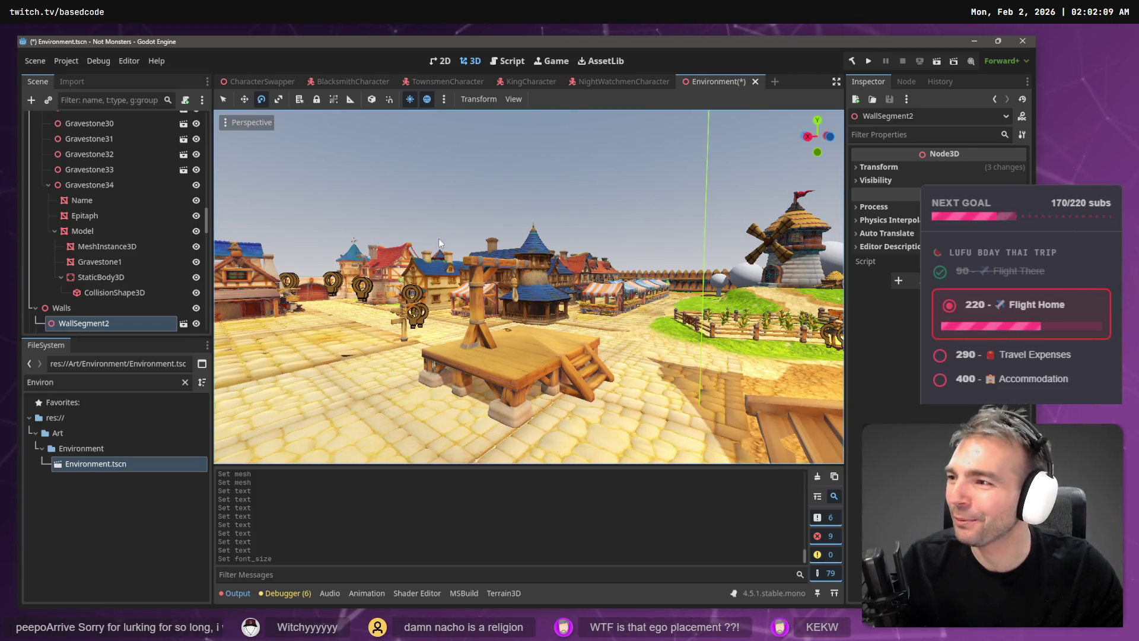
key(w)
key(w)
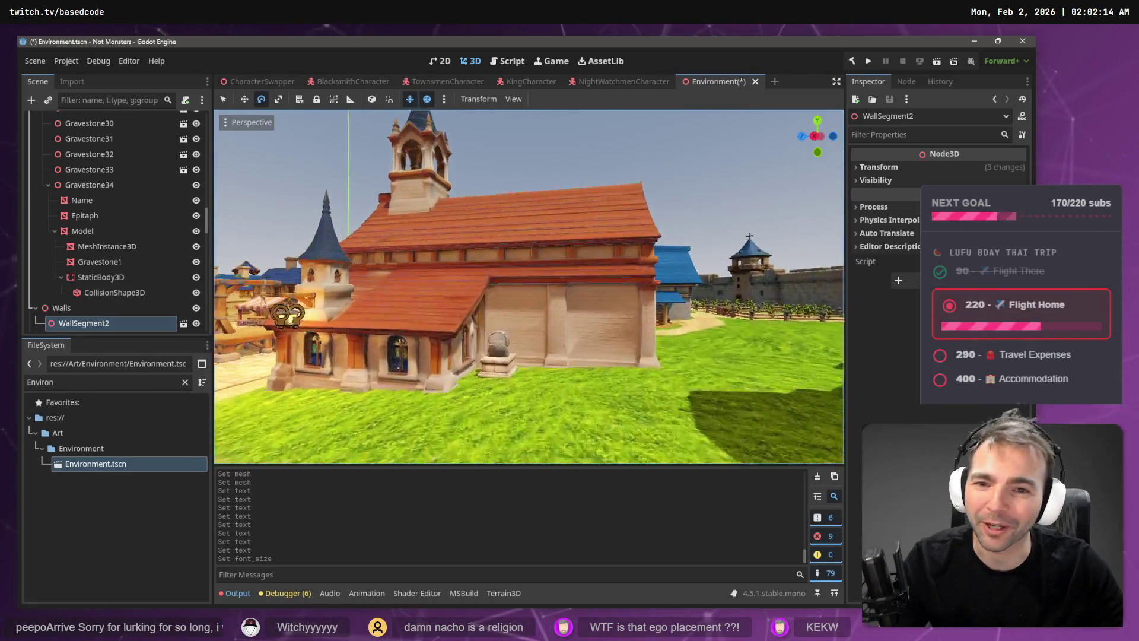
Inspect the supporter's named gravestone by the church head-on, then pull back toward the plaza.
key(w)
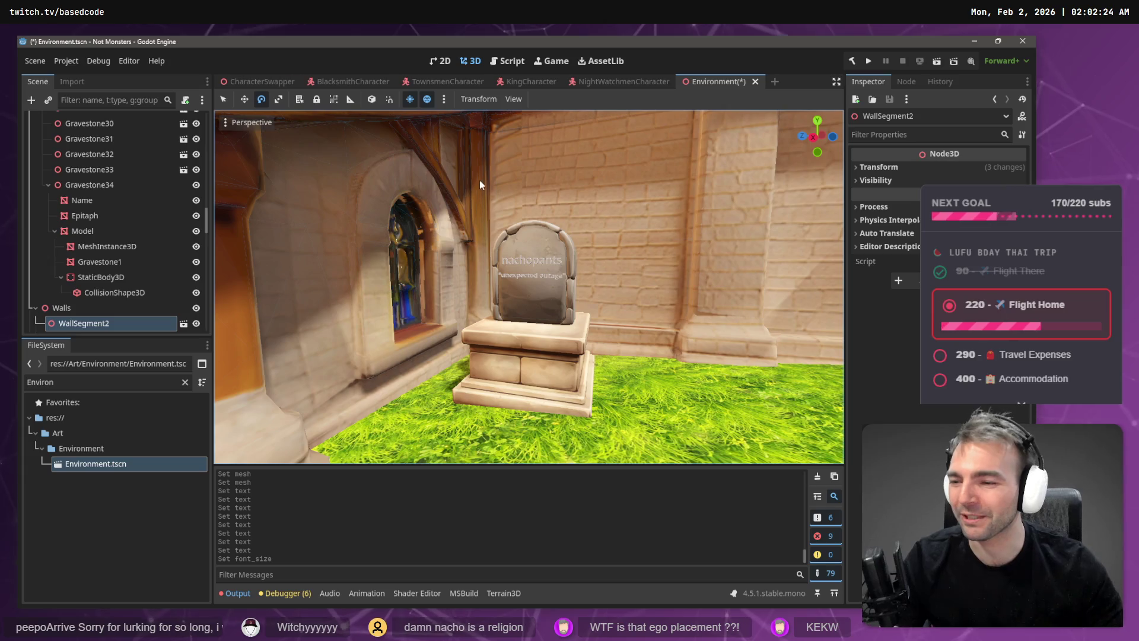
key(s)
key(w)
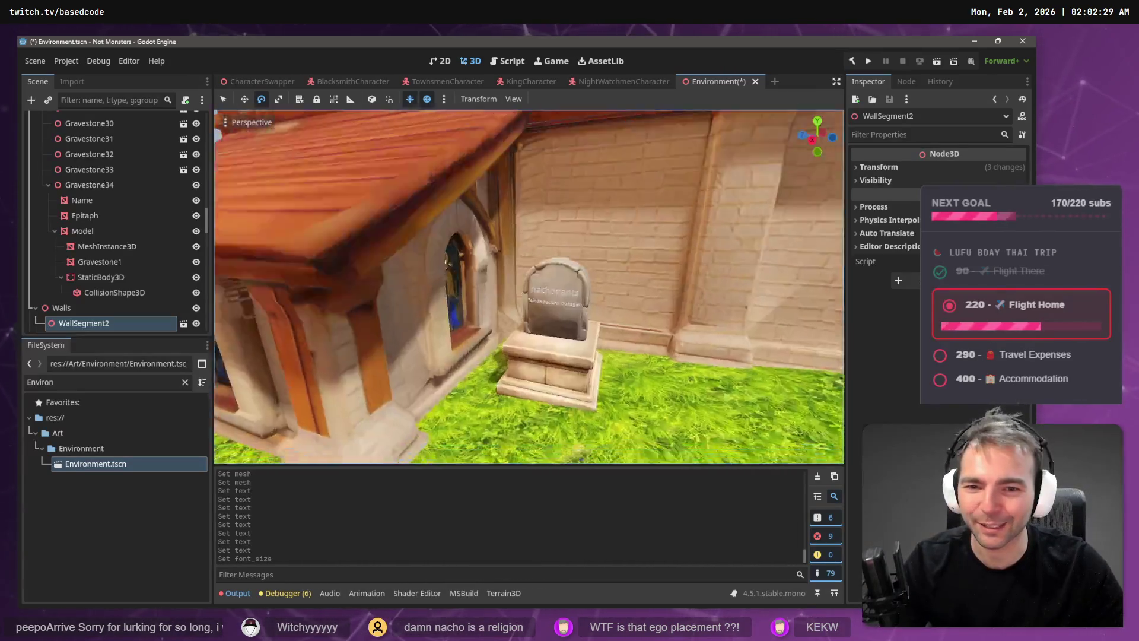
key(s)
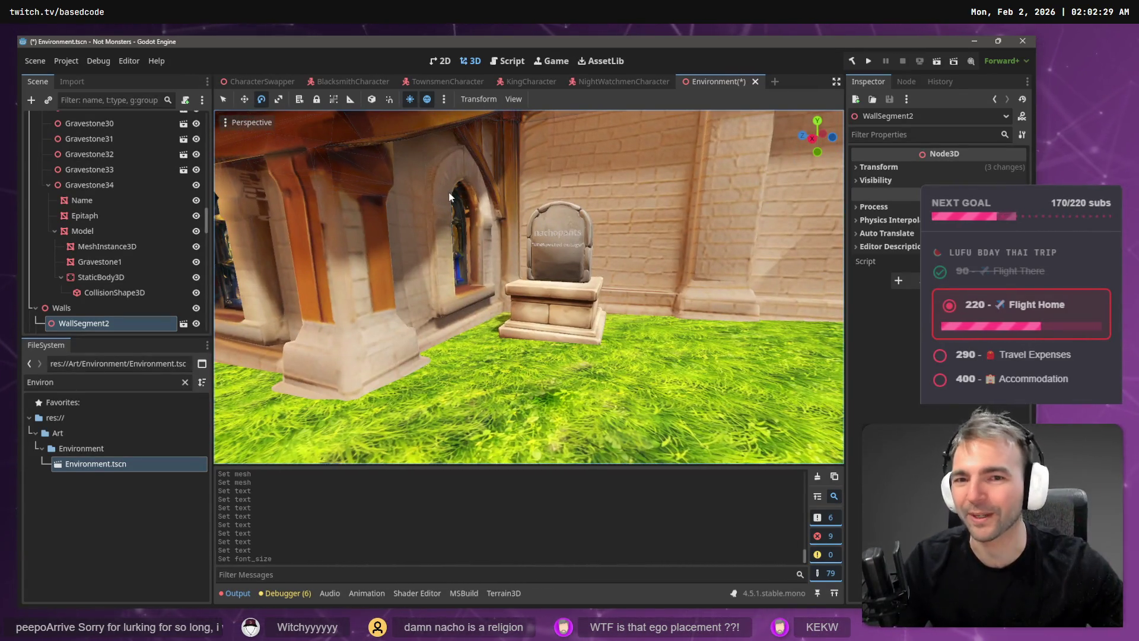
key(s)
key(s)
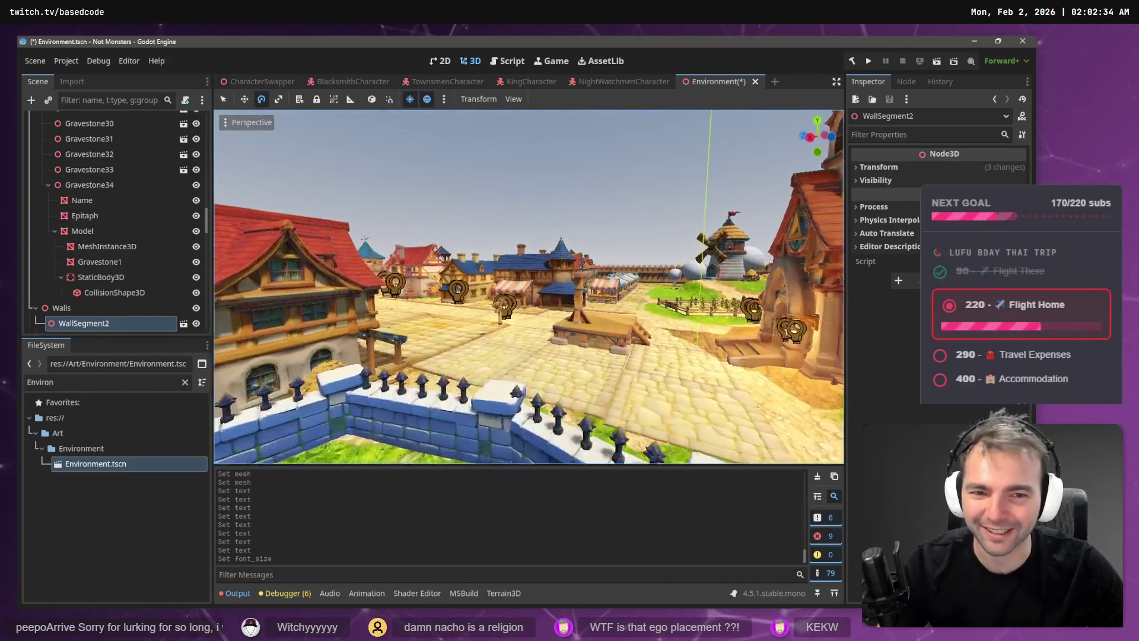
key(w)
key(s)
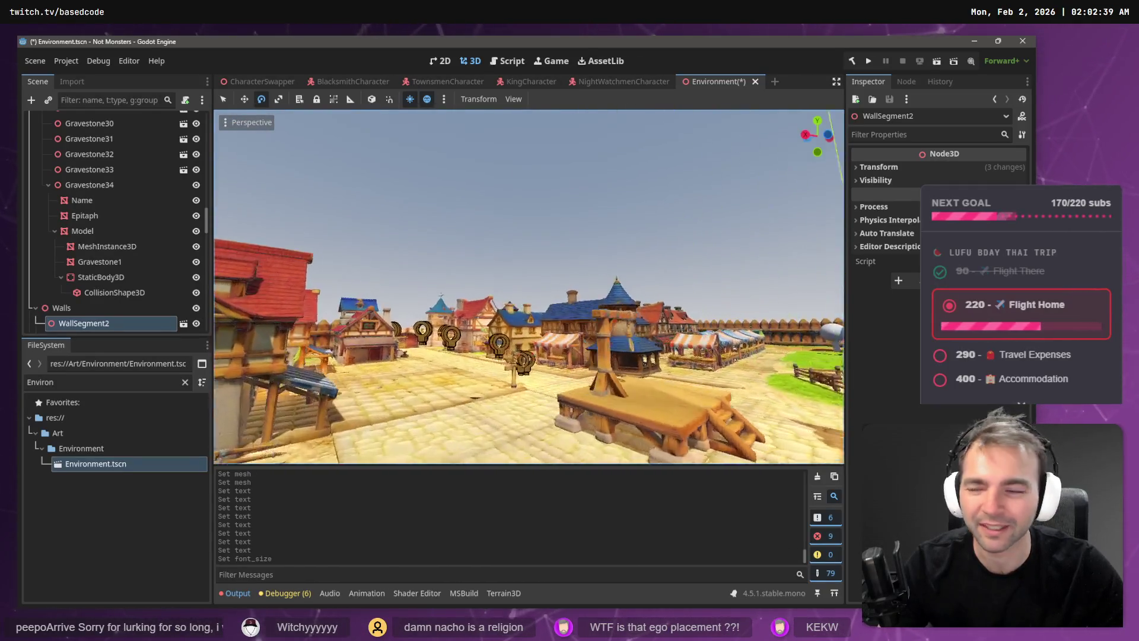
key(w)
key(w)
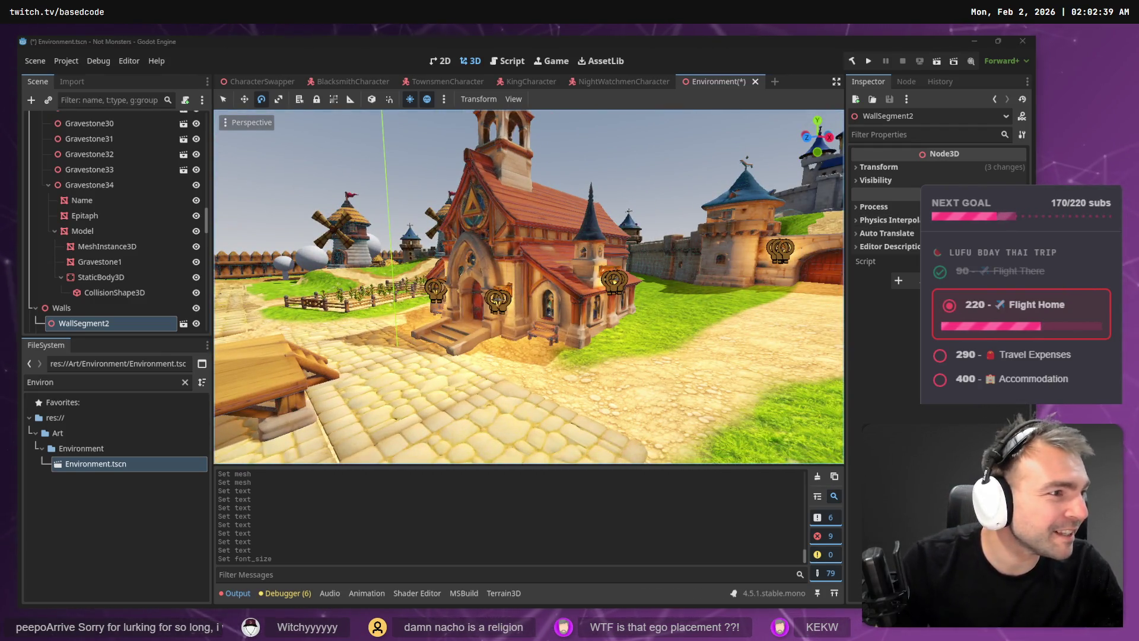
key(alt+Tab)
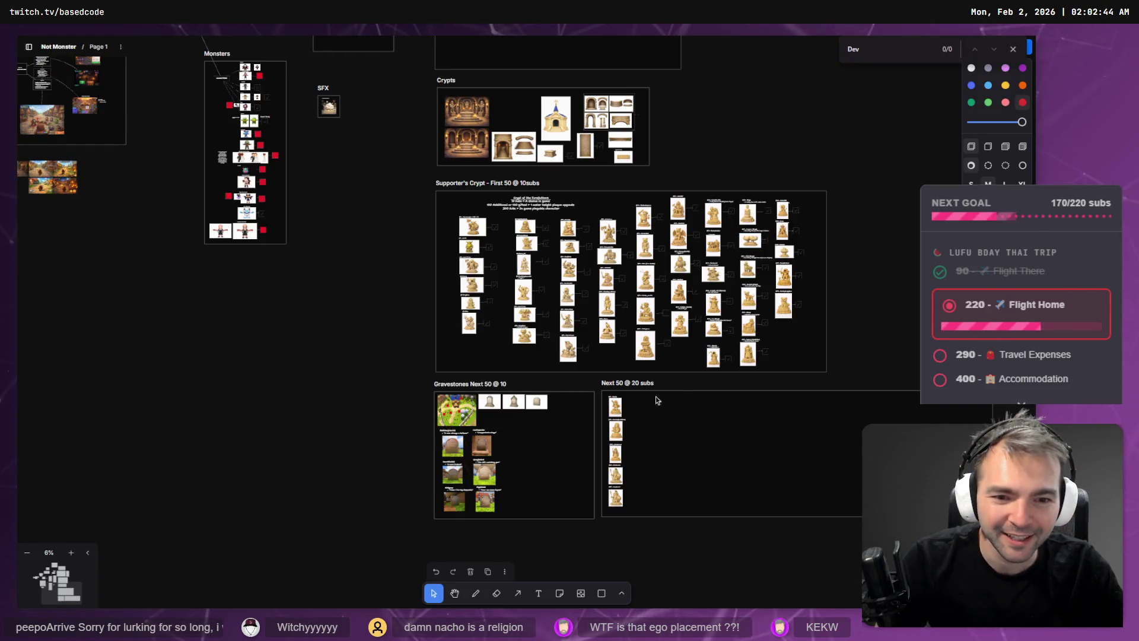
key(alt+Tab)
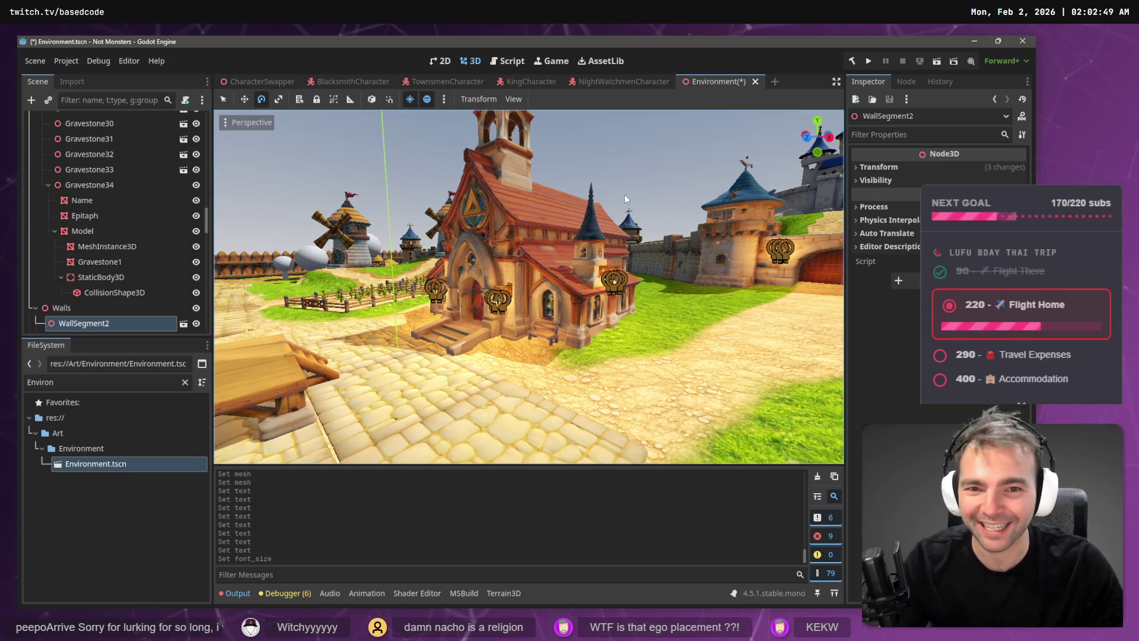
Deselect WallSegment2, take wide views of the church and town square, then go to the whiteboard.
click(631, 177)
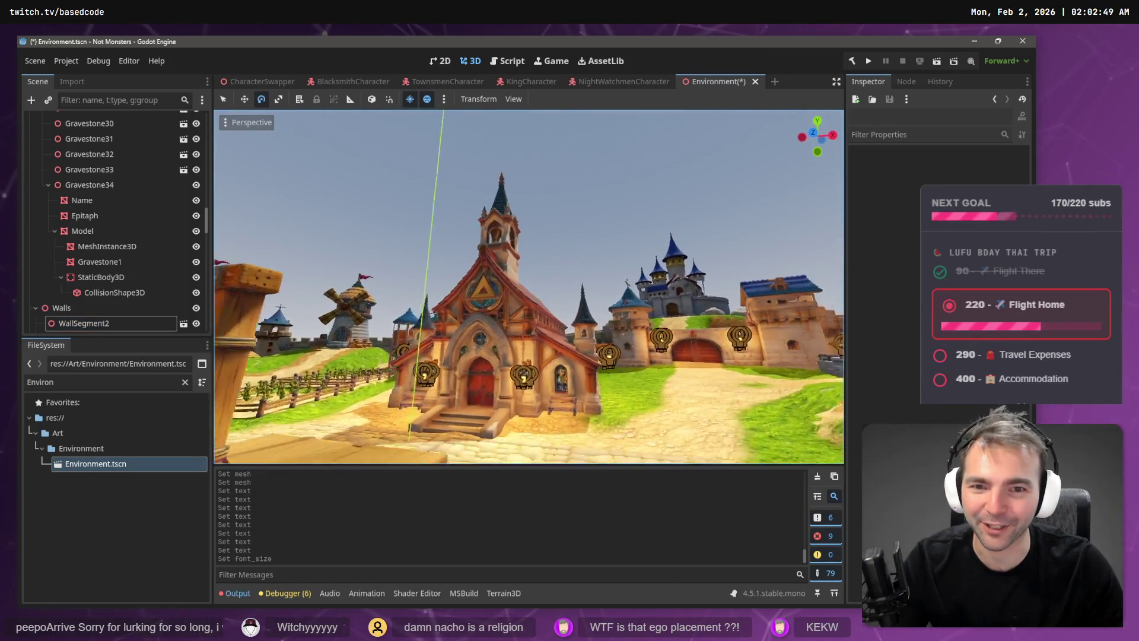
key(w)
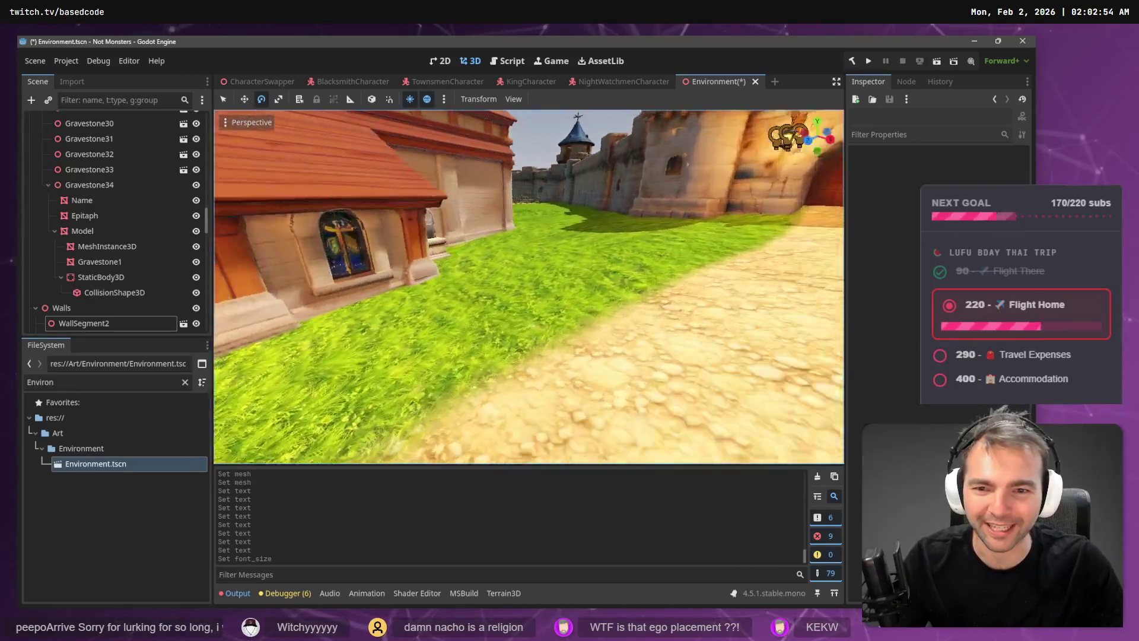
key(s)
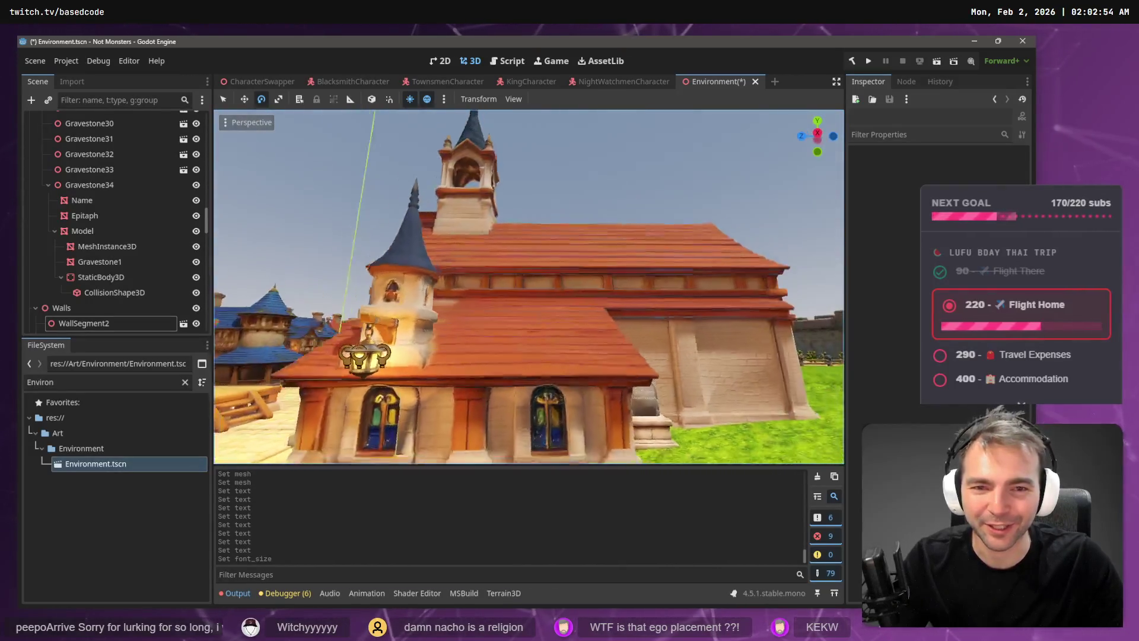
key(s)
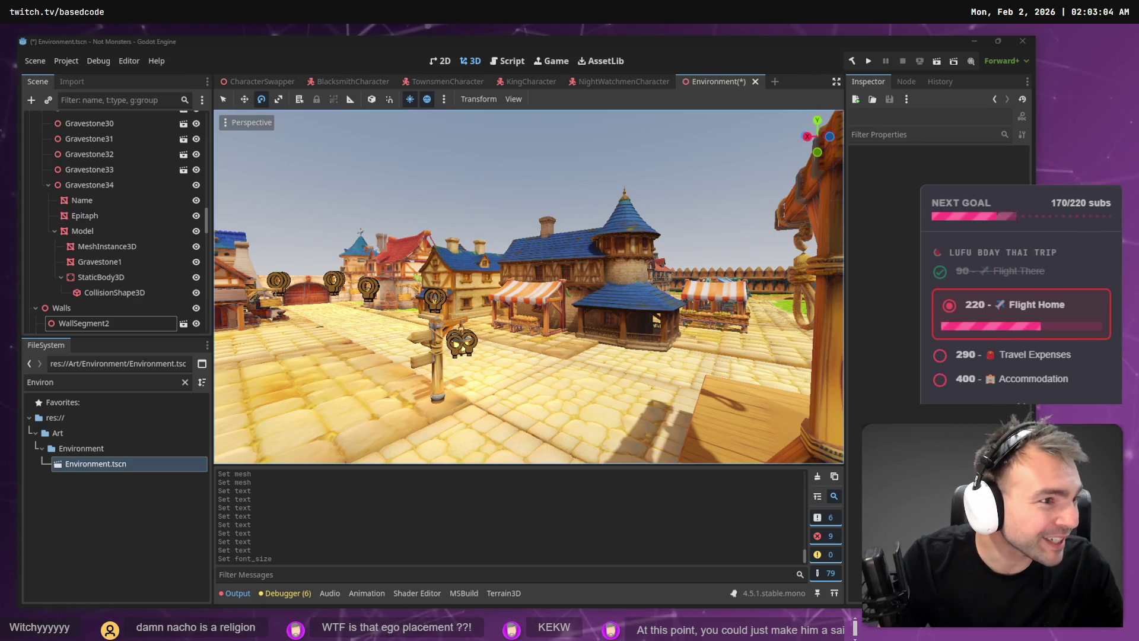
key(alt+Tab)
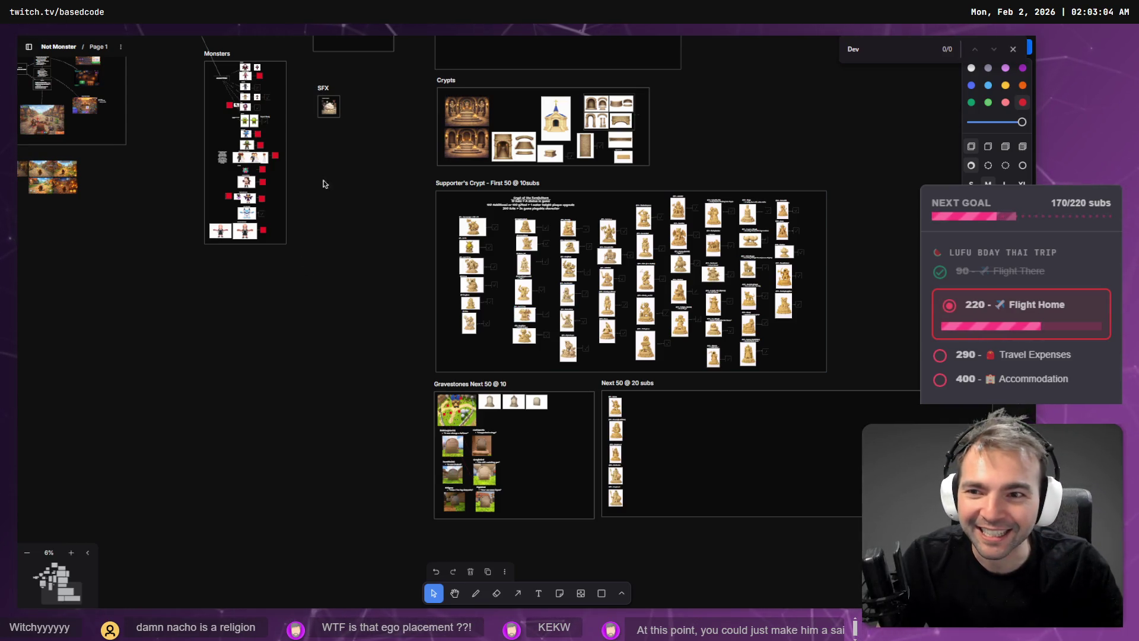
Zoom in on the Priest drawing on the Villagers board, then return to the Godot viewport.
scroll(323, 184, up, 5)
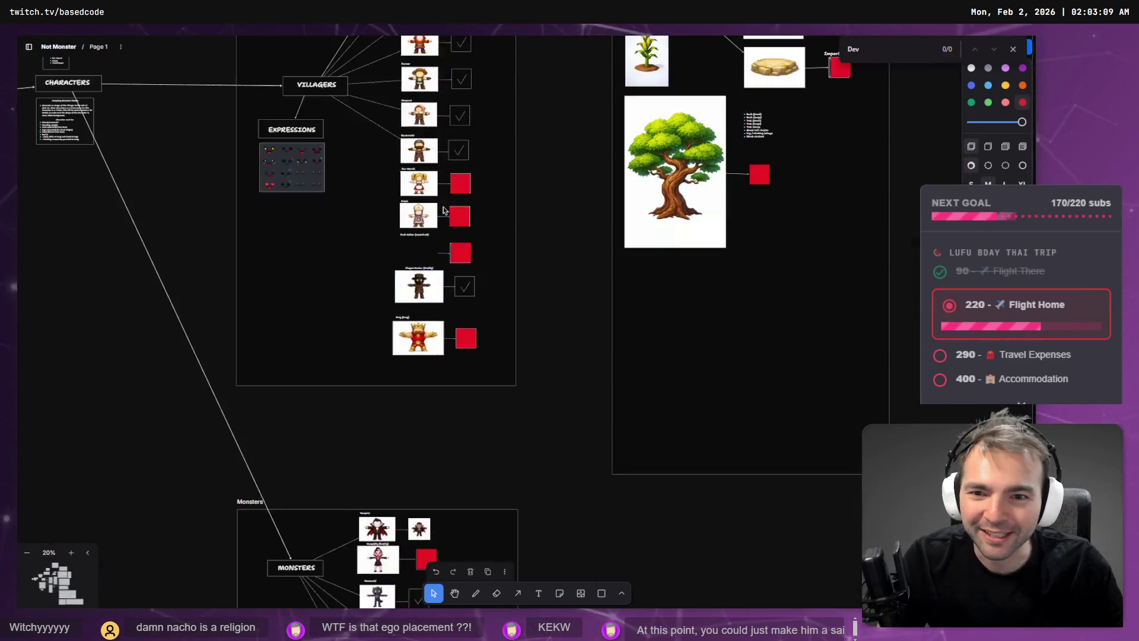
scroll(444, 211, up, 10)
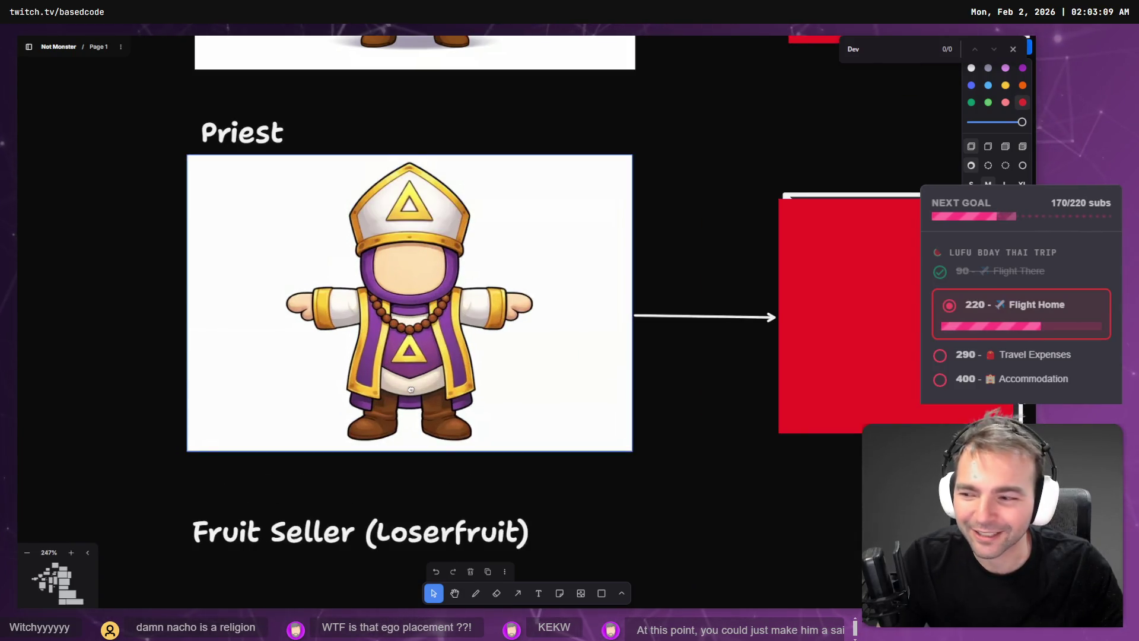
drag(411, 389, 403, 402)
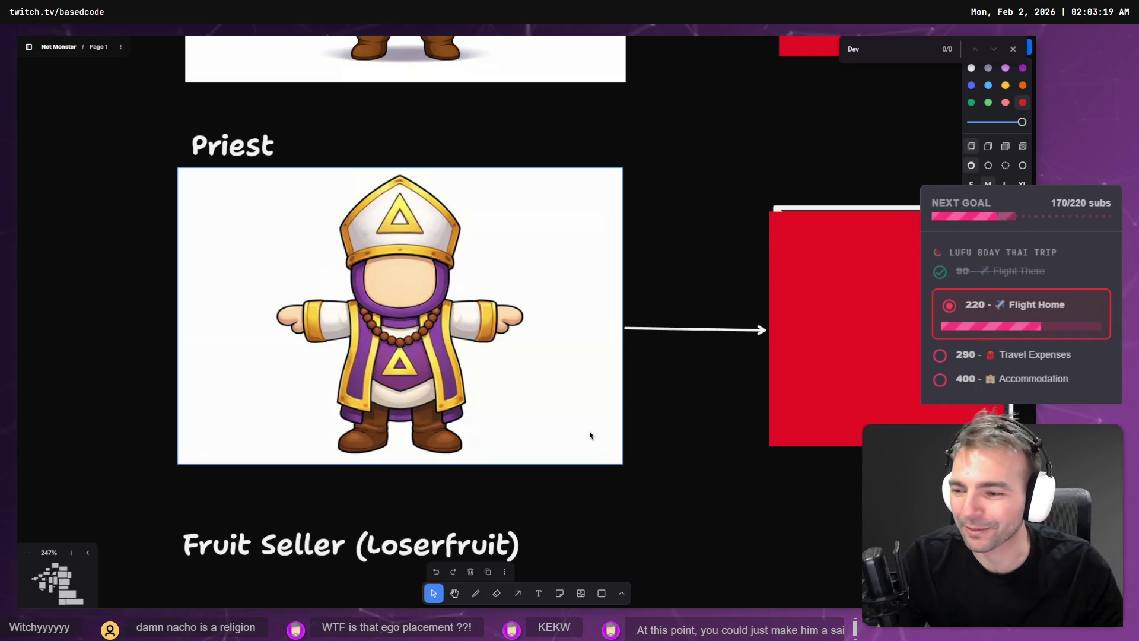
key(alt+Tab)
drag(684, 312, 593, 309)
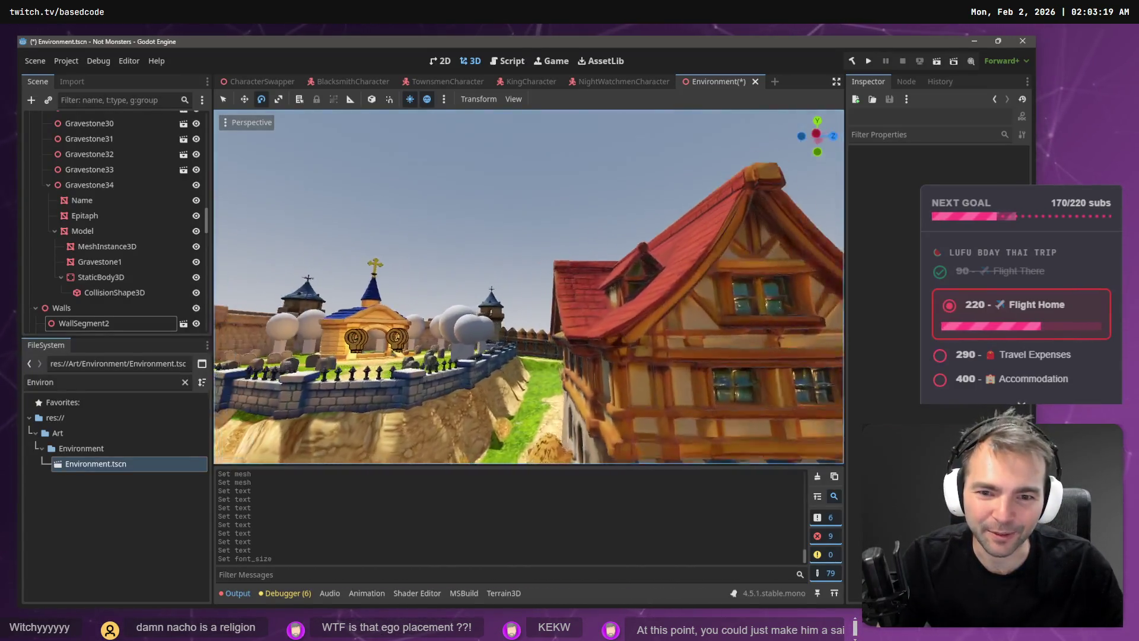
Look over the chapel and walled graveyard, then open CharacterSwapper and its WitchCharacter scene.
key(w)
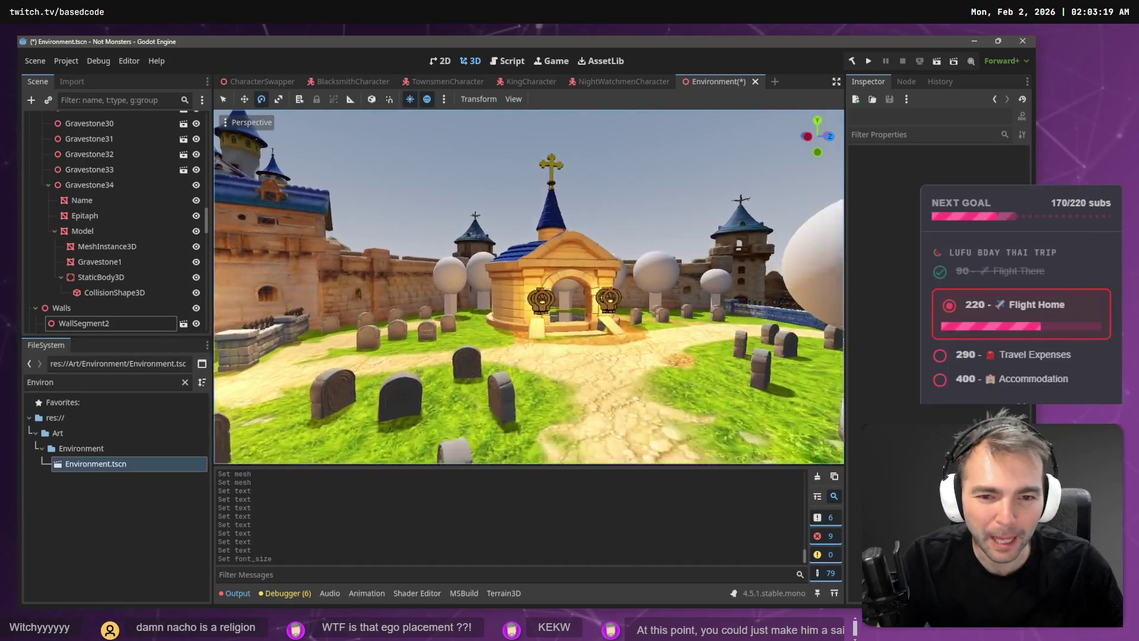
key(s)
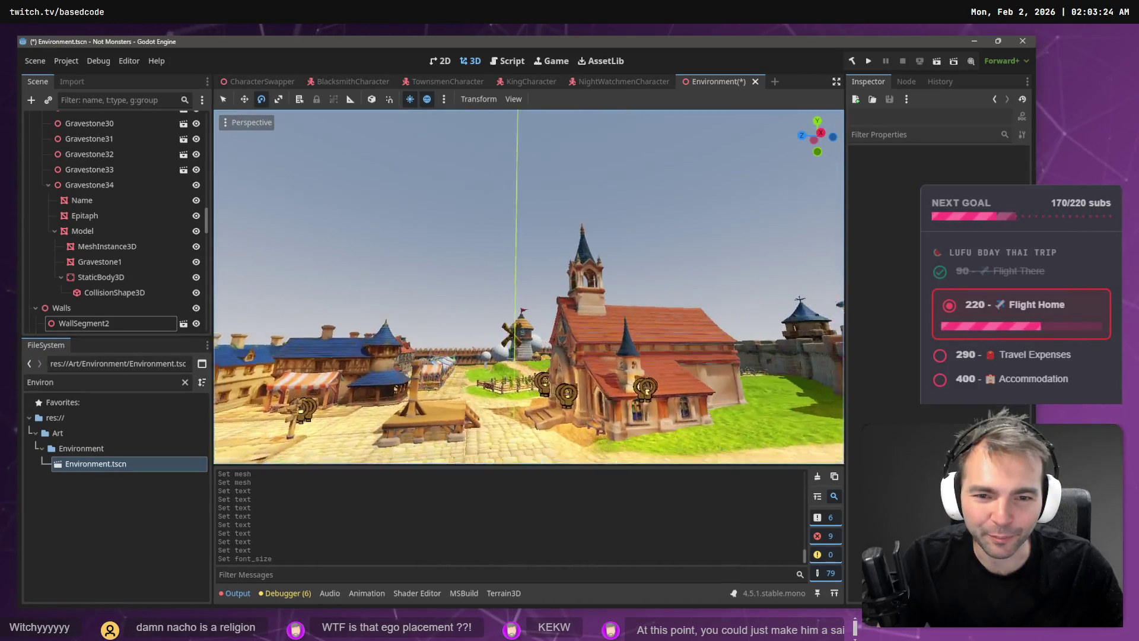
drag(528, 285, 433, 284)
key(e)
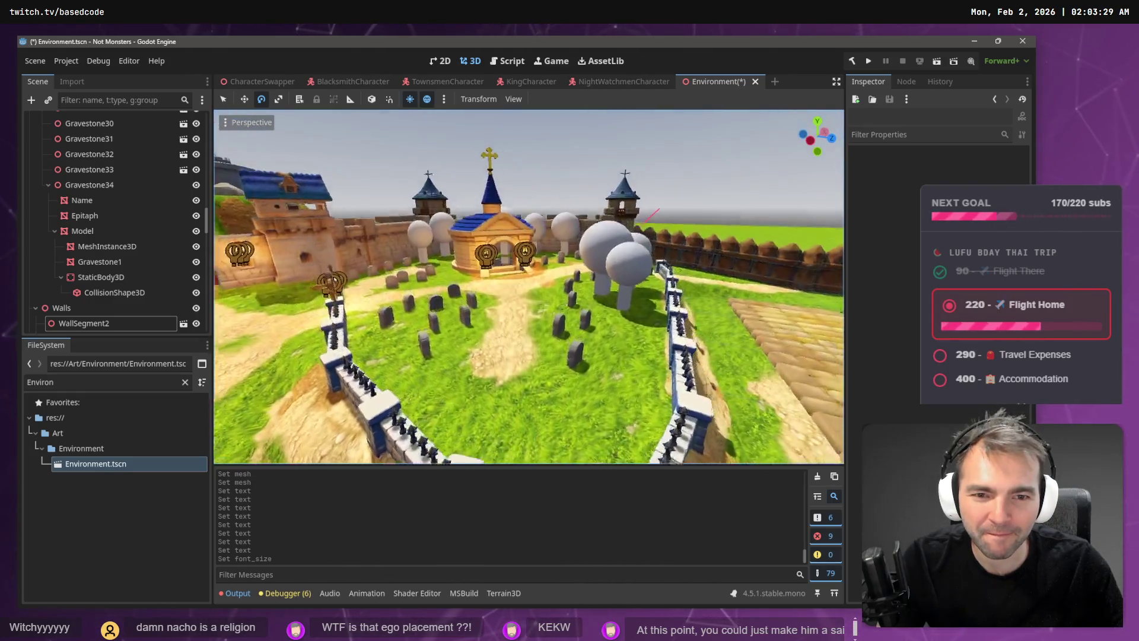
key(q)
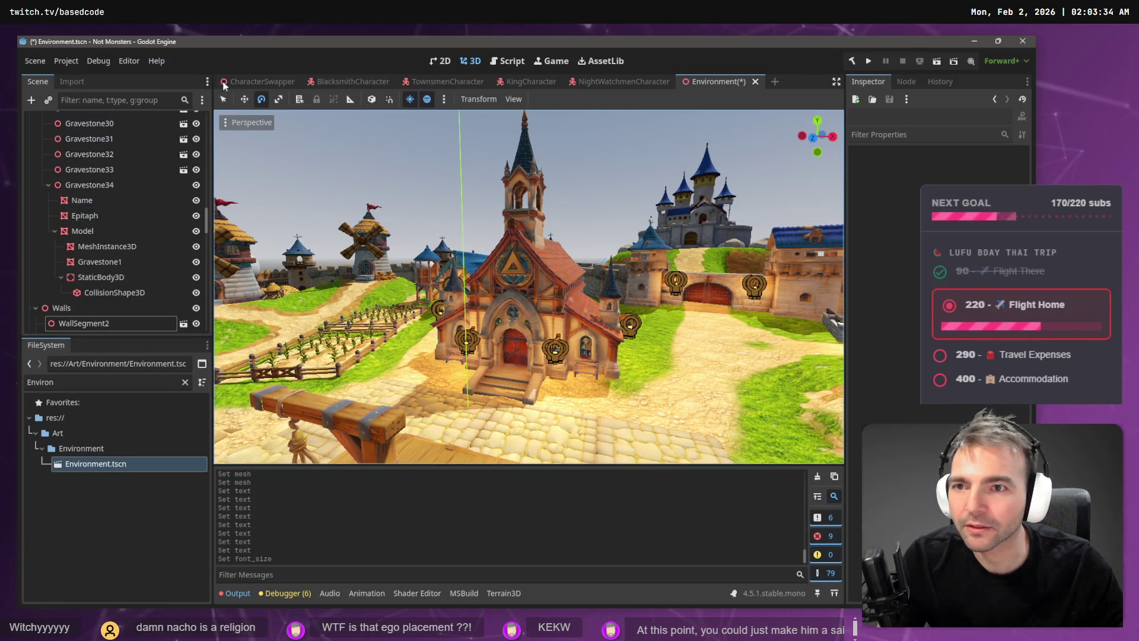
click(225, 83)
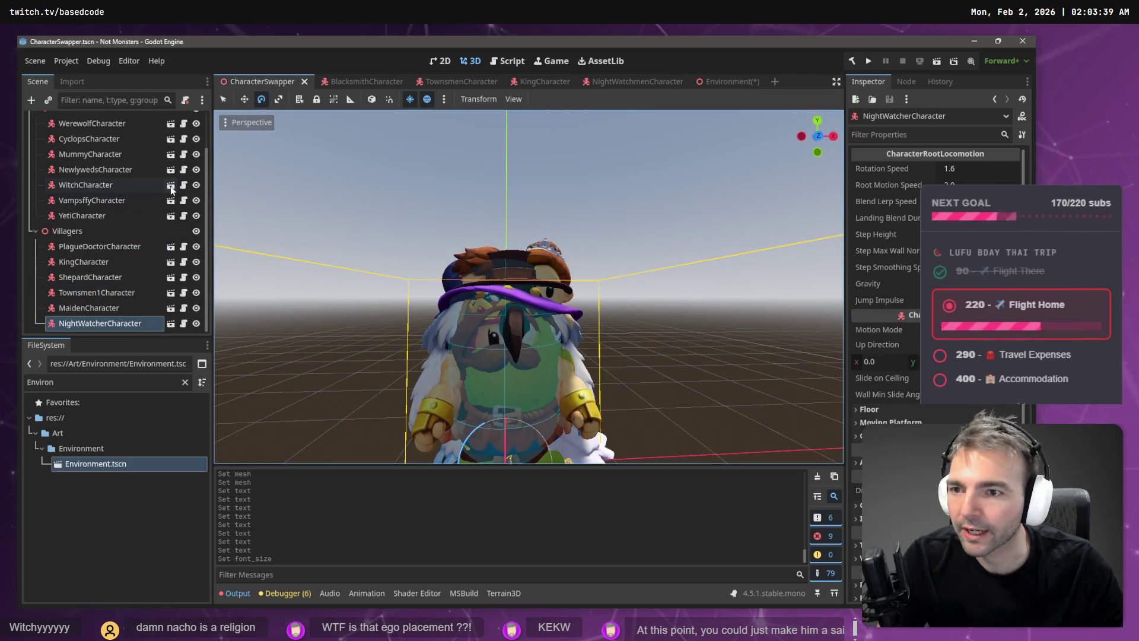
click(171, 187)
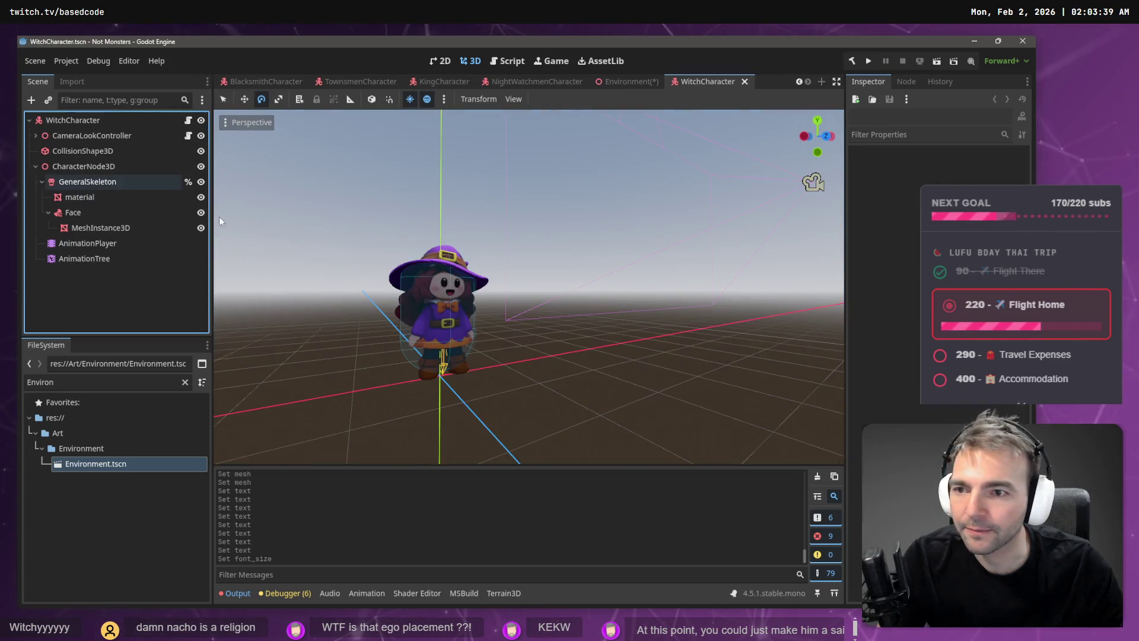
Rename the mesh under the witch's Face node to Expression.
click(83, 213)
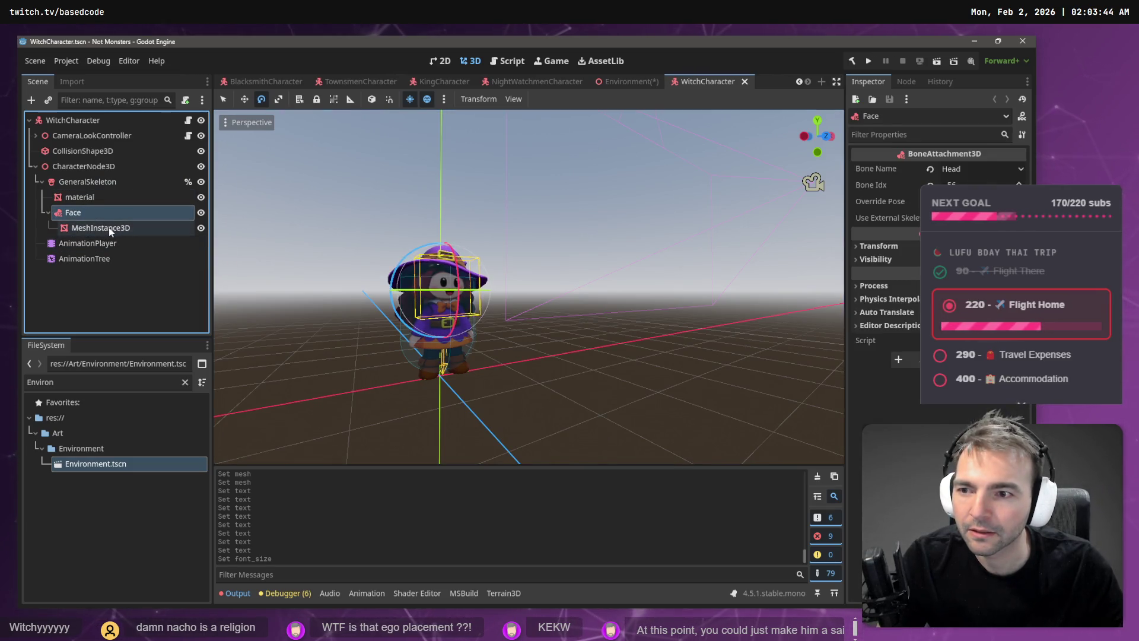
click(109, 227)
click(112, 226)
text(Expressio)
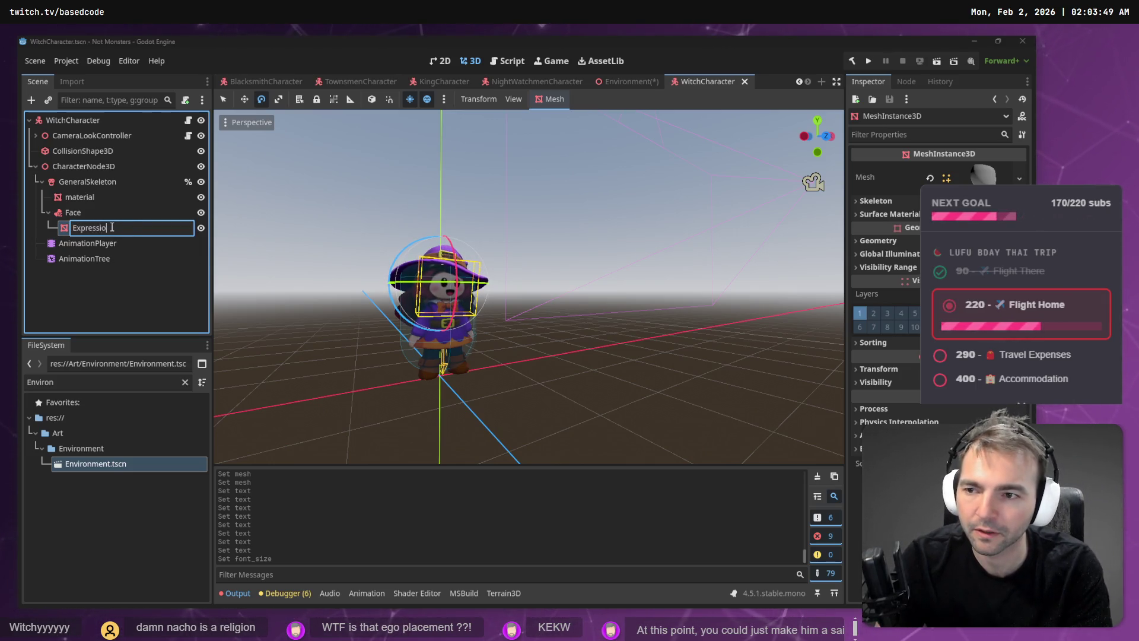
text(n)
key(Return)
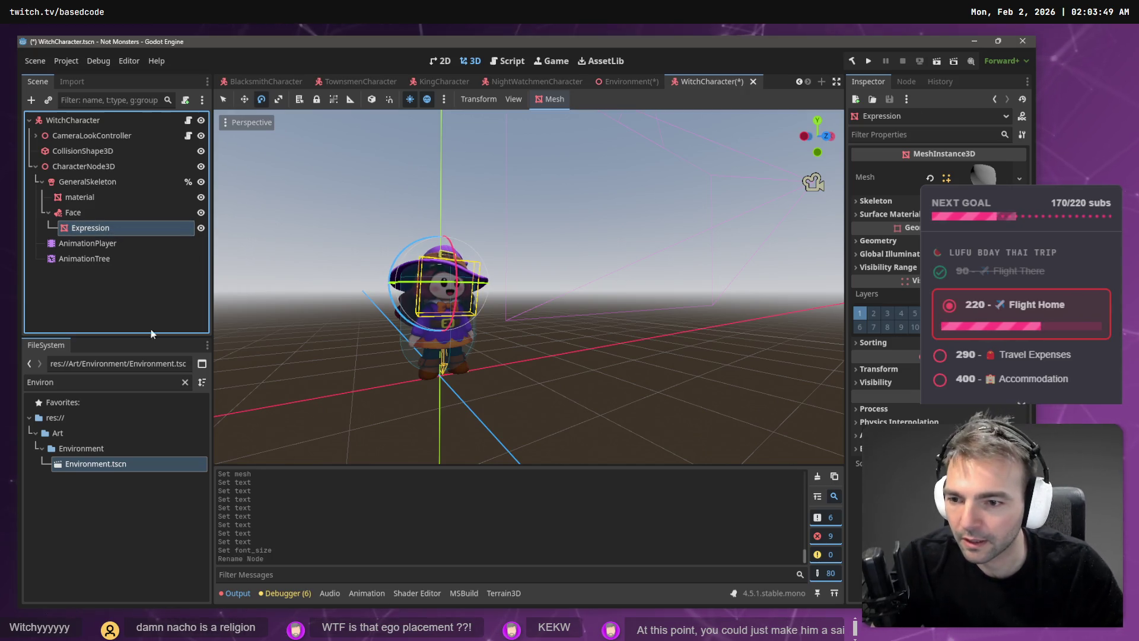
Attach ExpressionSwitcher.cs to the Expression mesh, save the scene, and build and run.
click(185, 384)
scroll(135, 511, down, 5)
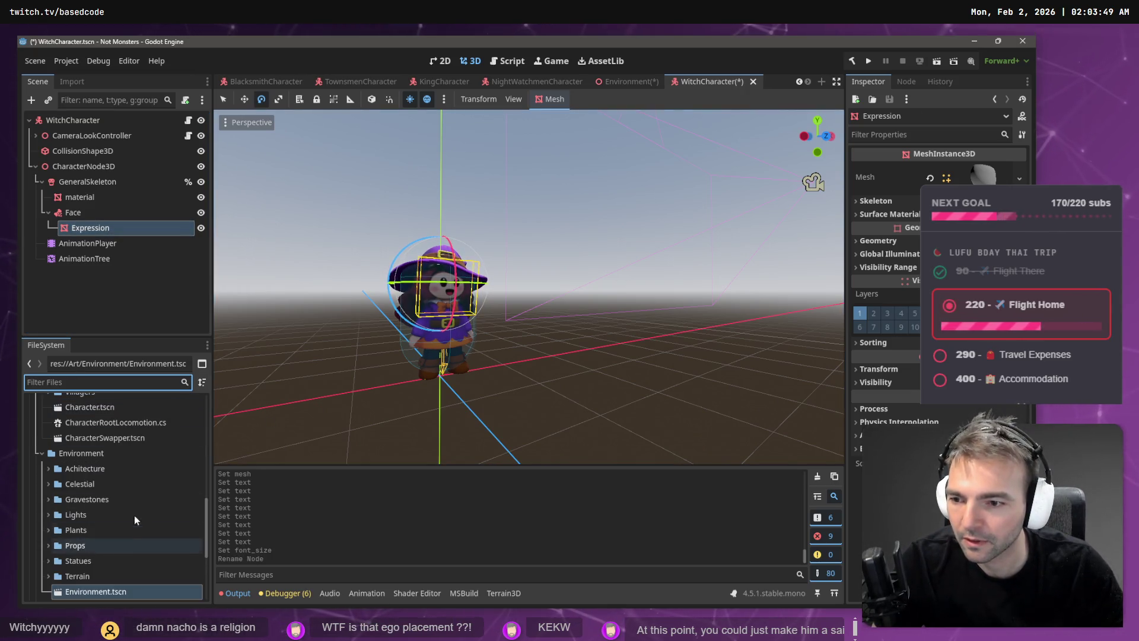
scroll(137, 484, up, 5)
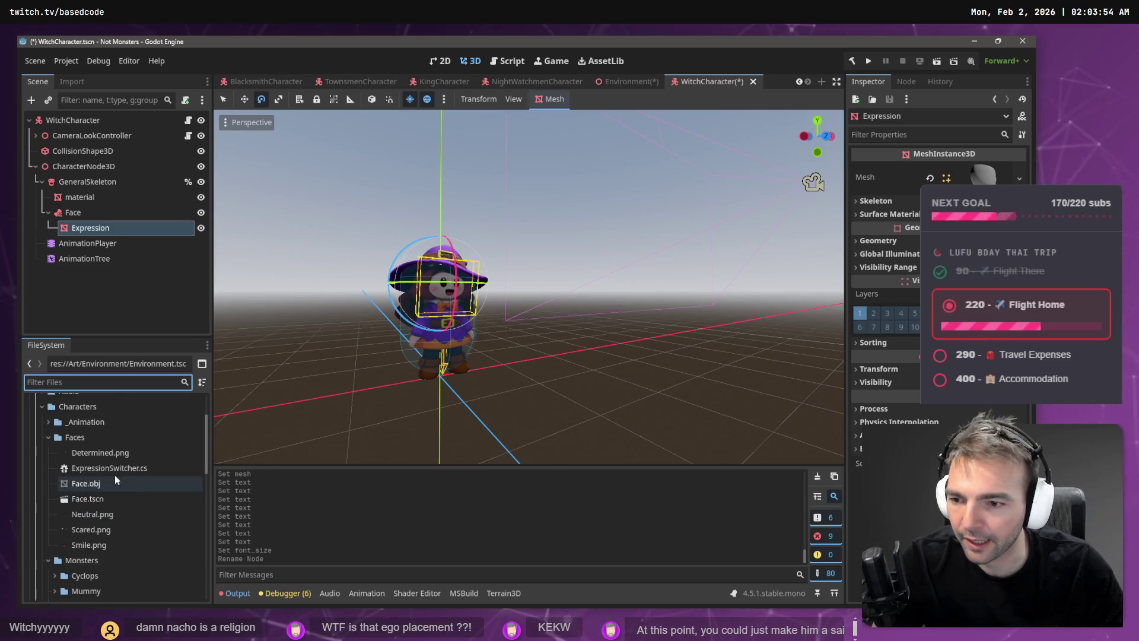
drag(80, 468, 146, 228)
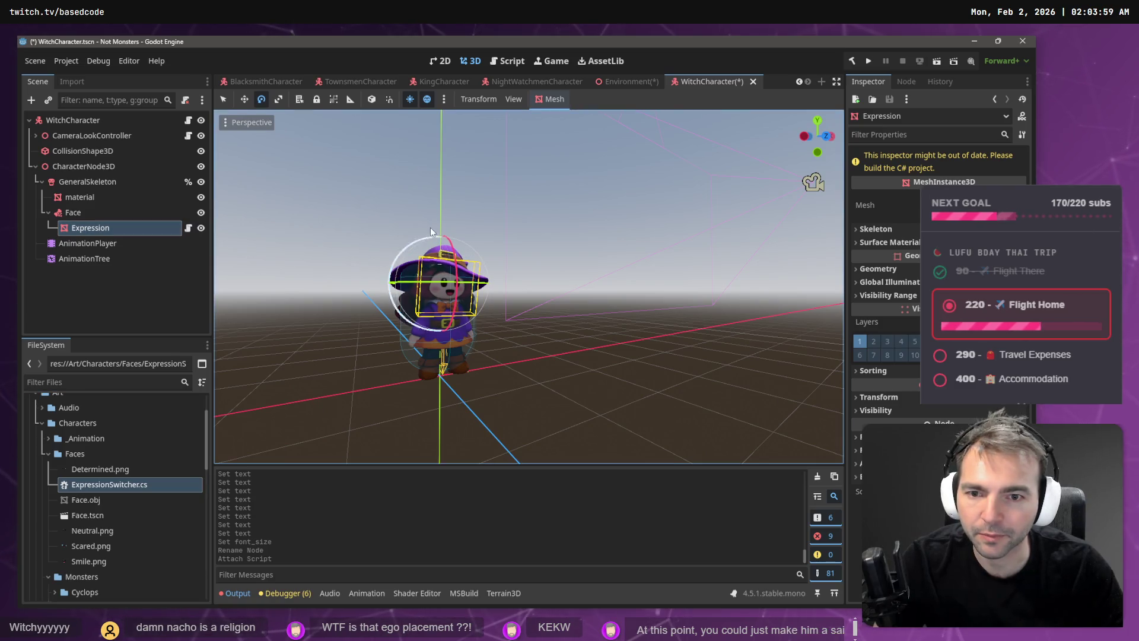
key(ctrl+s)
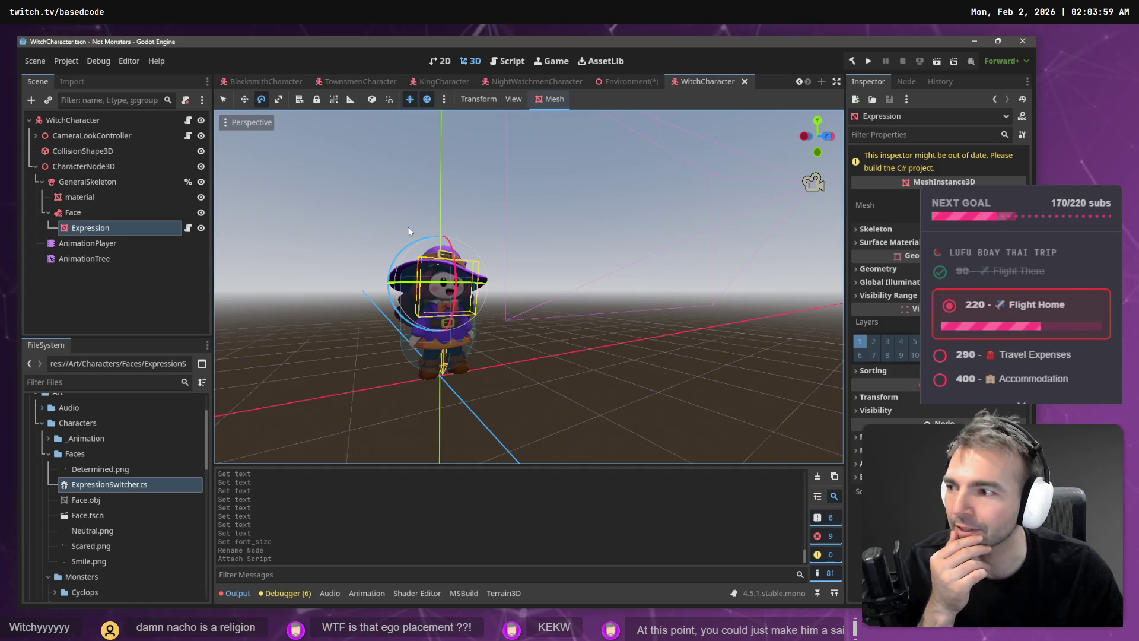
key(alt+b)
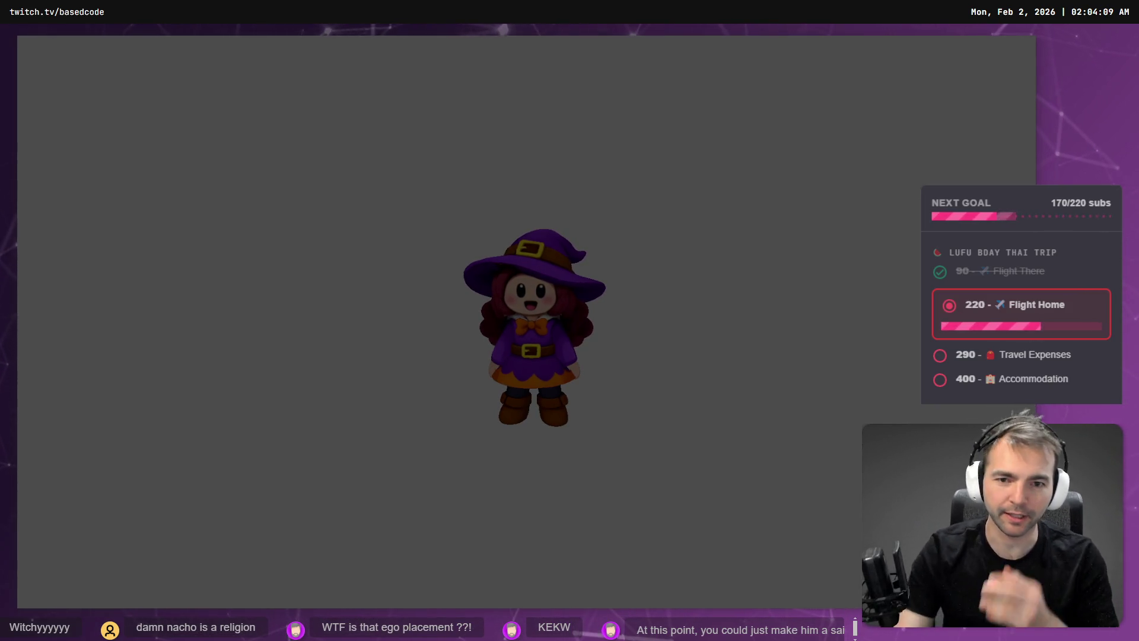
Stop the running witch game and snap VS Code to the right half of the screen.
key(F8)
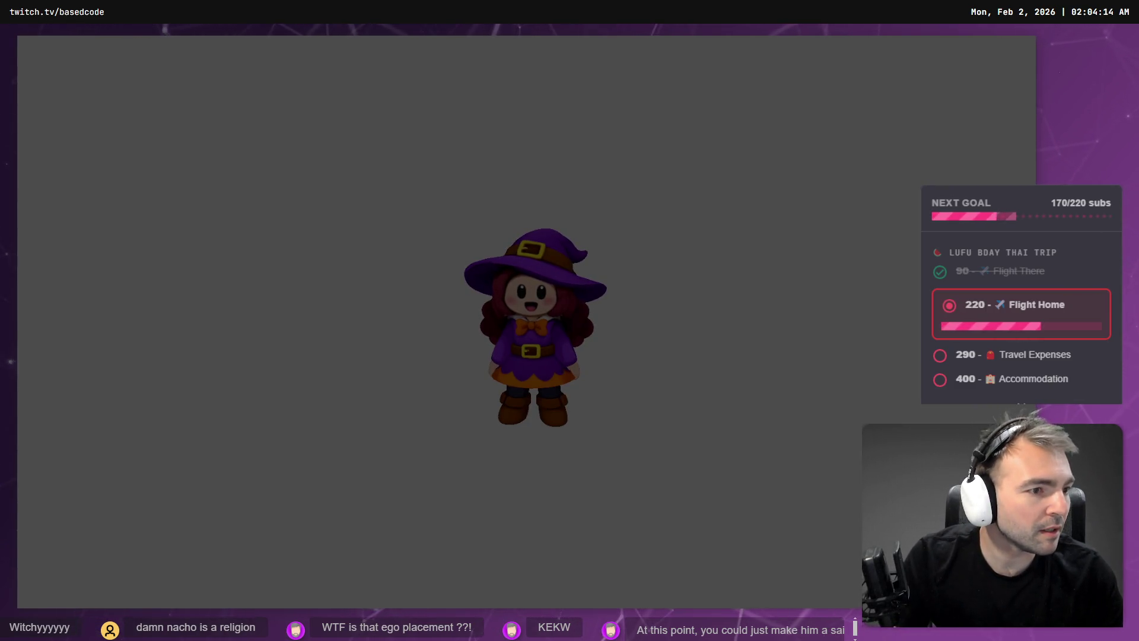
key(alt+Tab)
key(super+Right)
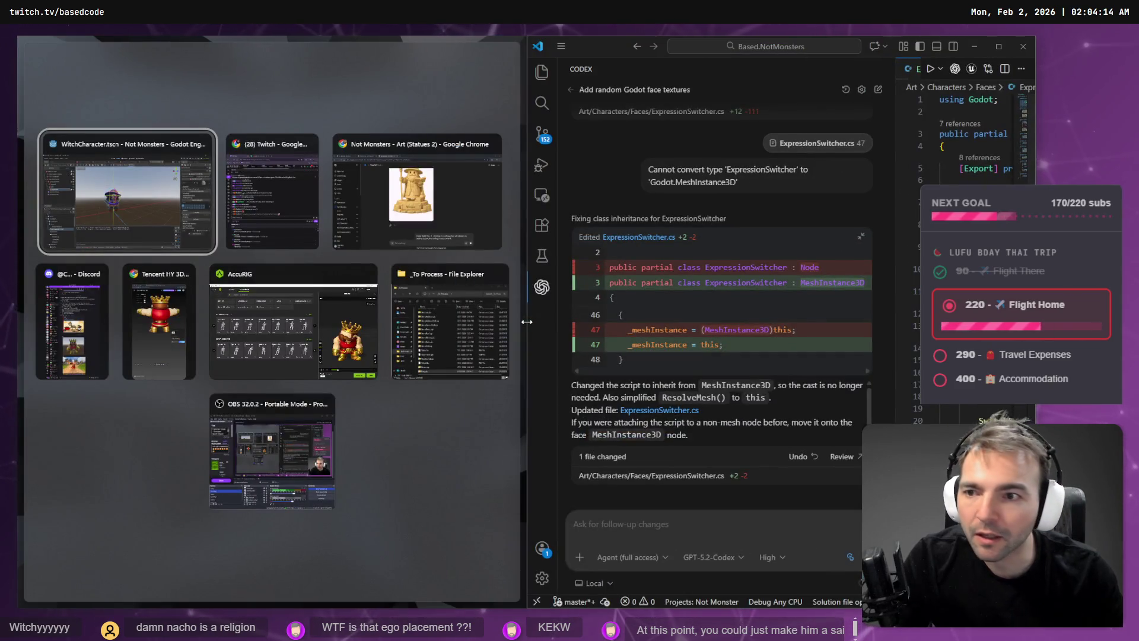
Narrow VS Code and hide the Codex panel to show ExpressionSwitcher.cs, then return to Godot.
key(Escape)
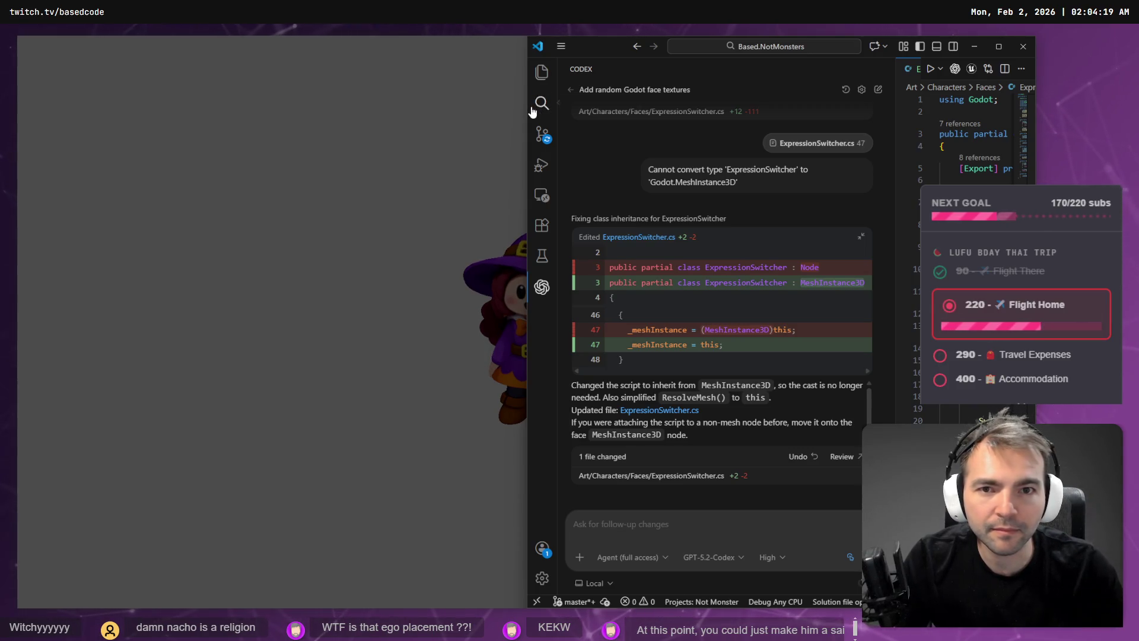
drag(532, 108, 598, 120)
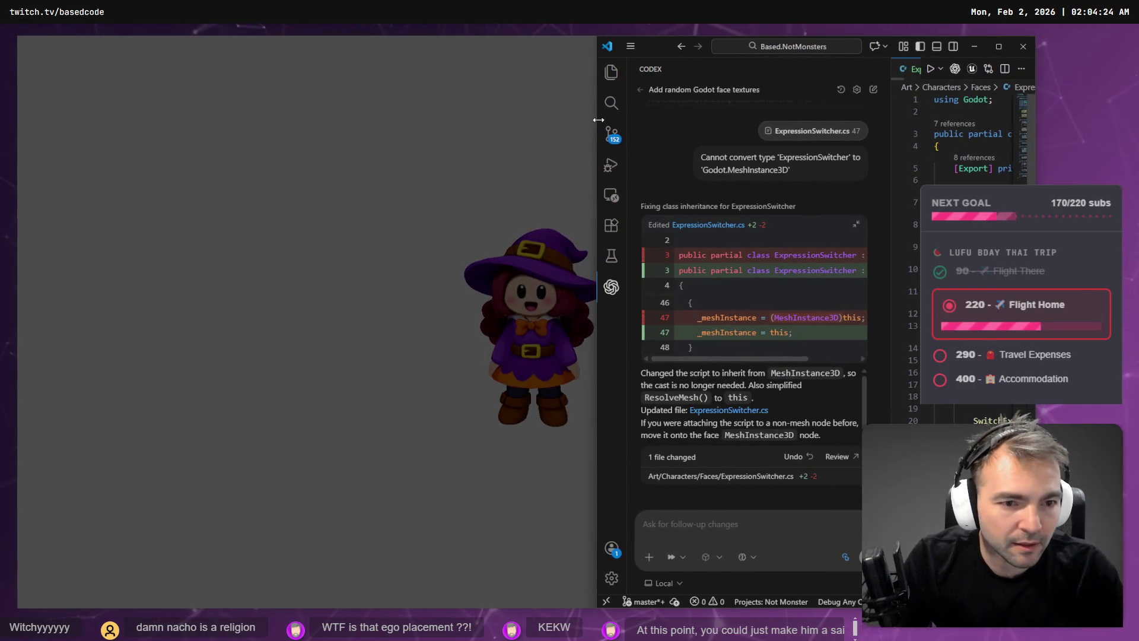
click(611, 287)
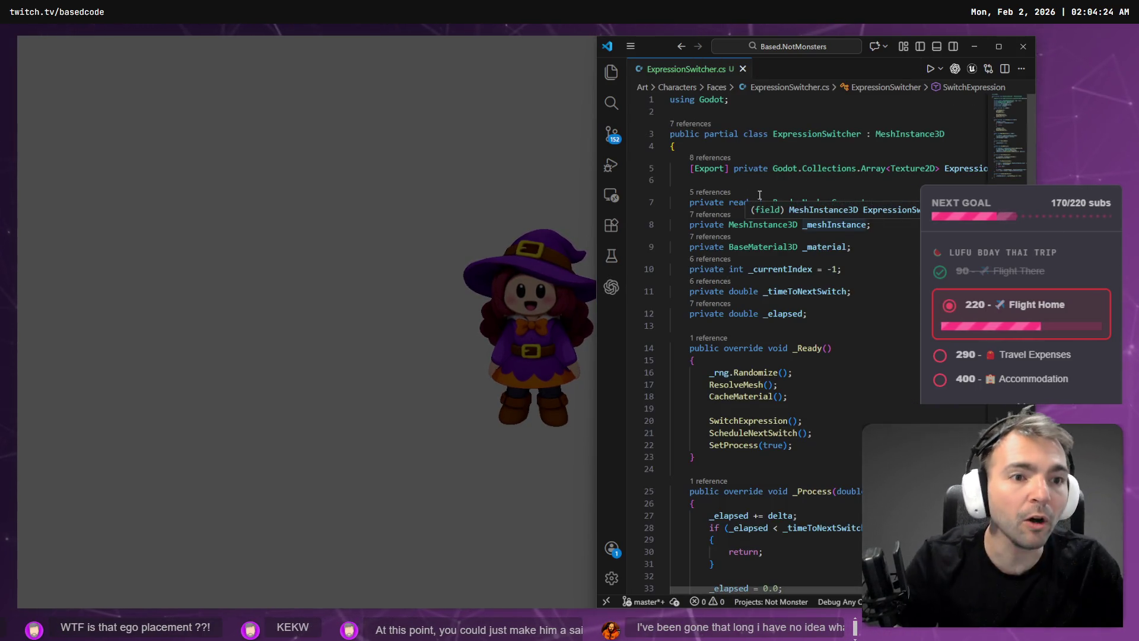
click(527, 322)
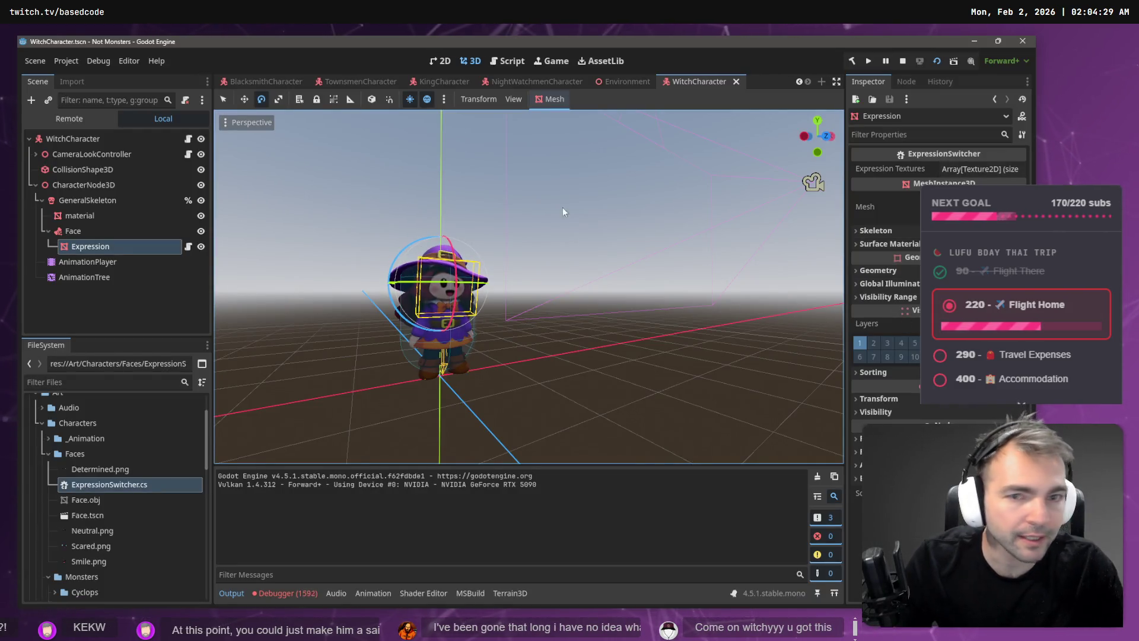
Select the witch's Expression node and set its Expression Textures array size to 4.
click(80, 244)
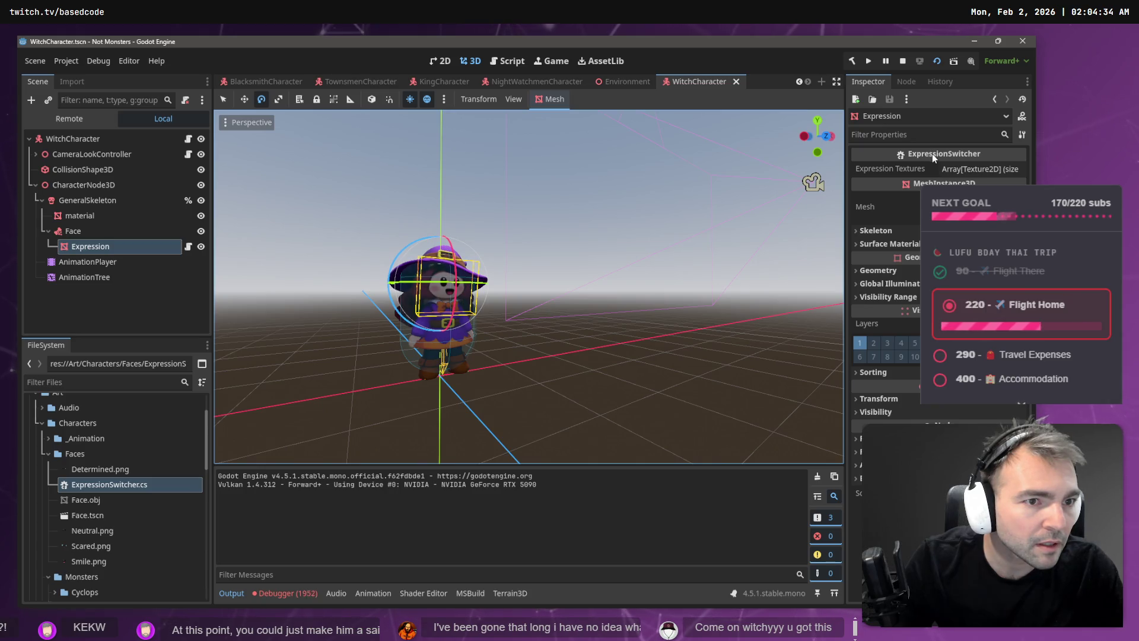
click(986, 168)
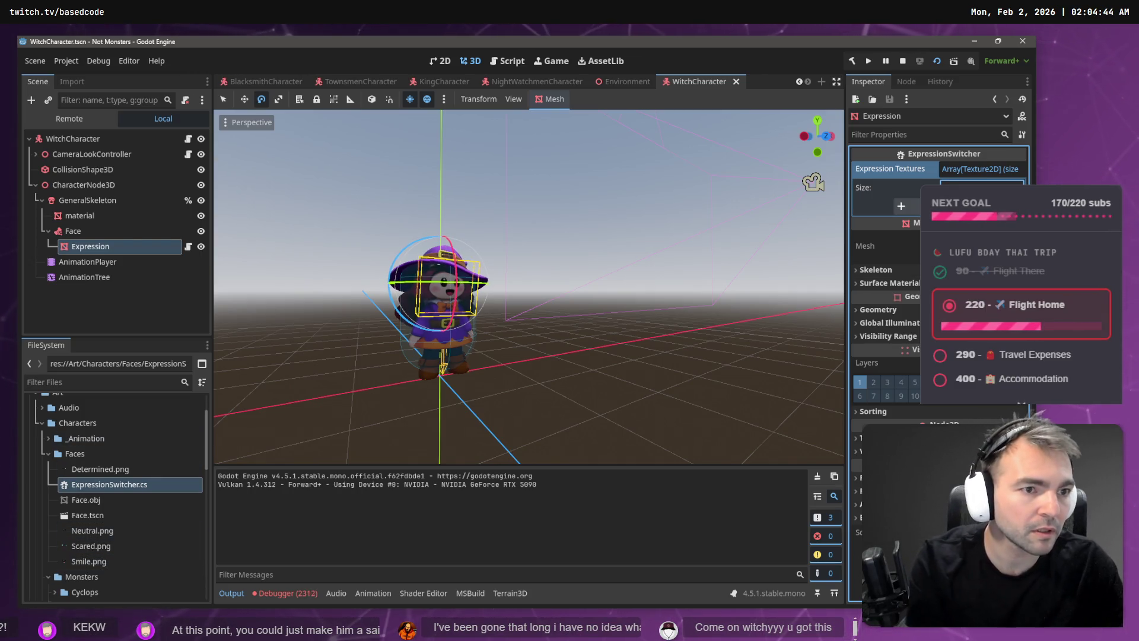
text(4)
key(Return)
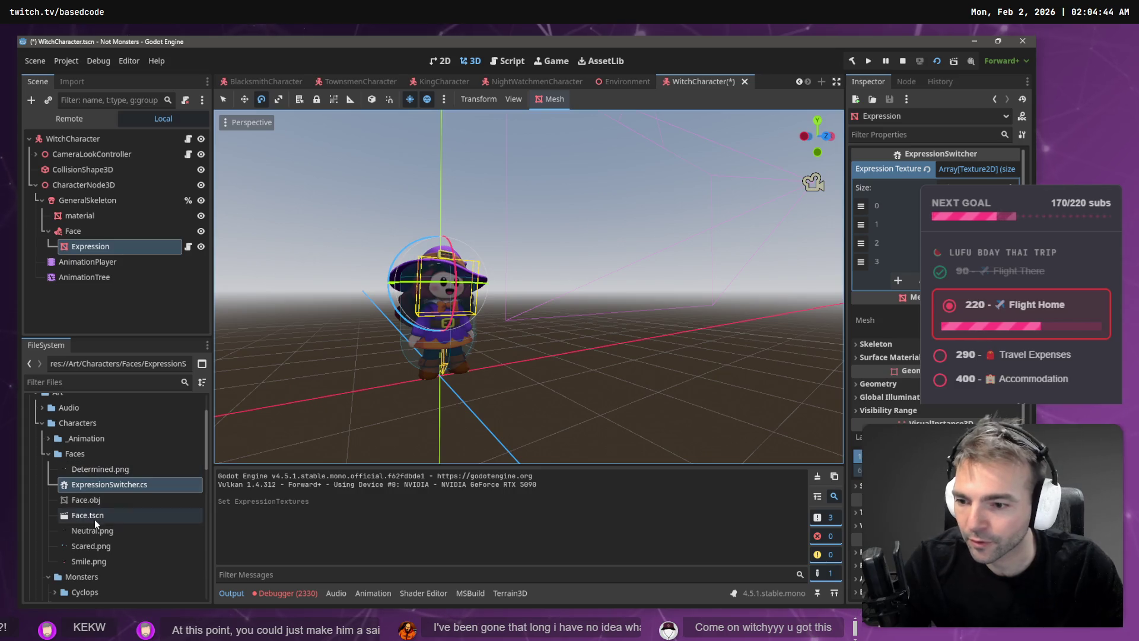
Fill texture slots 0–3 with Smile.png, Neutral.png, Scared.png and Determined.png.
mouse_move(94, 529)
drag(89, 561, 725, 323)
drag(918, 175, 949, 205)
drag(107, 530, 896, 244)
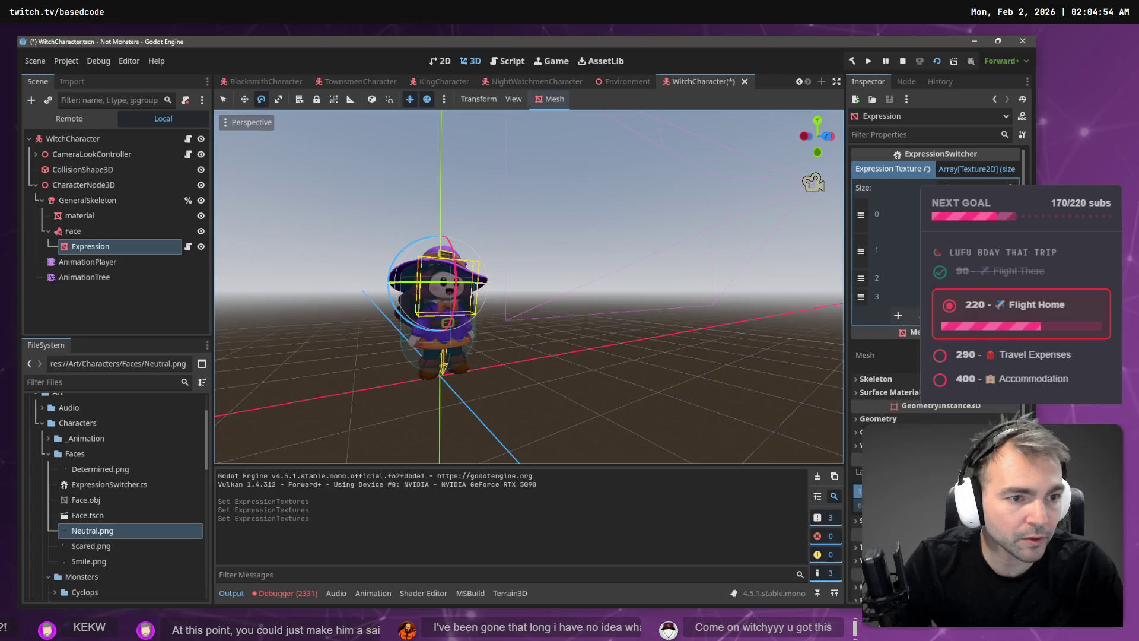
mouse_move(119, 547)
mouse_down()
mouse_move(332, 415)
mouse_move(893, 277)
mouse_up()
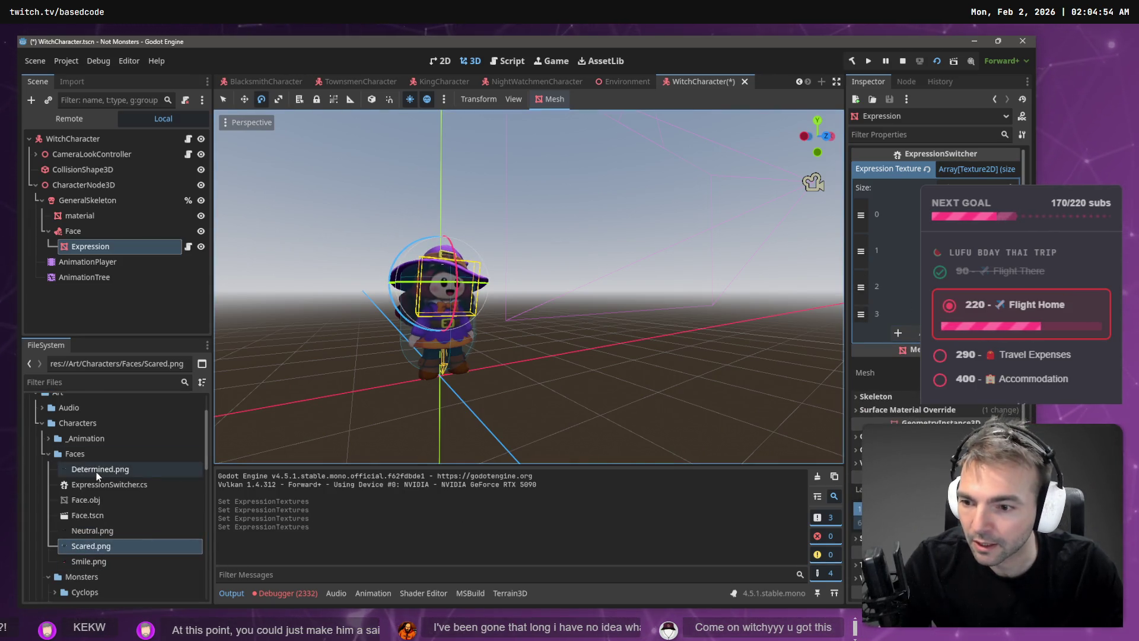
mouse_move(96, 471)
mouse_down()
mouse_move(913, 333)
mouse_move(891, 314)
mouse_up()
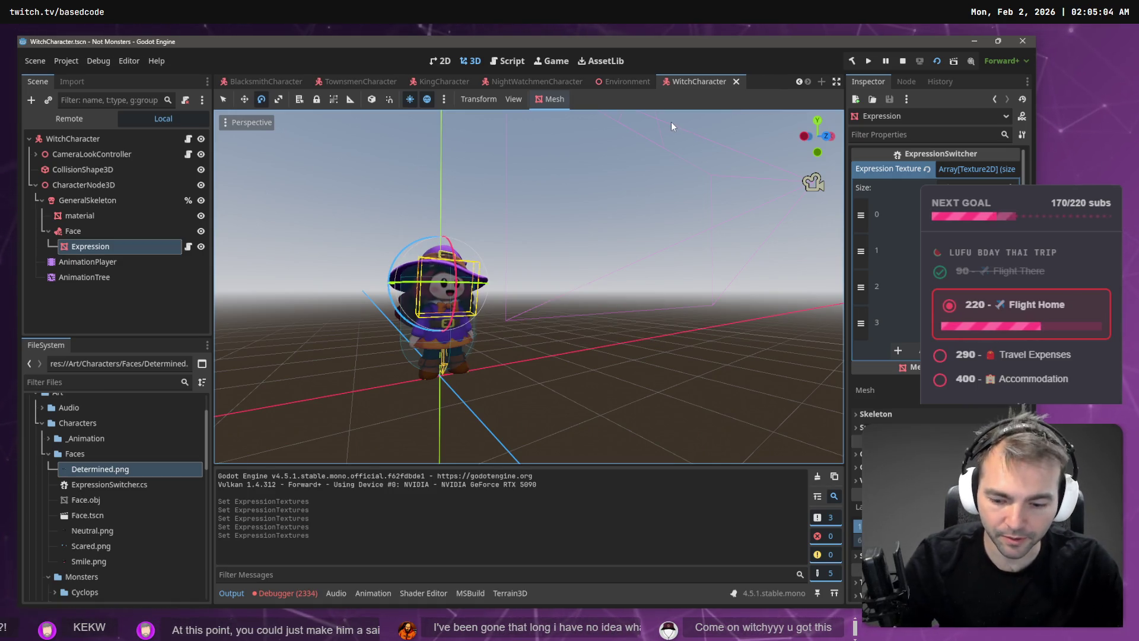
Save the scene and run the game with F5 to watch the witch's faces switch.
key(F5)
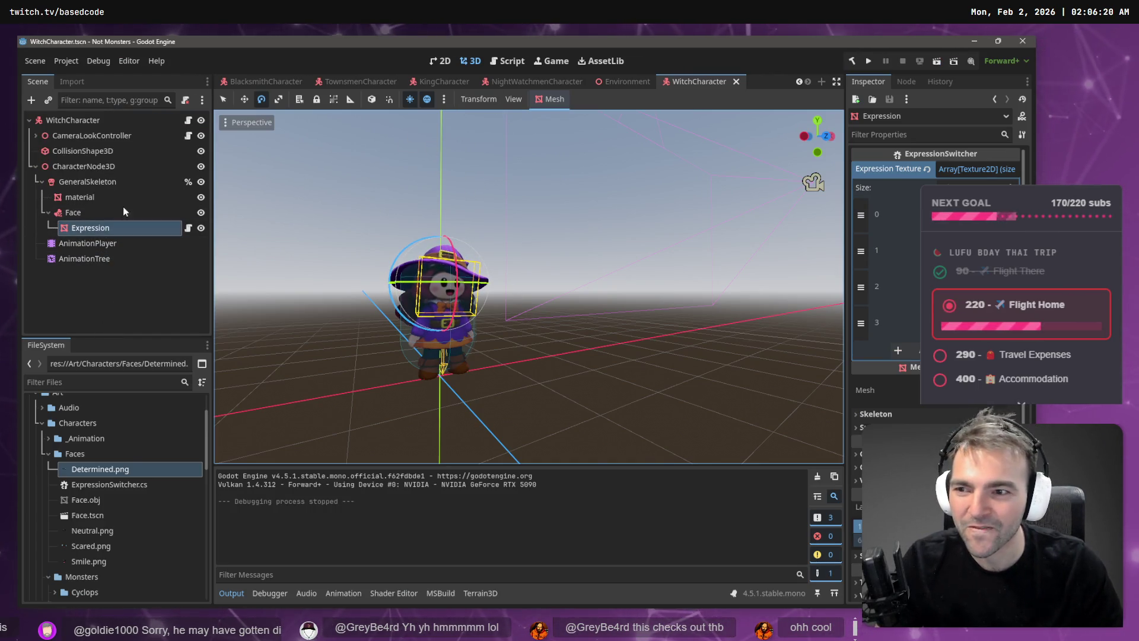
Copy the witch Expression node's Expression Textures property value.
click(92, 212)
click(92, 232)
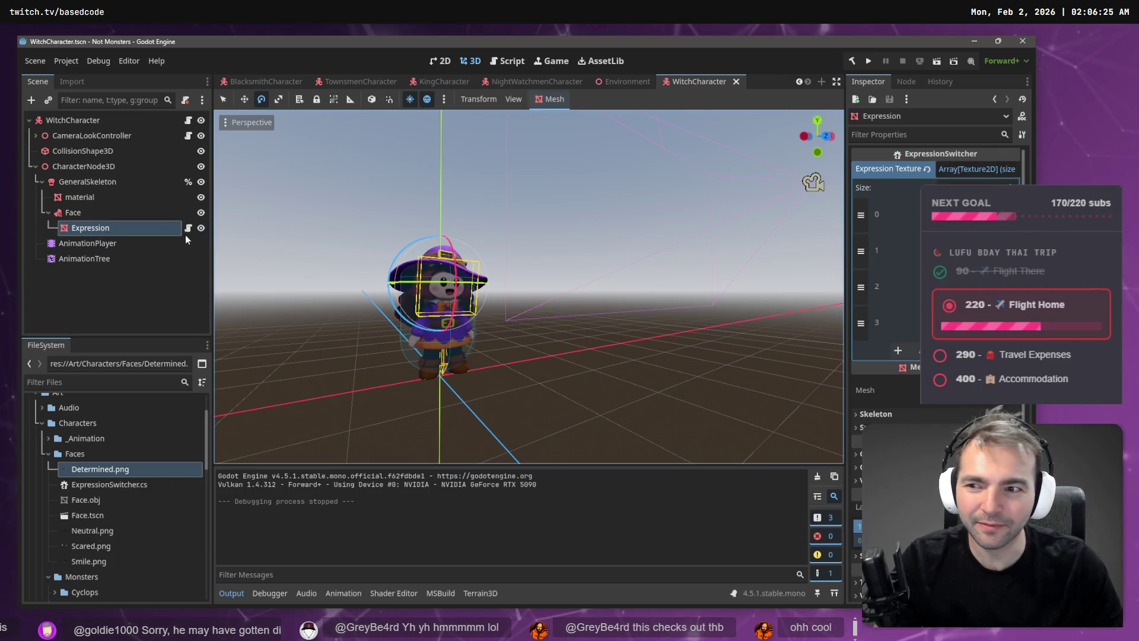
mouse_move(570, 83)
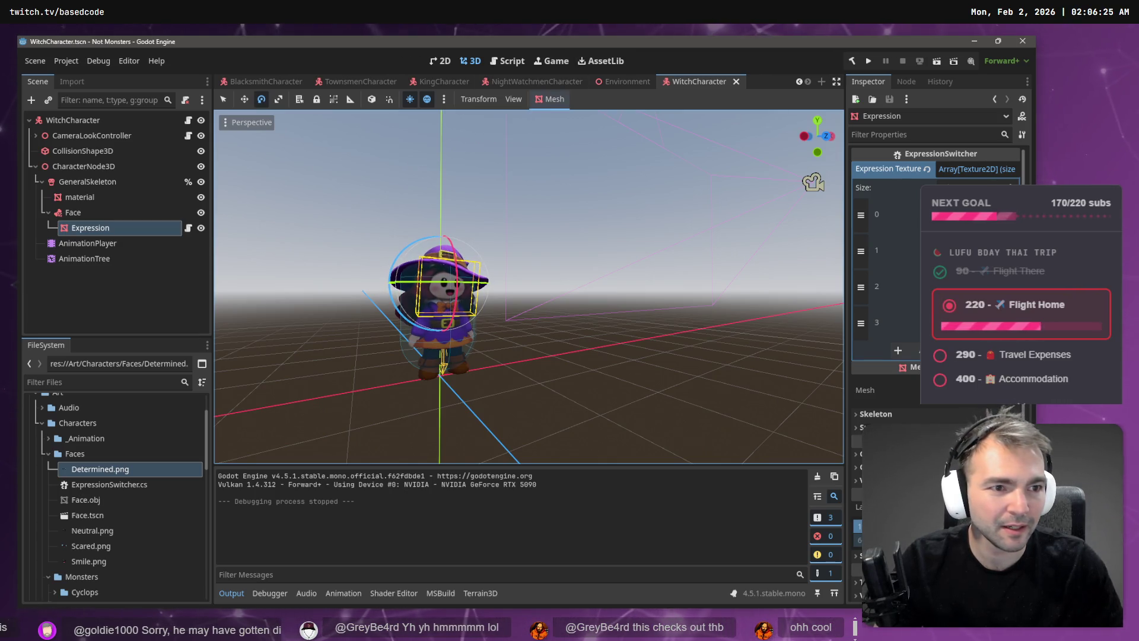
right_click(878, 172)
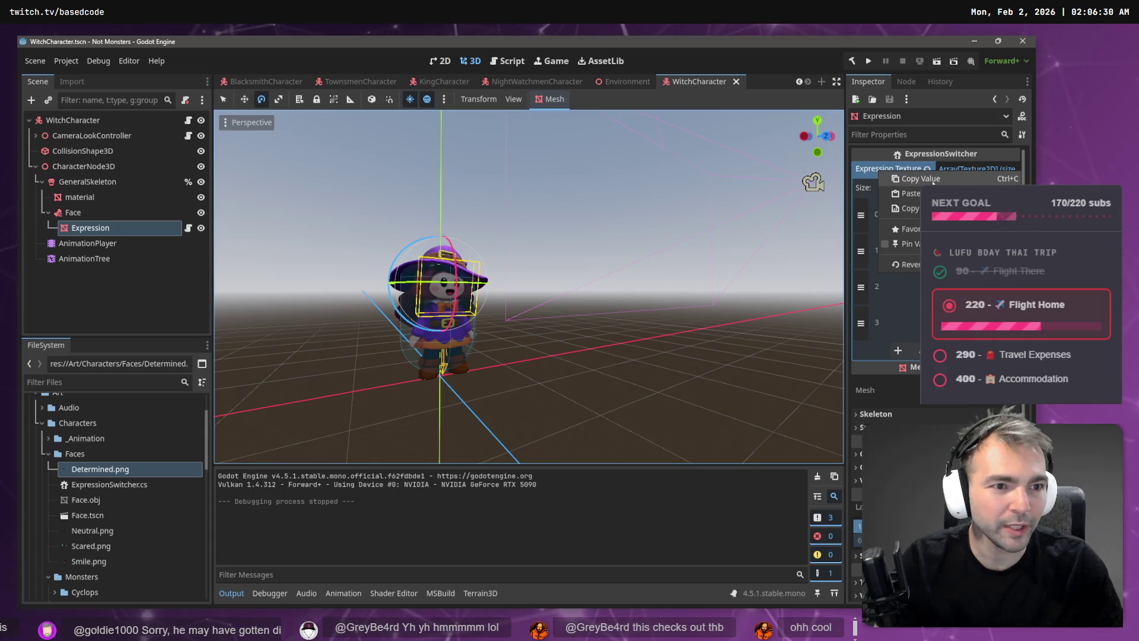
click(934, 179)
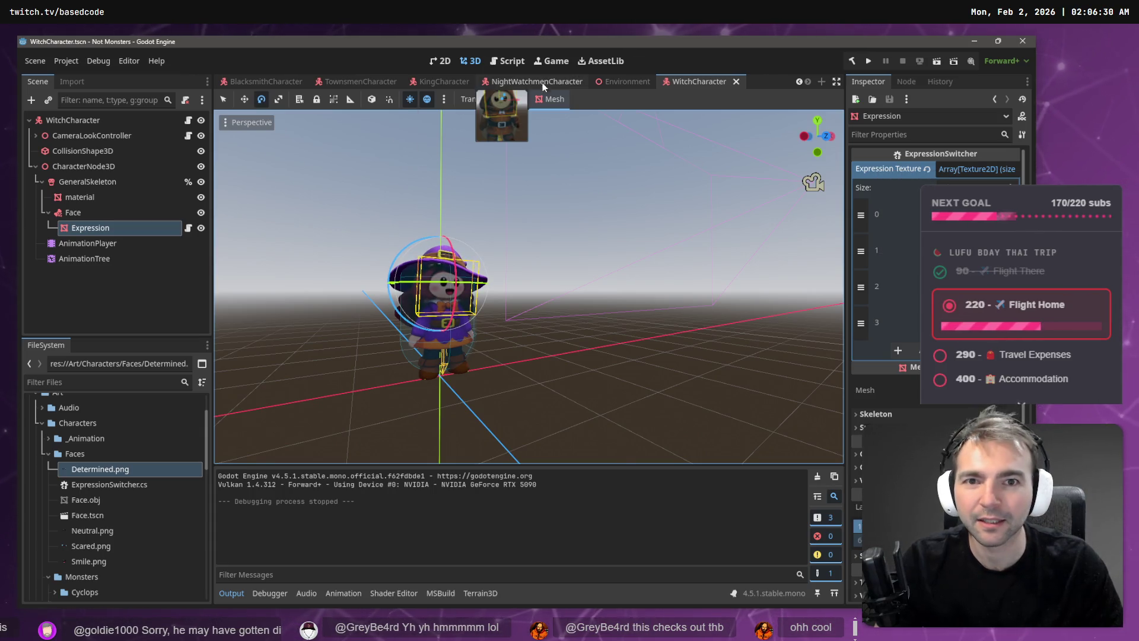
In BlacksmithCharacter, rename the face mesh to Expression and attach ExpressionSwitcher.cs to it.
click(265, 81)
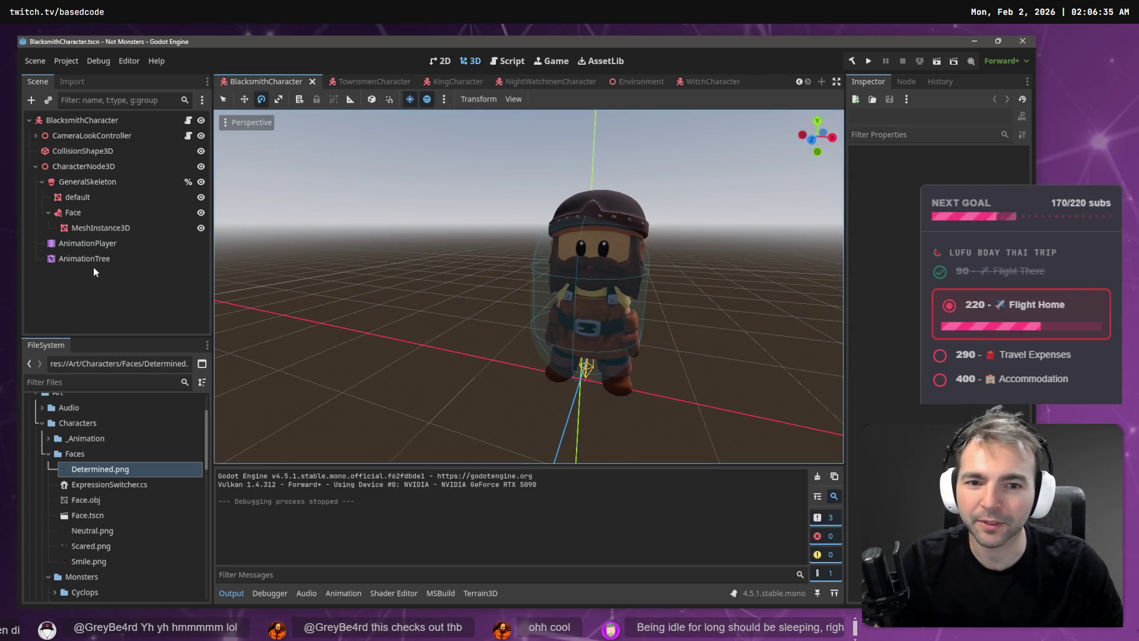
double_click(84, 228)
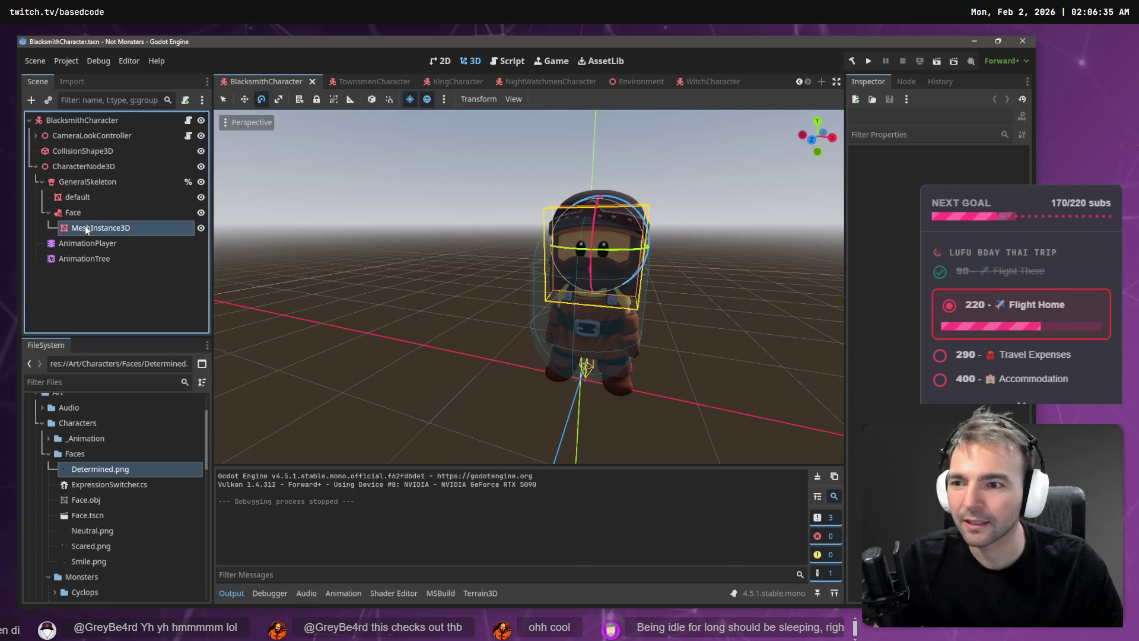
text(Expression)
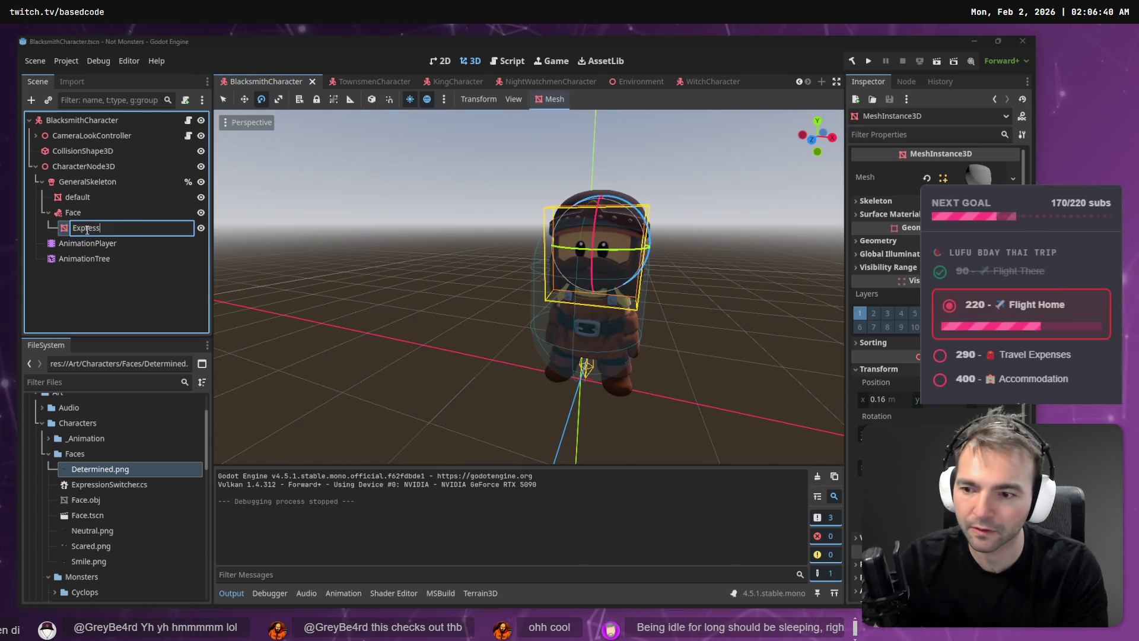
key(Return)
drag(139, 485, 108, 231)
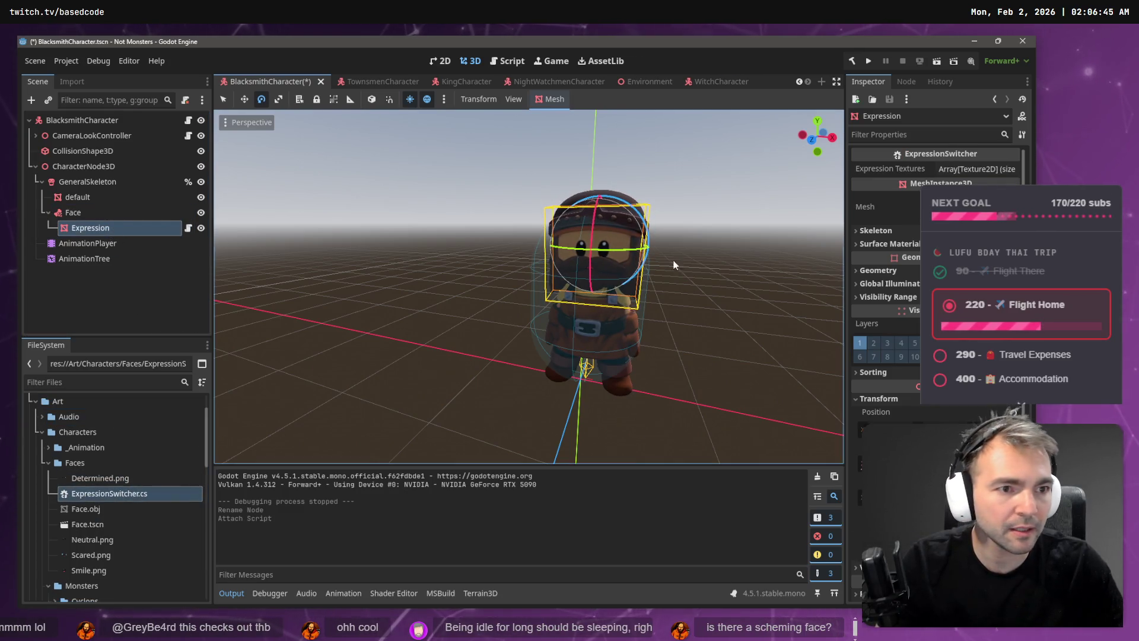
Paste the copied four expression textures into the Blacksmith's Expression Textures property.
right_click(895, 172)
click(938, 192)
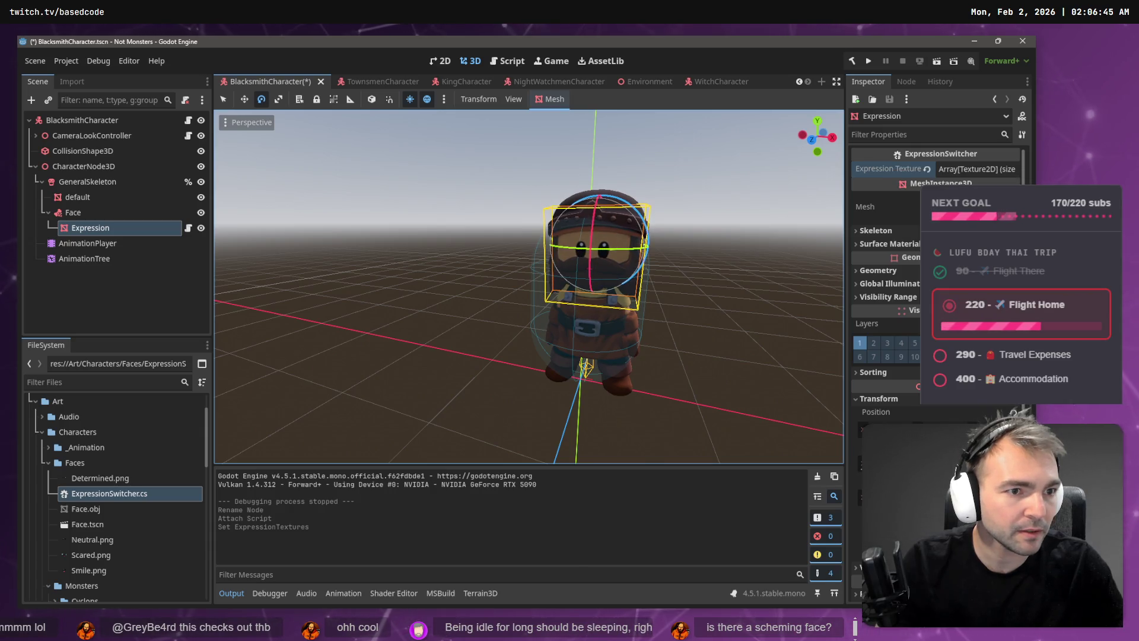
click(966, 171)
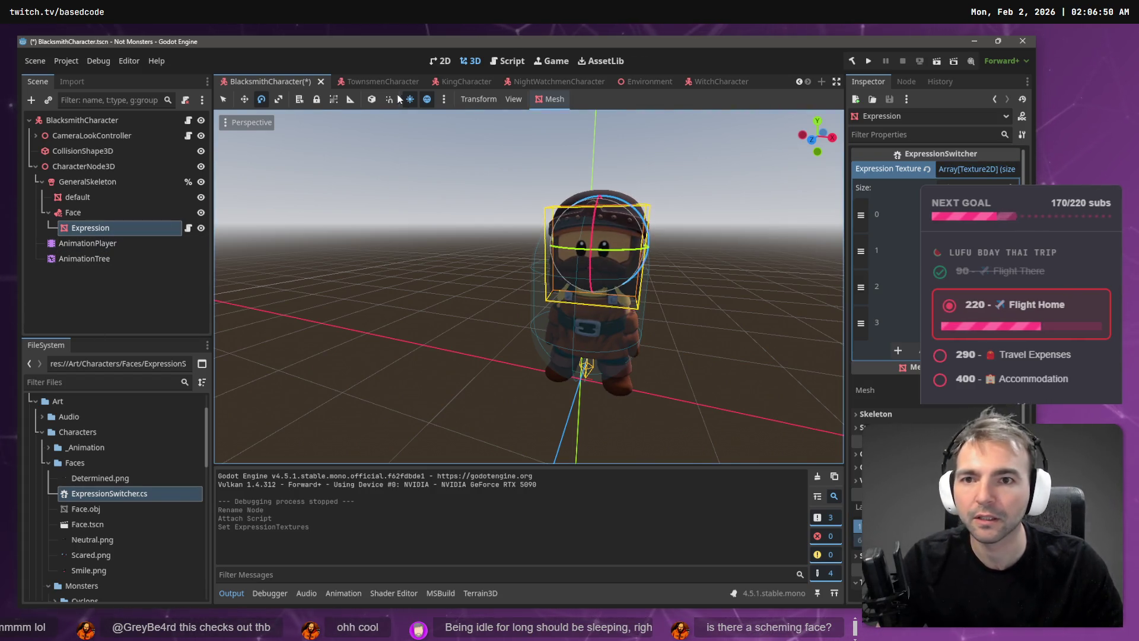
click(372, 82)
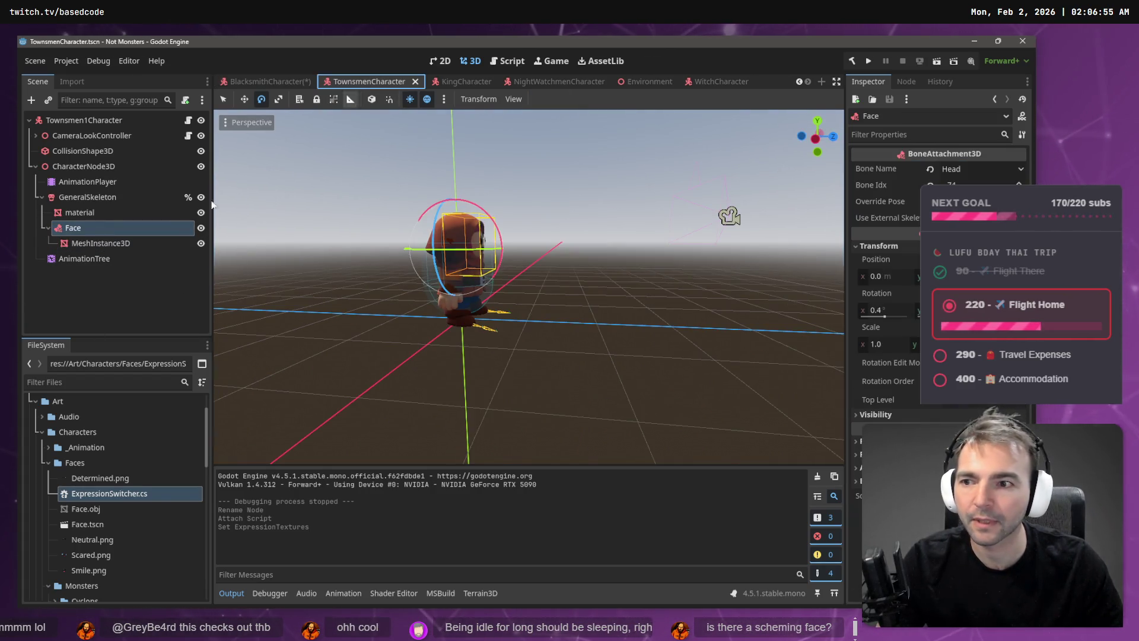
Rename the Townsmen's mesh under Face to Expression and attach ExpressionSwitcher.cs to it.
click(91, 244)
double_click(93, 245)
text(Expression)
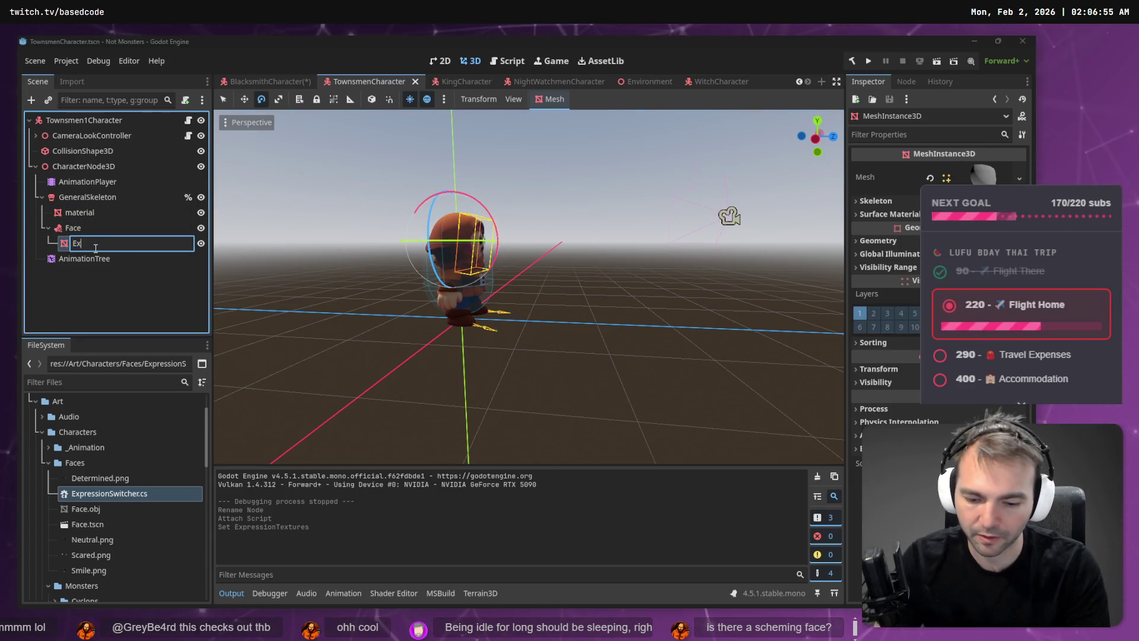
key(Return)
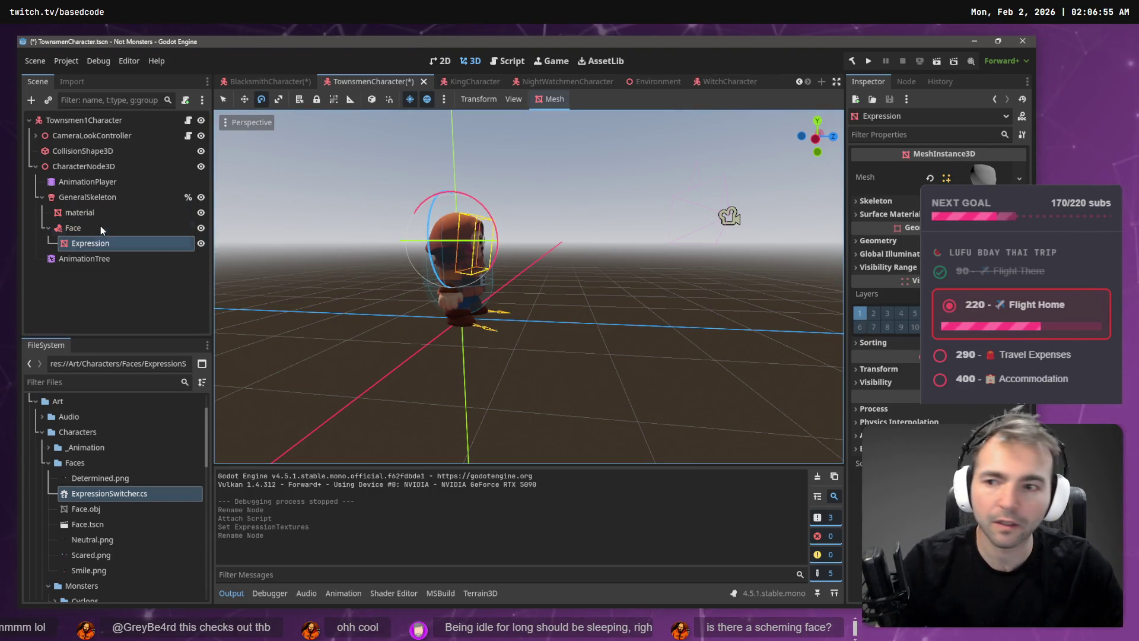
drag(136, 499, 178, 246)
Paste the expression textures into the script property and save the TownsmenCharacter scene.
click(985, 169)
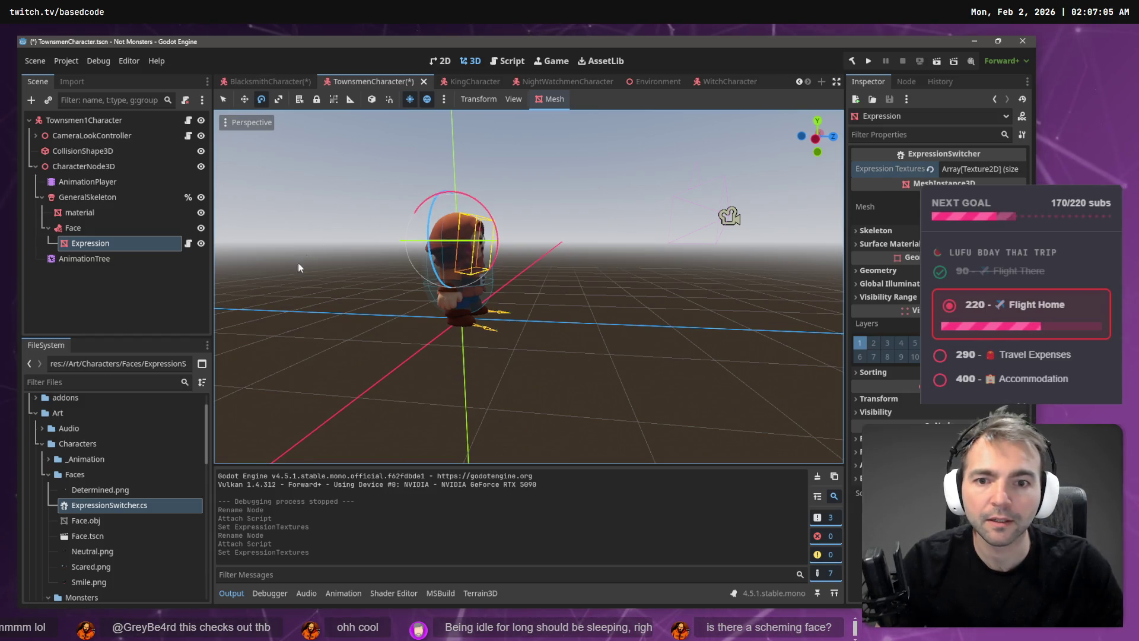
key(ctrl+s)
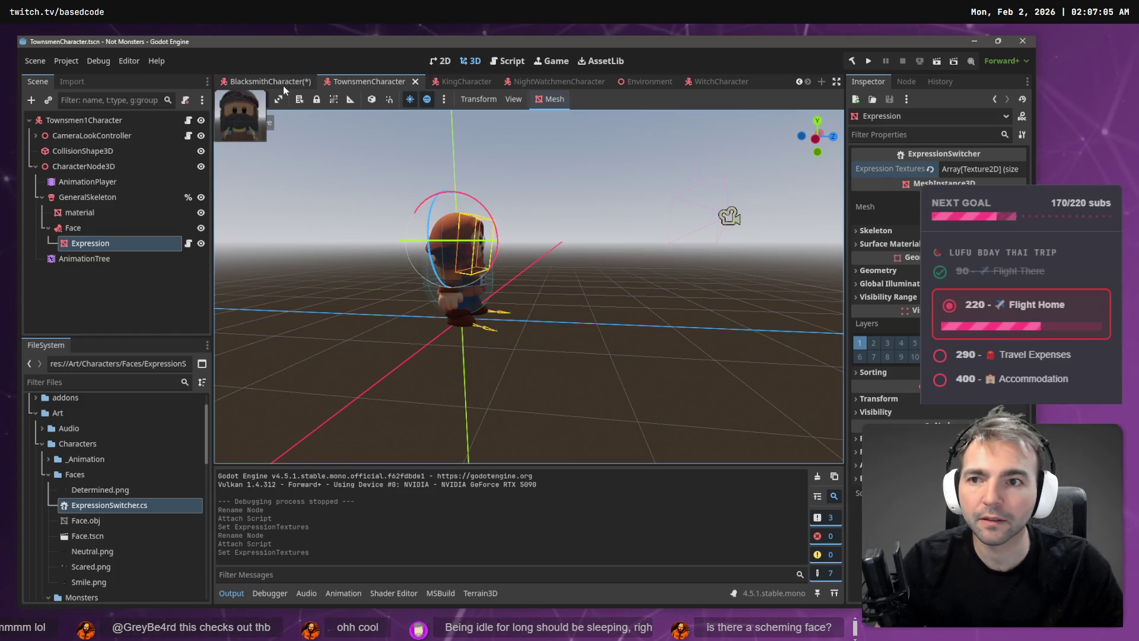
click(279, 83)
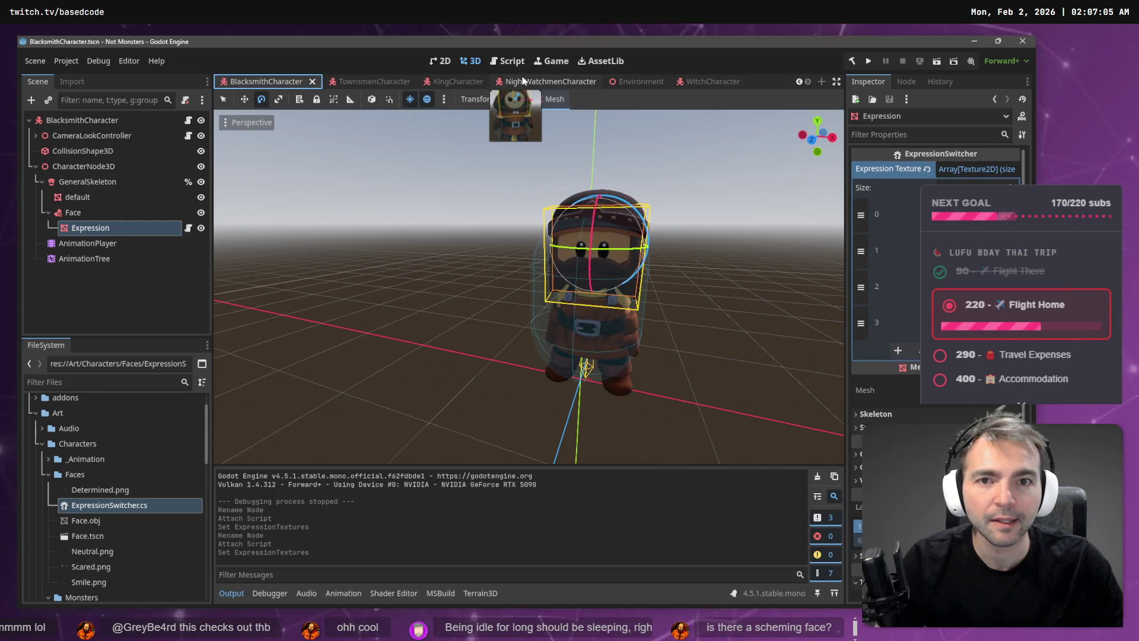
scroll(297, 82, up, 1)
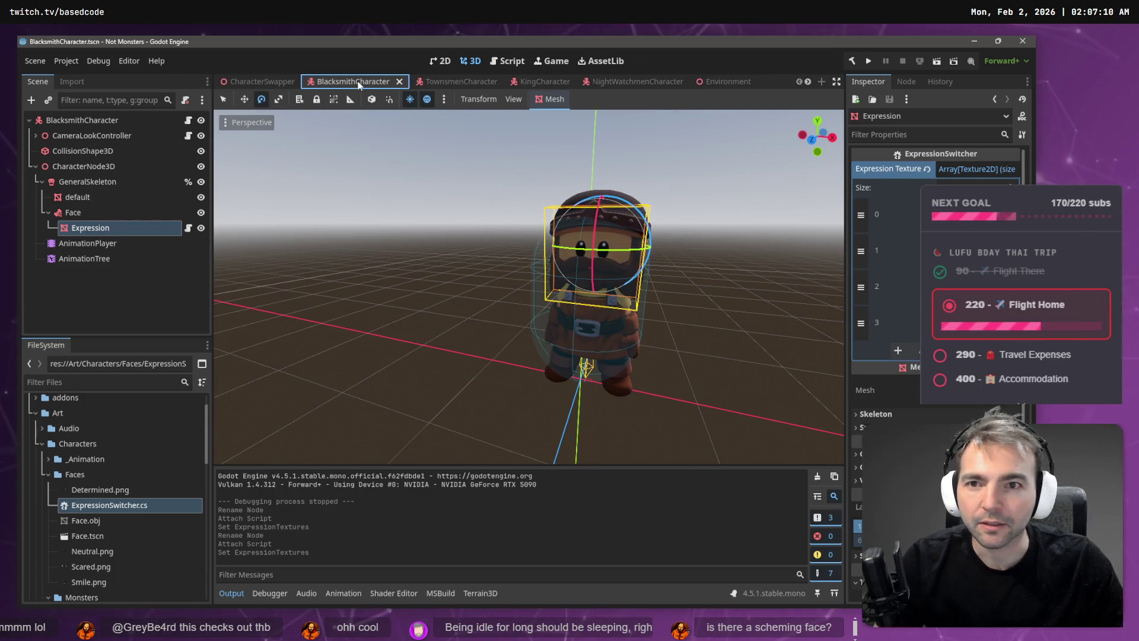
Run the CharacterSwapper scene with F6 to test the villagers' switching faces, then stop it.
click(270, 85)
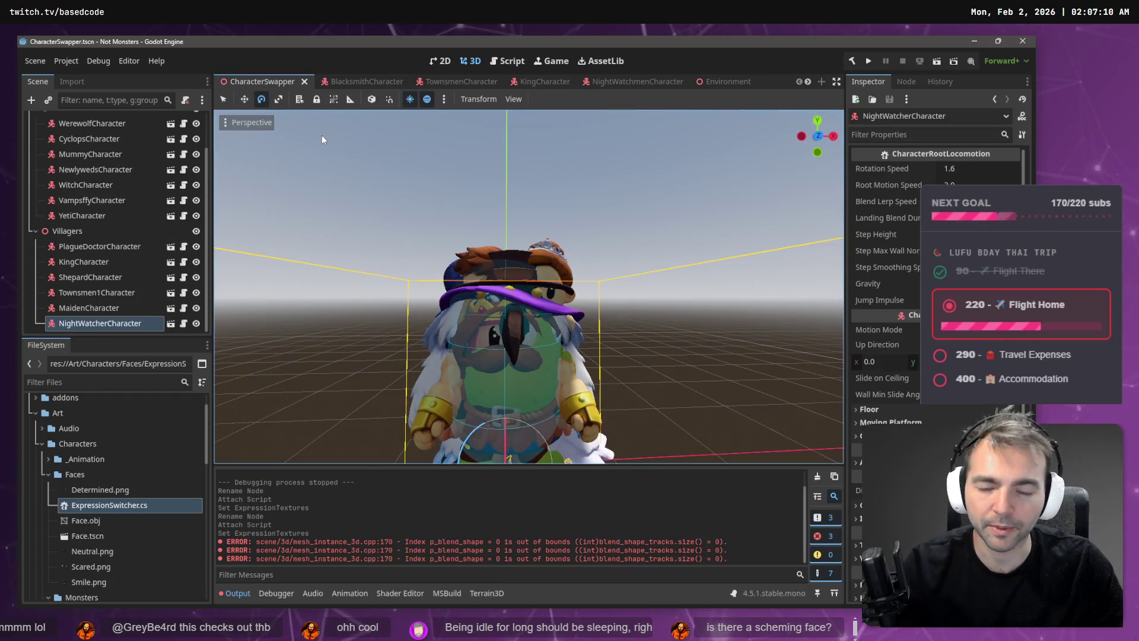
key(F6)
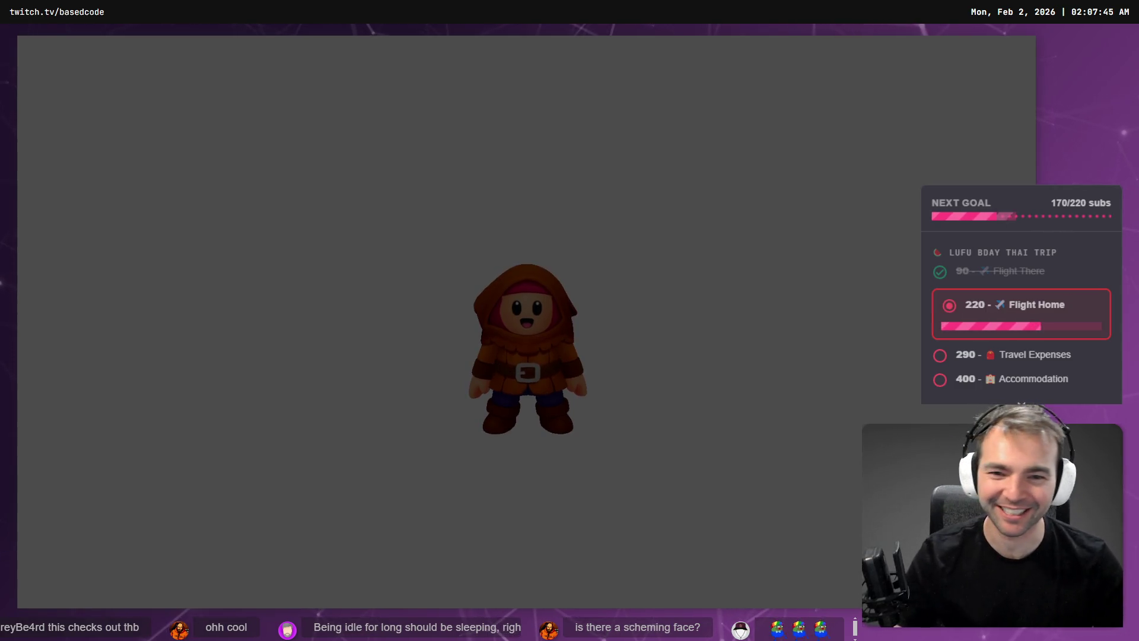
key(F8)
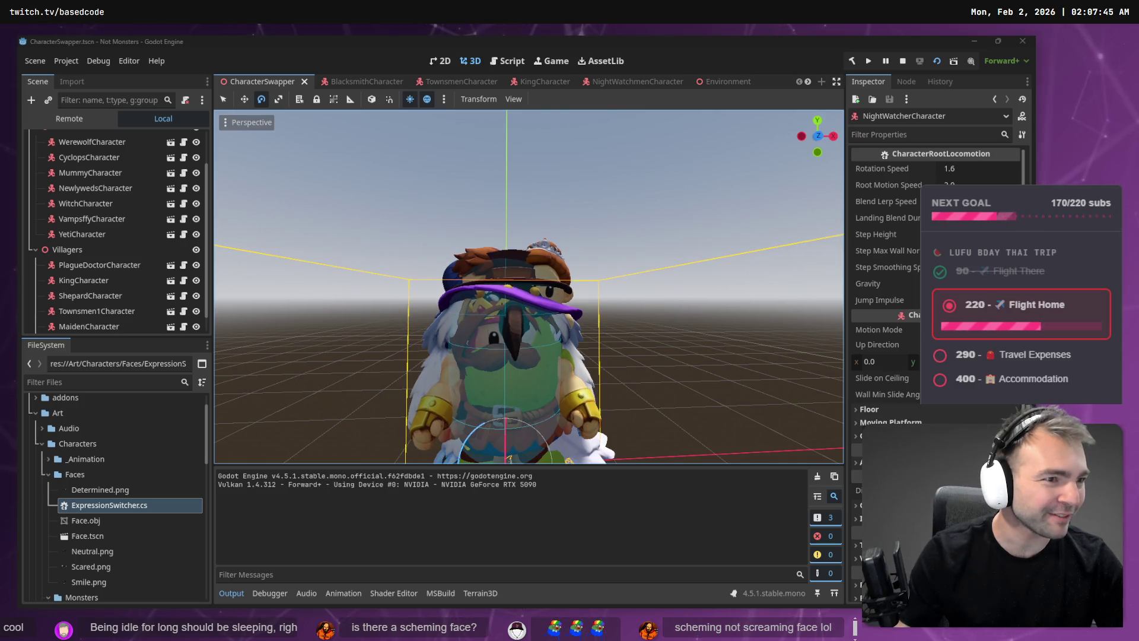
Switch to the Art(Face) ChatGPT chat in Chrome and find the earlier scared prompt.
key(alt+Tab)
key(ctrl+shift+Tab)
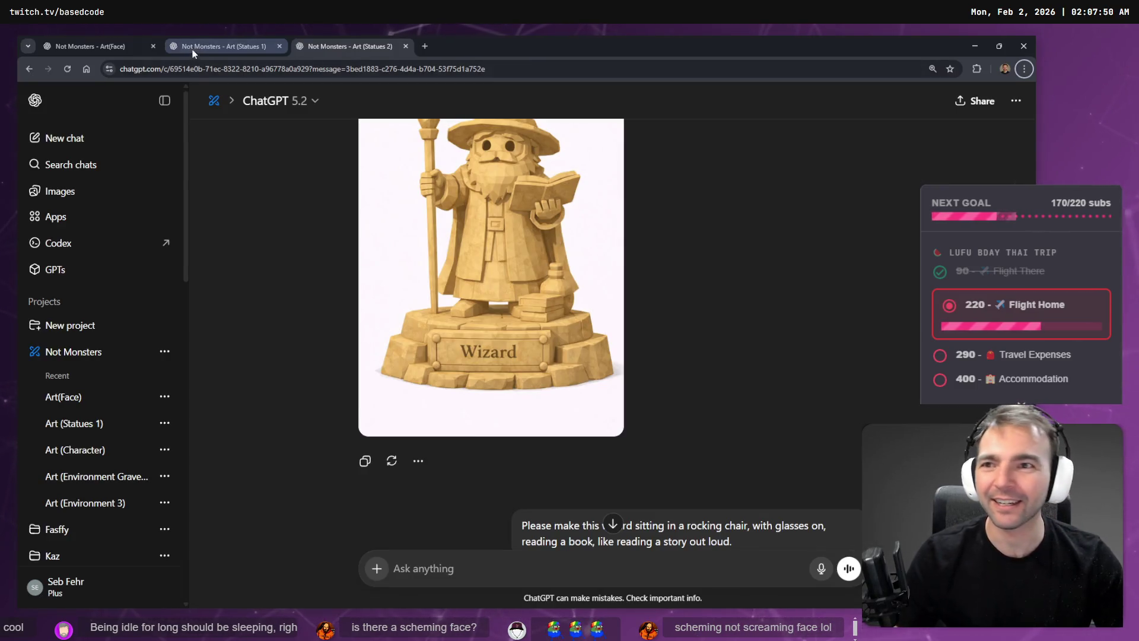
key(ctrl+shift+Tab)
scroll(501, 528, down, 10)
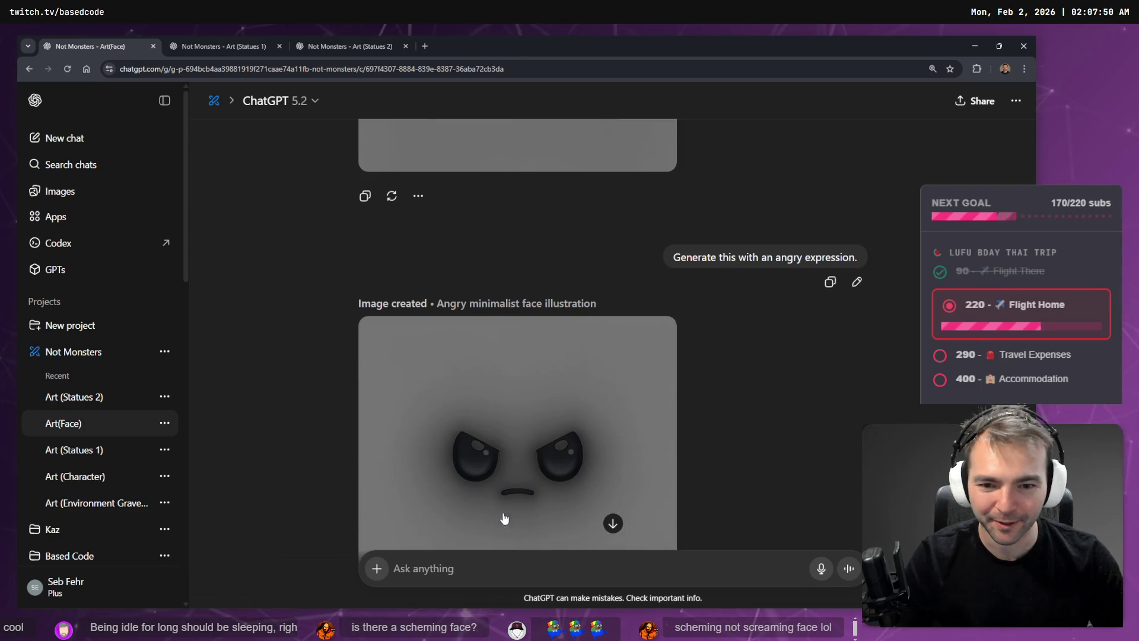
scroll(762, 314, down, 5)
scroll(738, 369, up, 5)
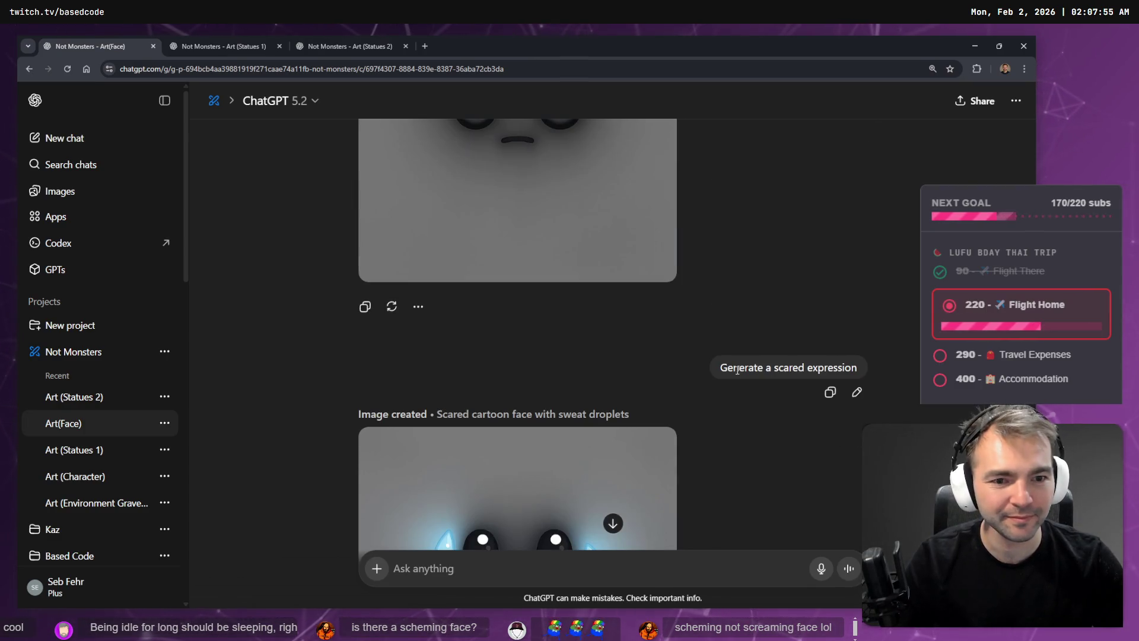
Send the scared prompt again with 'scheming' in place of 'scared'.
drag(859, 368, 741, 368)
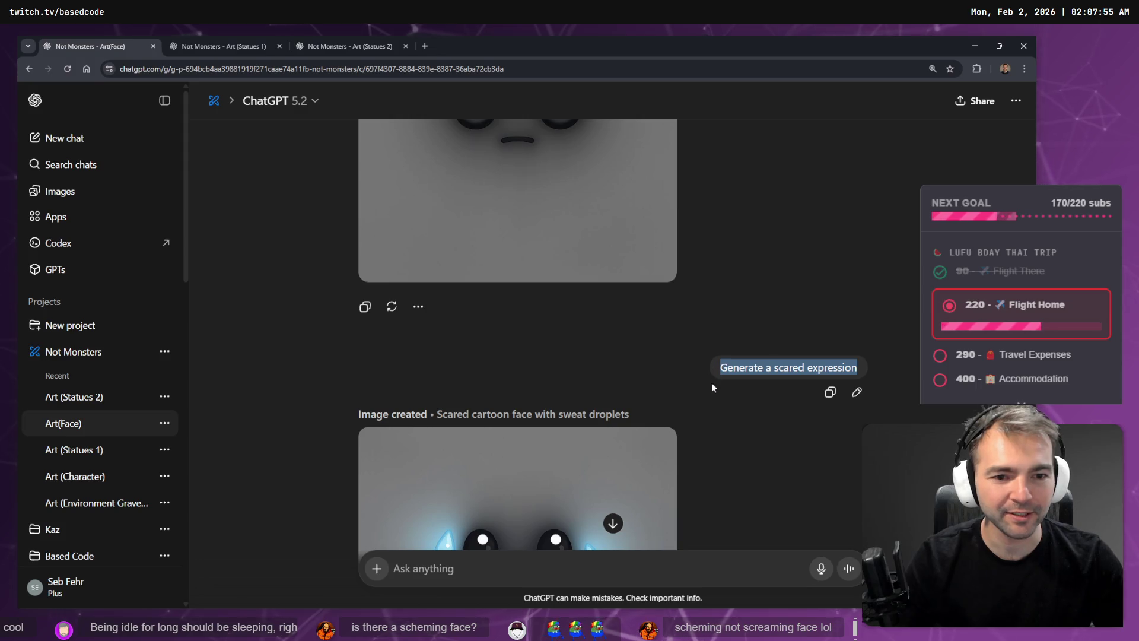
click(579, 562)
text(Generate a scared expression)
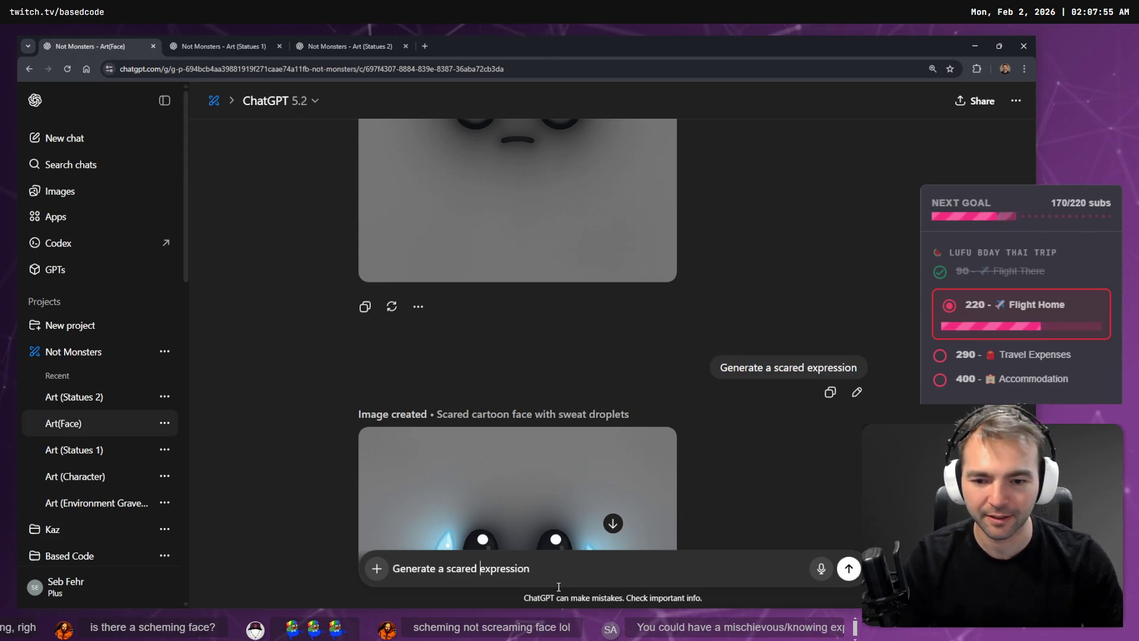
key(ctrl+shift+Right)
key(BackSpace)
text(scheming)
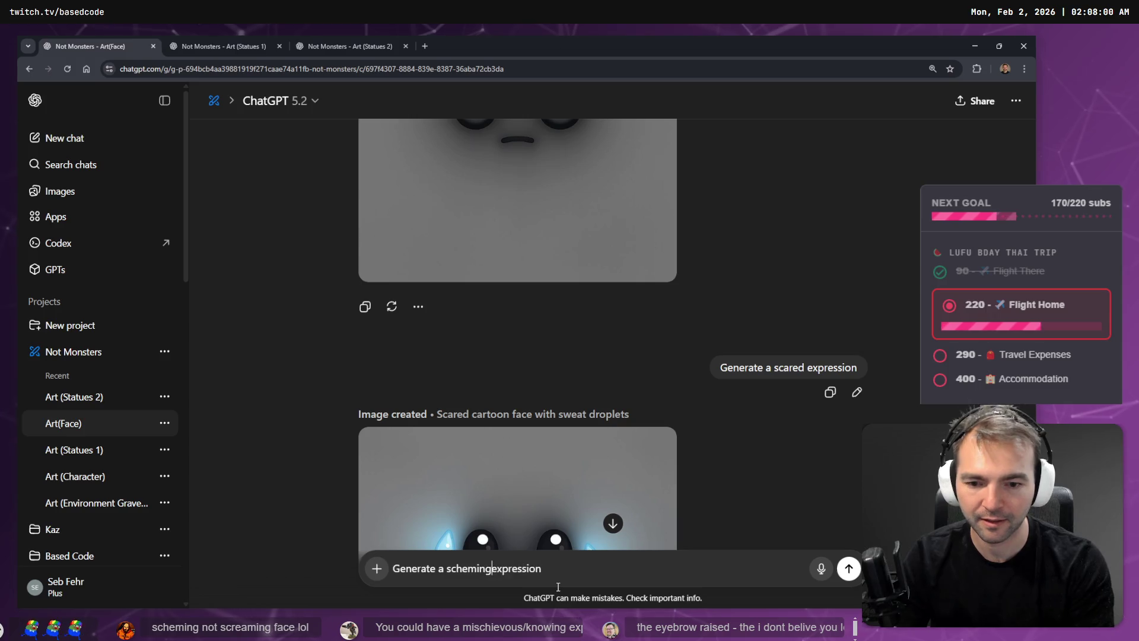
key(Return)
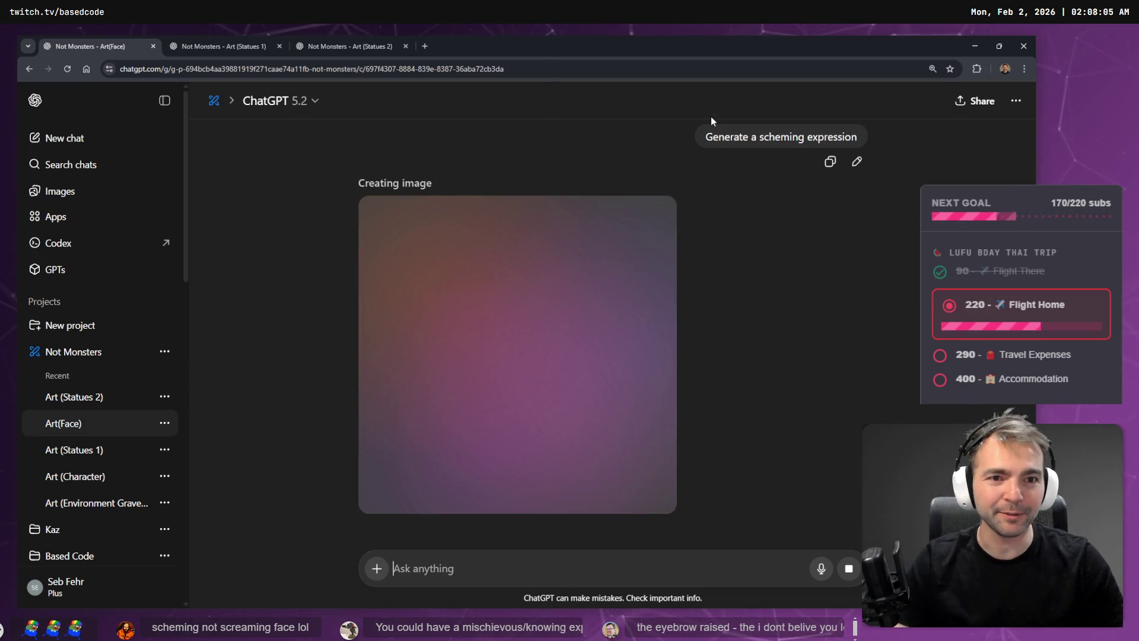
Draft a copy of the scheming prompt with 'suspicious' replacing 'scheming'.
drag(864, 135, 725, 130)
click(463, 568)
text(Generate a scheming expression)
double_click(459, 583)
key(BackSpace)
text(suspicious)
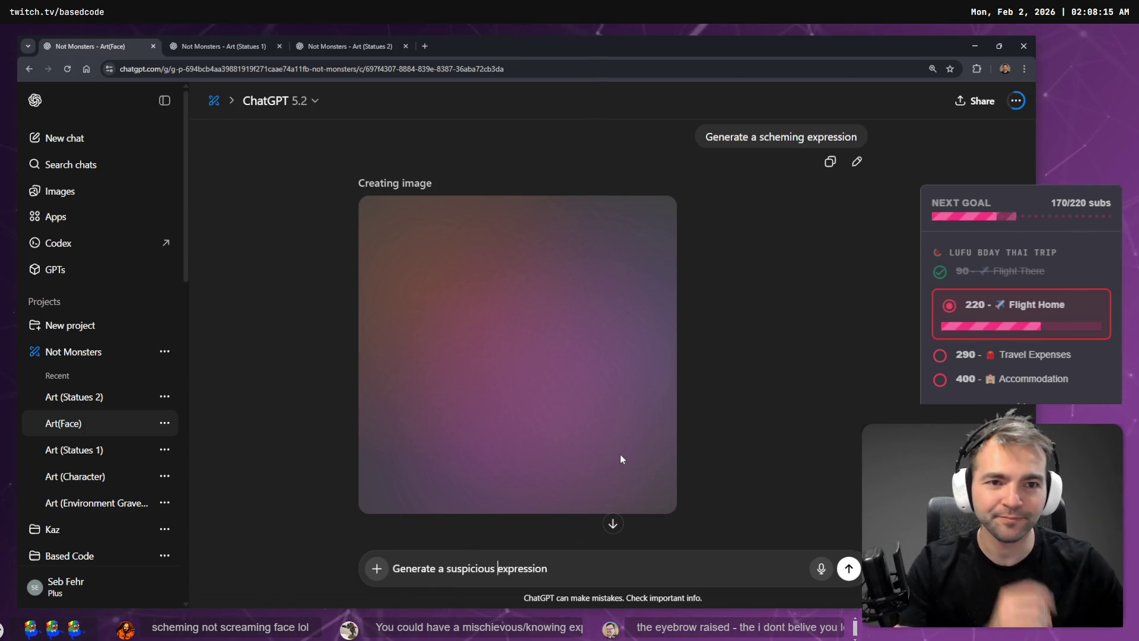
scroll(736, 355, up, 5)
scroll(745, 343, down, 6)
scroll(746, 348, up, 2)
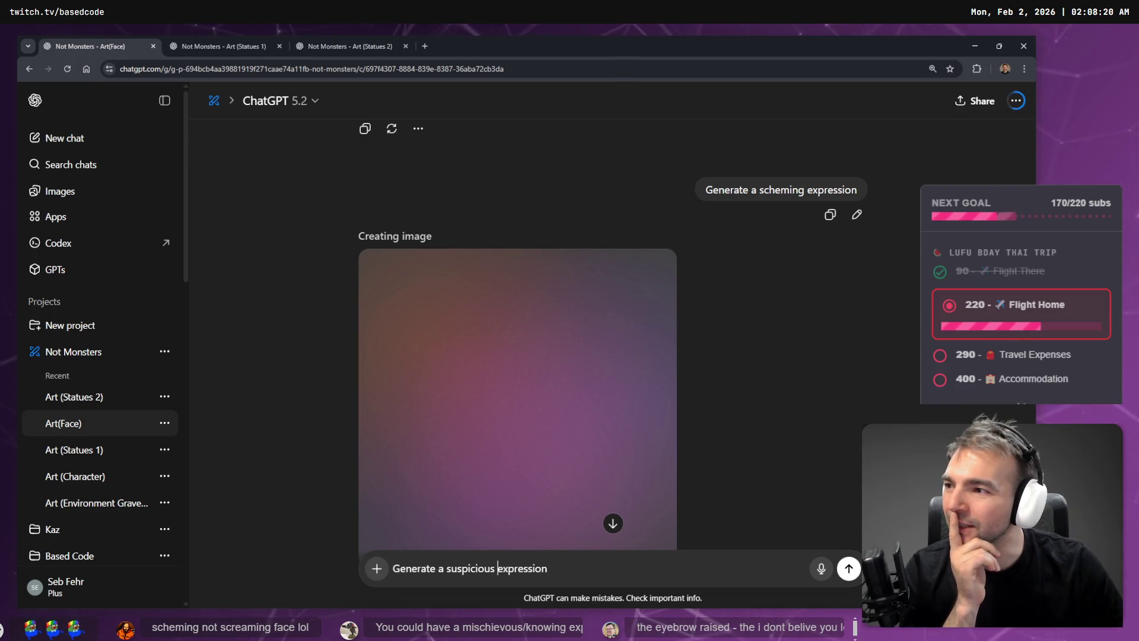
click(498, 568)
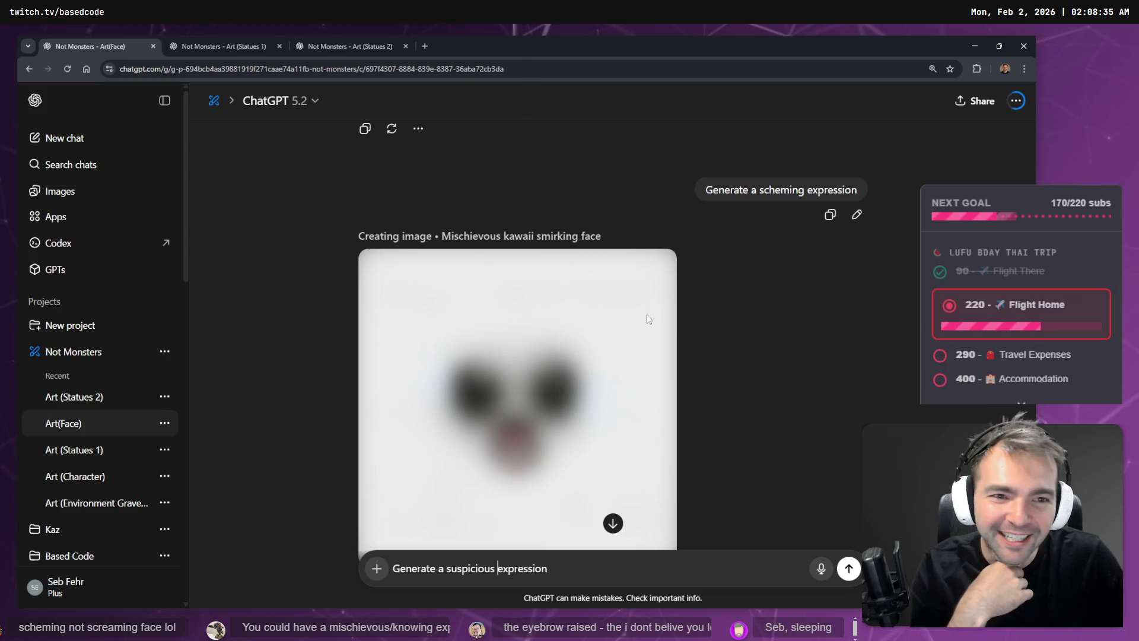
Rework the drafted prompt to ask for a 'terrified' expression instead of 'suspicious'.
scroll(693, 312, down, 3)
scroll(699, 340, up, 7)
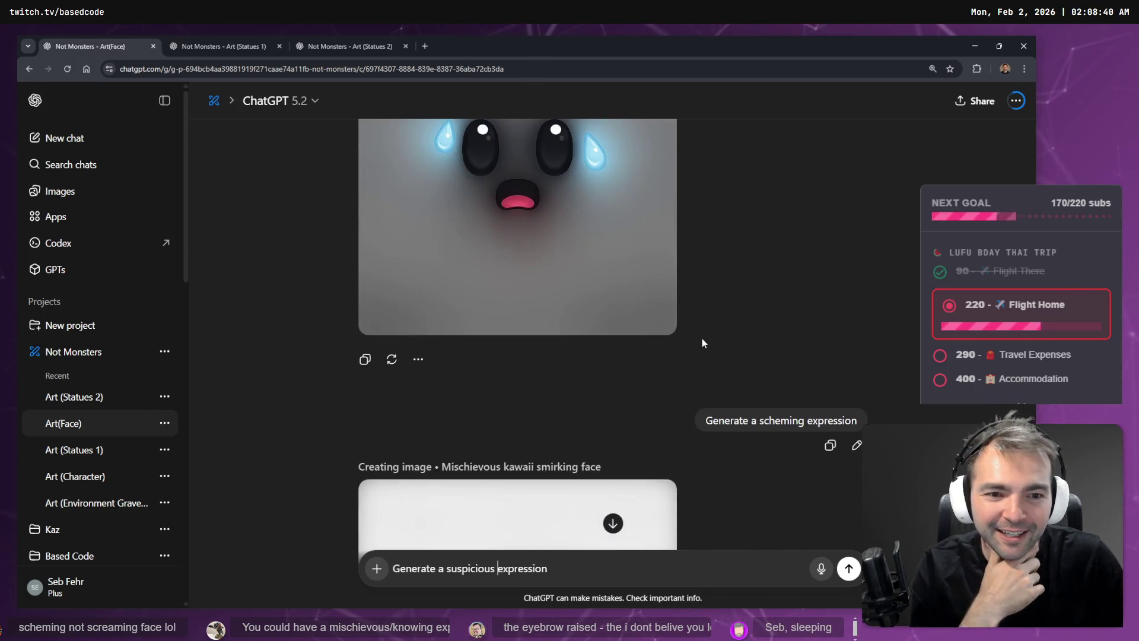
scroll(724, 309, down, 4)
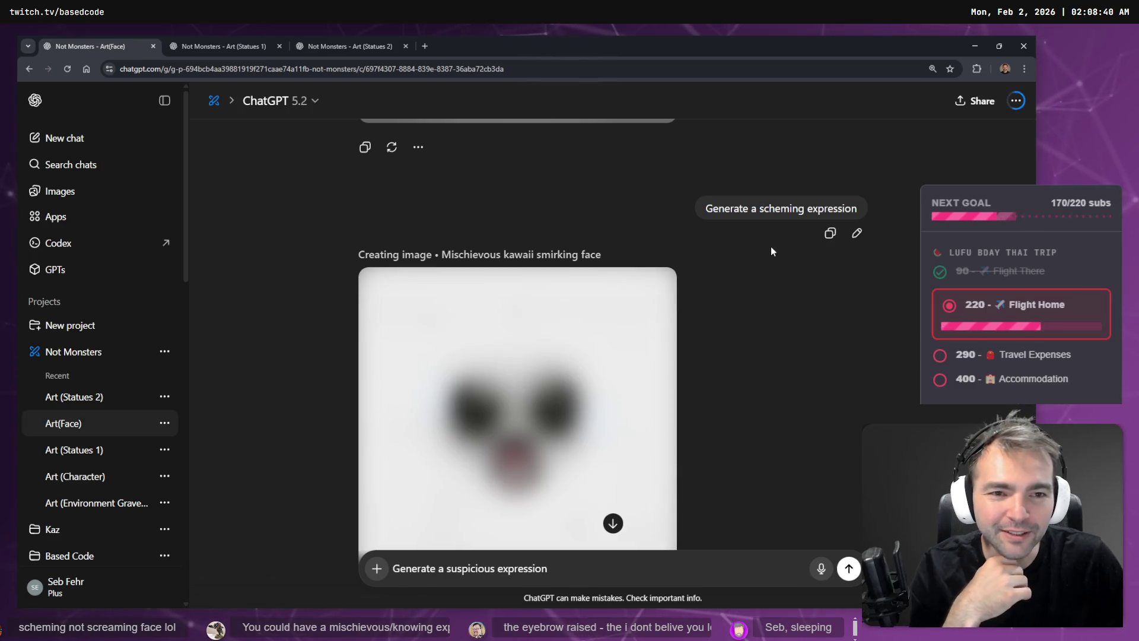
scroll(770, 247, up, 8)
scroll(771, 243, down, 5)
scroll(770, 242, up, 8)
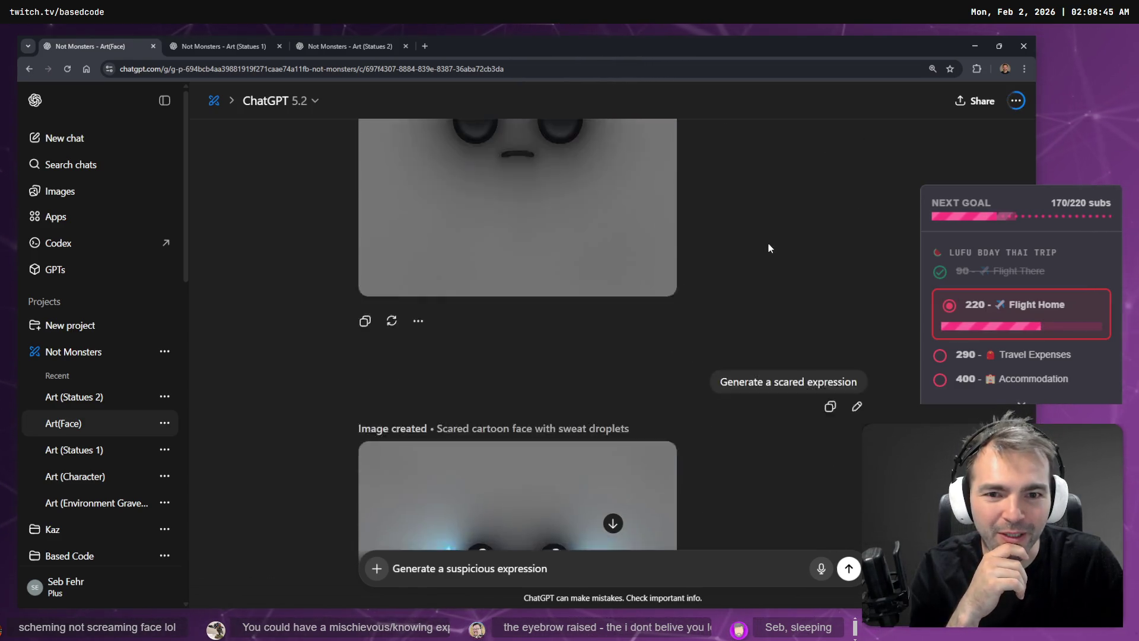
scroll(769, 247, up, 15)
scroll(773, 242, down, 20)
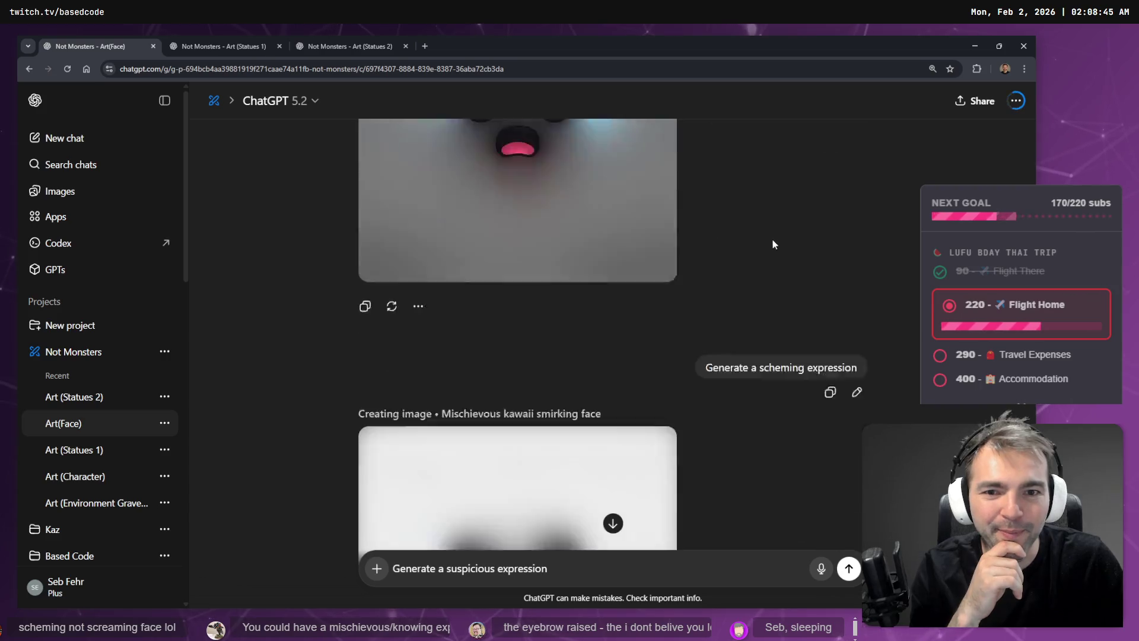
scroll(772, 244, down, 5)
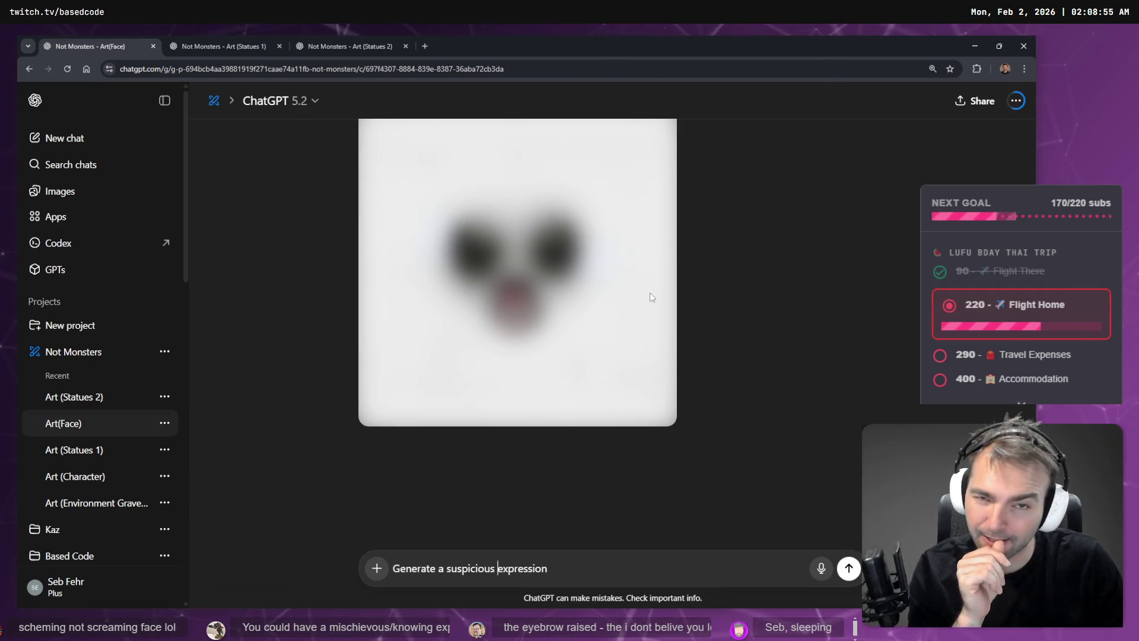
scroll(705, 273, up, 20)
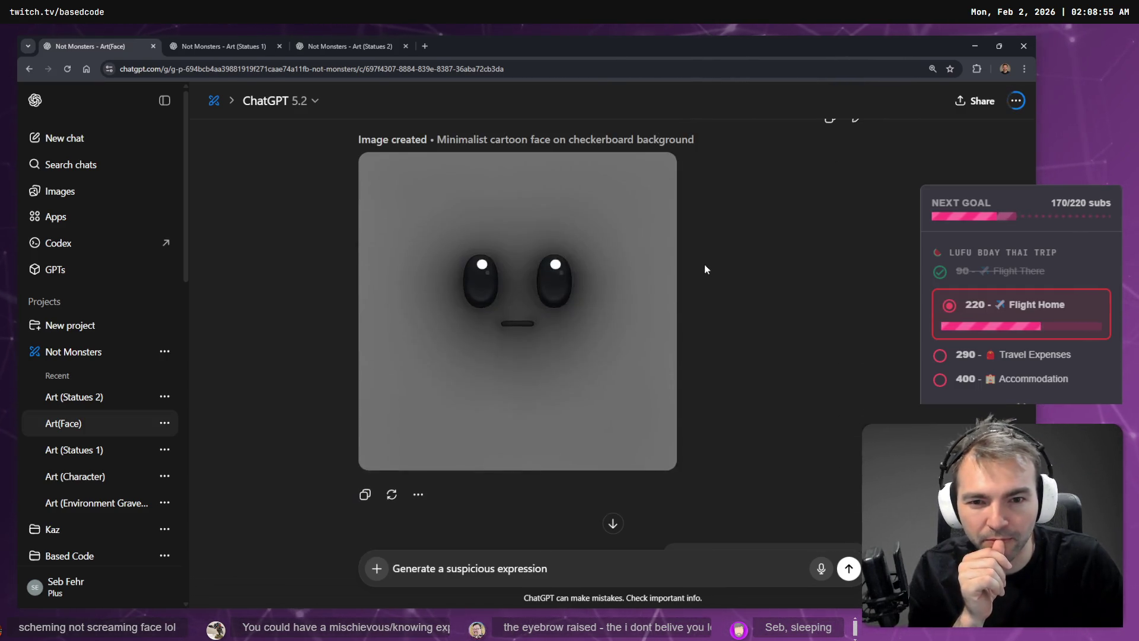
scroll(709, 264, down, 20)
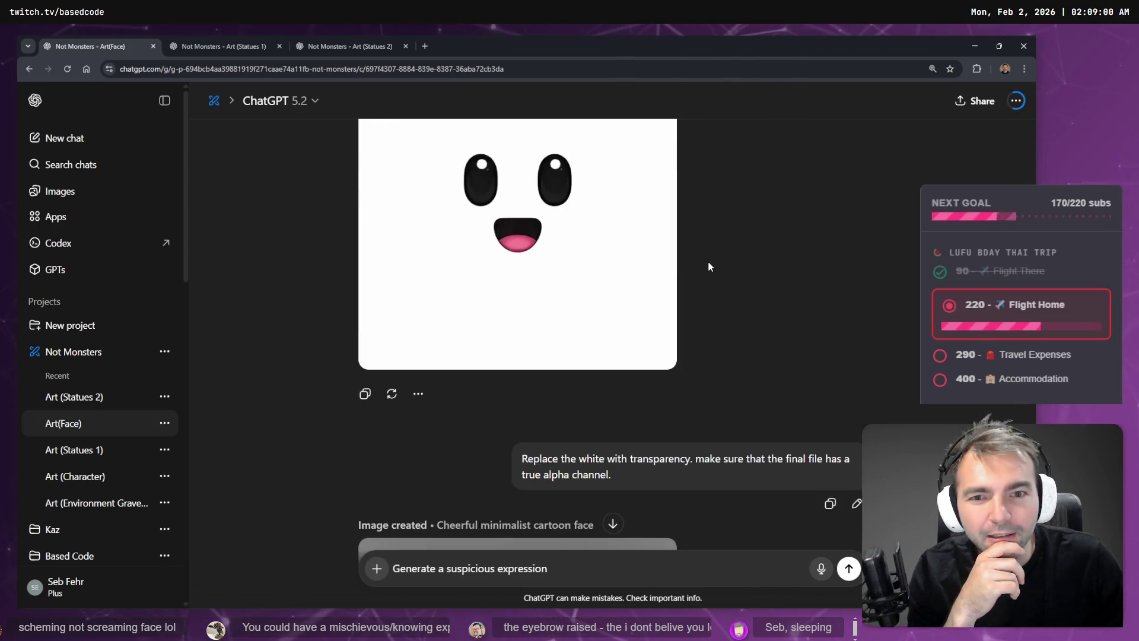
scroll(734, 263, down, 1)
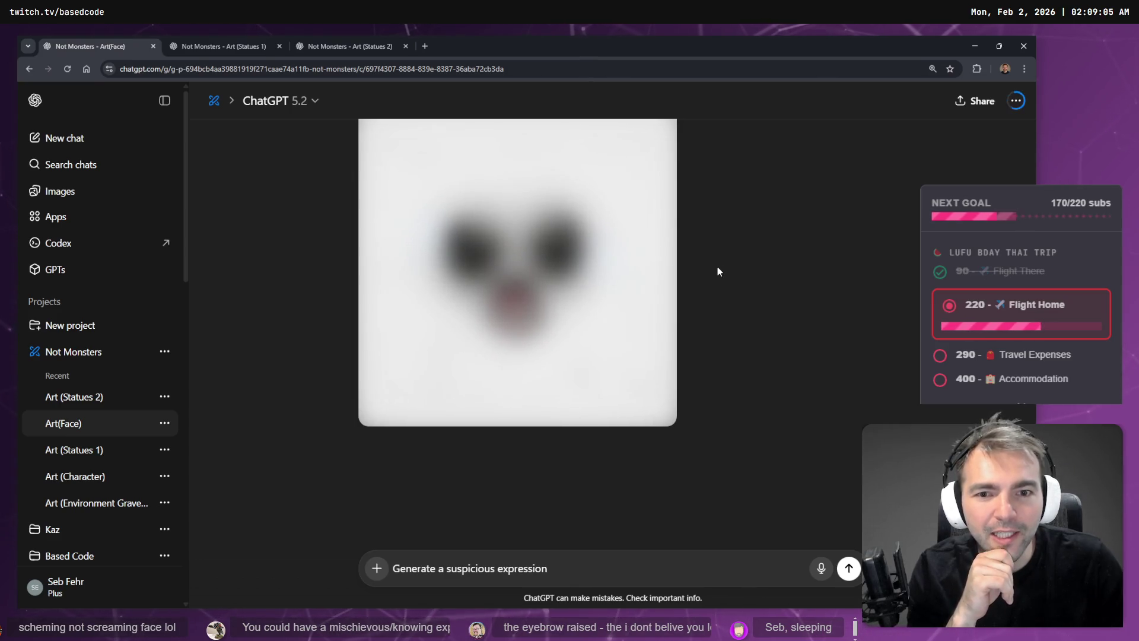
key(ctrl+a)
key(ctrl+c)
click(571, 569)
key(ctrl+v)
key(ctrl+Left)
key(ctrl+BackSpace)
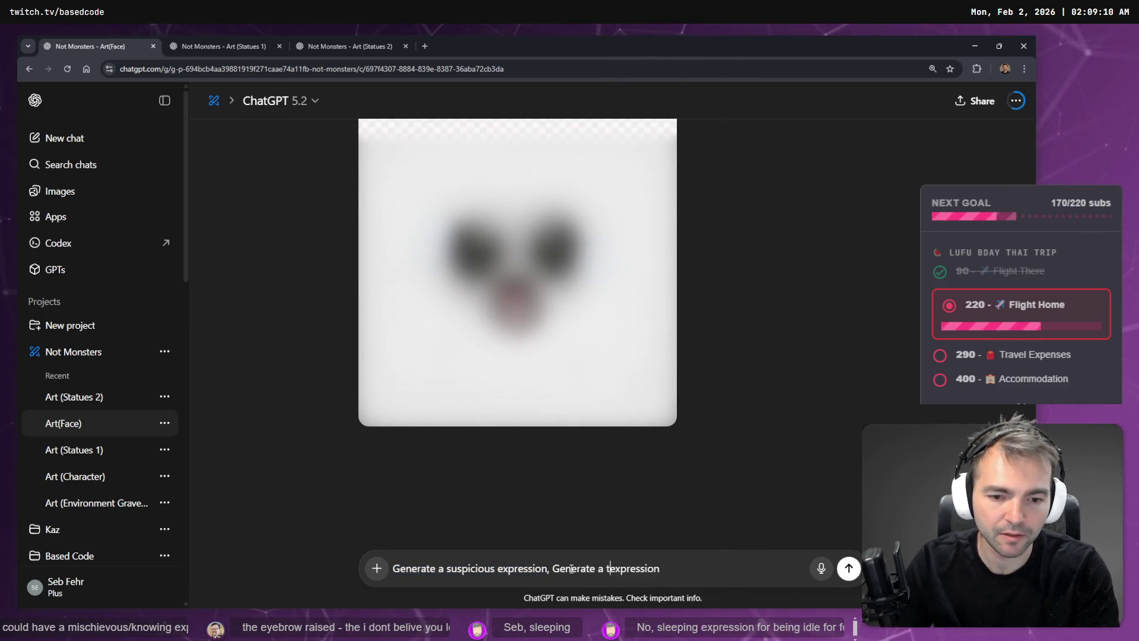
text(terrified e)
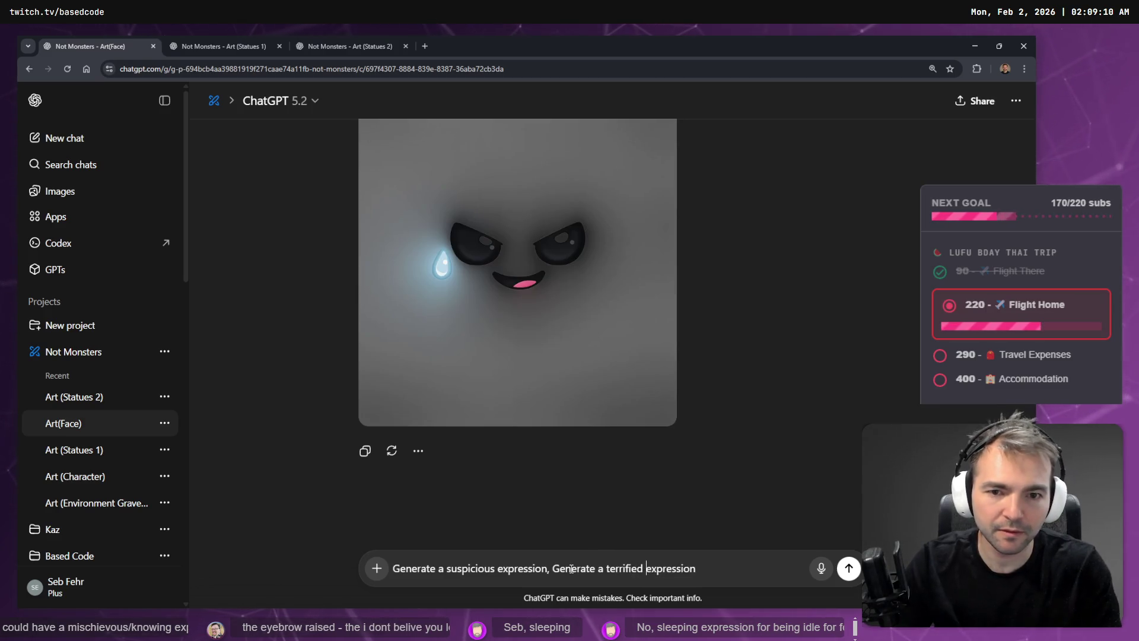
Open the finished smirking face image at full size and copy it to the clipboard.
mouse_move(563, 375)
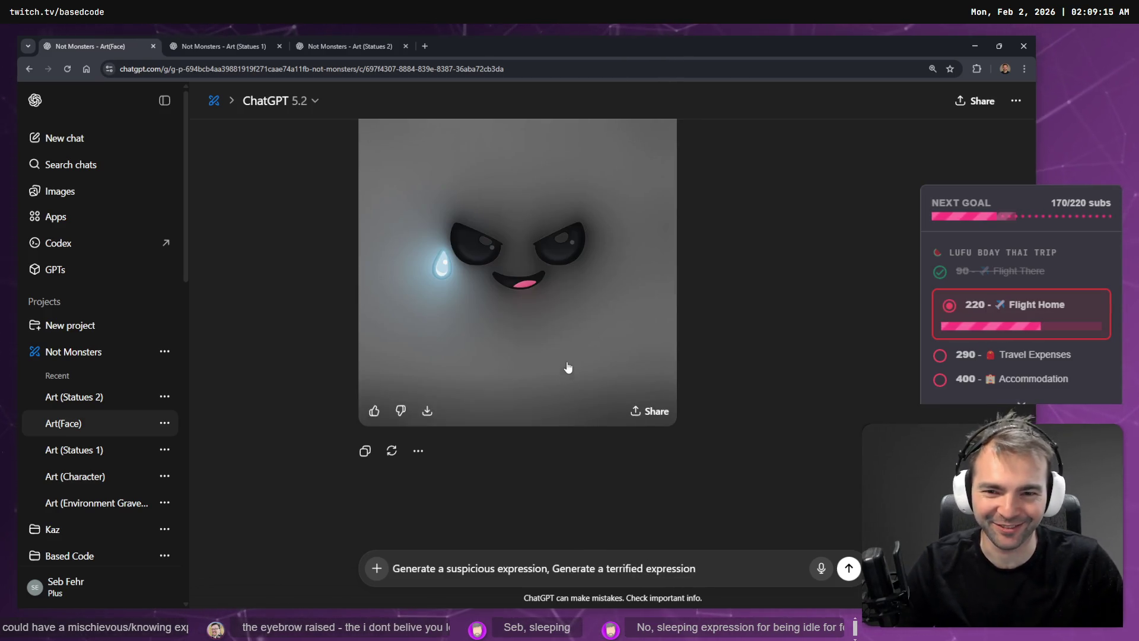
click(564, 348)
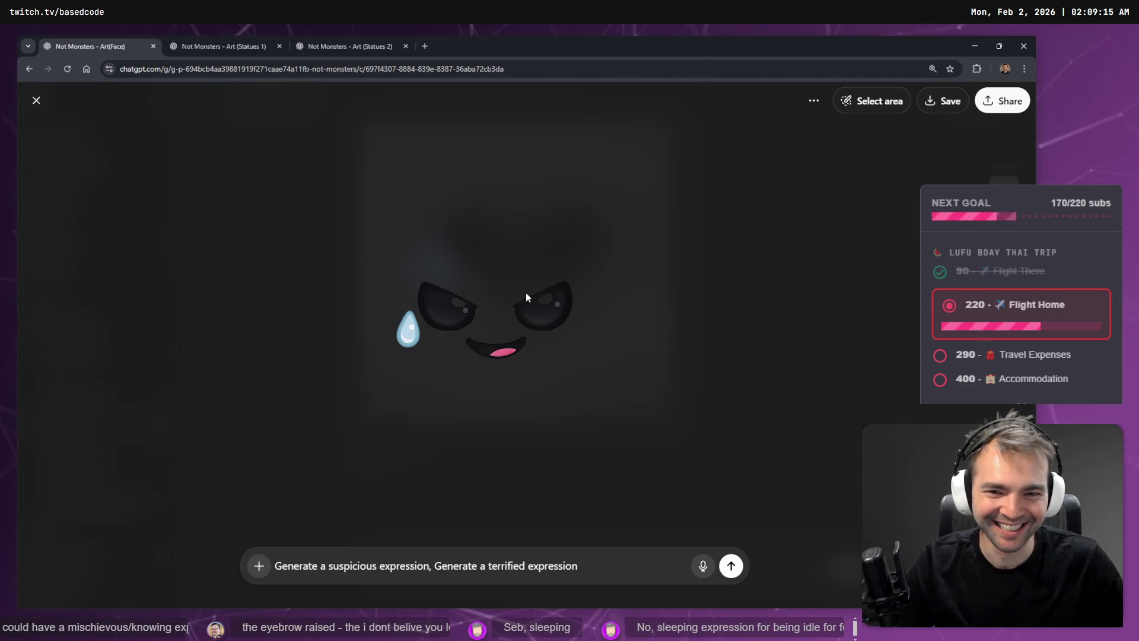
right_click(526, 293)
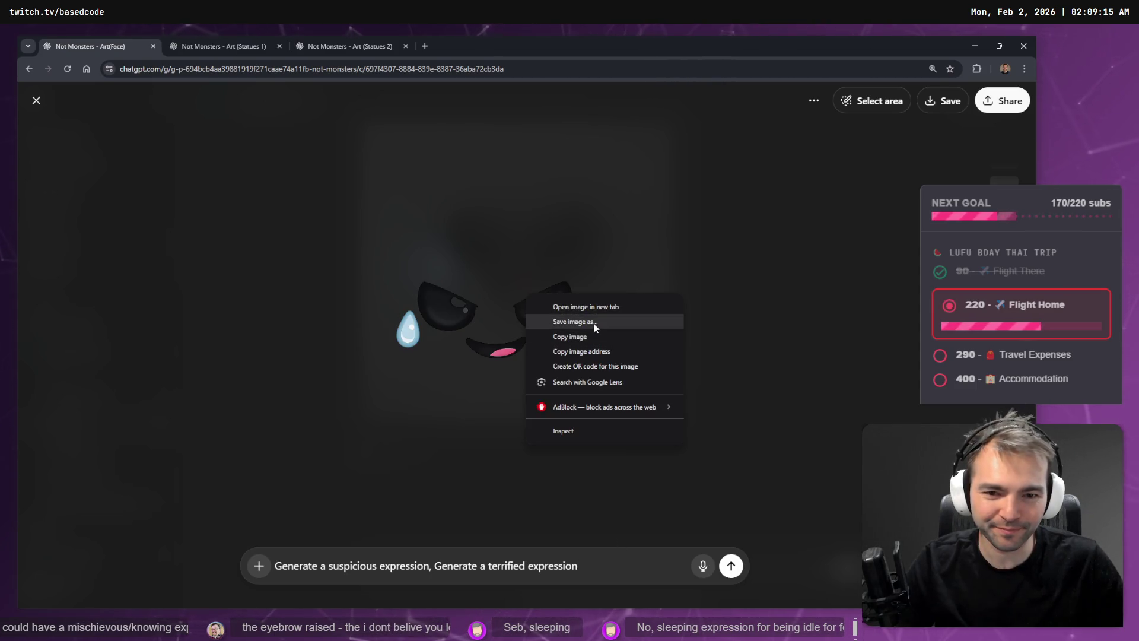
click(571, 337)
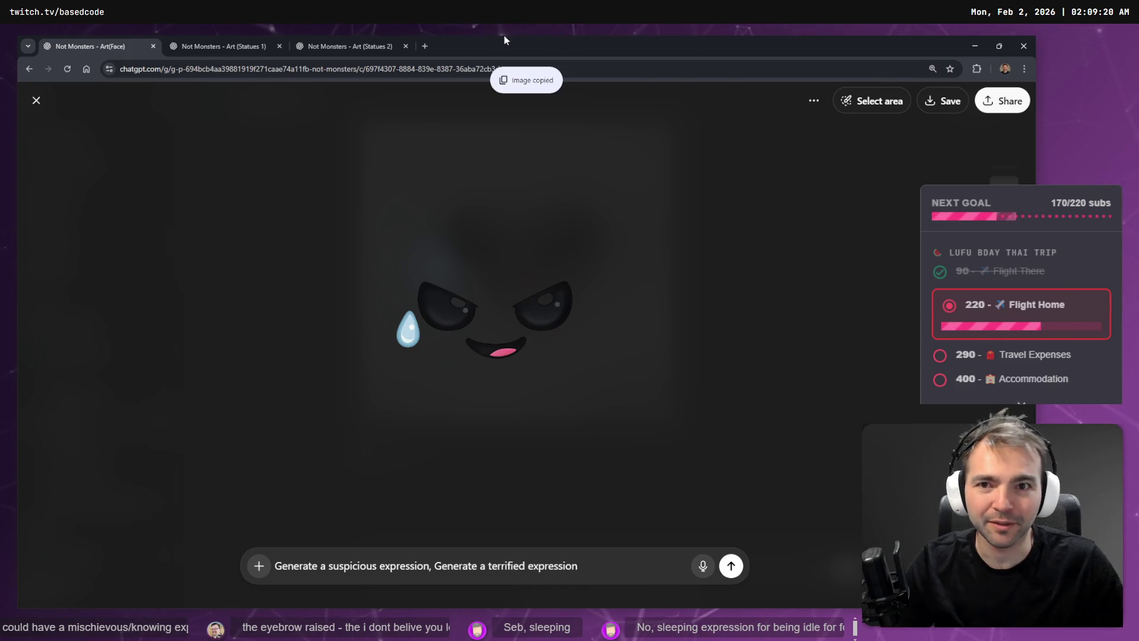
Open Photopea in a new tab from the Apps bookmarks.
click(425, 46)
click(144, 88)
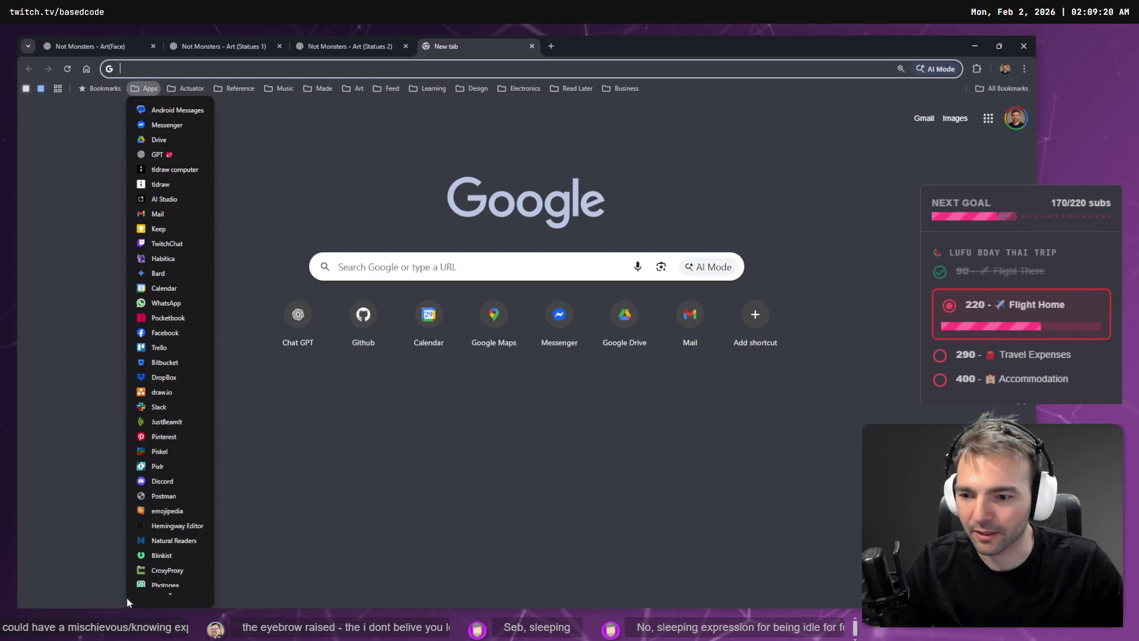
click(169, 580)
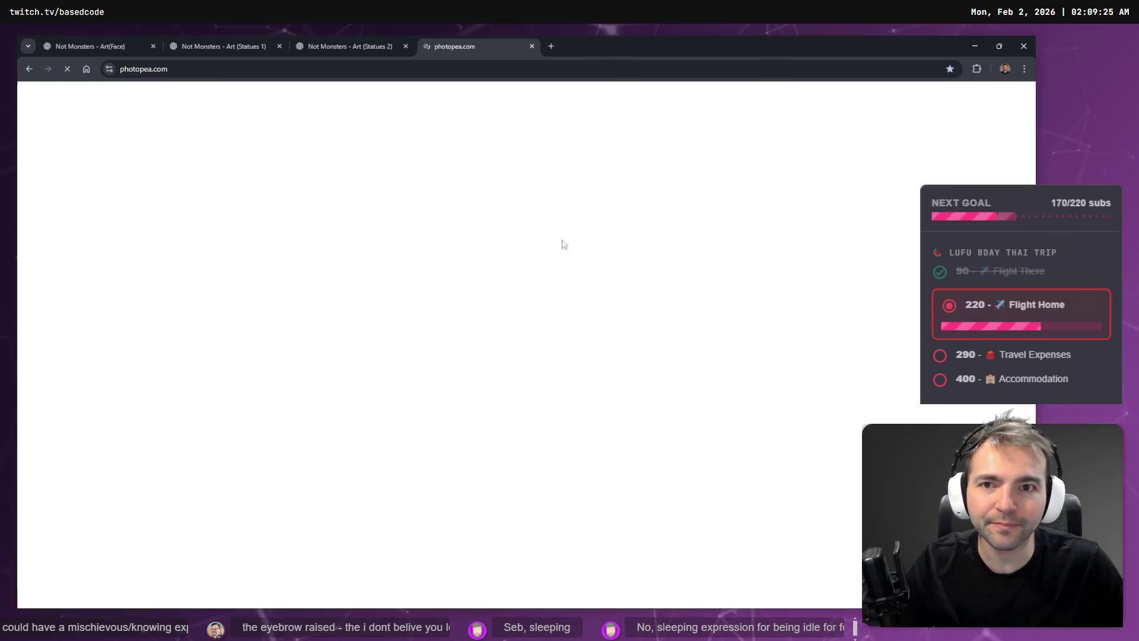
Paste the smirking face as a new image and Magic Wand-select both eye highlights.
key(ctrl+v)
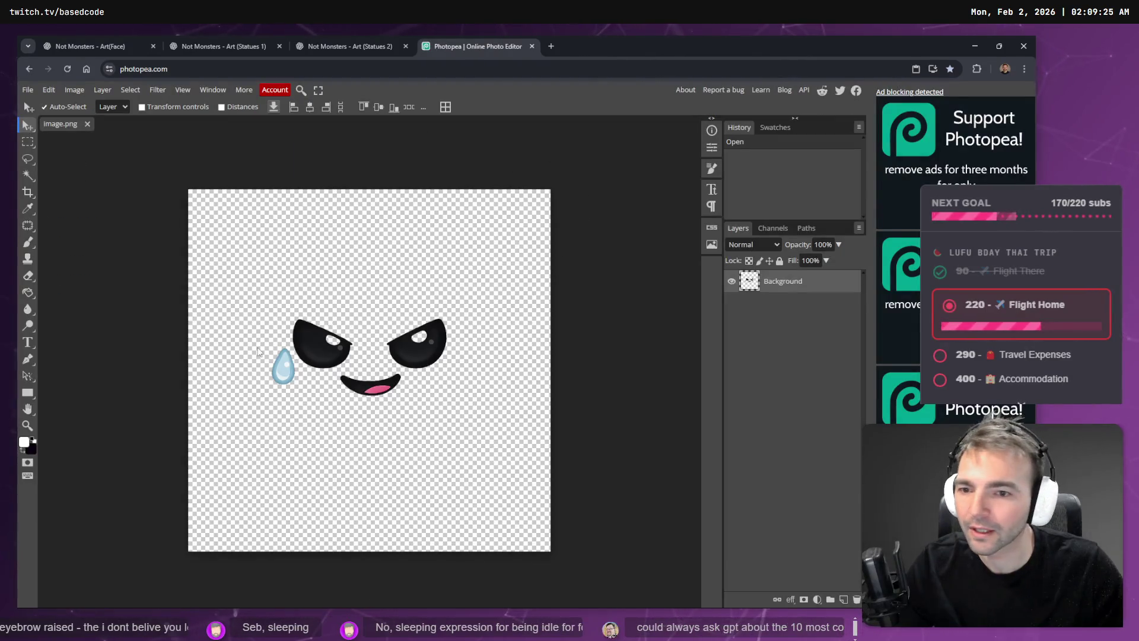
scroll(351, 368, up, 3)
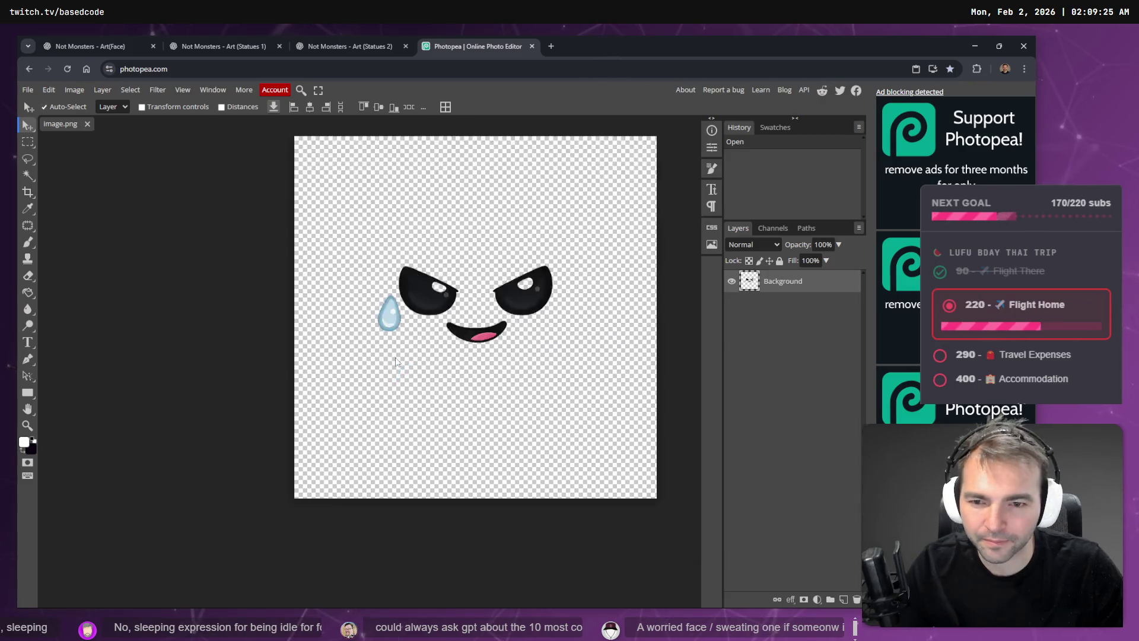
scroll(452, 260, up, 2)
key(w)
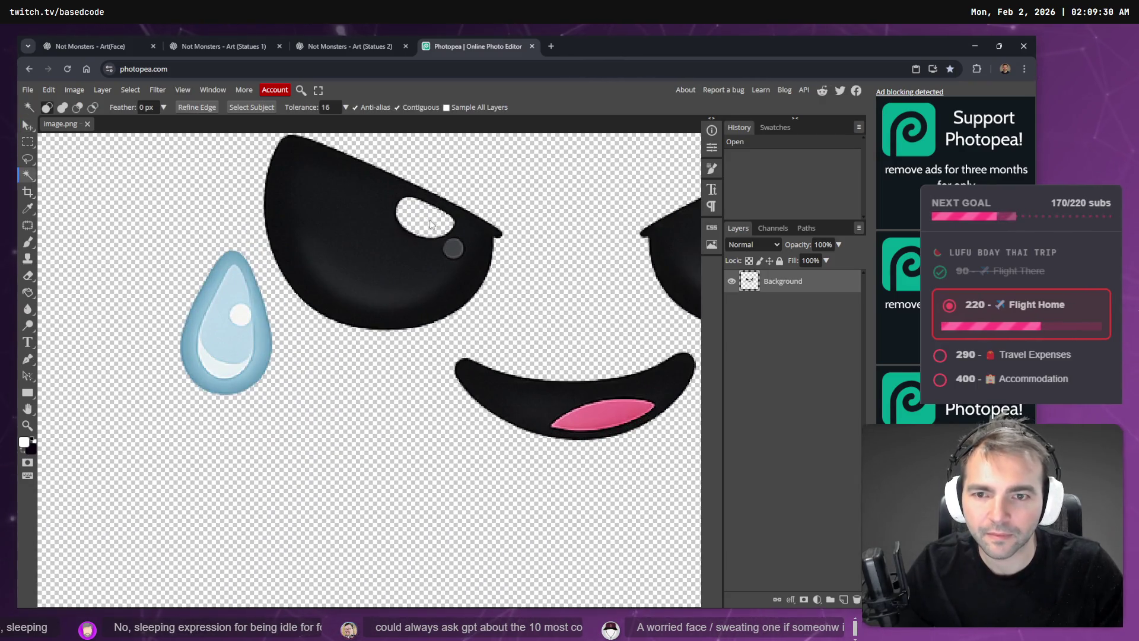
click(421, 225)
scroll(589, 257, up, 1)
scroll(590, 257, down, 3)
scroll(550, 229, right, 4)
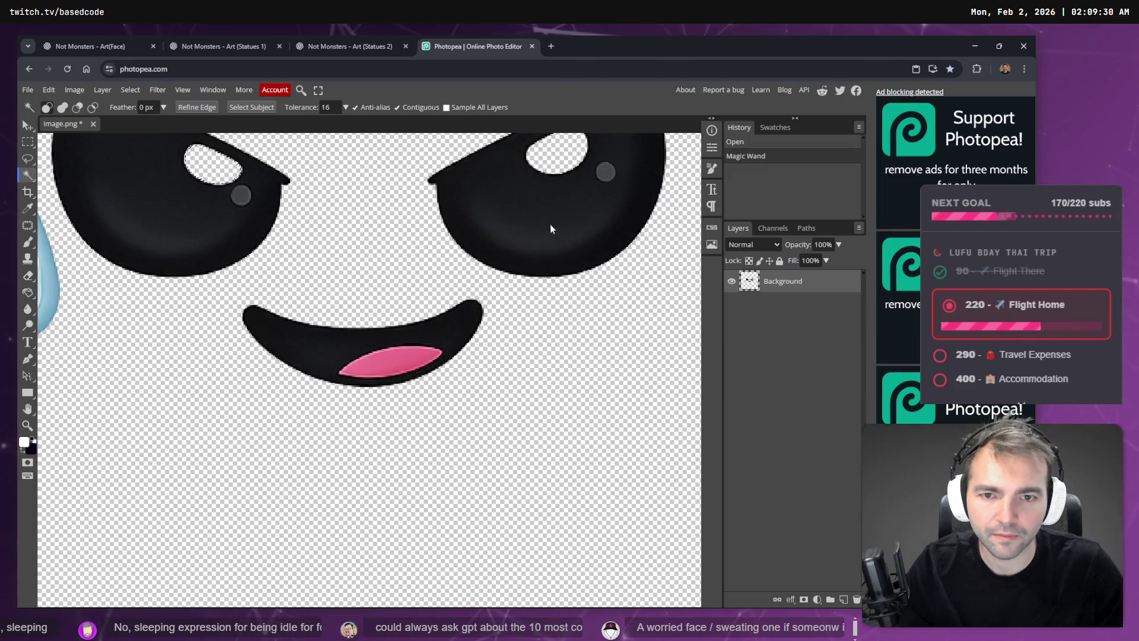
shift+click(557, 154)
scroll(539, 216, up, 1)
Fill both eye highlights with solid white using the Paint Bucket.
key(g)
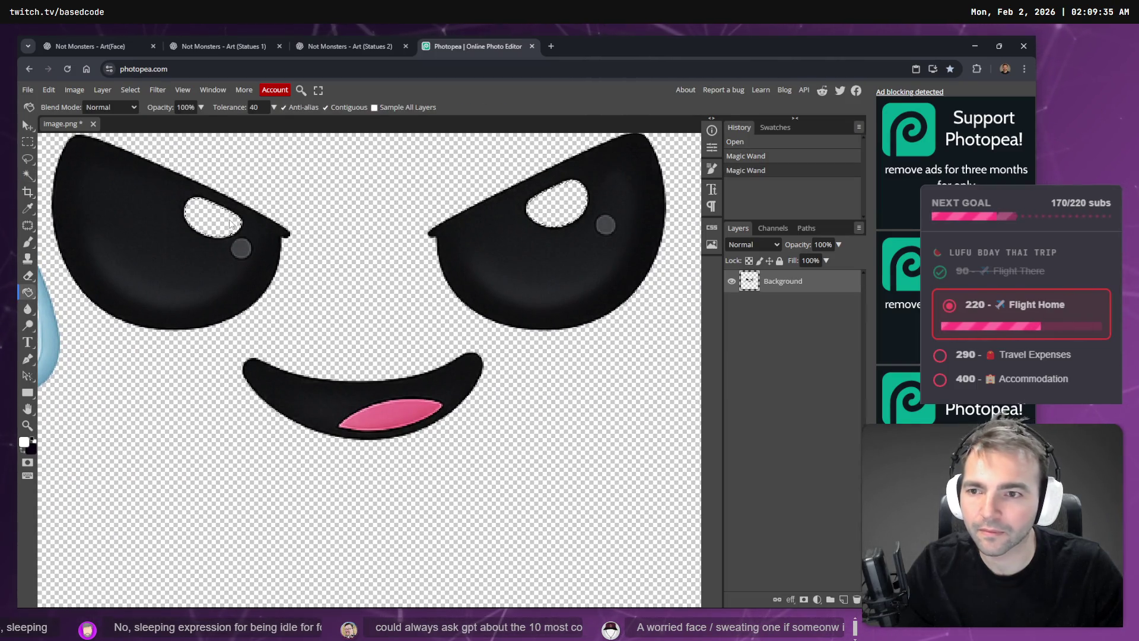
click(226, 226)
click(557, 203)
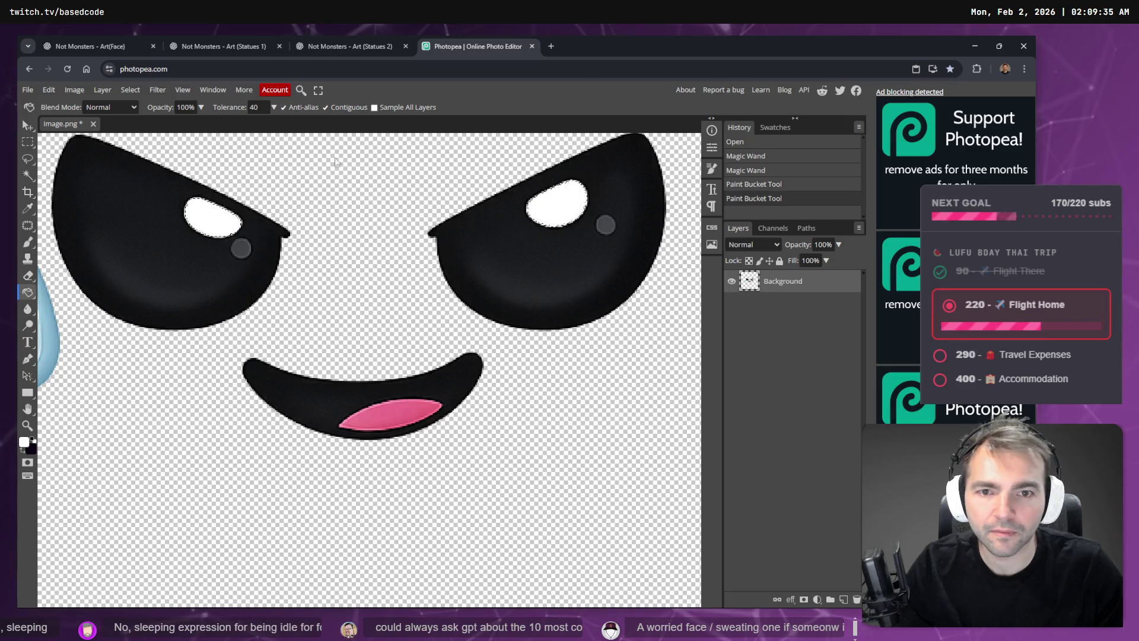
click(27, 90)
Export the edited smirking face from Photopea as Scheming.png.
mouse_move(53, 247)
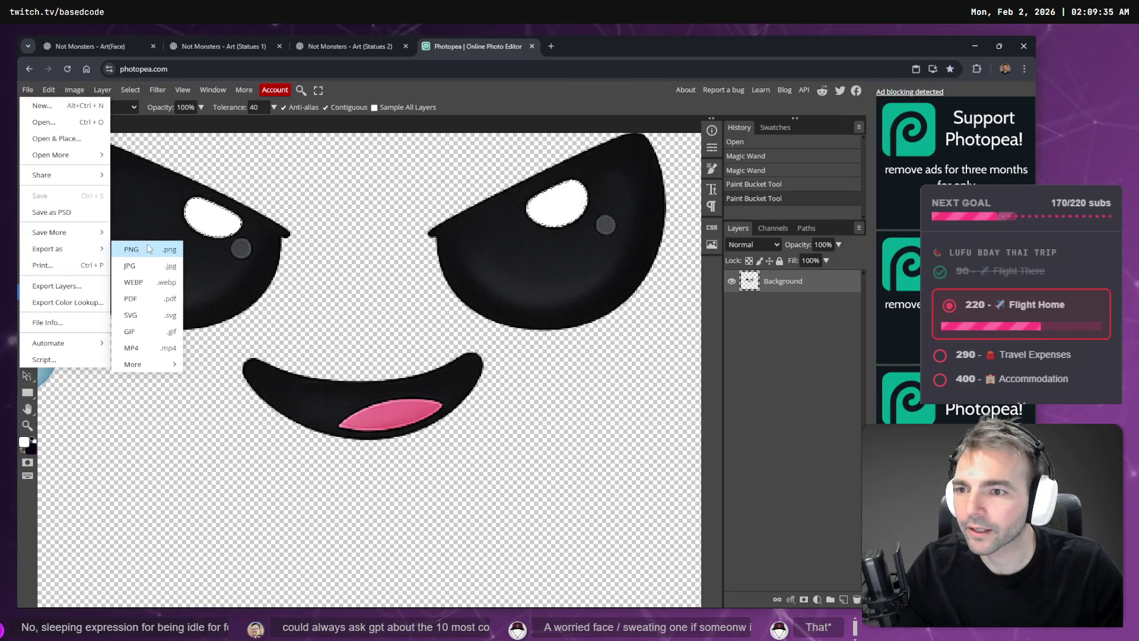
click(140, 247)
click(420, 314)
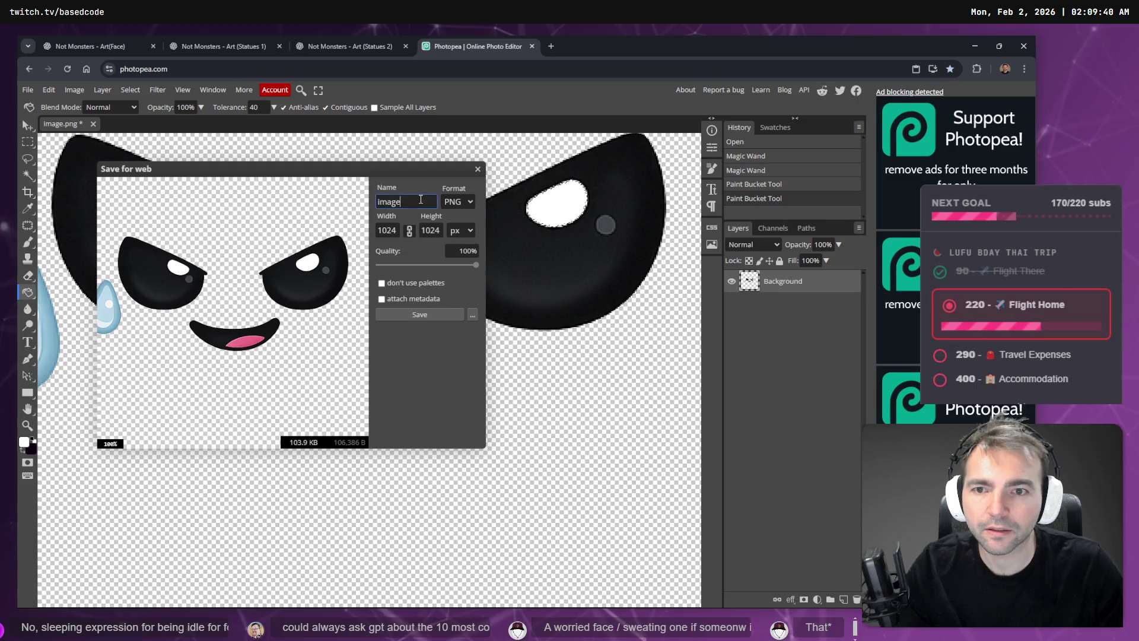
key(alt+Tab)
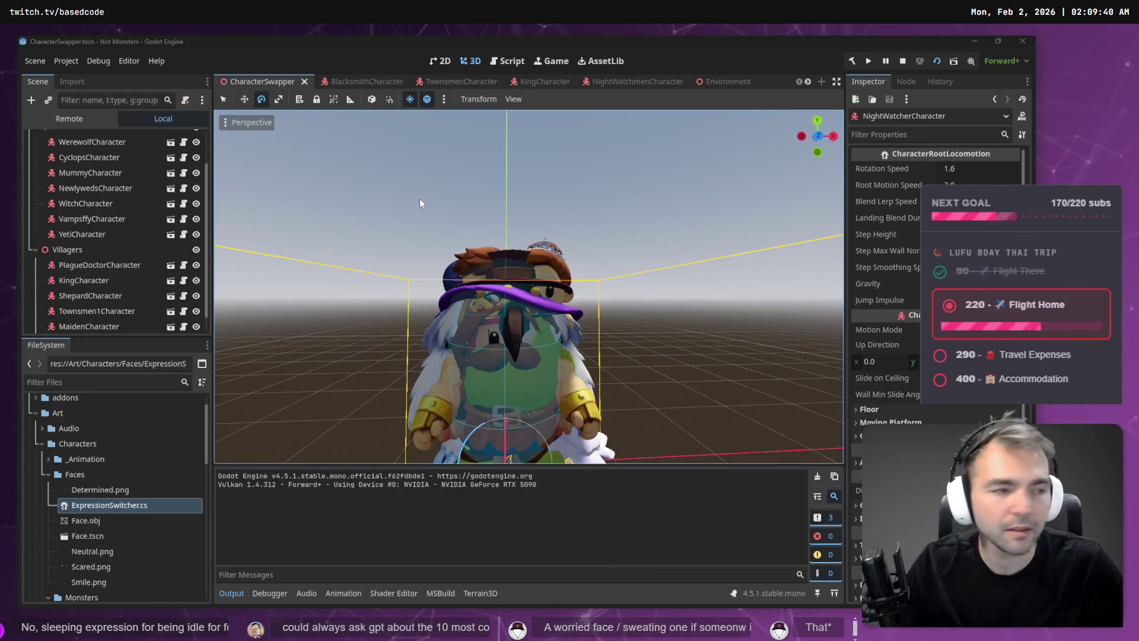
text(Scheming)
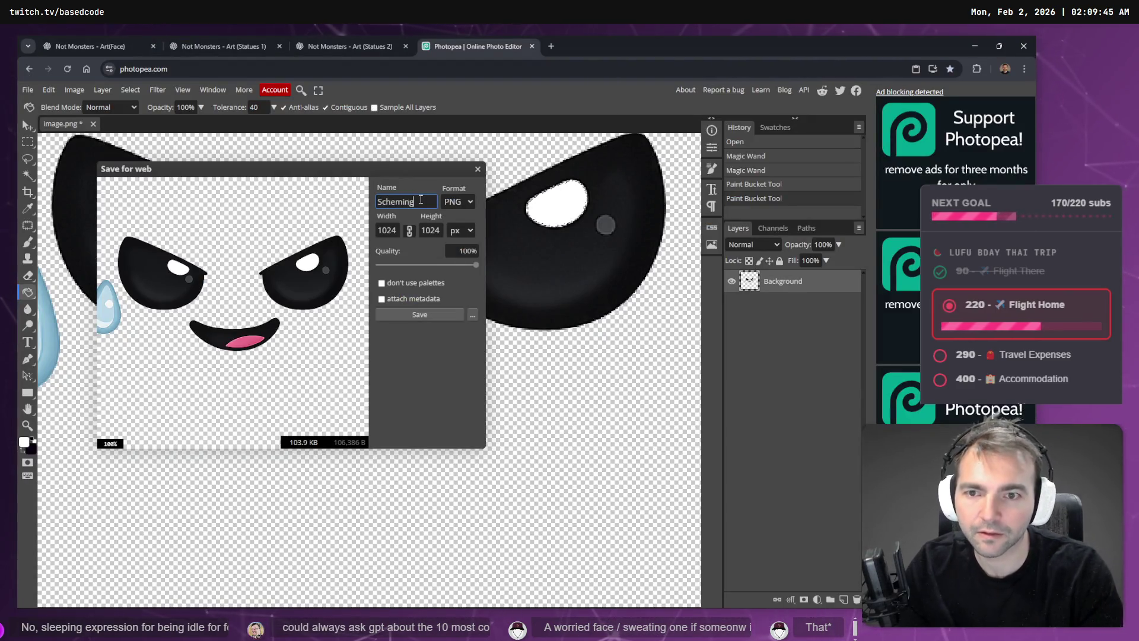
click(354, 38)
click(254, 38)
drag(104, 34, 351, 34)
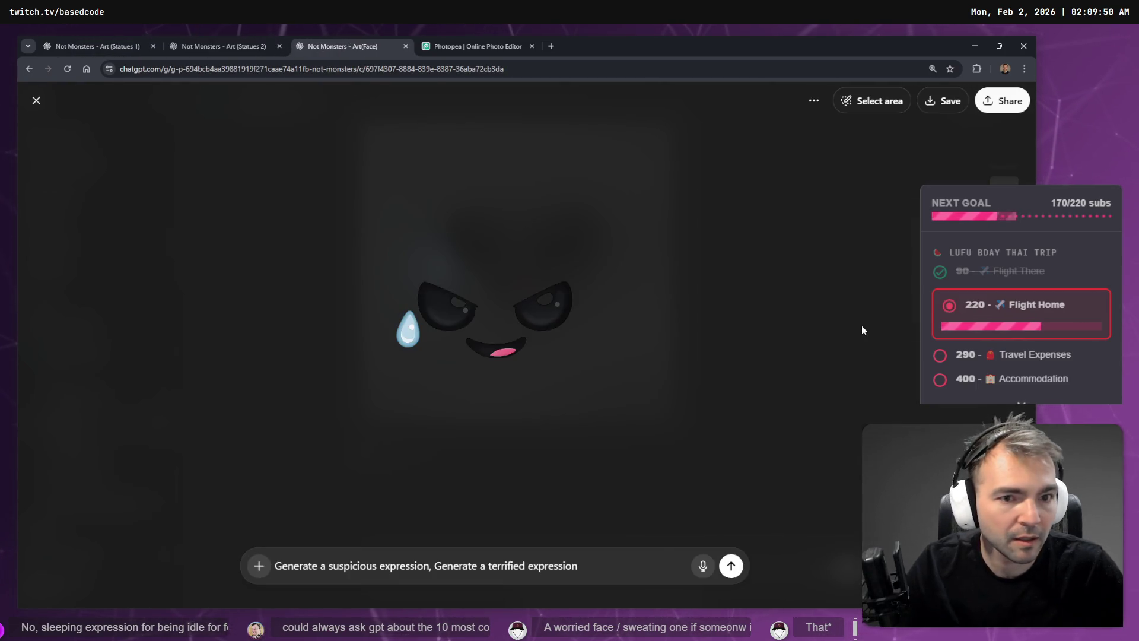
click(862, 330)
scroll(693, 362, up, 3)
click(486, 40)
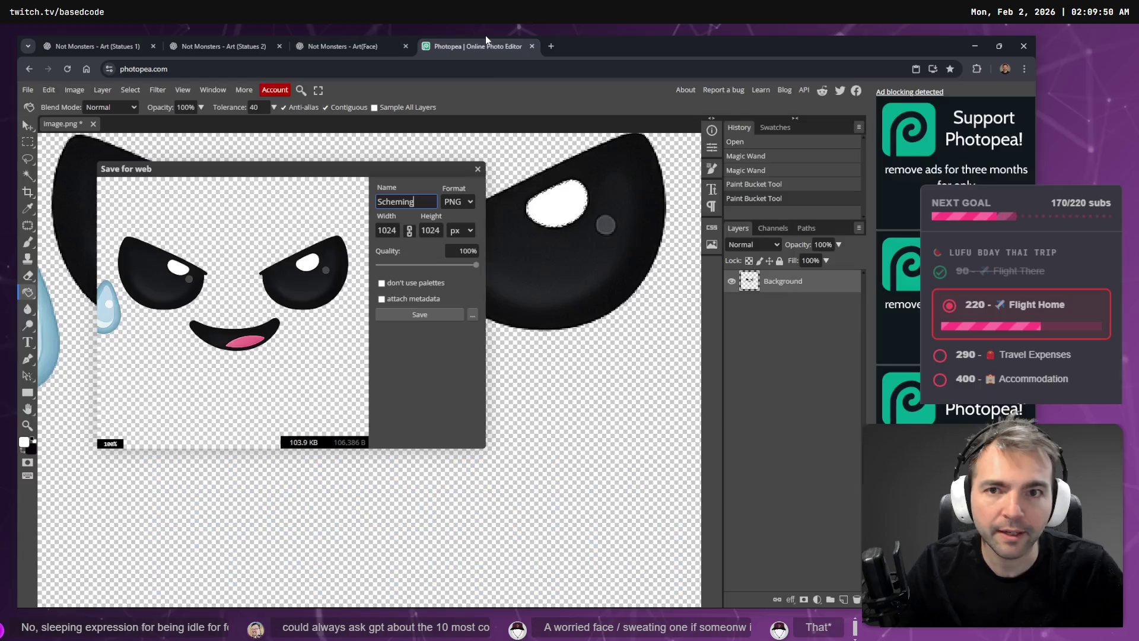
click(428, 315)
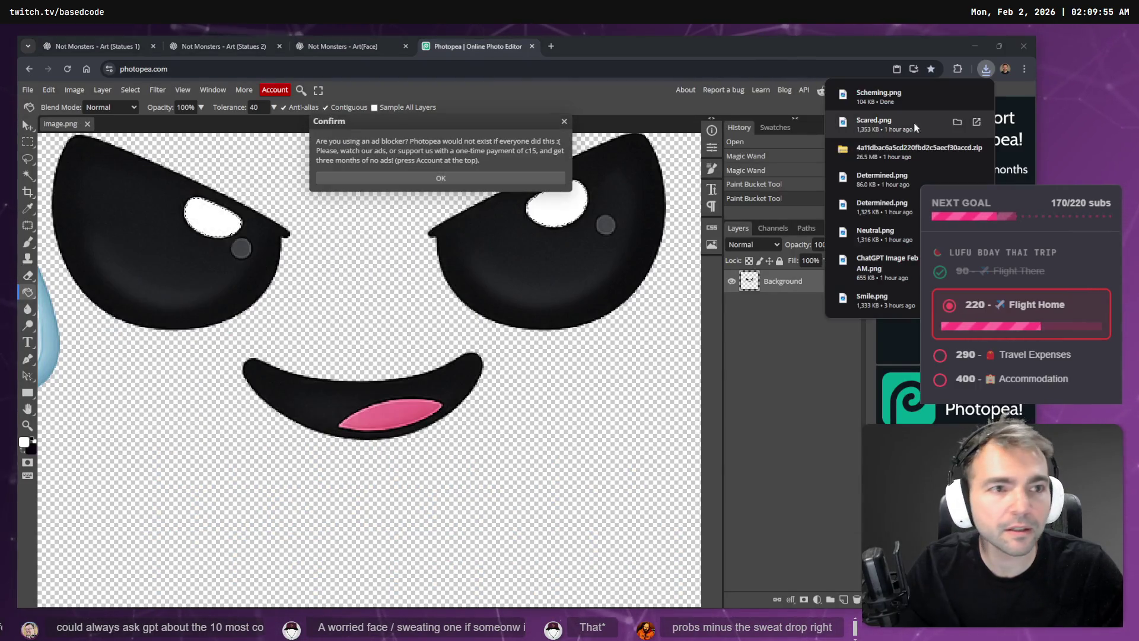
Check the new file in Godot, then go back to the Art(Face) ChatGPT chat.
key(alt+Tab)
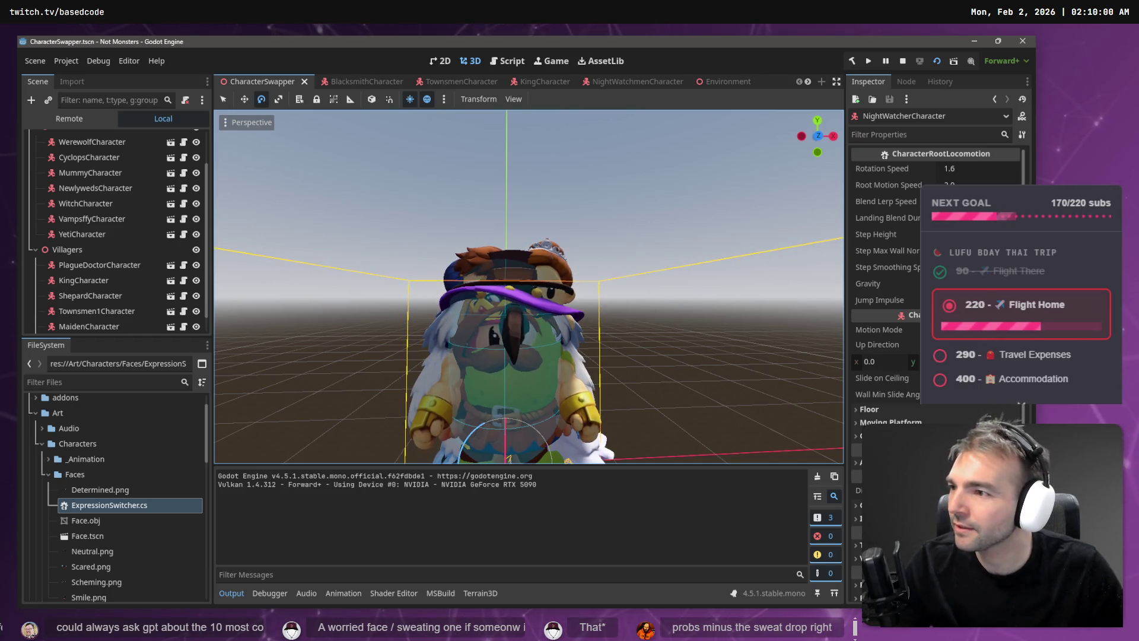
key(alt+Tab)
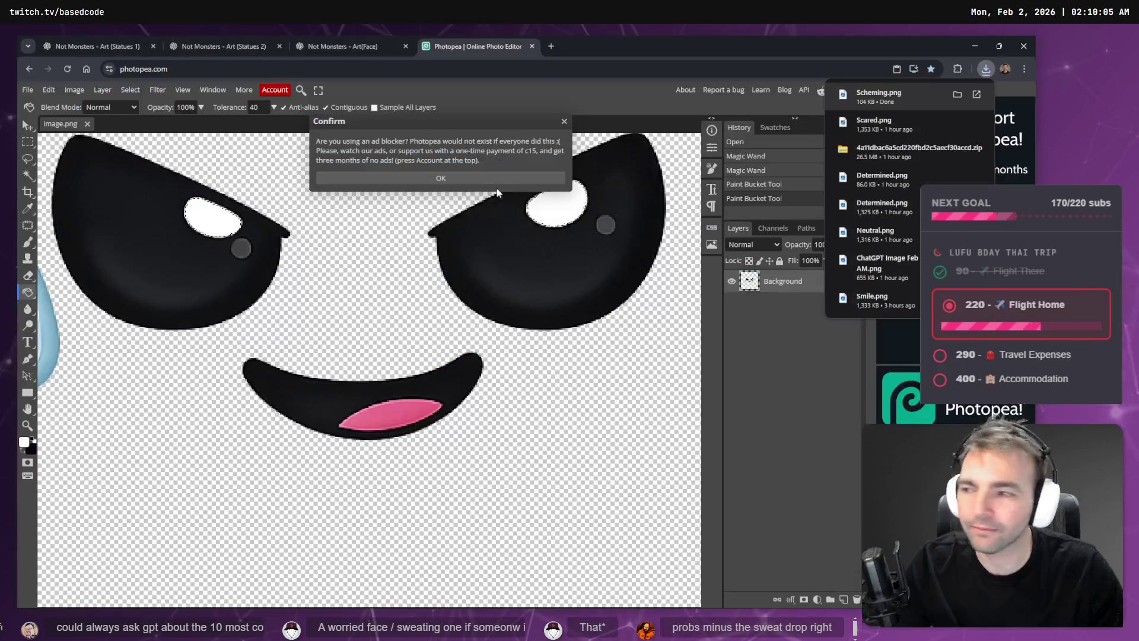
click(343, 43)
scroll(651, 507, down, 3)
scroll(657, 496, up, 3)
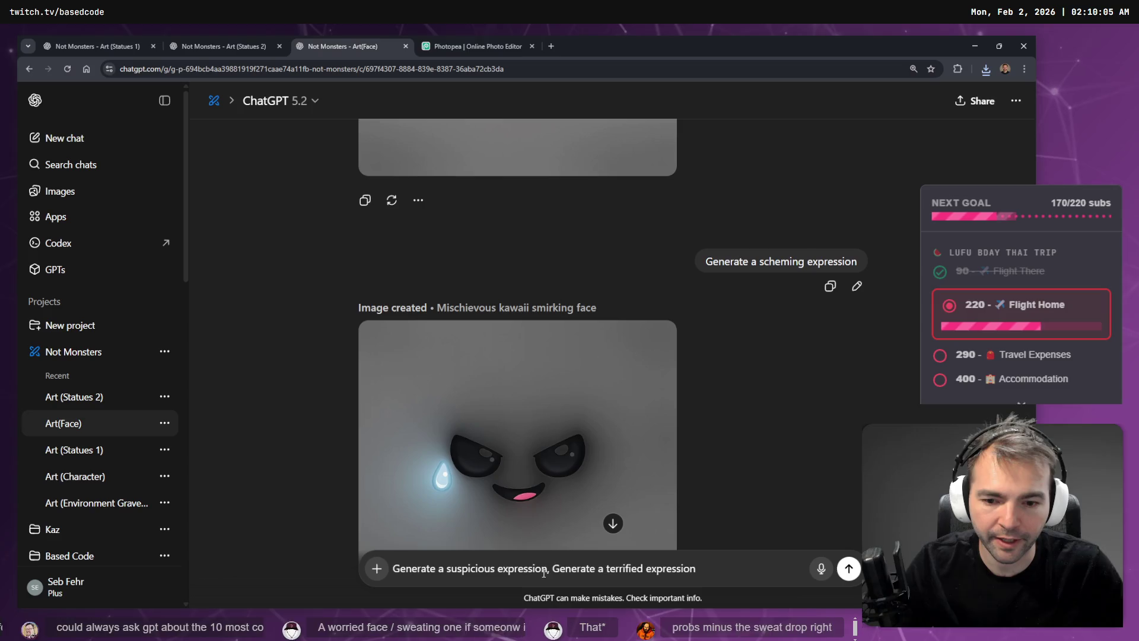
Send the suspicious expression prompt and begin drafting 'Generate a worried expression'.
drag(546, 569, 819, 573)
key(BackSpace)
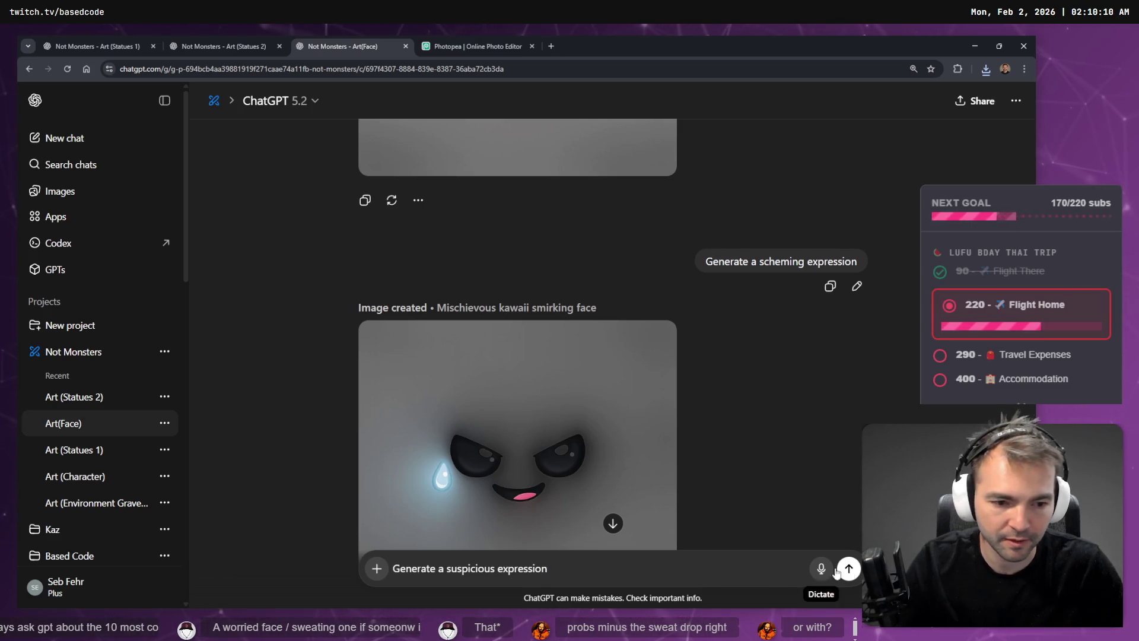
click(849, 570)
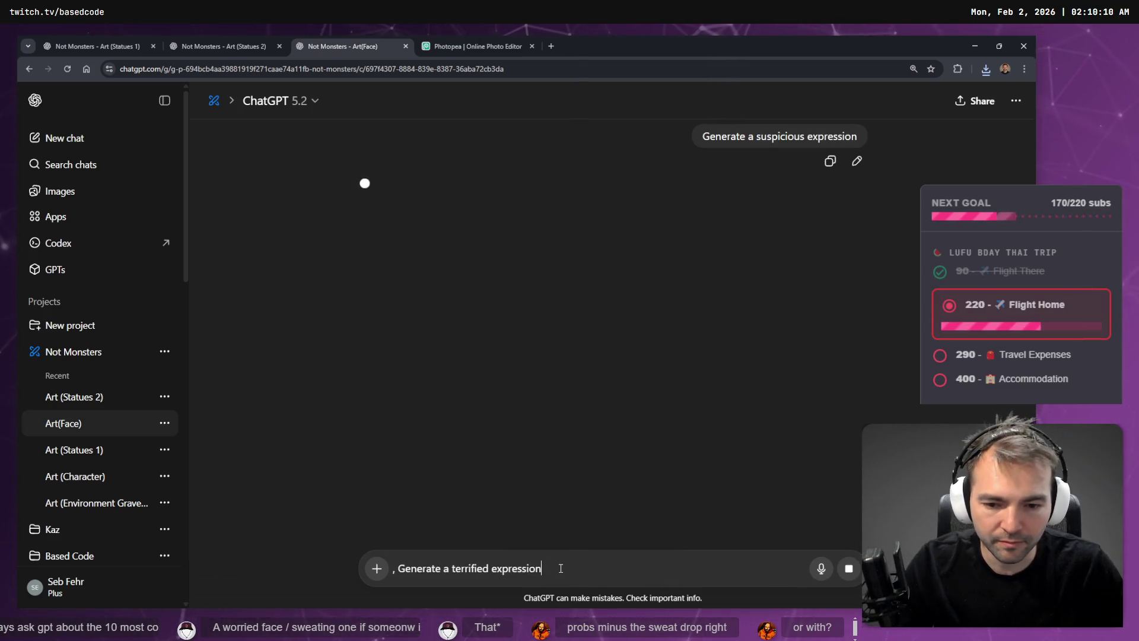
key(Delete)
key(Delete)
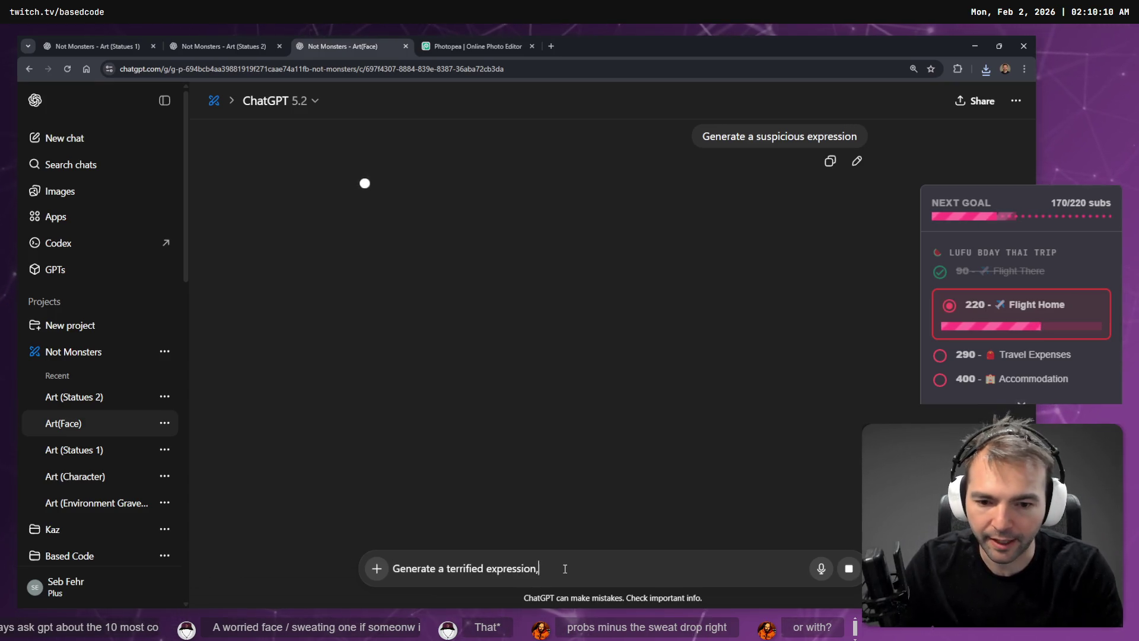
text(G)
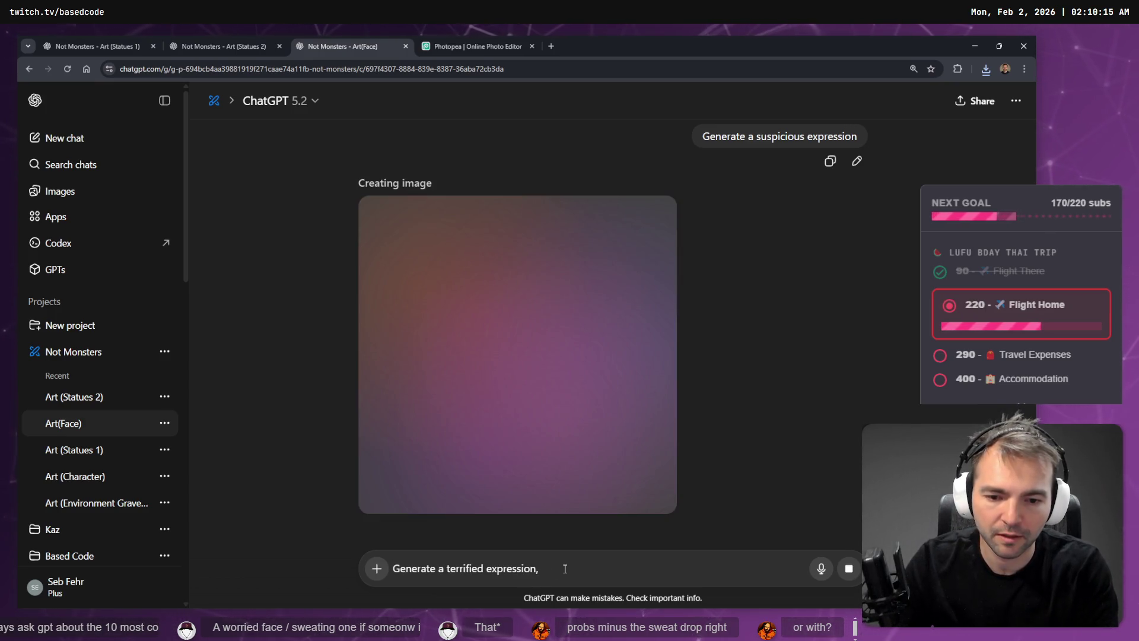
text(enerate)
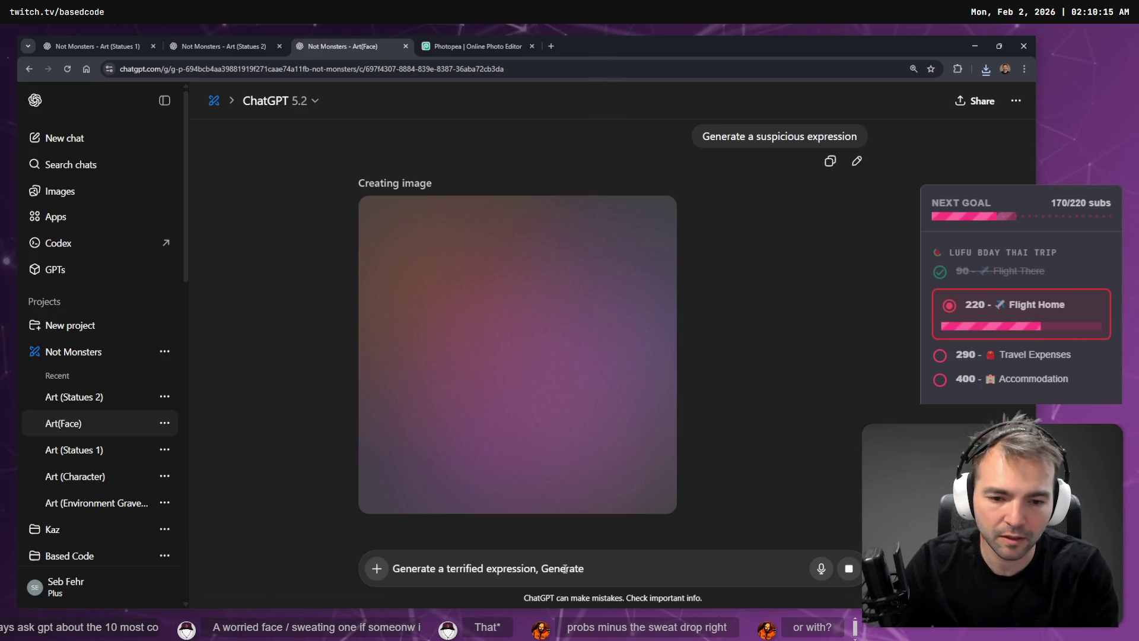
text( a worried)
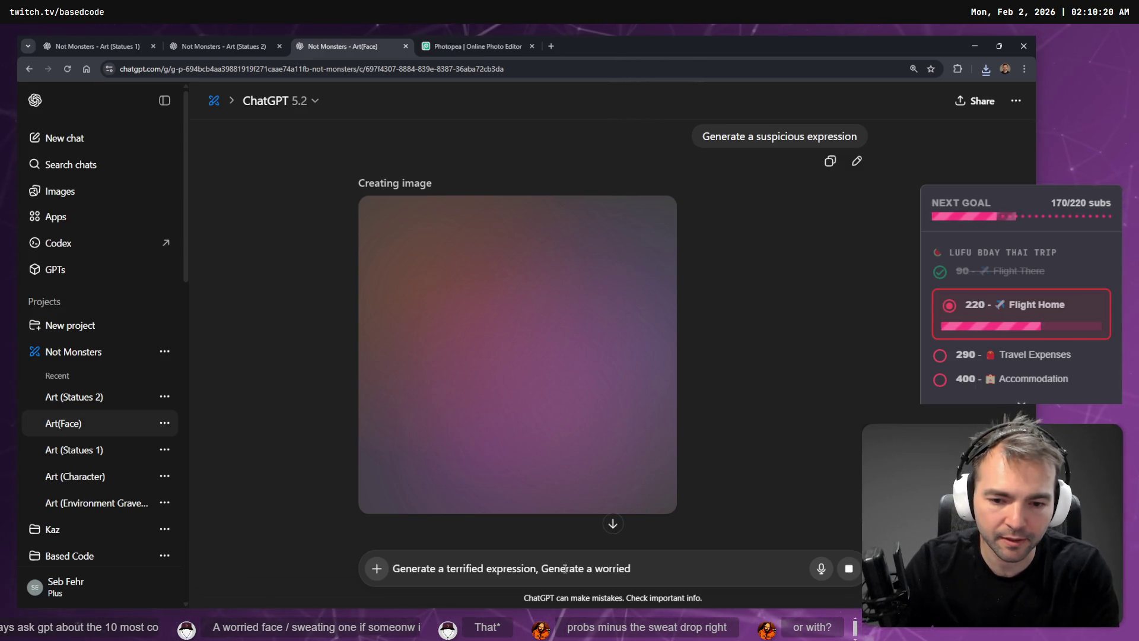
text( expression,)
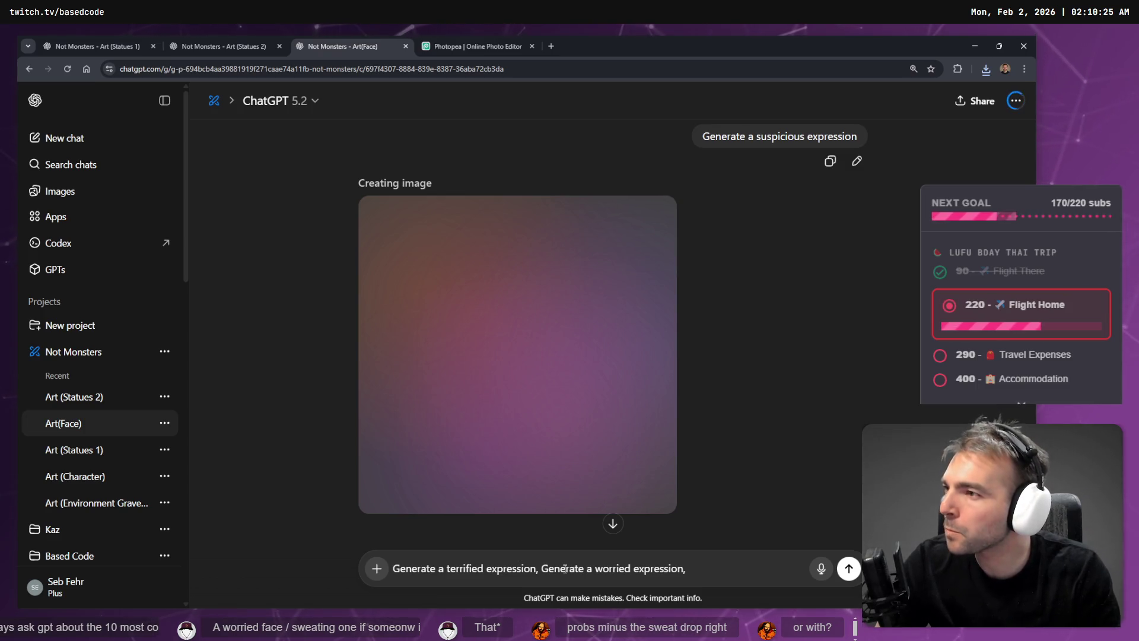
Search the emoji picker for a worried emoji, then close it without inserting anything.
key(super+period)
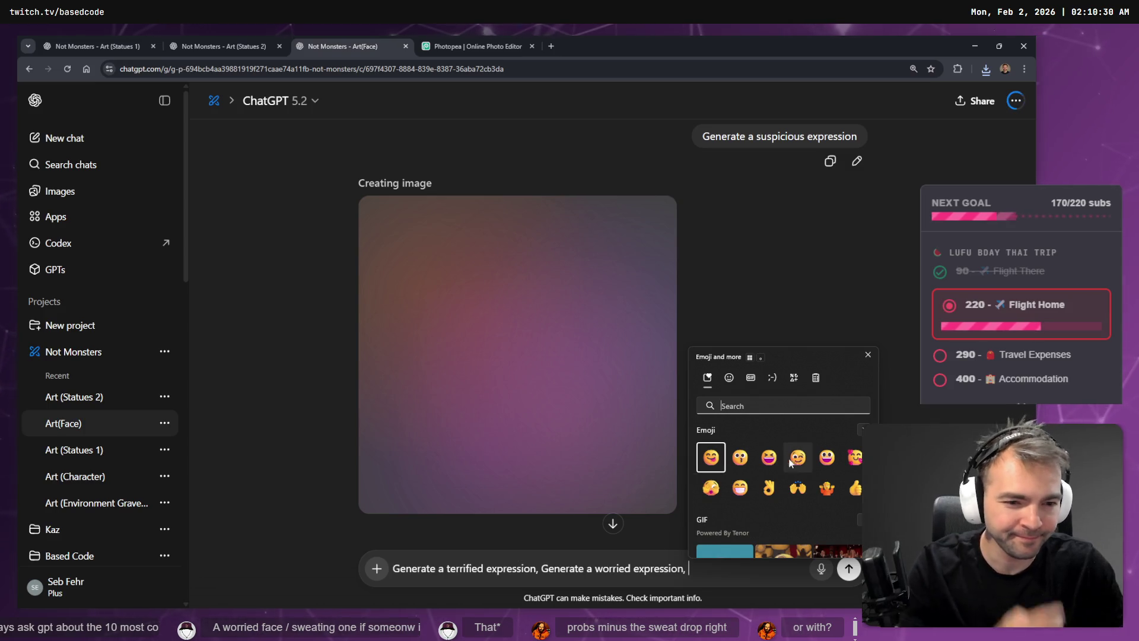
scroll(824, 462, down, 5)
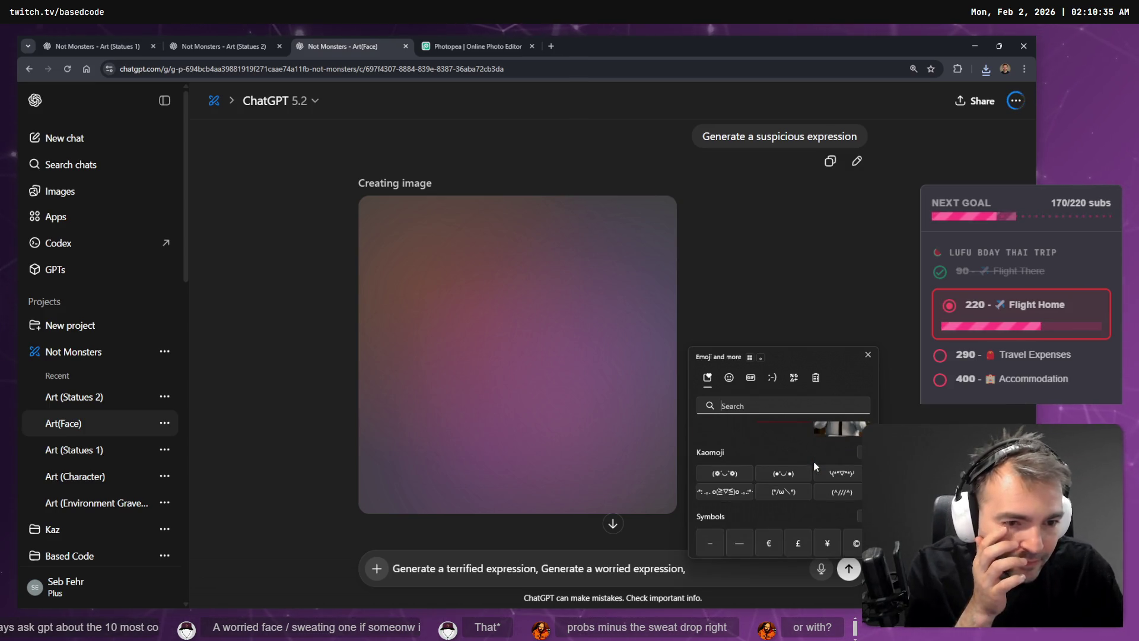
scroll(813, 466, up, 4)
click(812, 466)
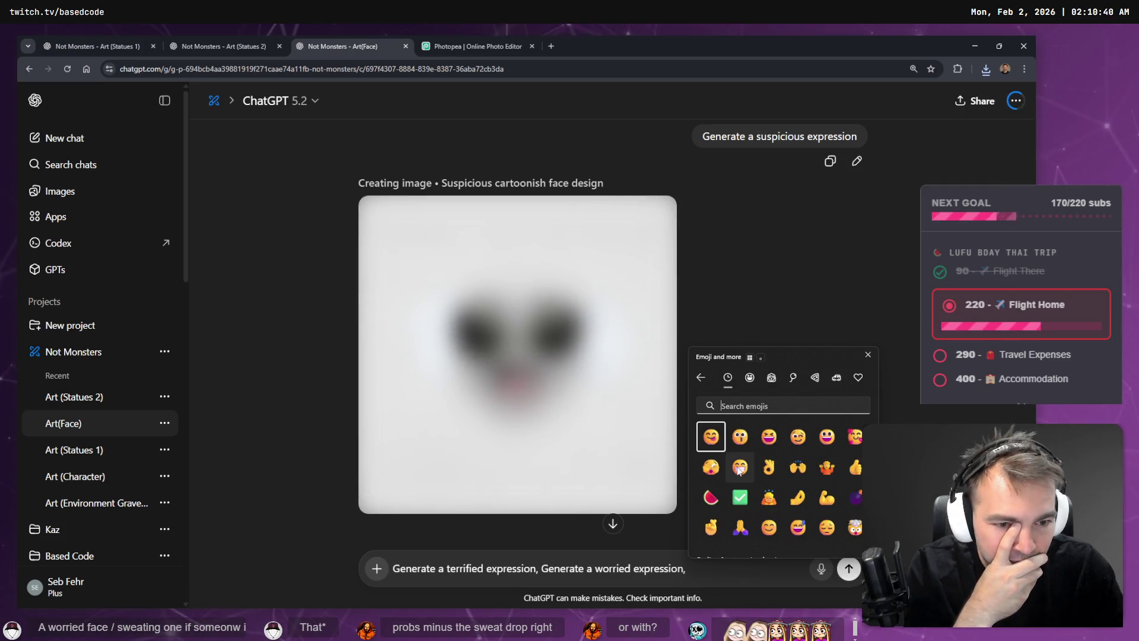
scroll(801, 543, down, 1)
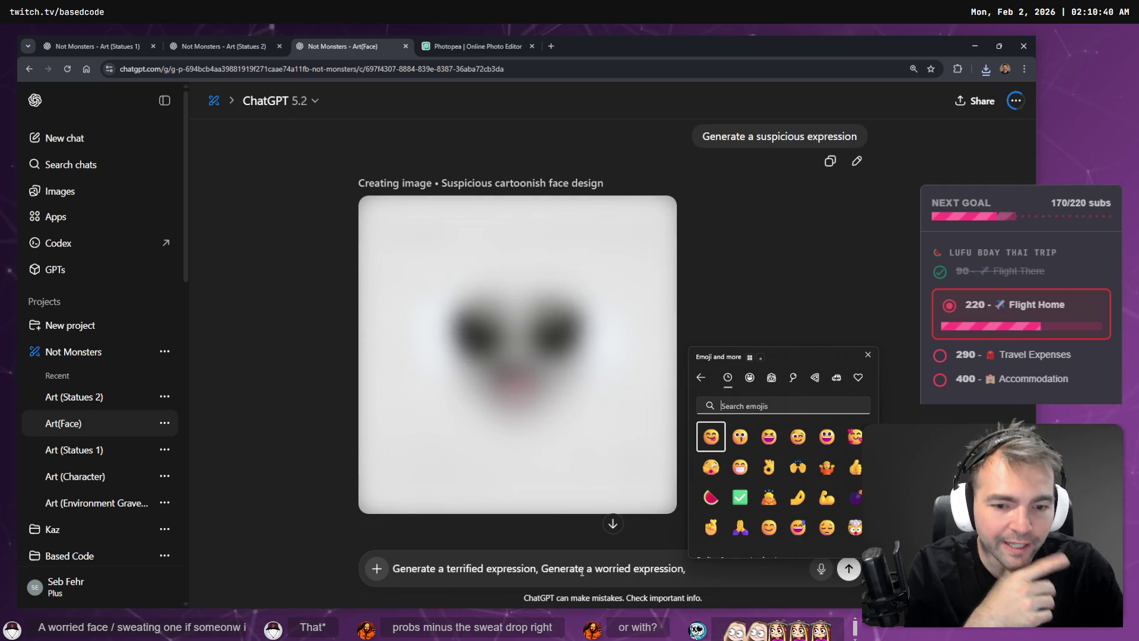
scroll(705, 562, down, 1)
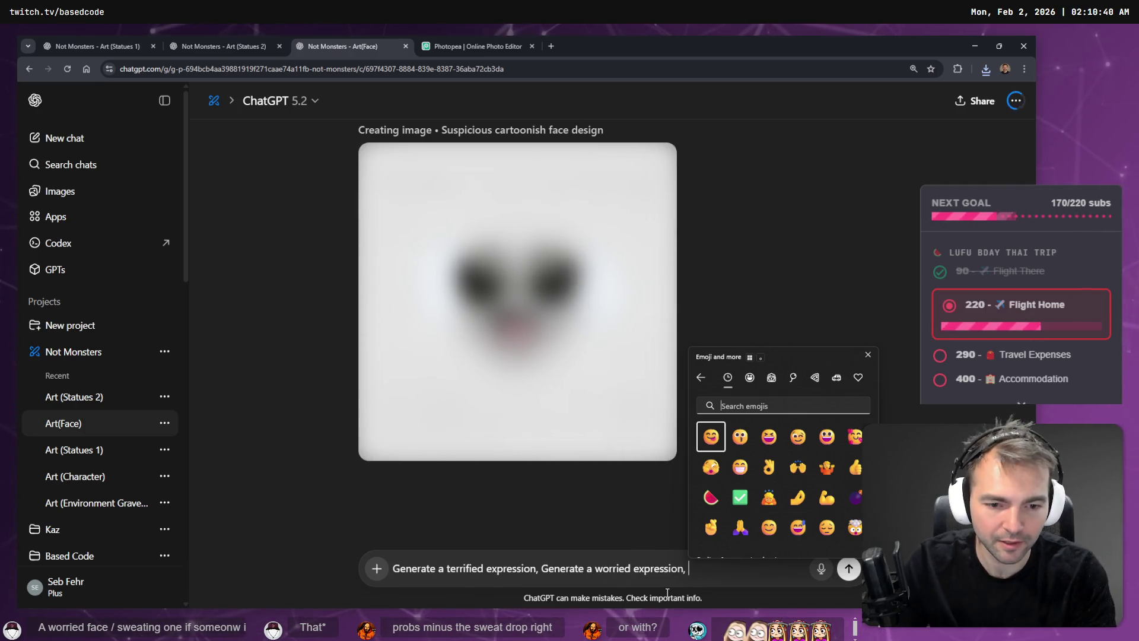
text(worried)
key(Escape)
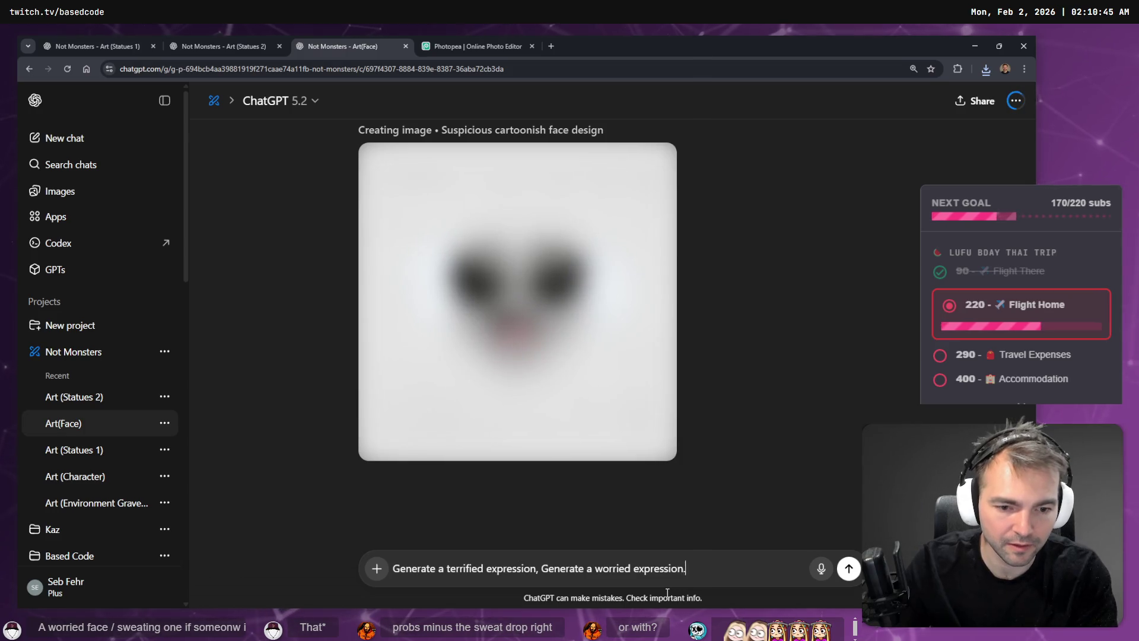
Add a second request to the draft, changing its expression to shocked.
key(Left)
key(ctrl+shift+Left)
key(ctrl+shift+Left)
key(ctrl+shift+Left)
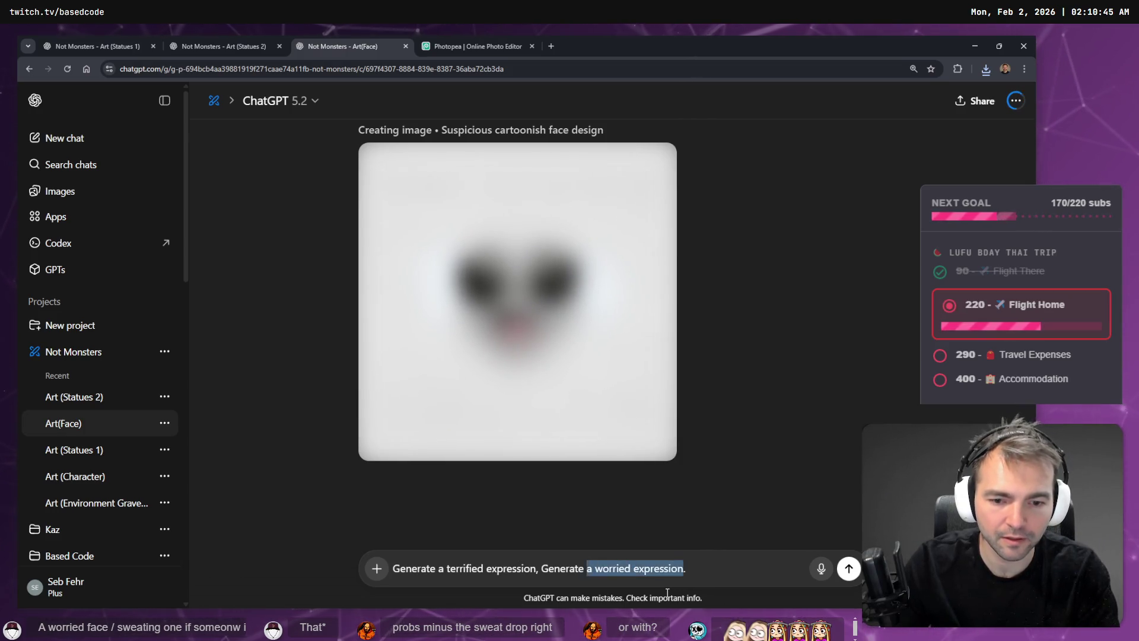
key(End)
text(Generate a worried expression)
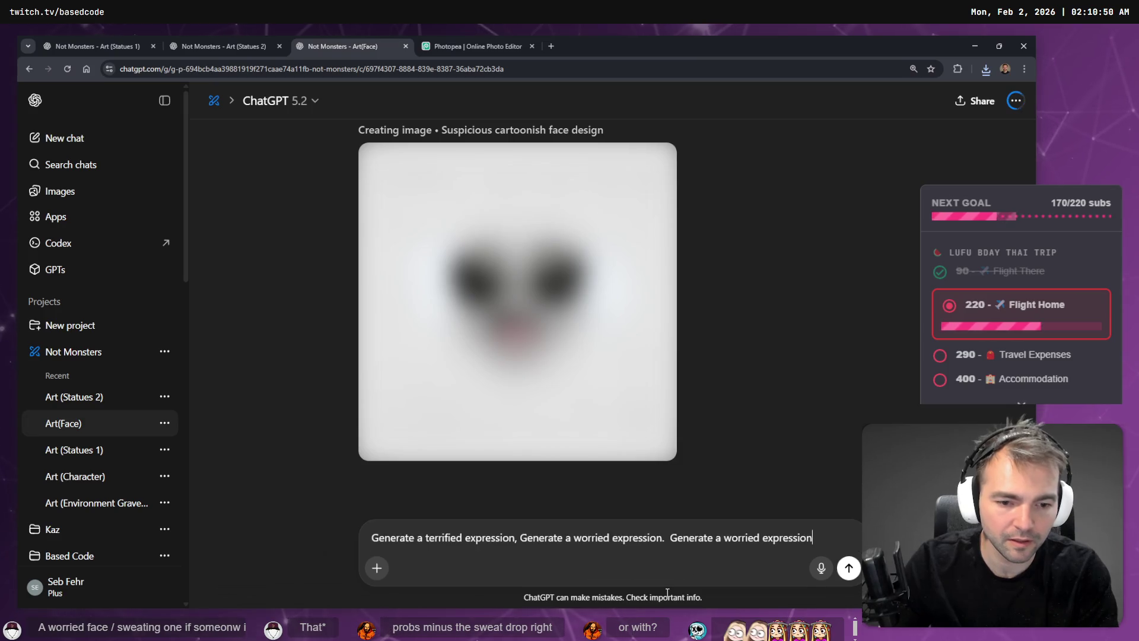
key(ctrl+shift+Right)
text(shock)
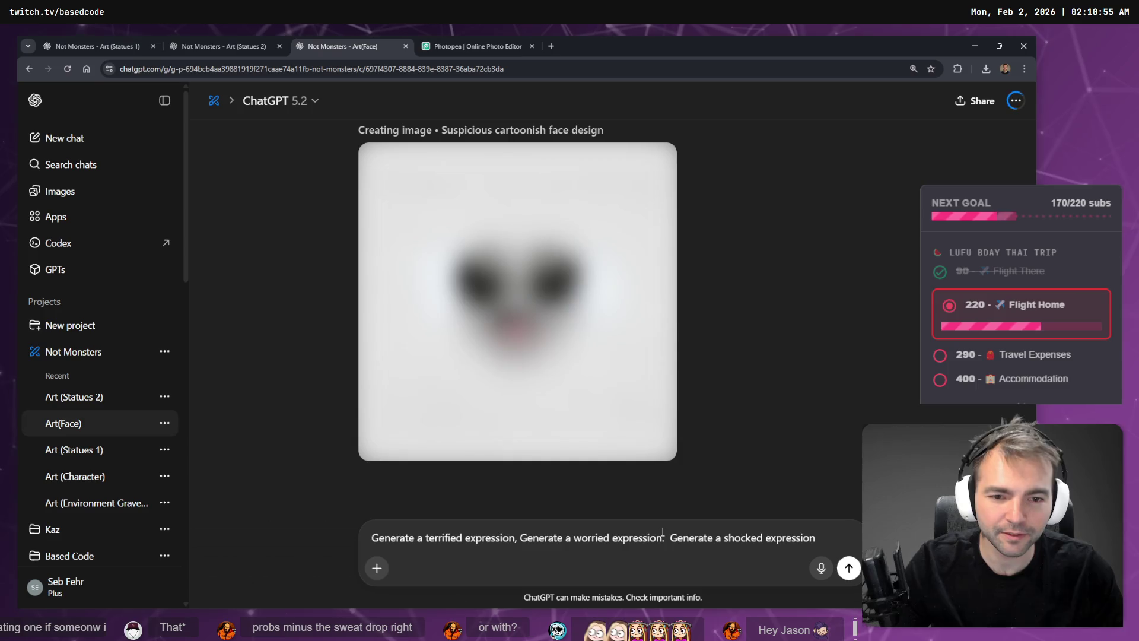
click(835, 541)
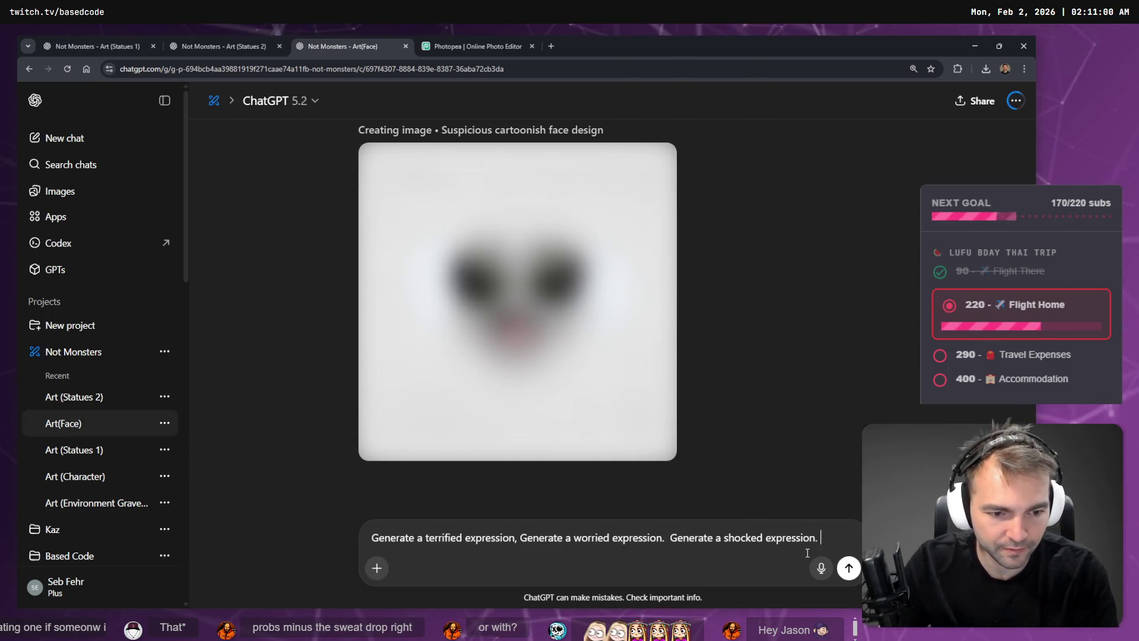
Add a new line 'Generate a expression.' with the expression word left blank.
key(super+d)
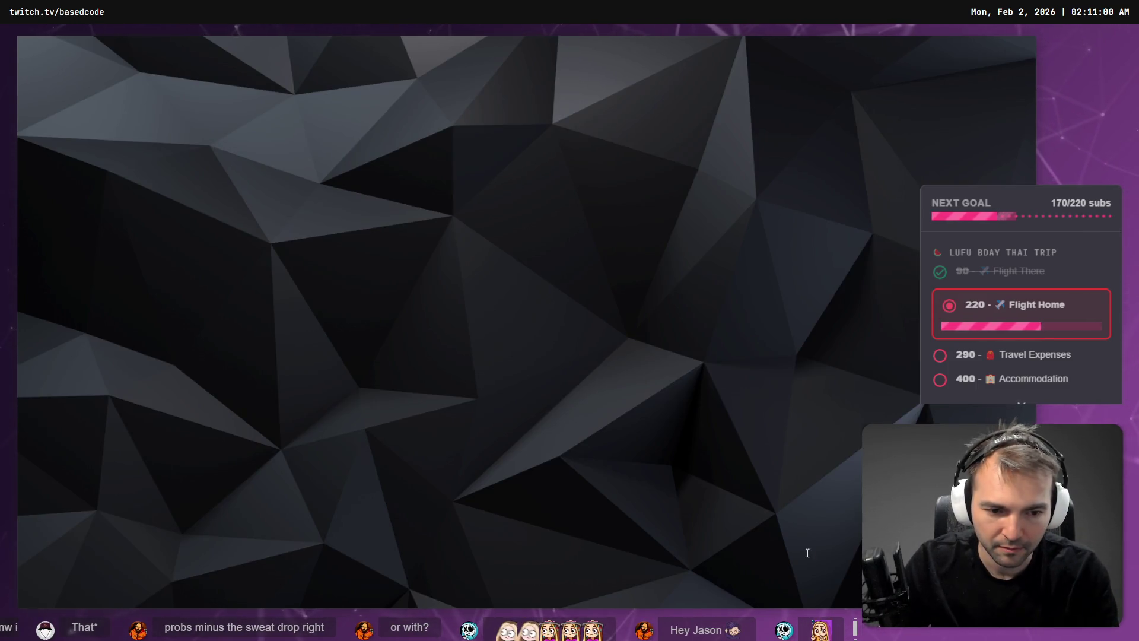
key(alt+Tab)
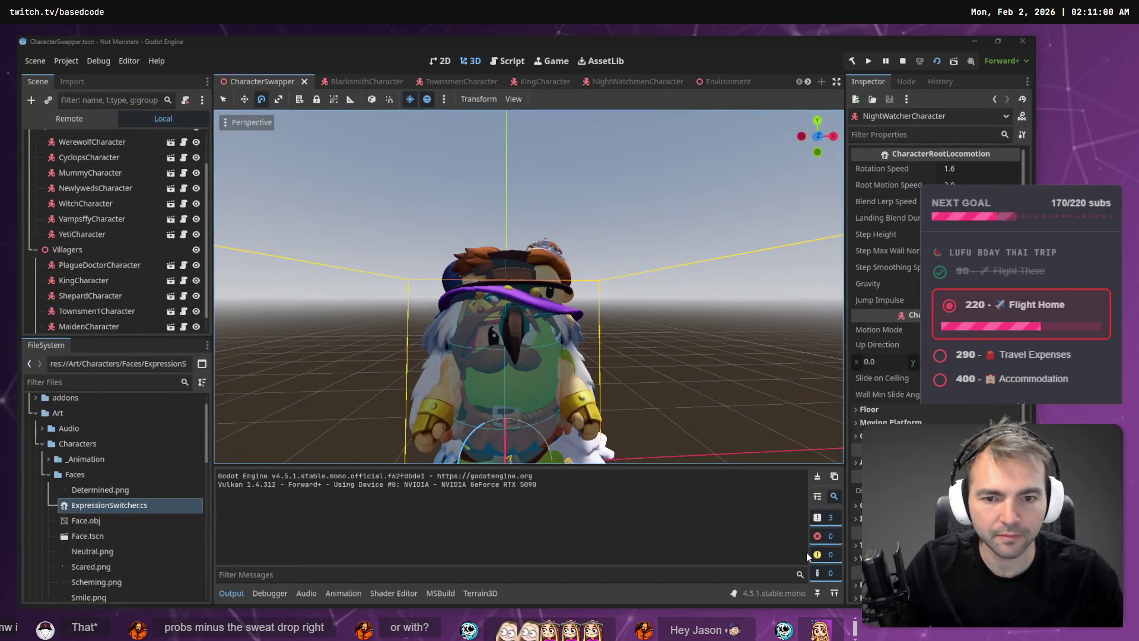
key(alt+Tab)
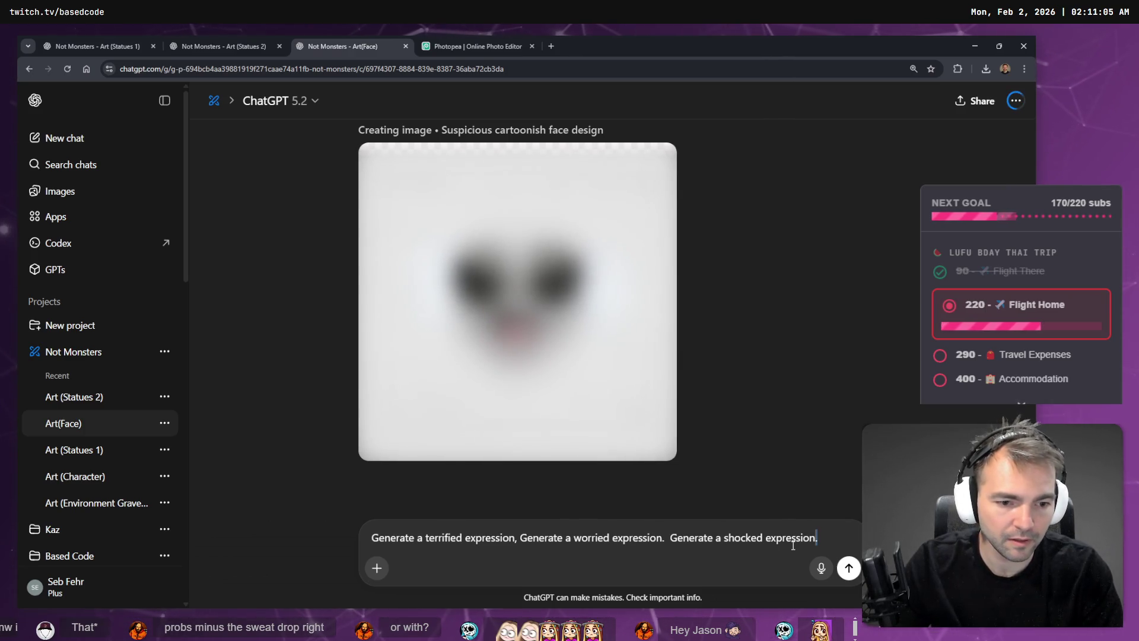
key(ctrl+shift+Left)
key(ctrl+shift+Left)
key(ctrl+shift+Left)
key(End)
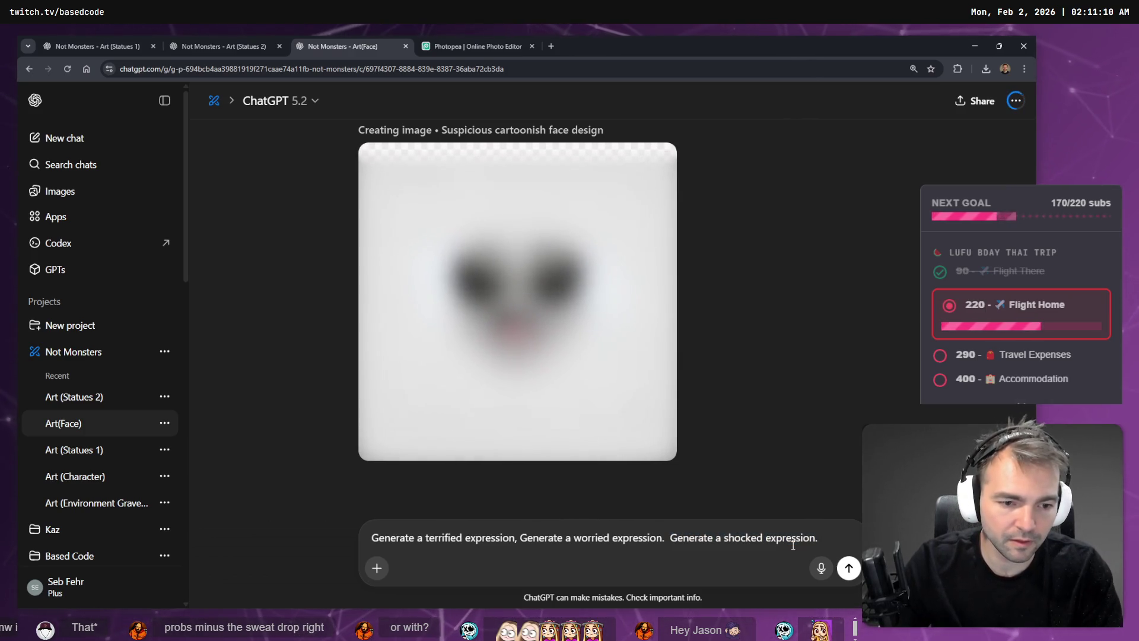
key(shift+Return)
text(Generate a shocked expression.)
key(ctrl+shift+Right)
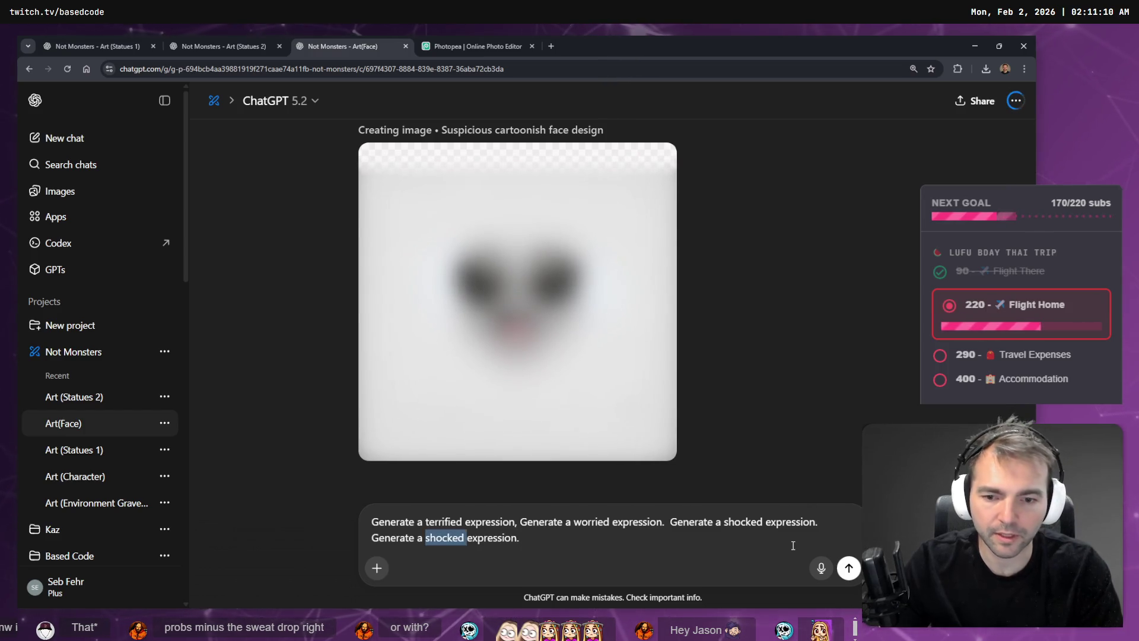
key(BackSpace)
key(super+period)
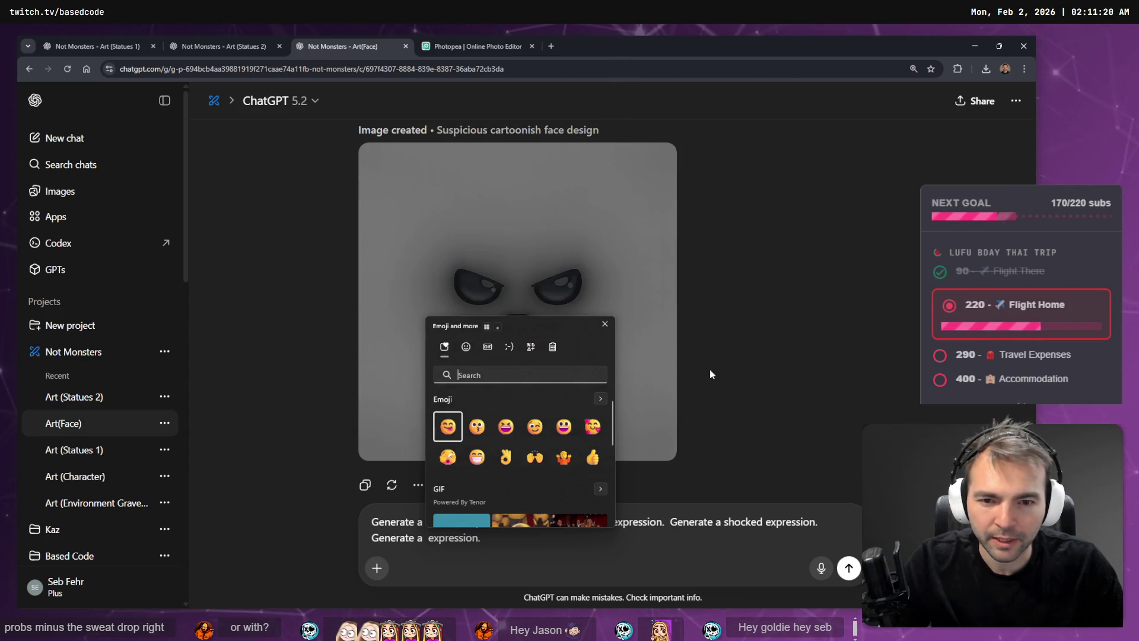
click(750, 374)
Review the earlier faces, then send only the 'Generate a terrified expression' request.
scroll(753, 375, up, 4)
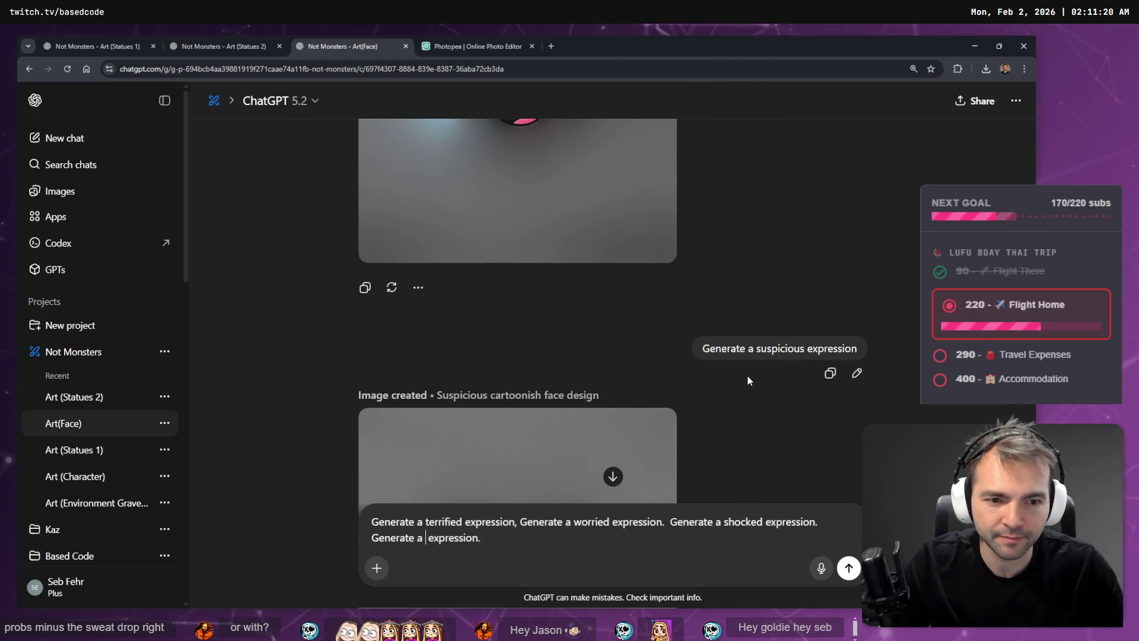
scroll(748, 377, up, 20)
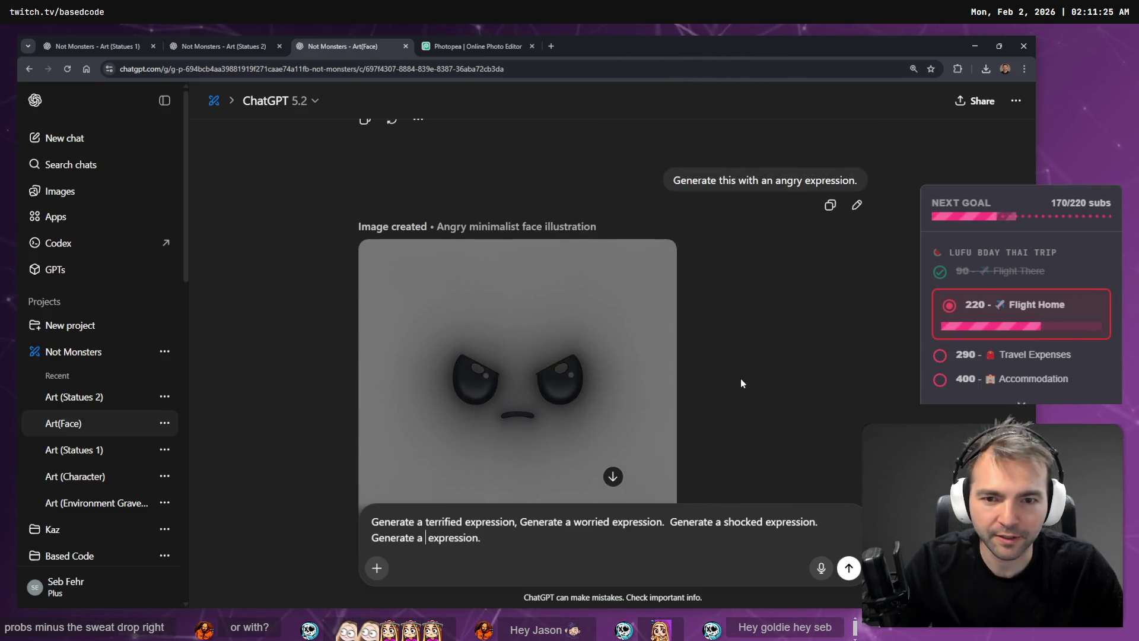
scroll(594, 332, down, 10)
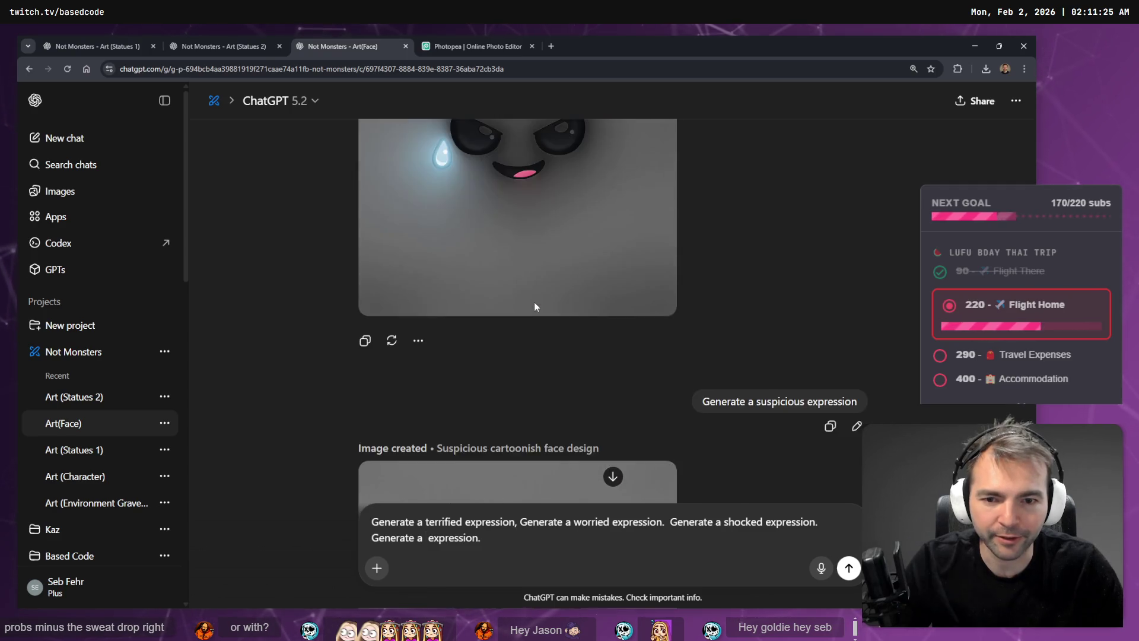
scroll(537, 314, up, 5)
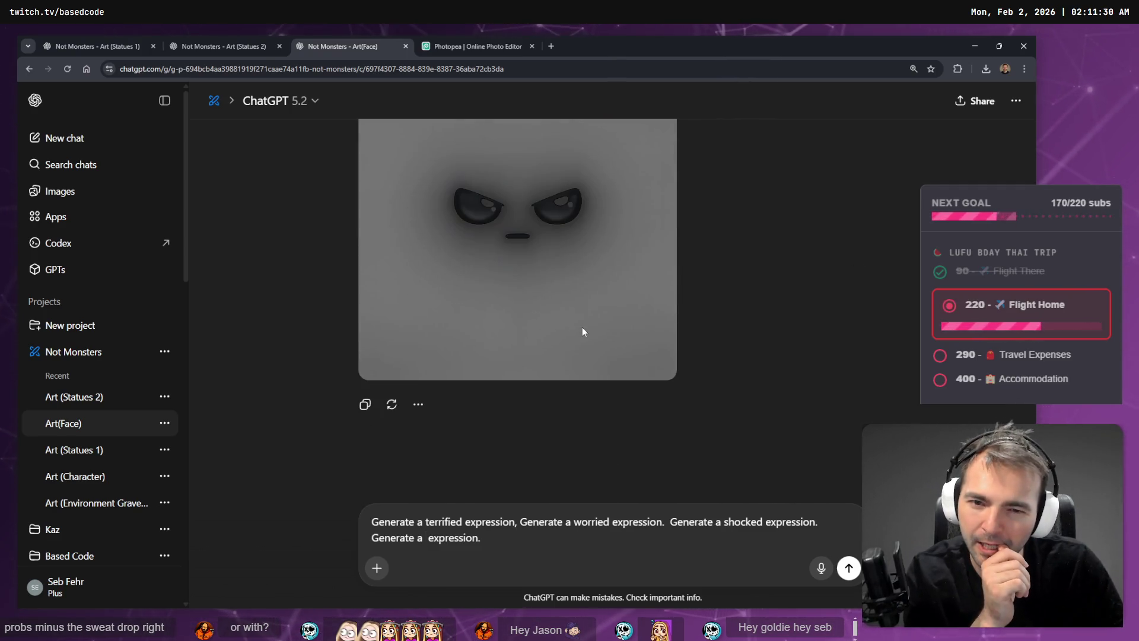
scroll(582, 330, up, 3)
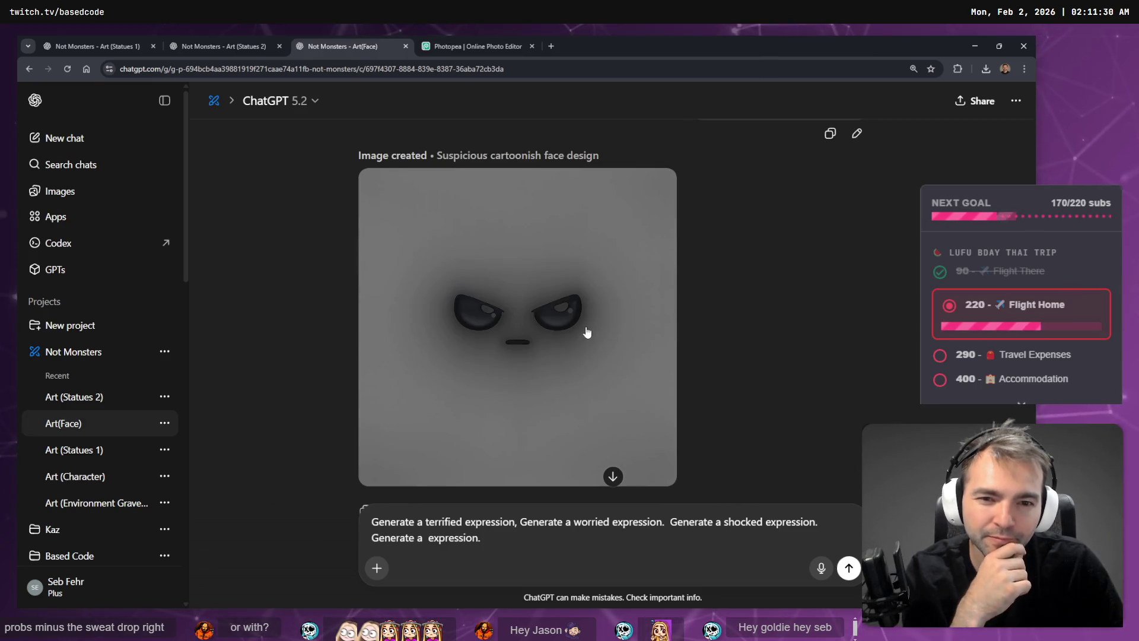
scroll(565, 386, down, 2)
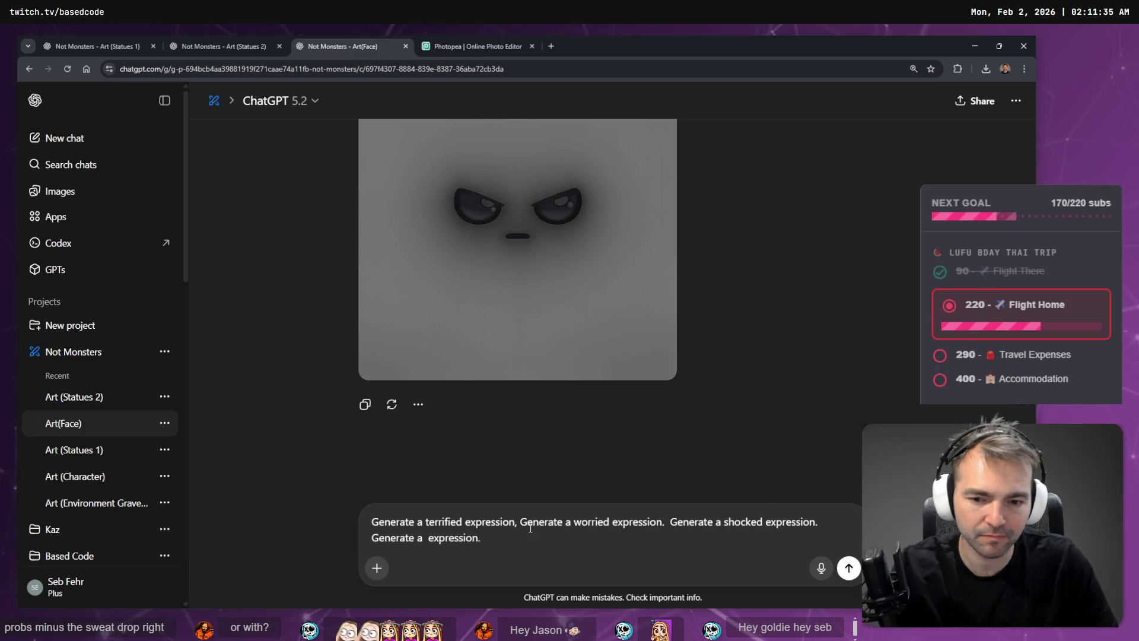
drag(522, 522, 529, 539)
key(ctrl+c)
key(BackSpace)
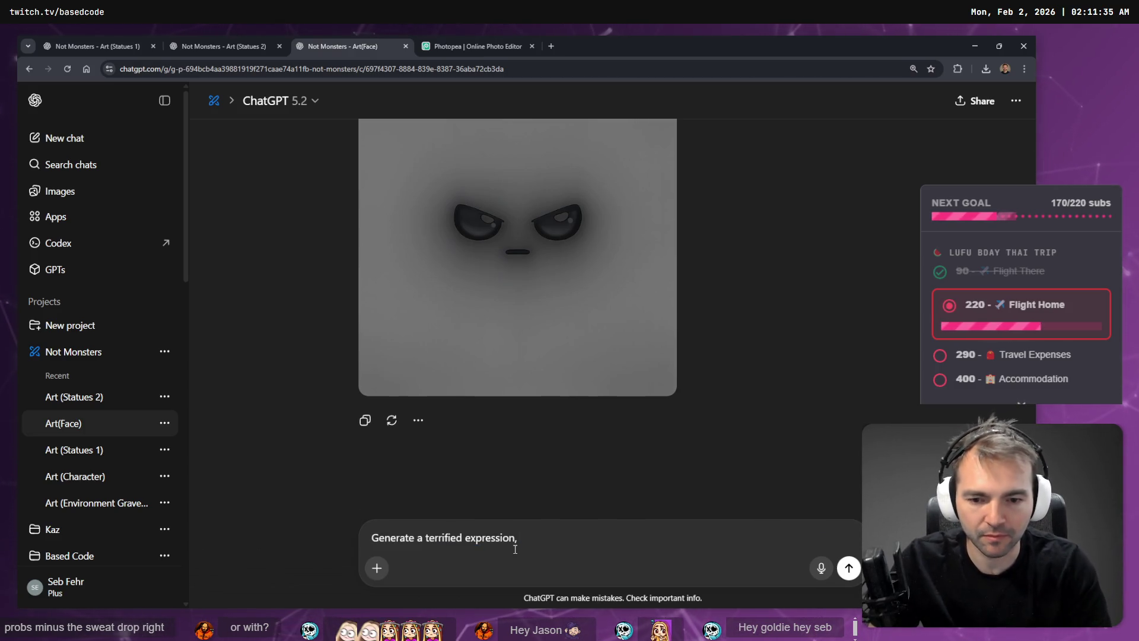
key(Return)
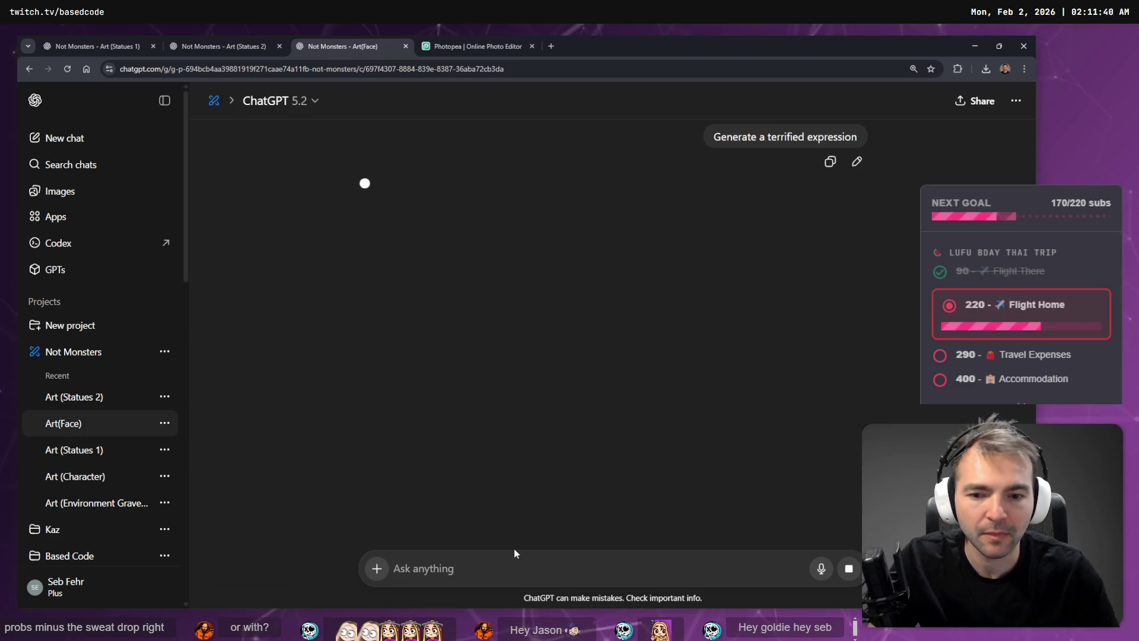
Paste the remaining requests back and delete all but the worried-expression sentence.
key(ctrl+v)
shift+click(541, 569)
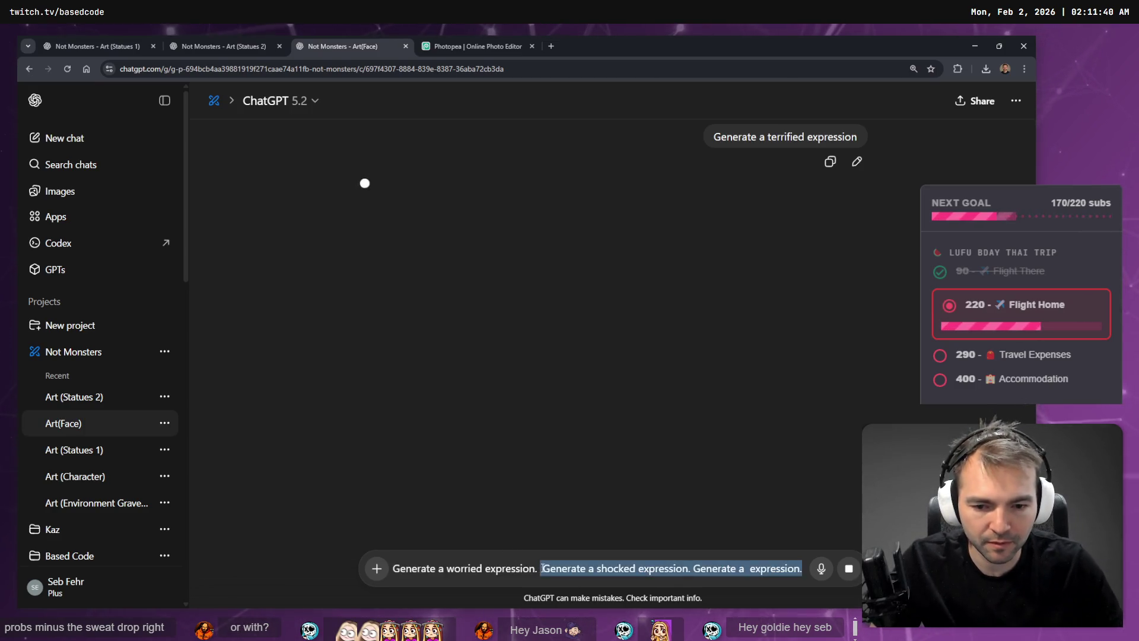
key(BackSpace)
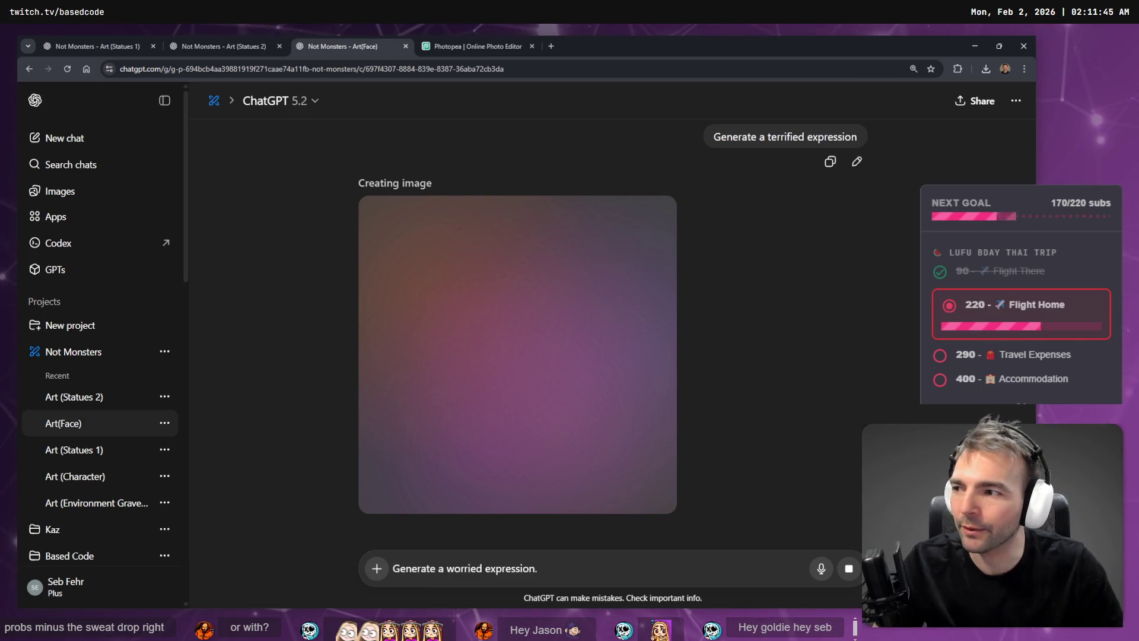
scroll(566, 304, up, 12)
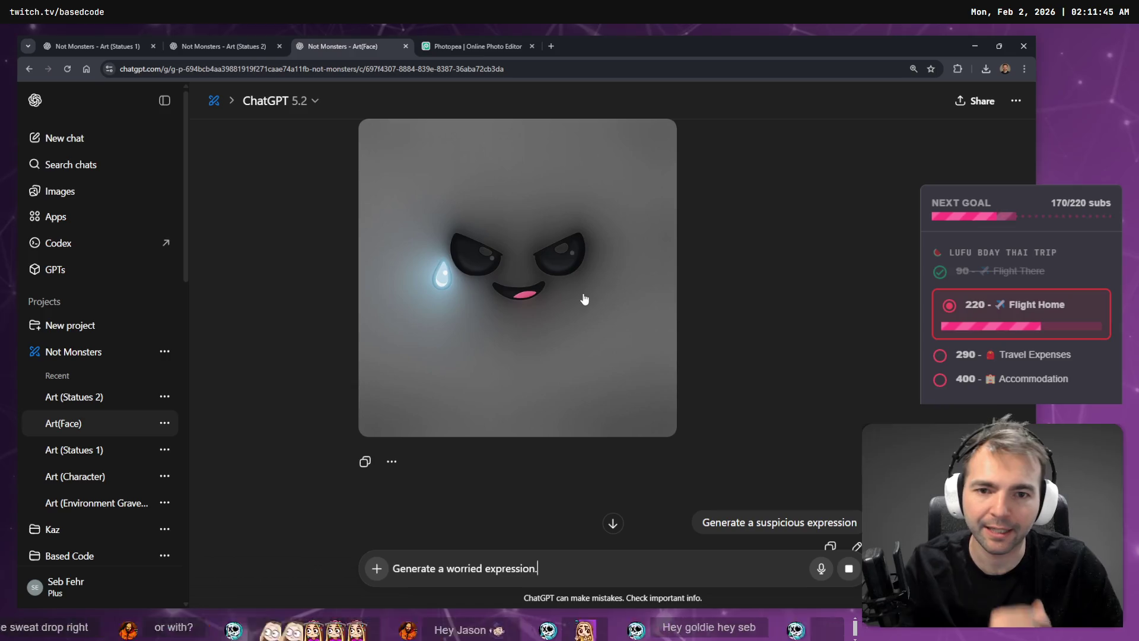
scroll(476, 181, down, 7)
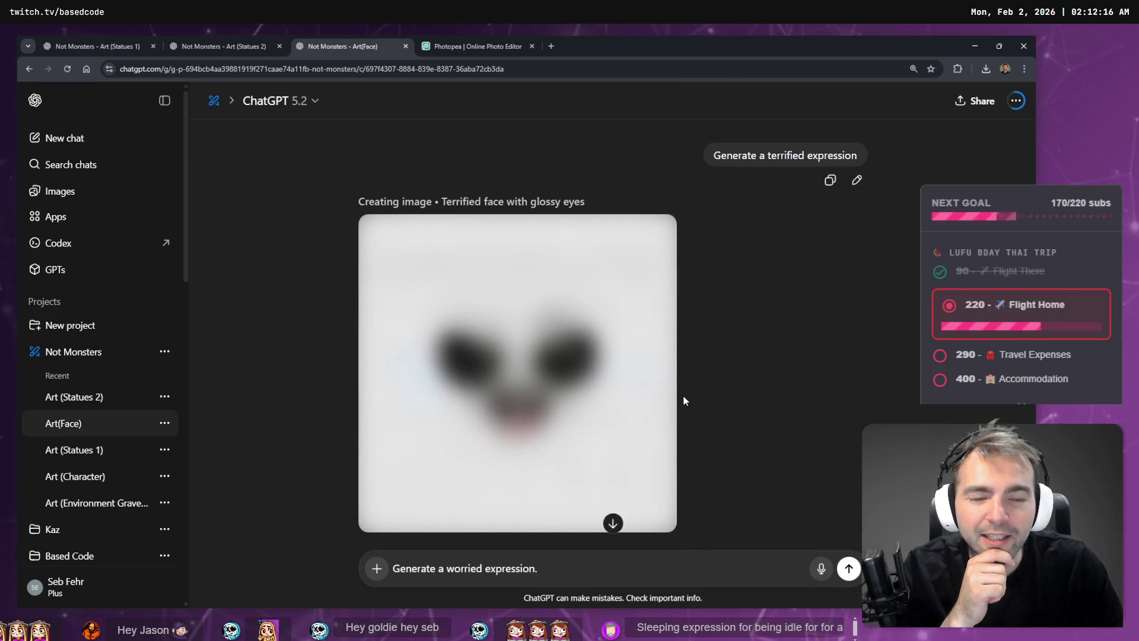
Close Photopea, glance at the Statues 1 and 2 chats, and return to Art(Face).
click(469, 46)
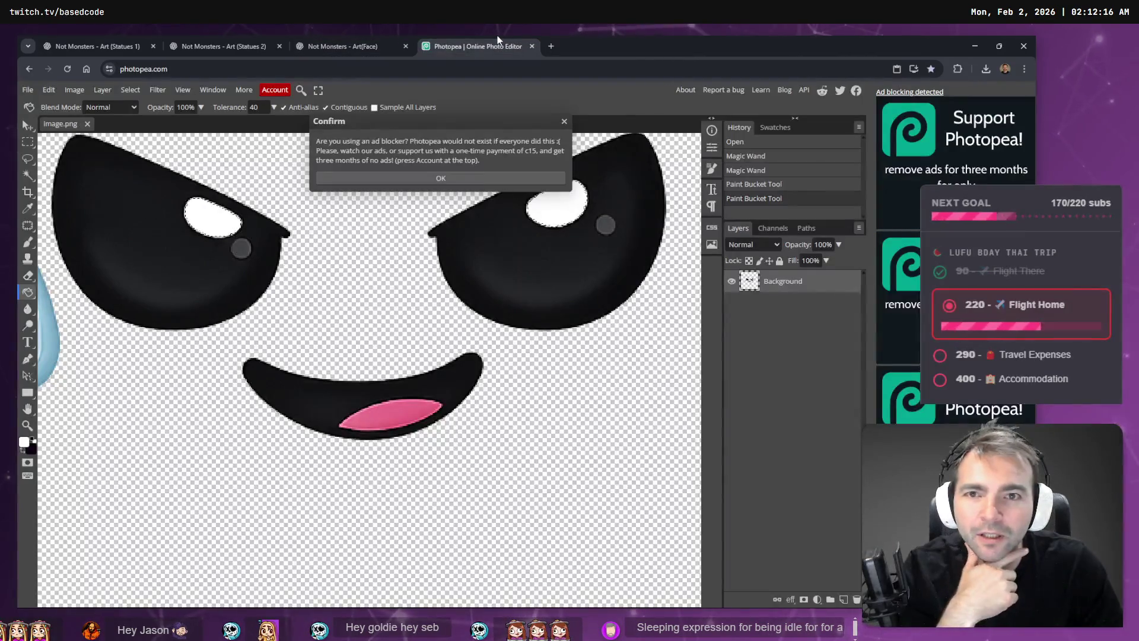
click(531, 46)
click(226, 45)
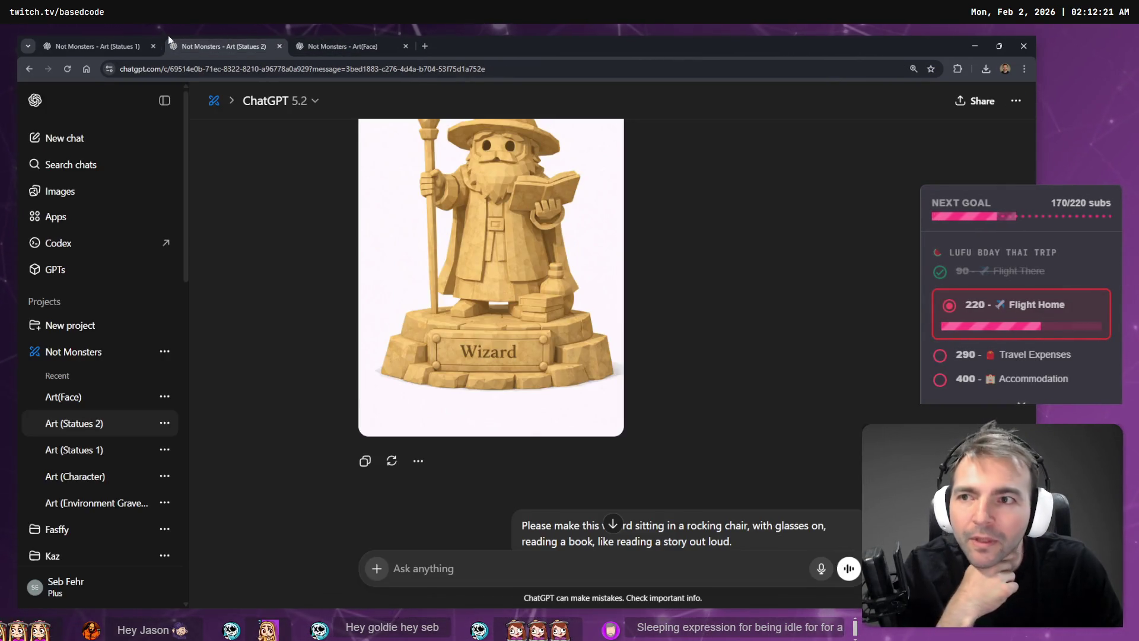
click(117, 37)
click(349, 42)
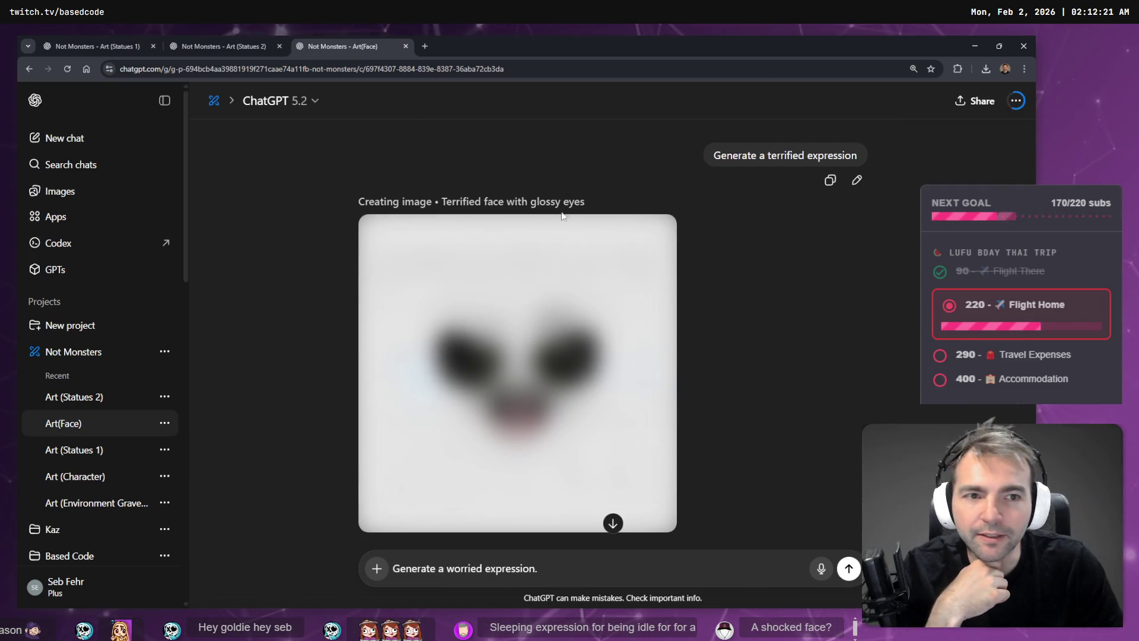
Add shocked and sleeping expression requests after the worried sentence in the draft.
text(Generate a shocked expression. Generate a  expression.)
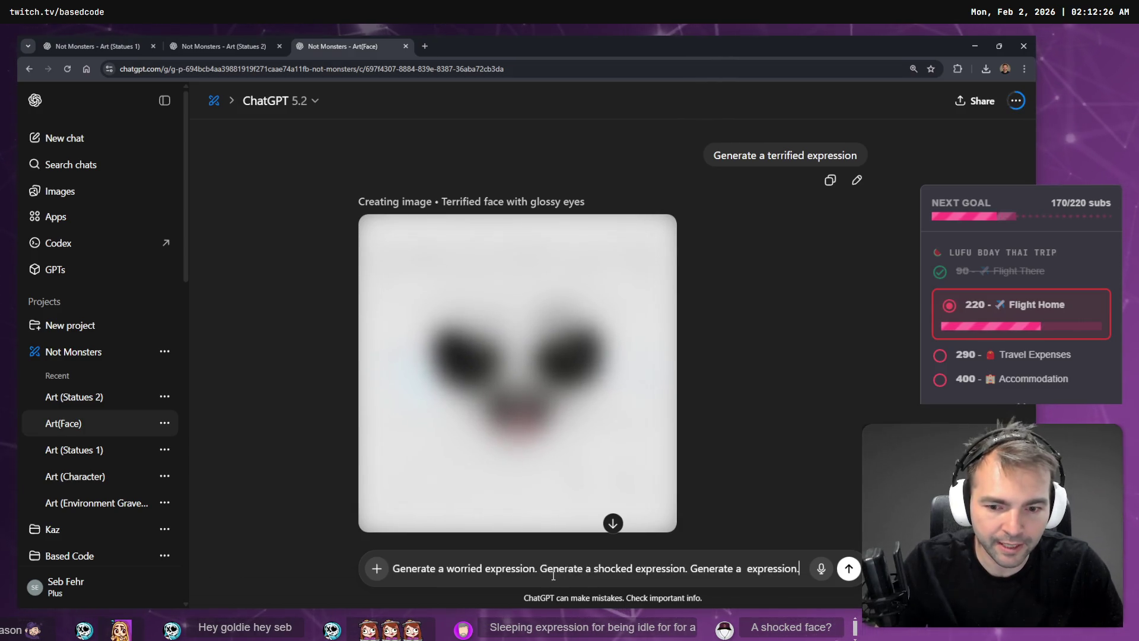
key(ctrl+BackSpace)
key(ctrl+BackSpace)
key(ctrl+BackSpace)
key(ctrl+z)
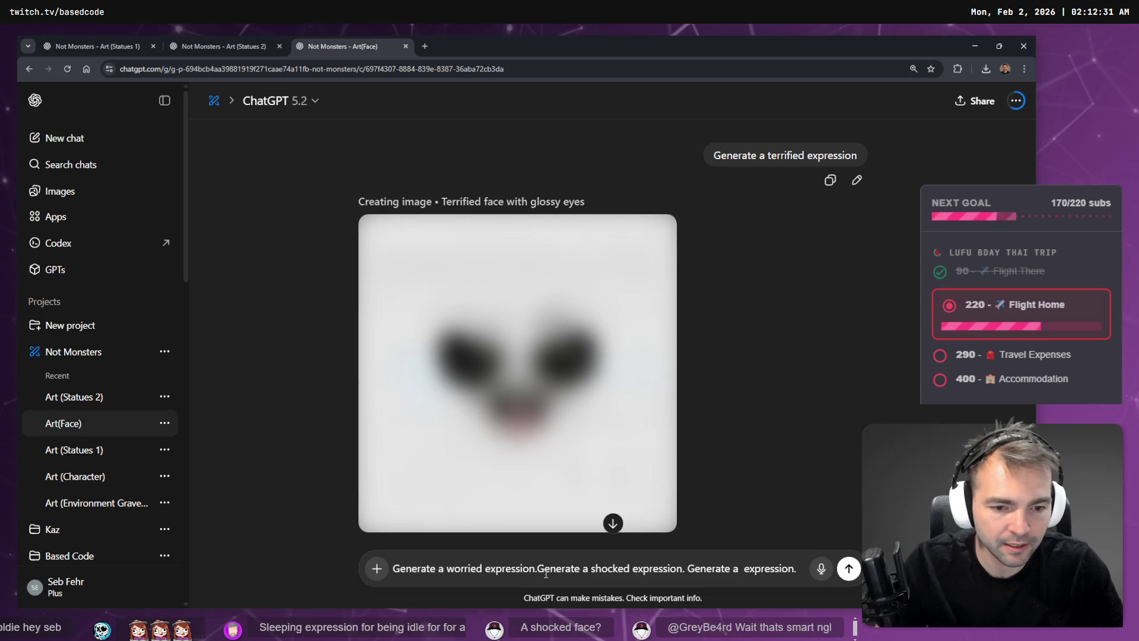
click(536, 570)
text(.)
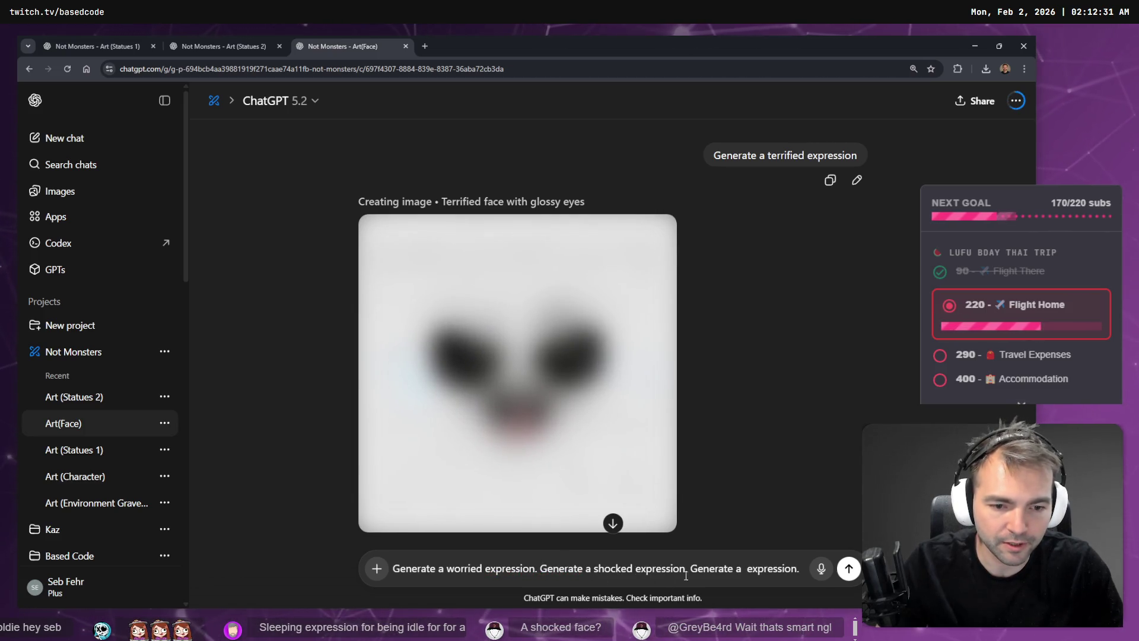
click(745, 570)
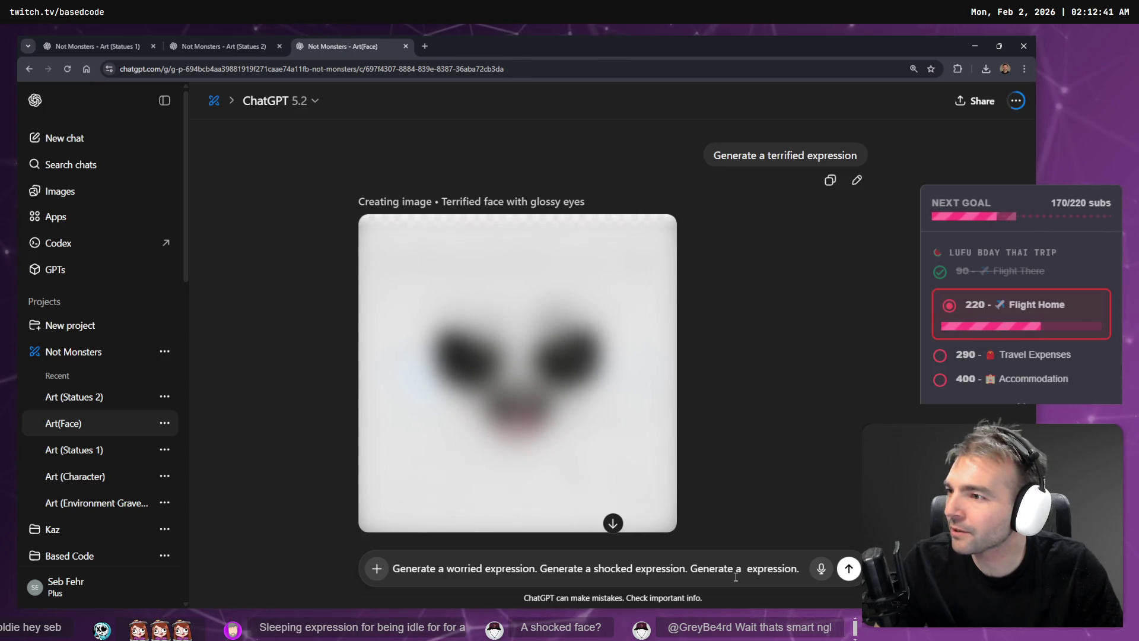
text(Sleeping)
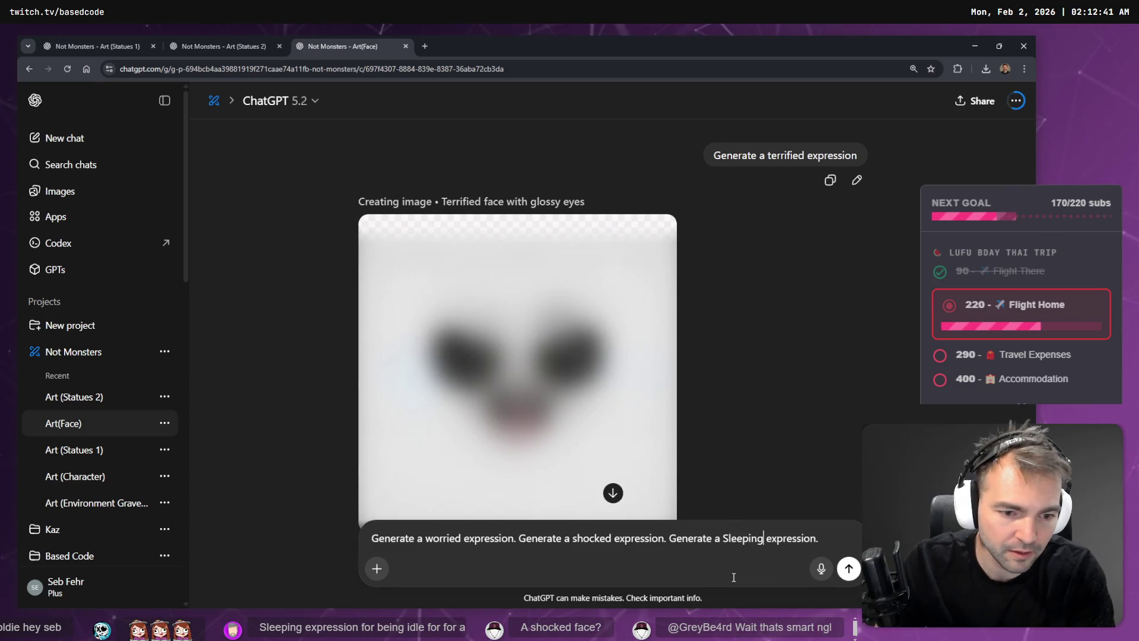
key(ctrl+Left)
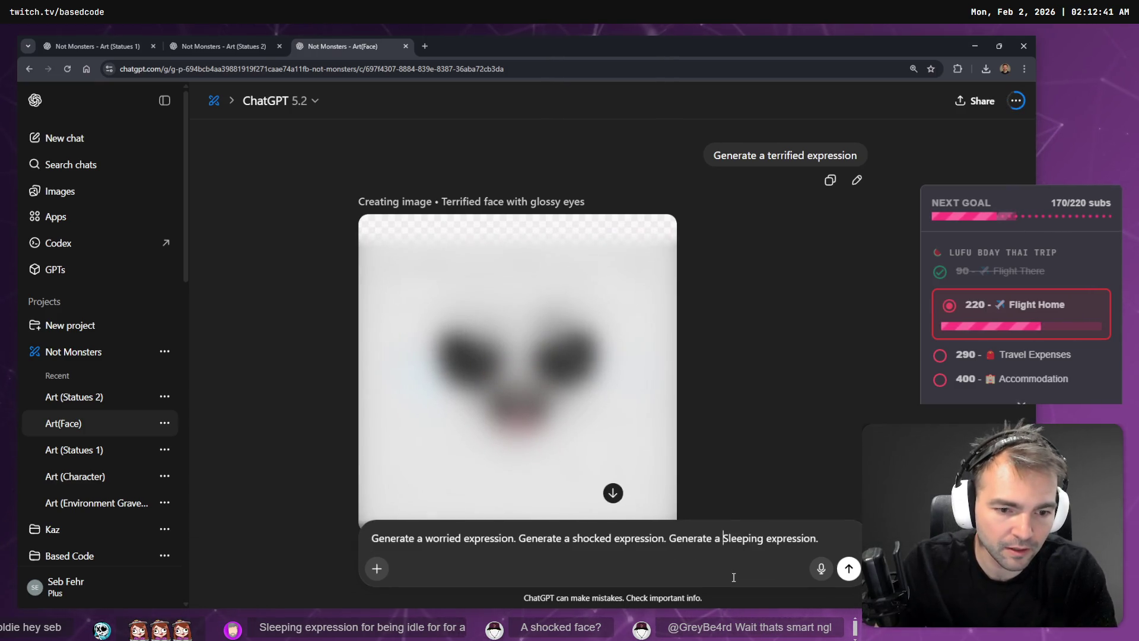
text(s)
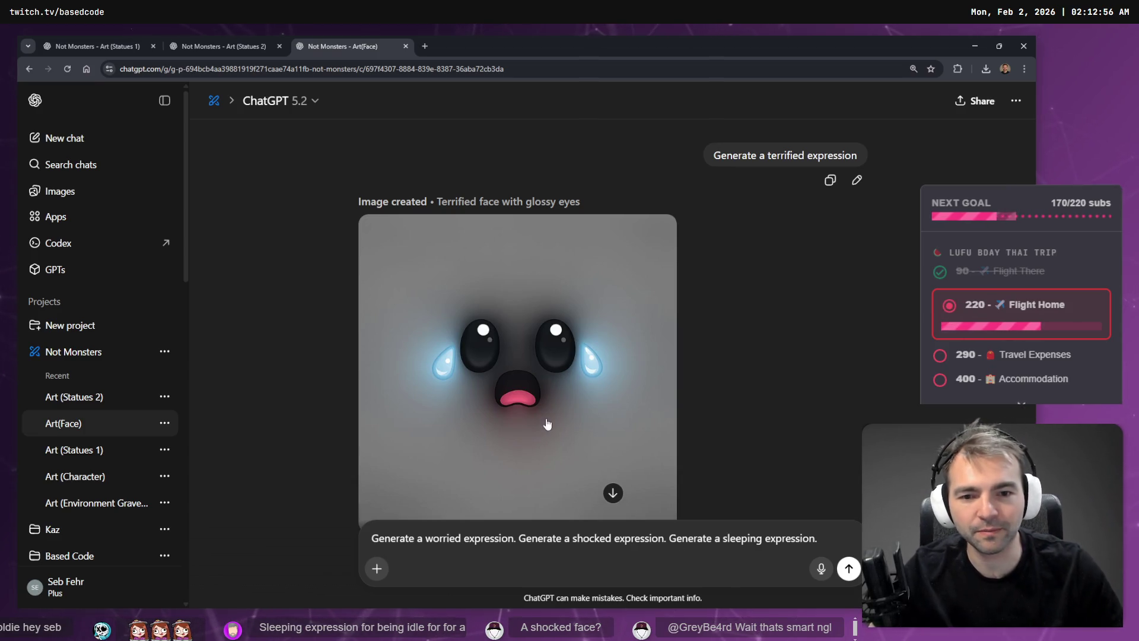
Save the terrified face image as Shocked.png in Characters/Faces, then return to Godot.
click(547, 424)
right_click(554, 347)
click(575, 365)
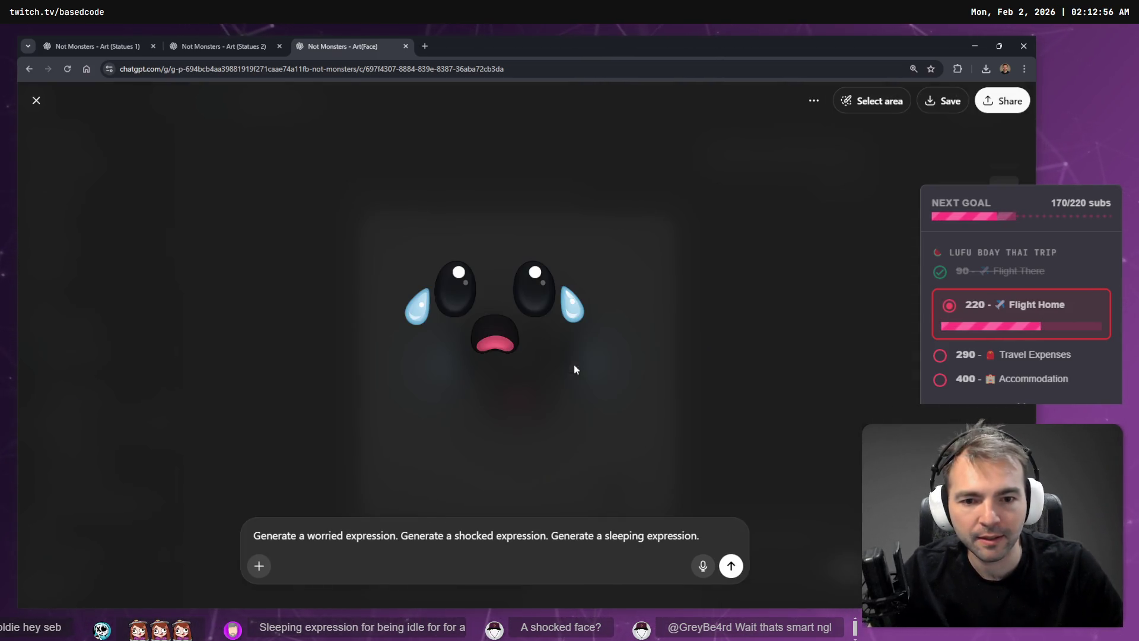
text(Sh)
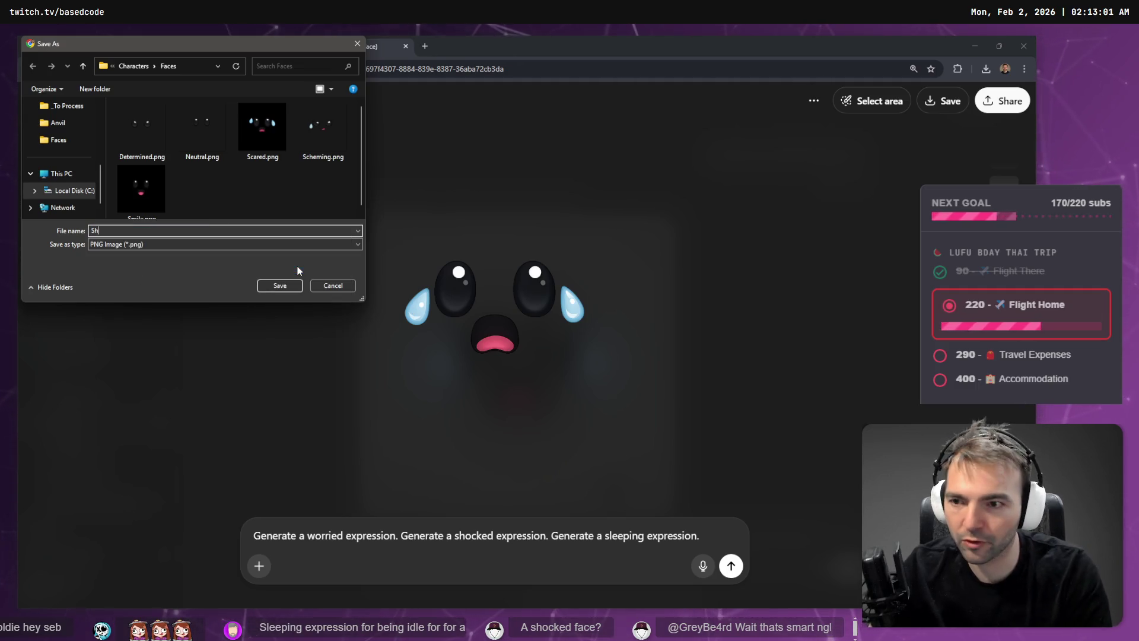
text(ocked)
key(Return)
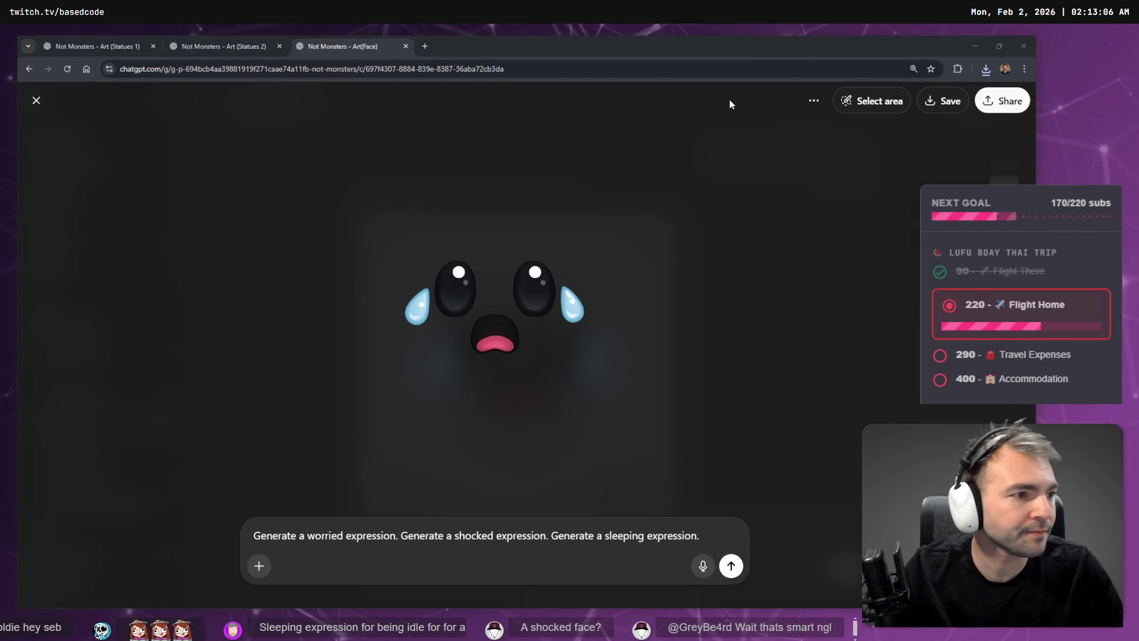
key(alt+Tab)
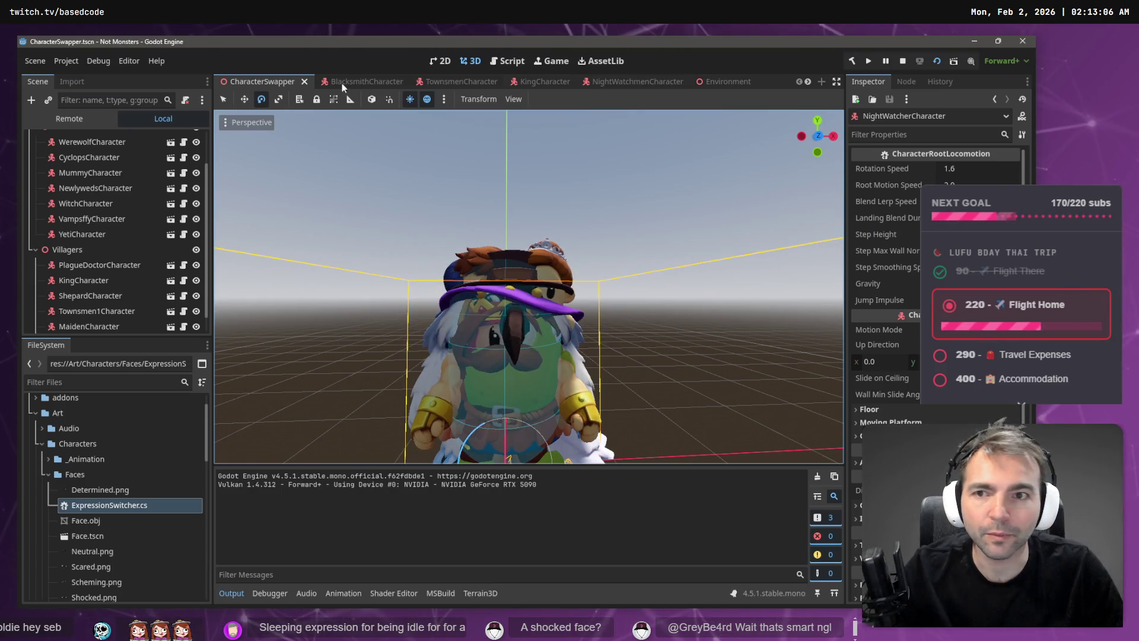
In the WitchCharacter scene, add Shocked.png as a new Expression Textures element.
scroll(599, 82, down, 1)
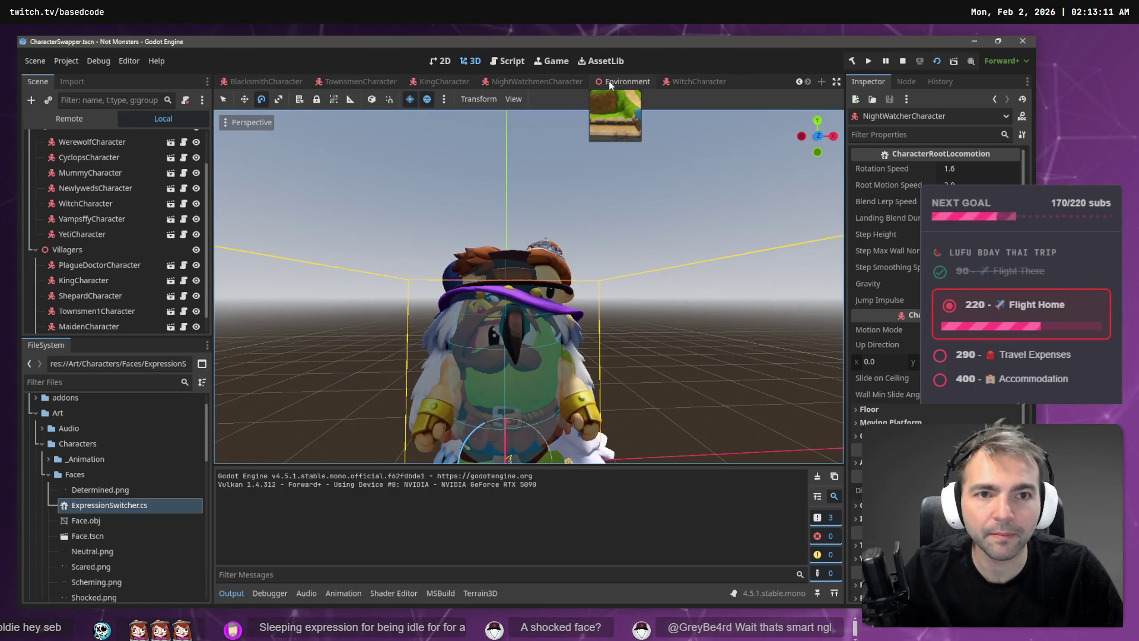
click(681, 83)
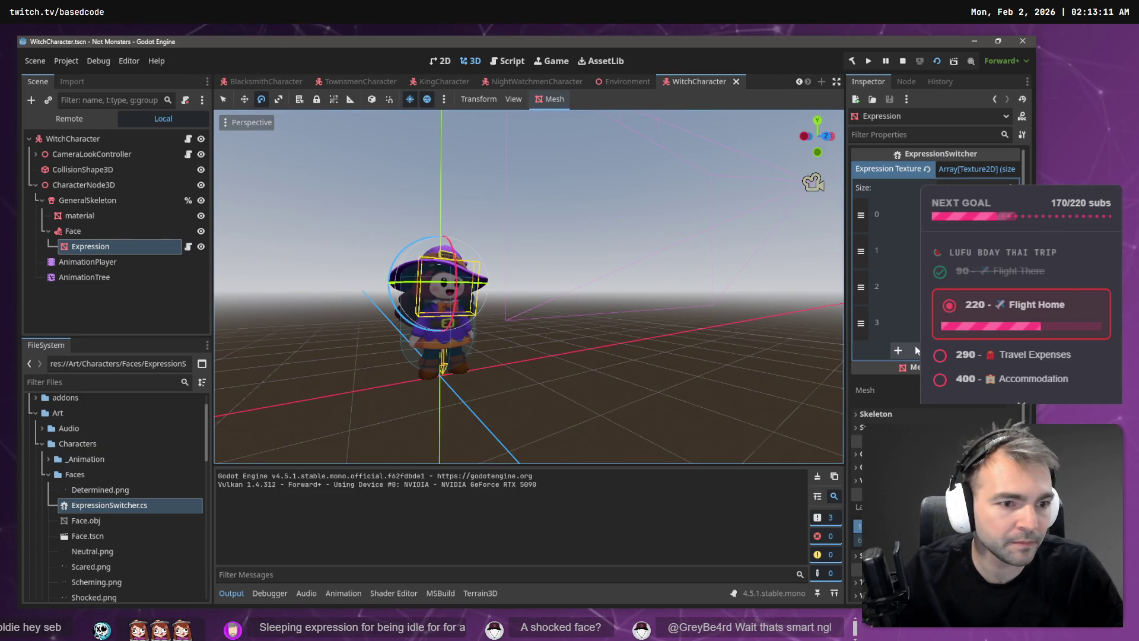
click(898, 350)
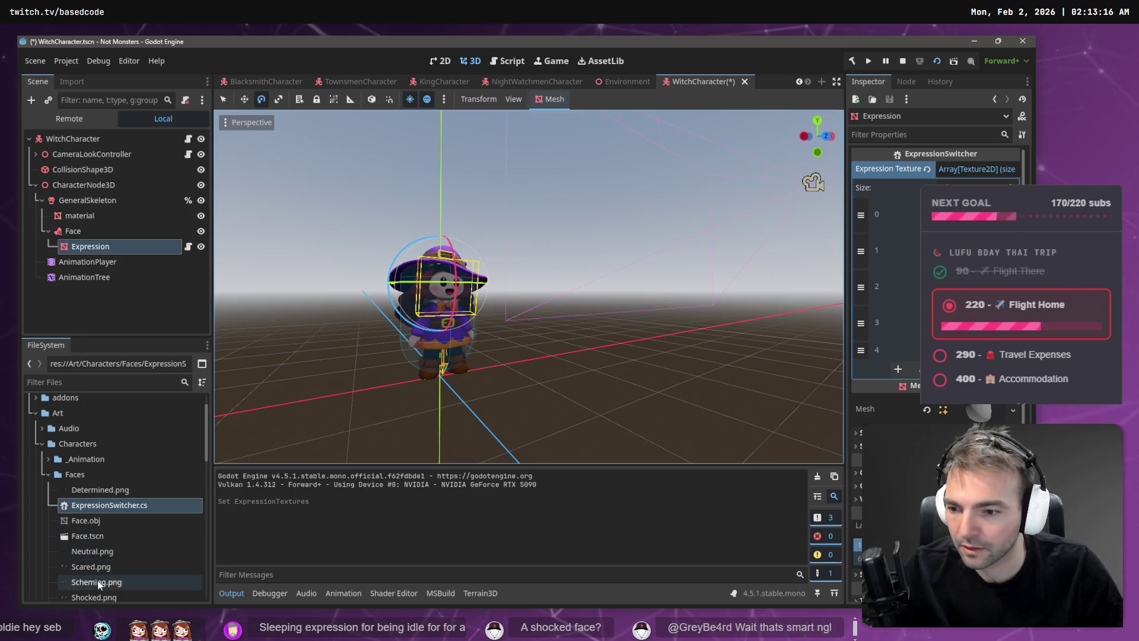
scroll(89, 543, down, 3)
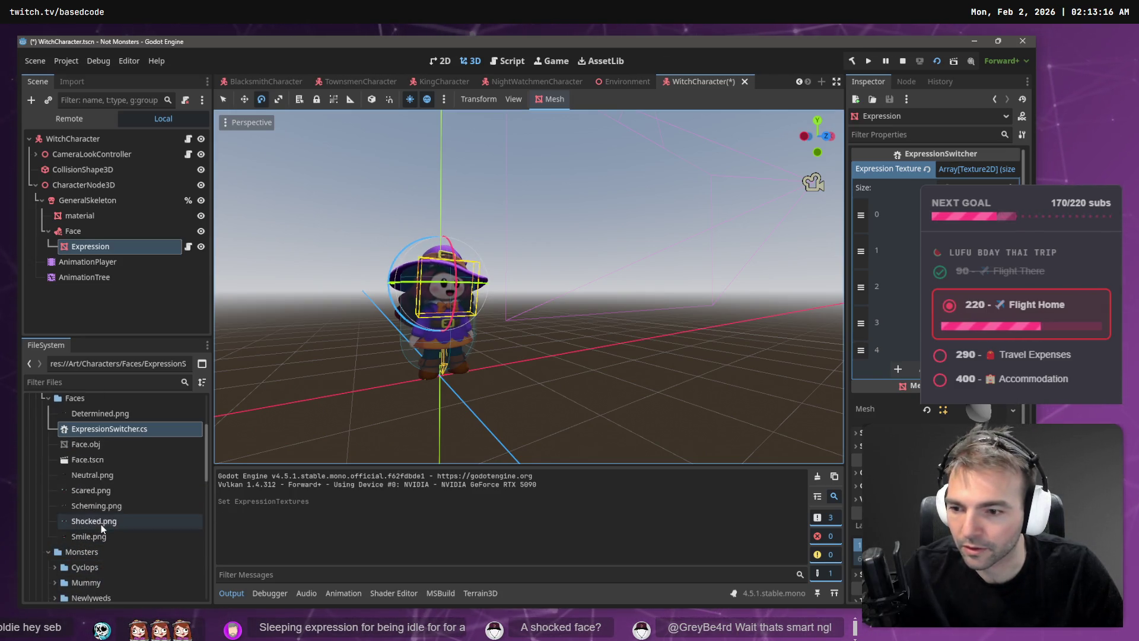
click(100, 522)
drag(100, 522, 890, 350)
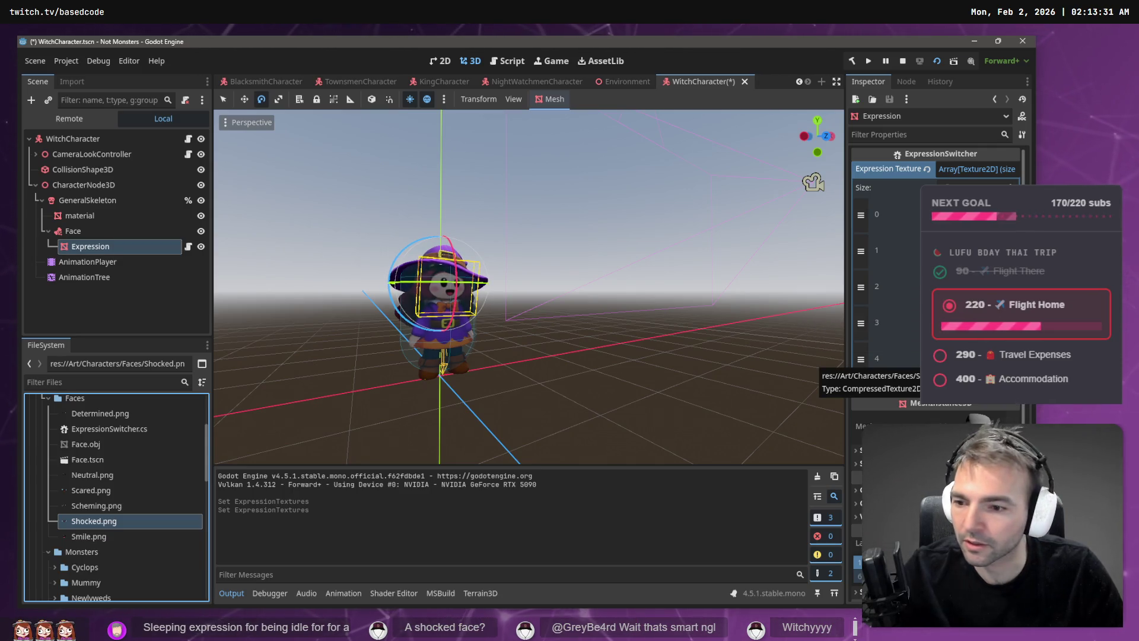
Add Scheming.png as another expression texture, test-run the game, and return to ChatGPT.
click(934, 387)
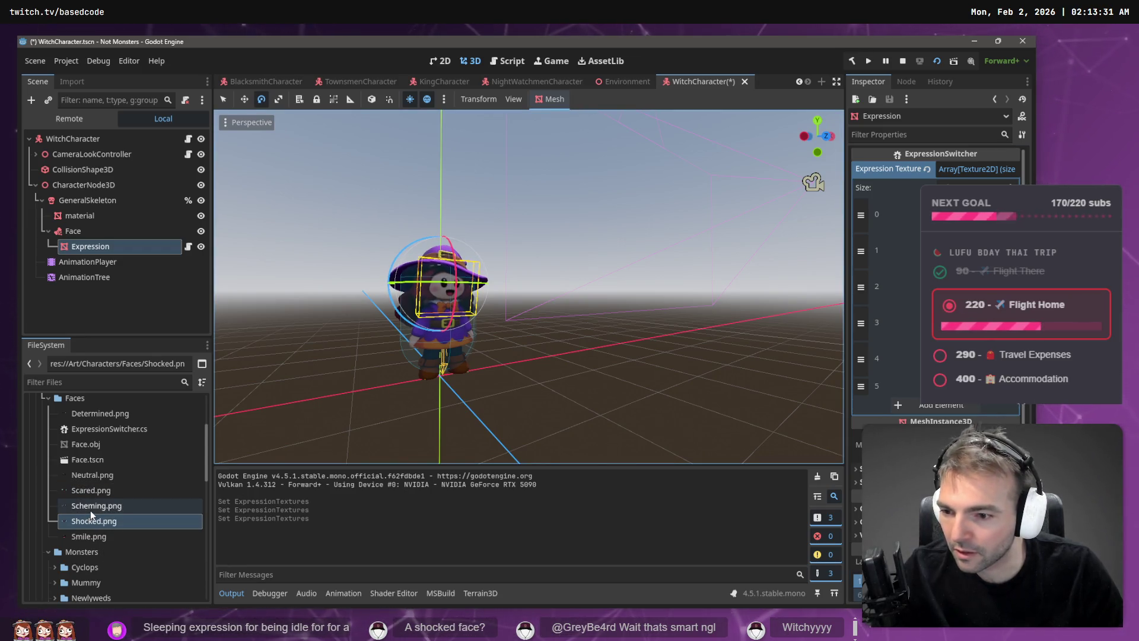
drag(91, 509, 961, 387)
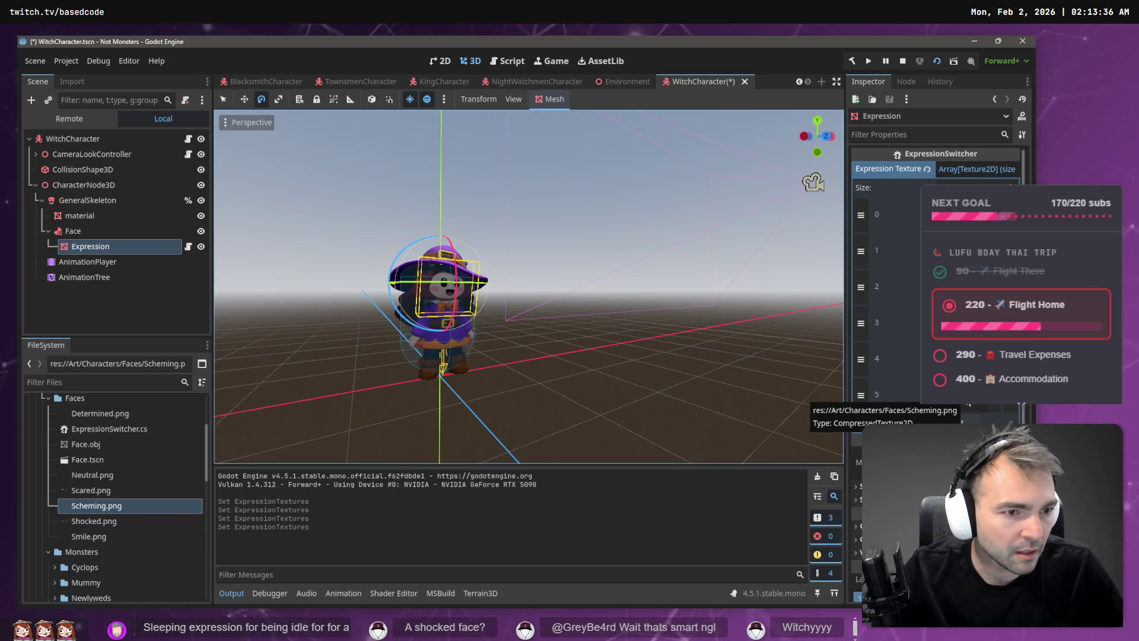
click(943, 422)
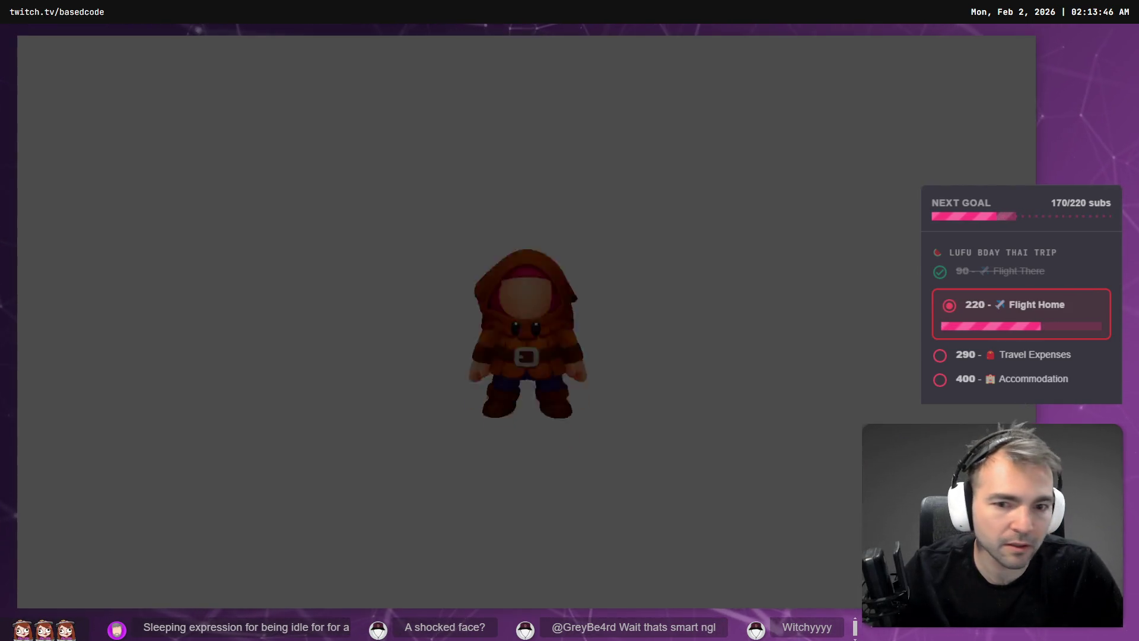
key(Escape)
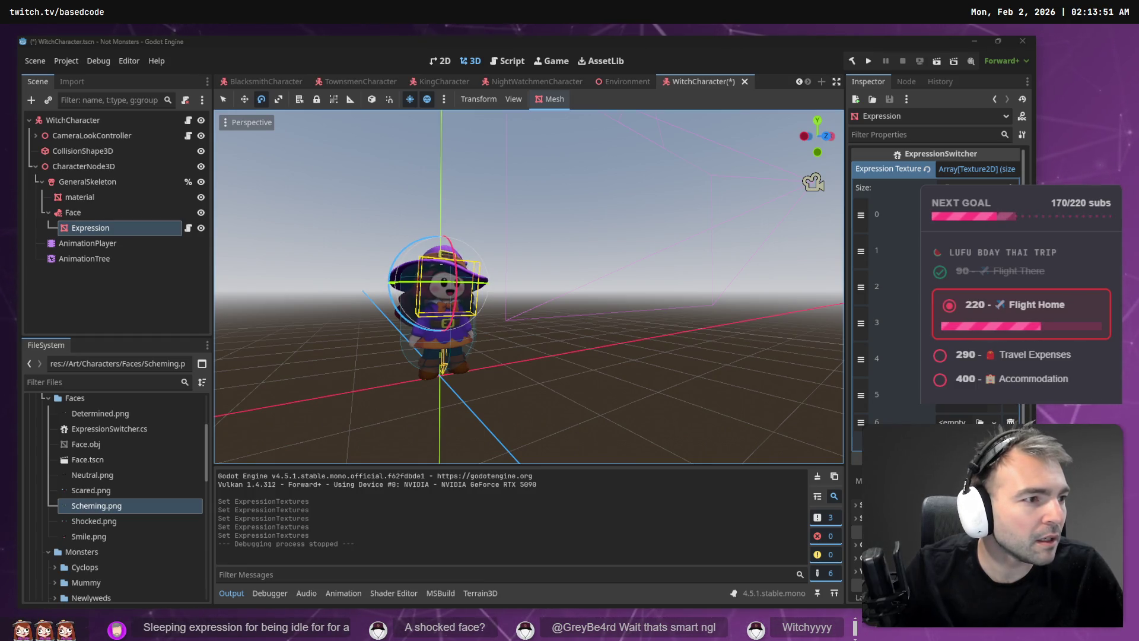
key(alt+Tab)
key(Escape)
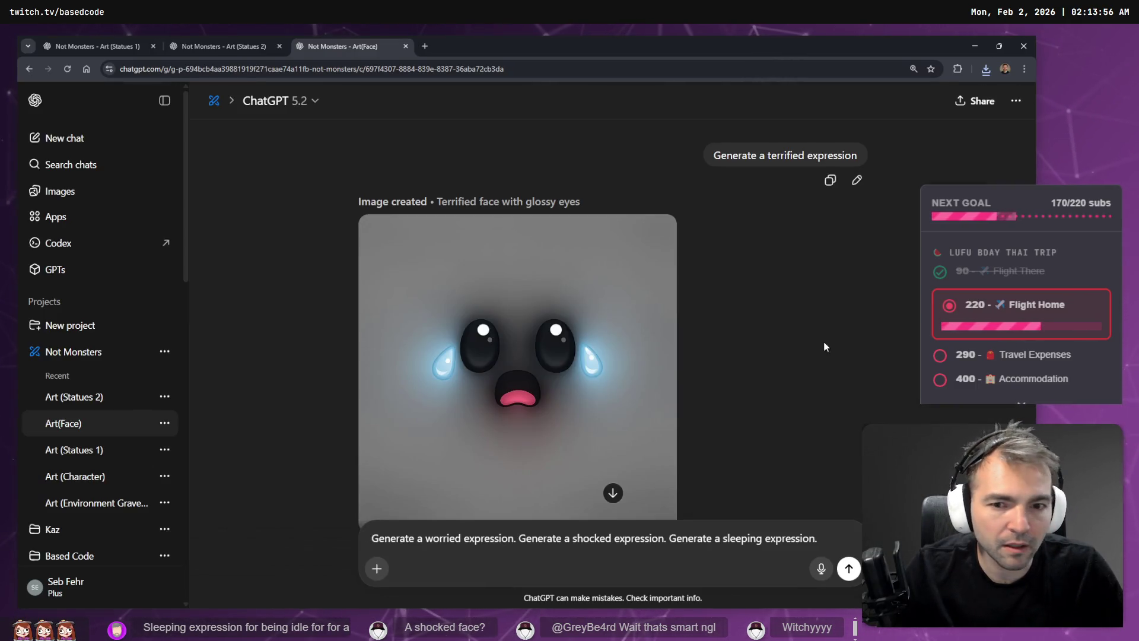
Remove the worried and sleeping sentences and send 'Generate a shocked expression.'.
drag(520, 543, 787, 545)
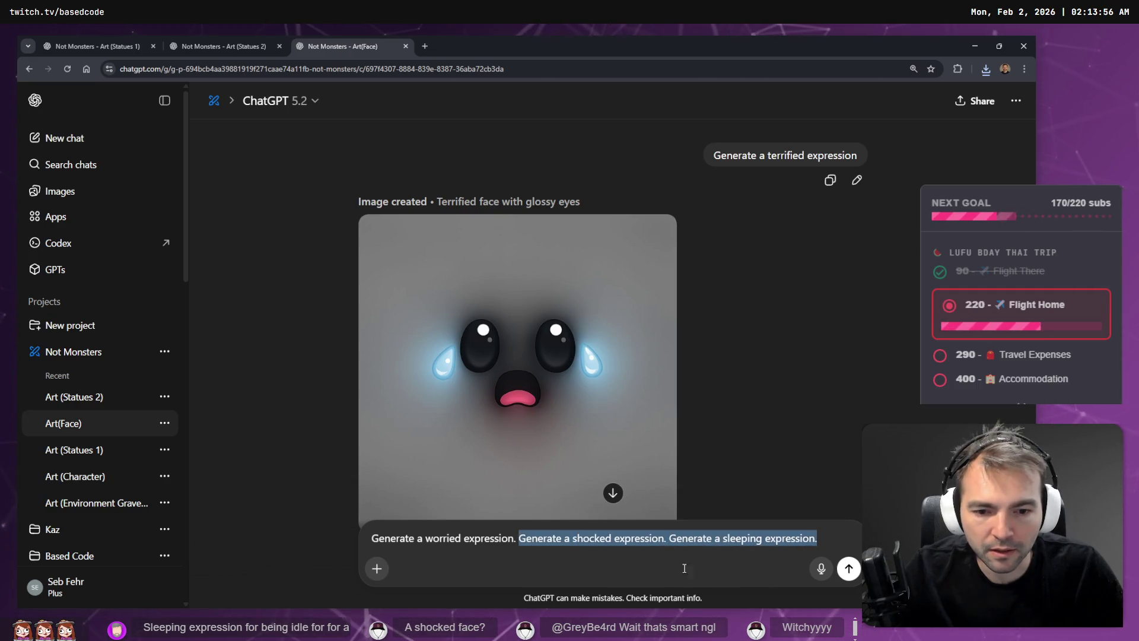
click(519, 543)
key(shift+Home)
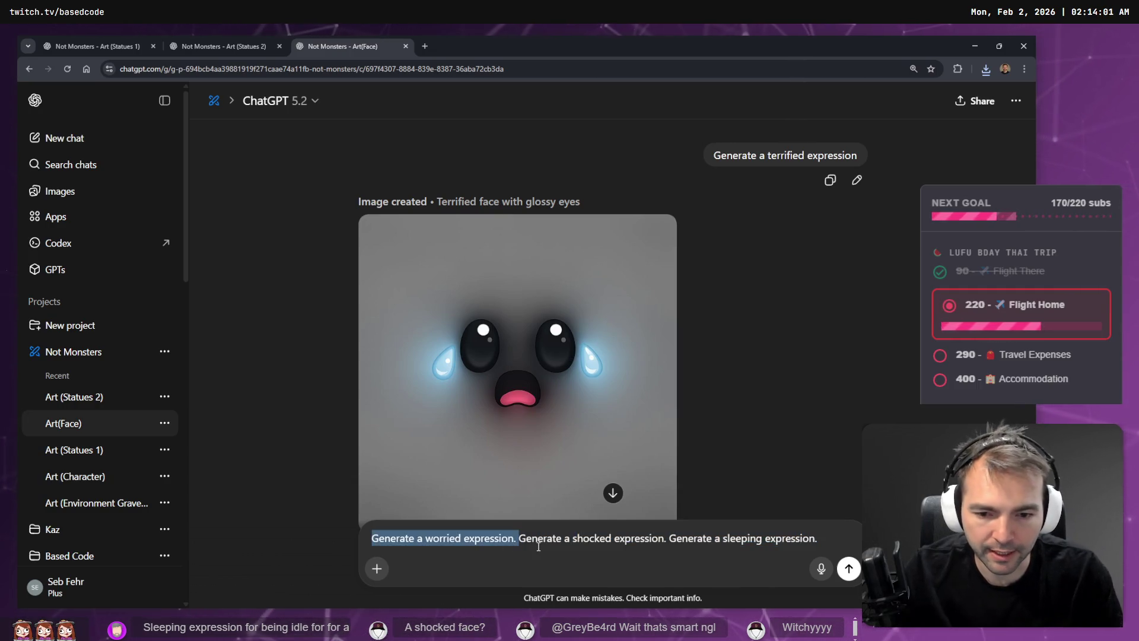
key(BackSpace)
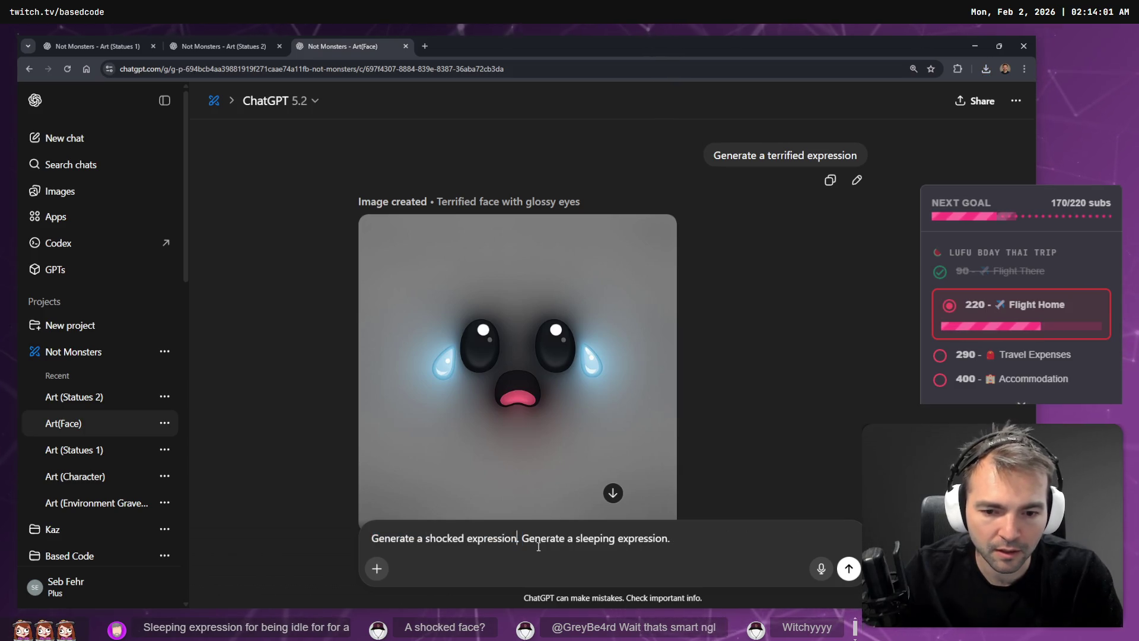
key(shift+End)
key(BackSpace)
key(Return)
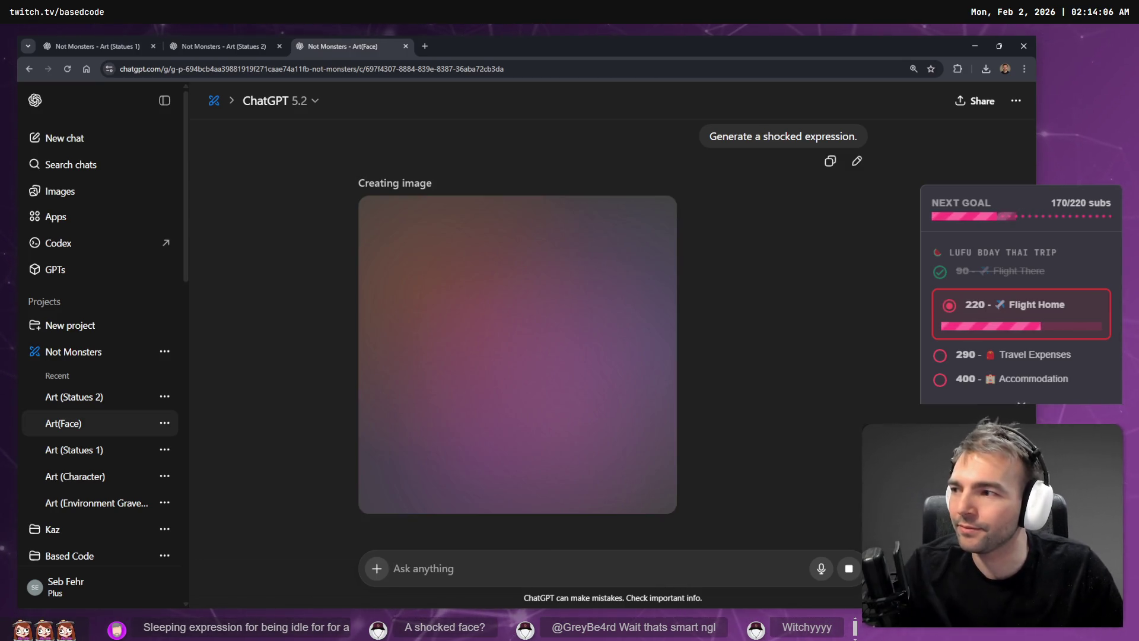
While the image generates, add a copy of the crying-expression request to the draft.
key(alt+Tab)
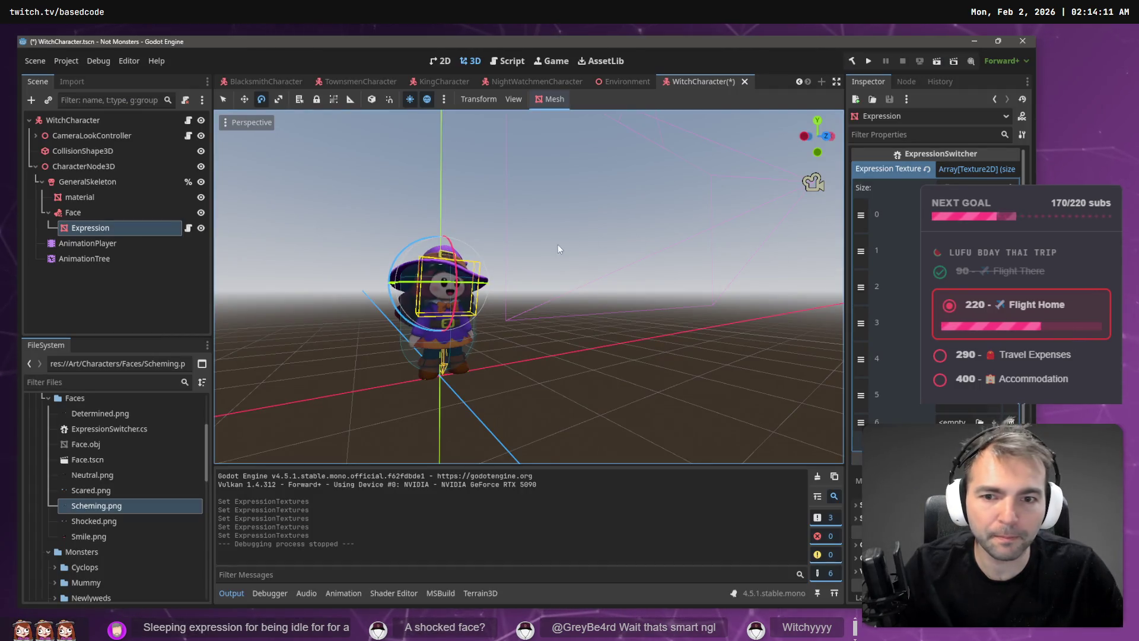
key(alt+Tab)
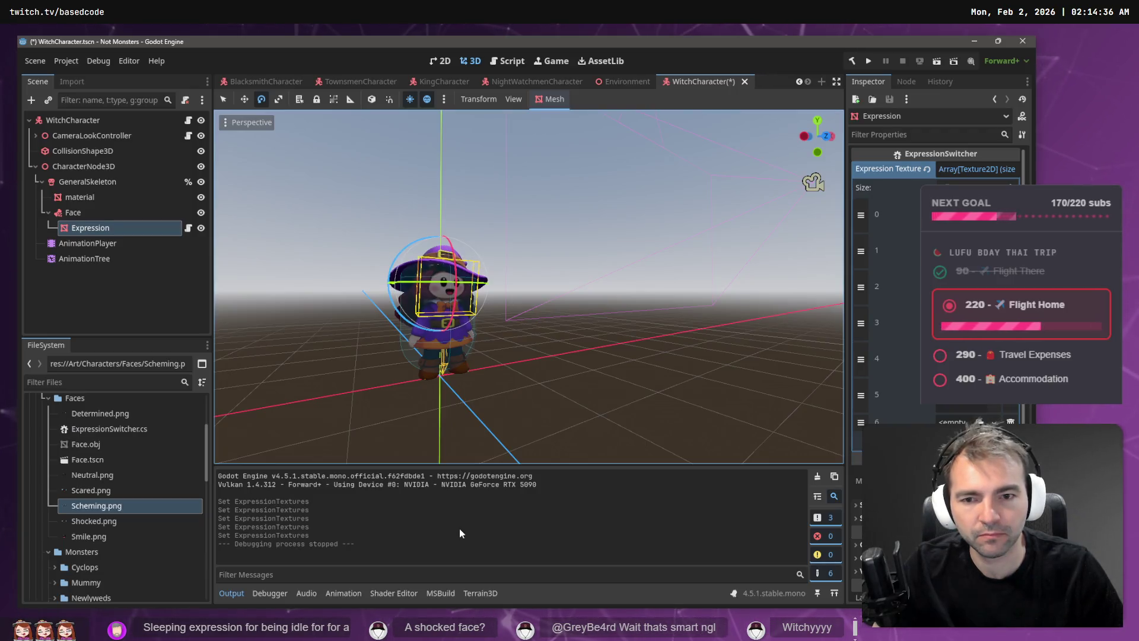
key(alt+Tab)
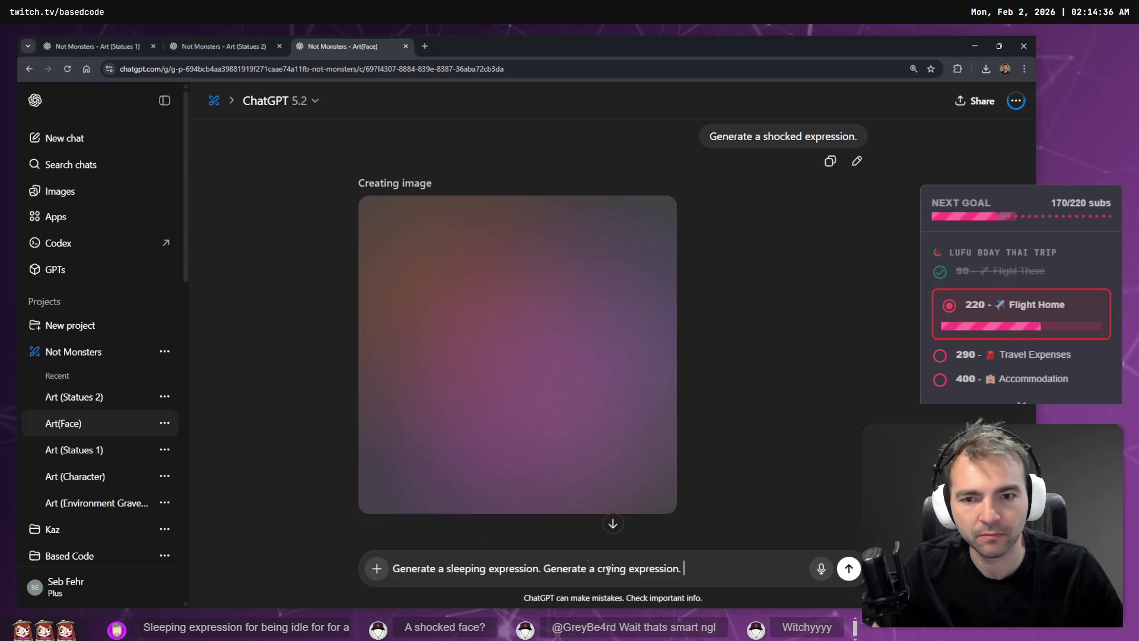
key(super+period)
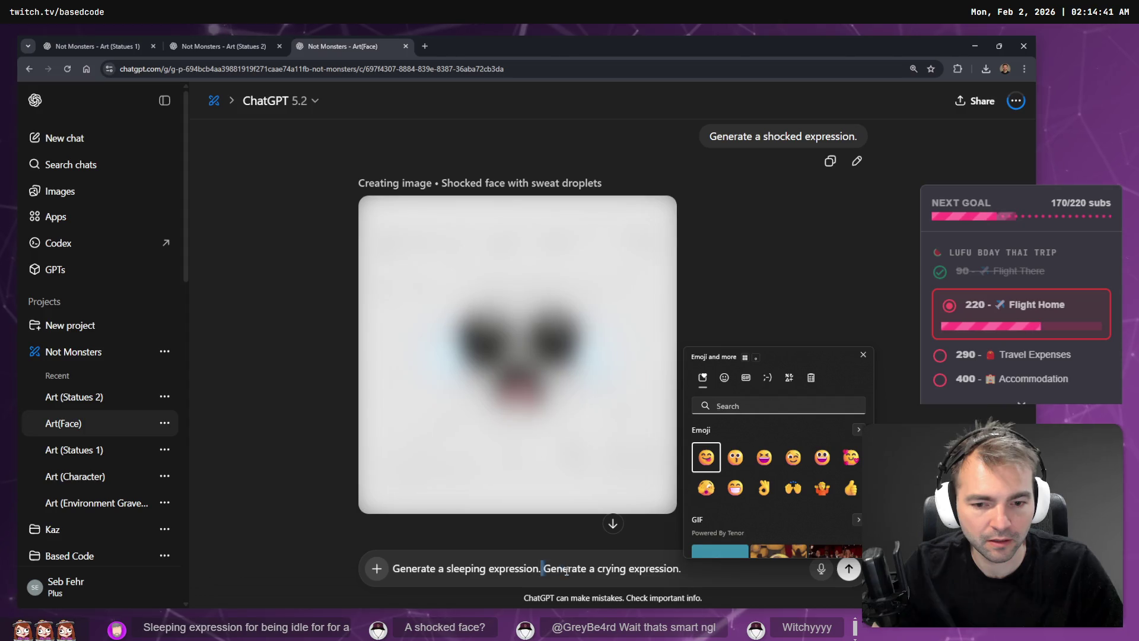
key(ctrl+shift+Left)
key(ctrl+shift+Left)
key(ctrl+shift+Left)
key(ctrl+c)
click(690, 576)
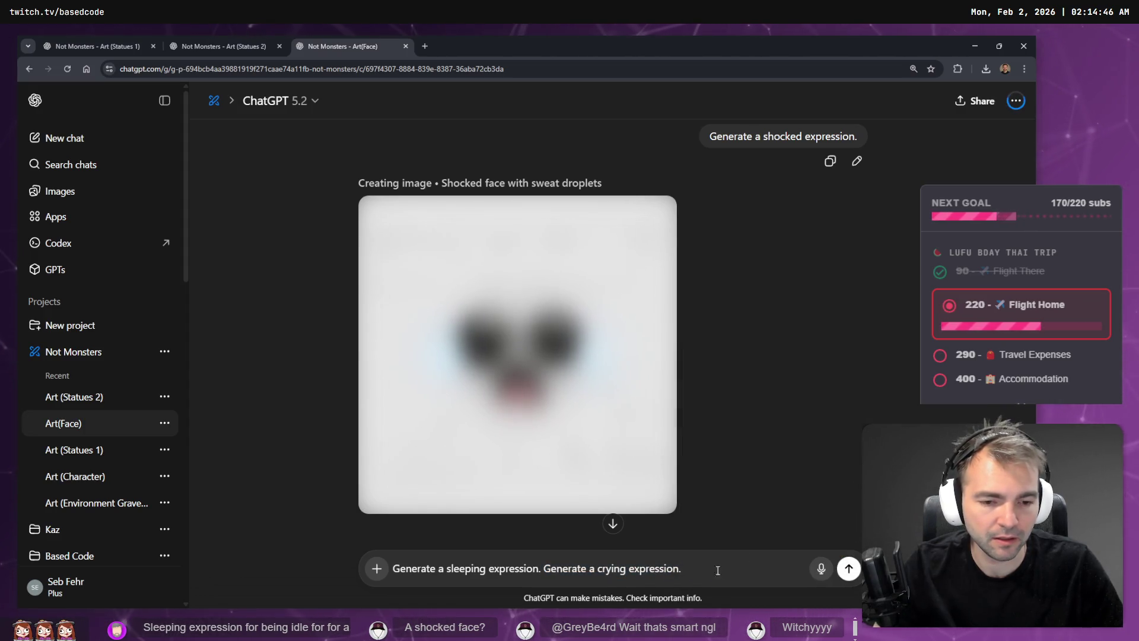
key(ctrl+v)
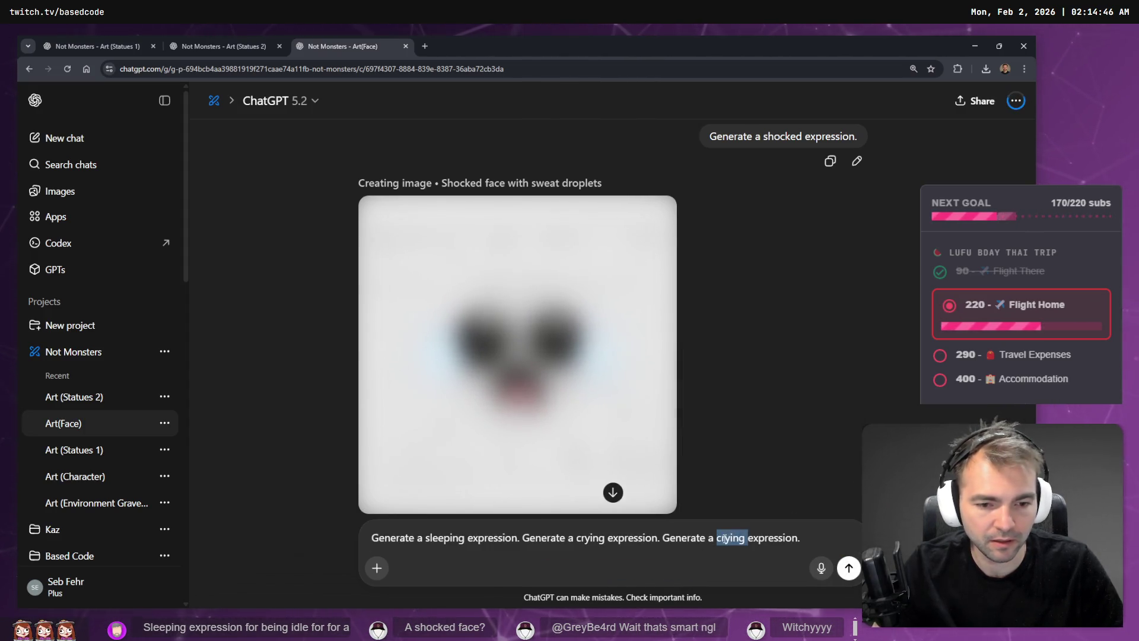
Change the copied request to smug and browse the full emoji list.
text(smug)
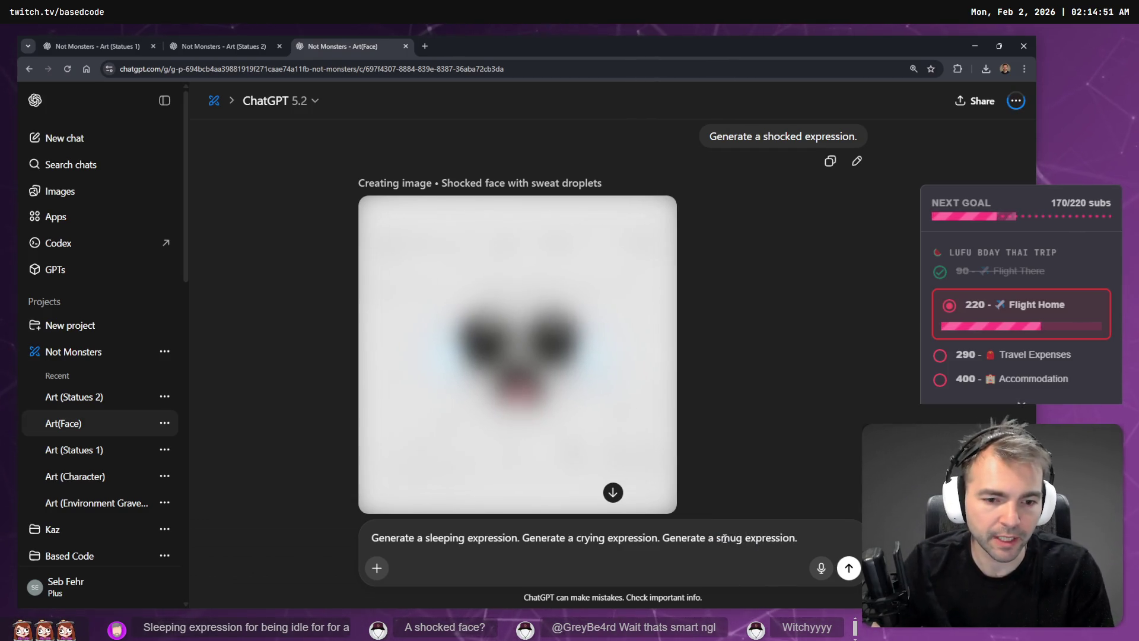
key(super+period)
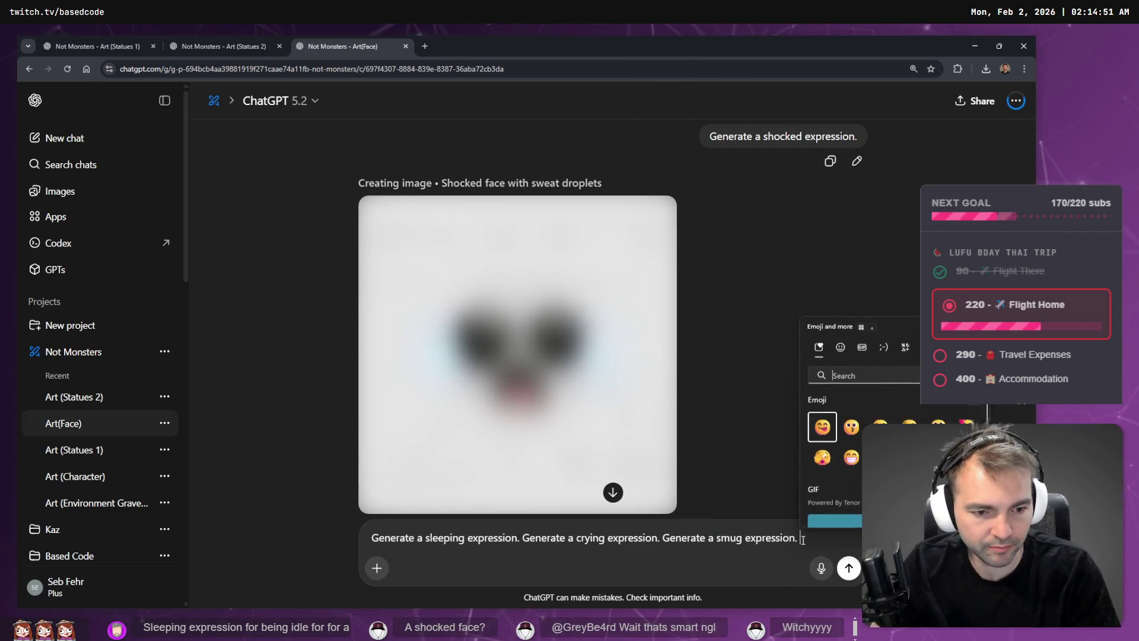
click(978, 407)
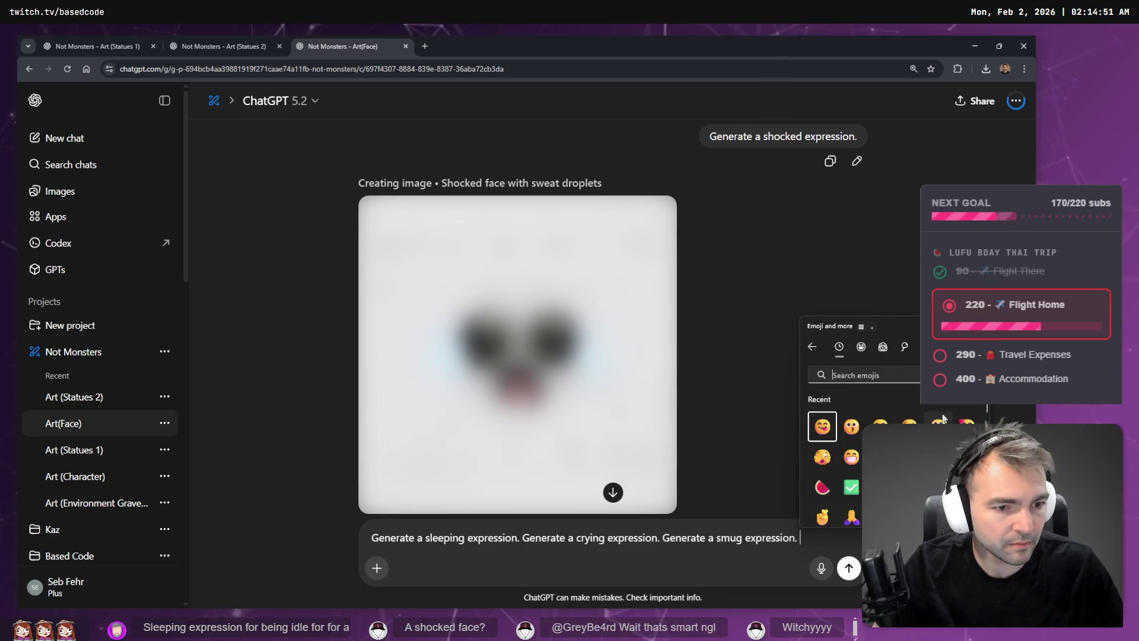
scroll(890, 463, down, 2)
scroll(890, 463, down, 1)
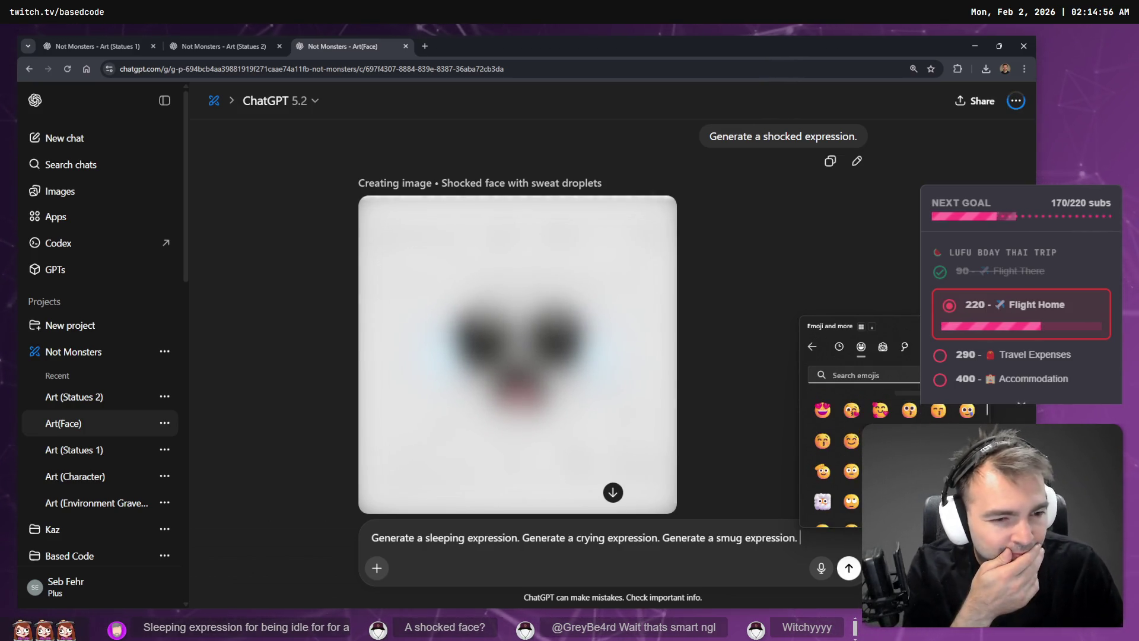
scroll(890, 462, down, 1)
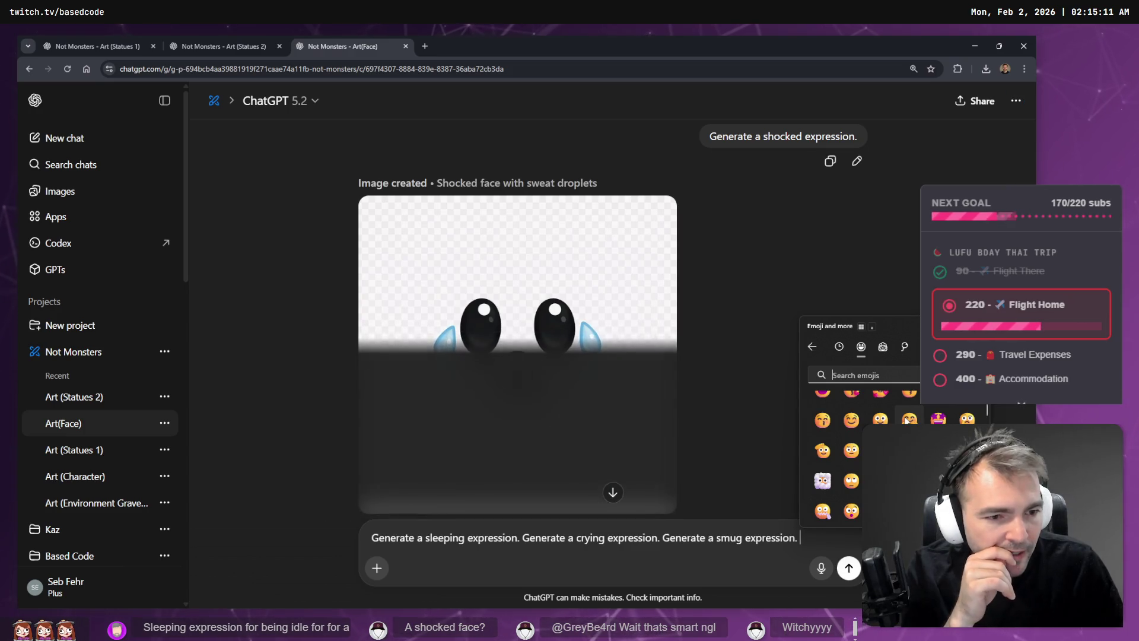
Flip through three versions of the shocked face, then delete the crying and smug sentences.
scroll(890, 422, down, 1)
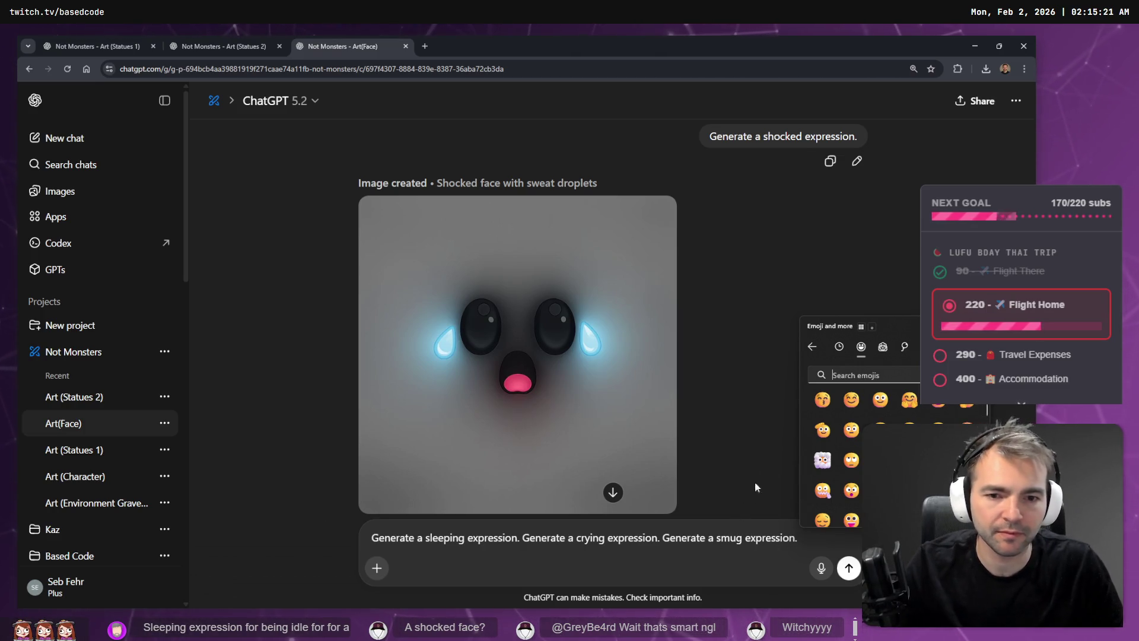
key(Escape)
click(664, 377)
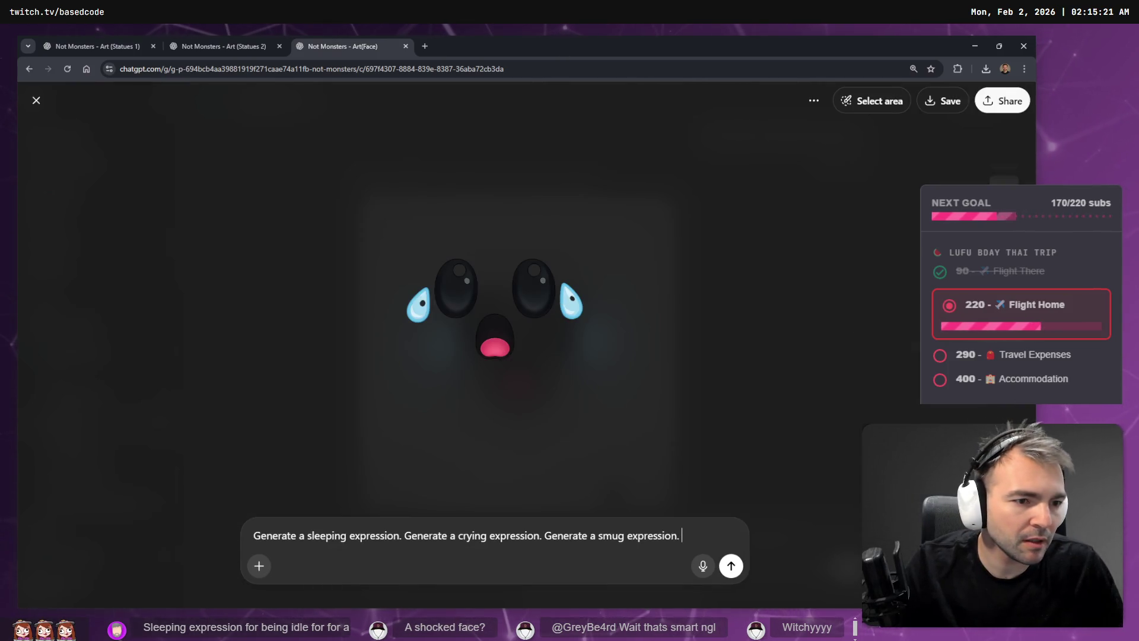
click(1003, 405)
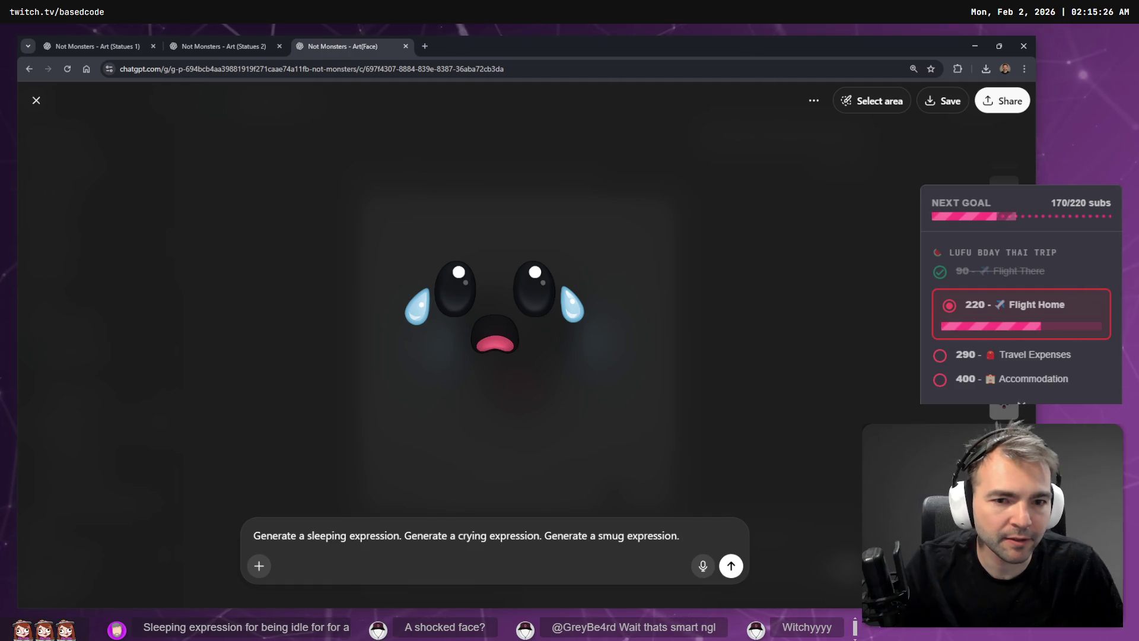
click(1021, 403)
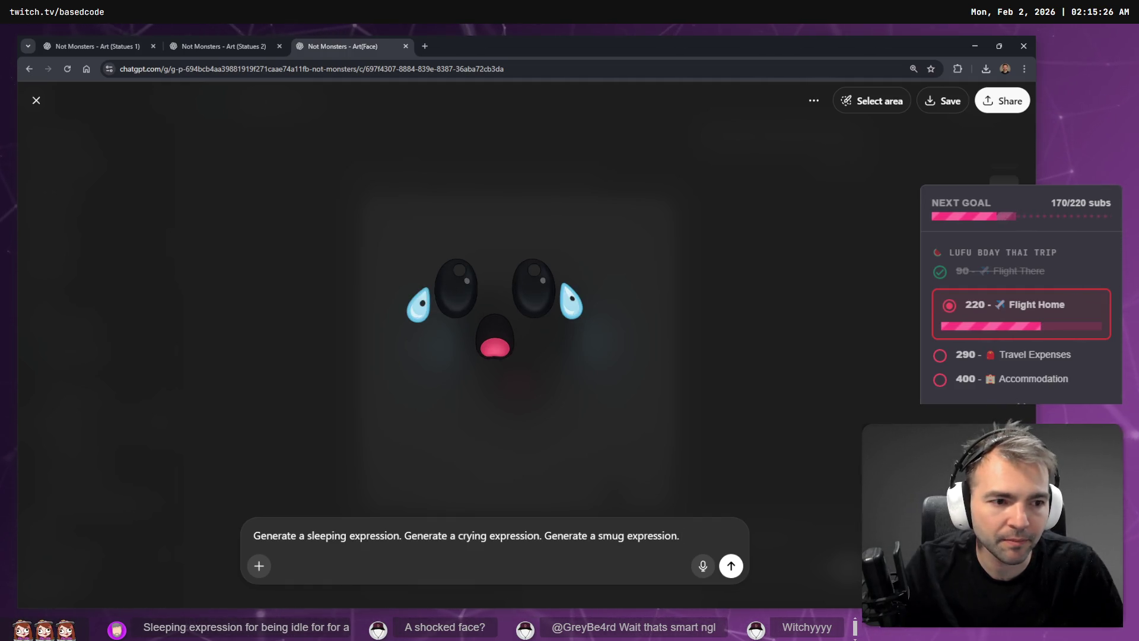
click(1004, 408)
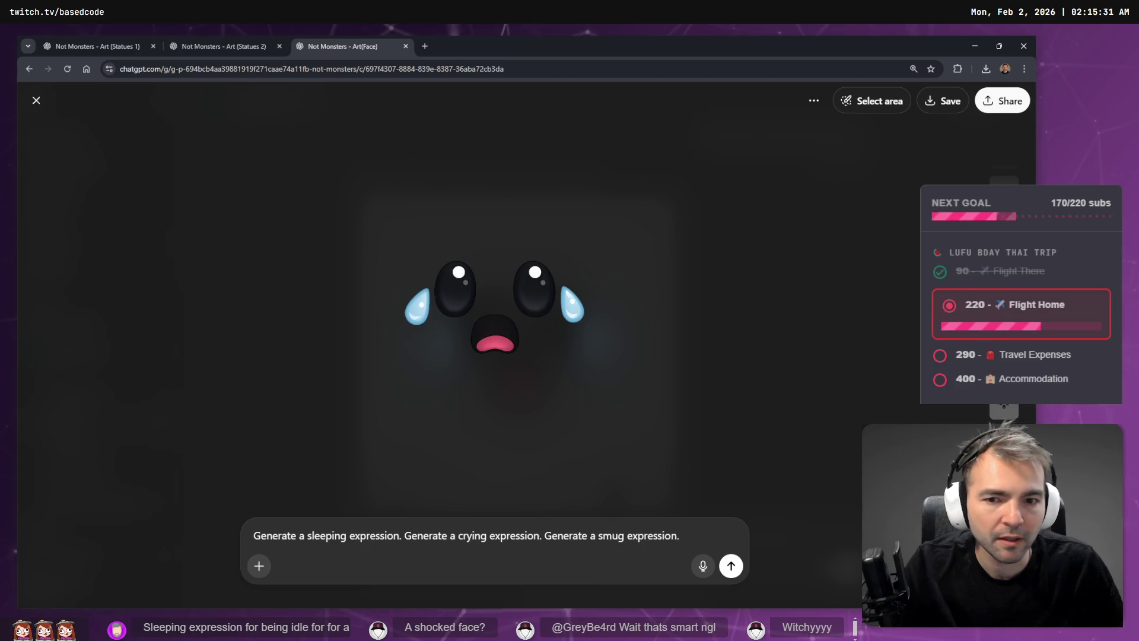
click(872, 395)
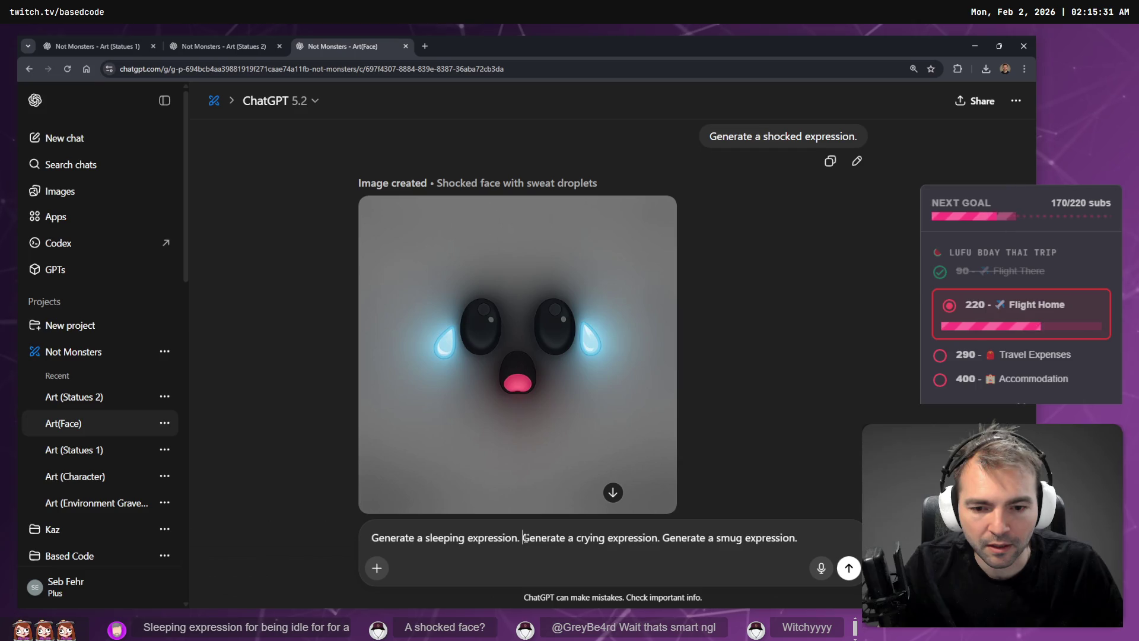
key(shift+End)
key(BackSpace)
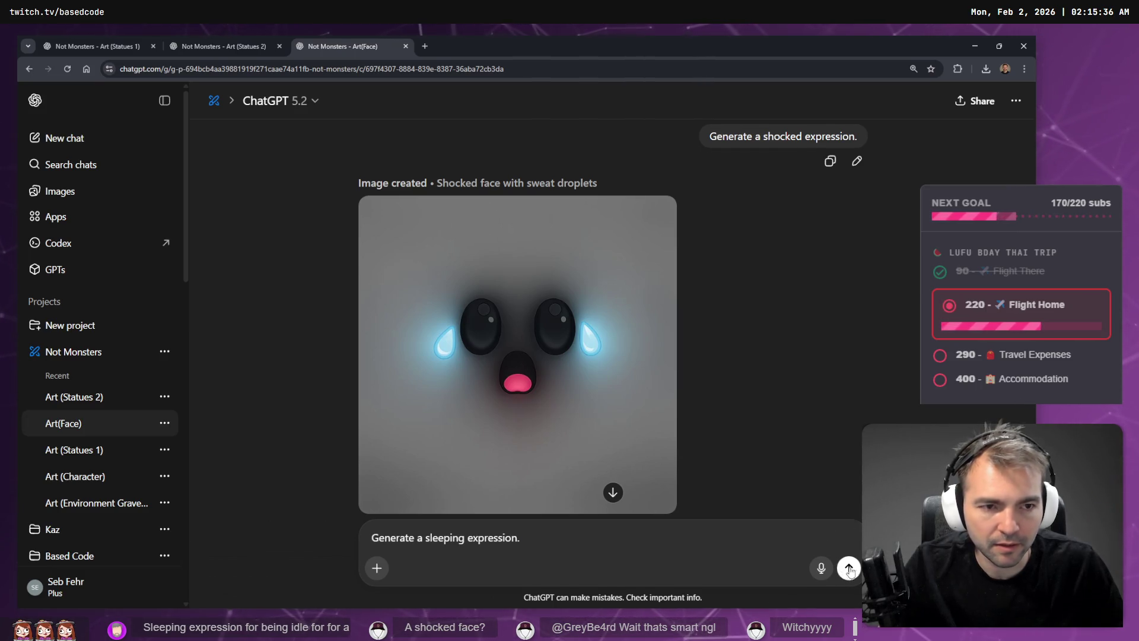
Send 'Generate a sleeping expression.' to get the closed-eyes sleeping face.
click(849, 568)
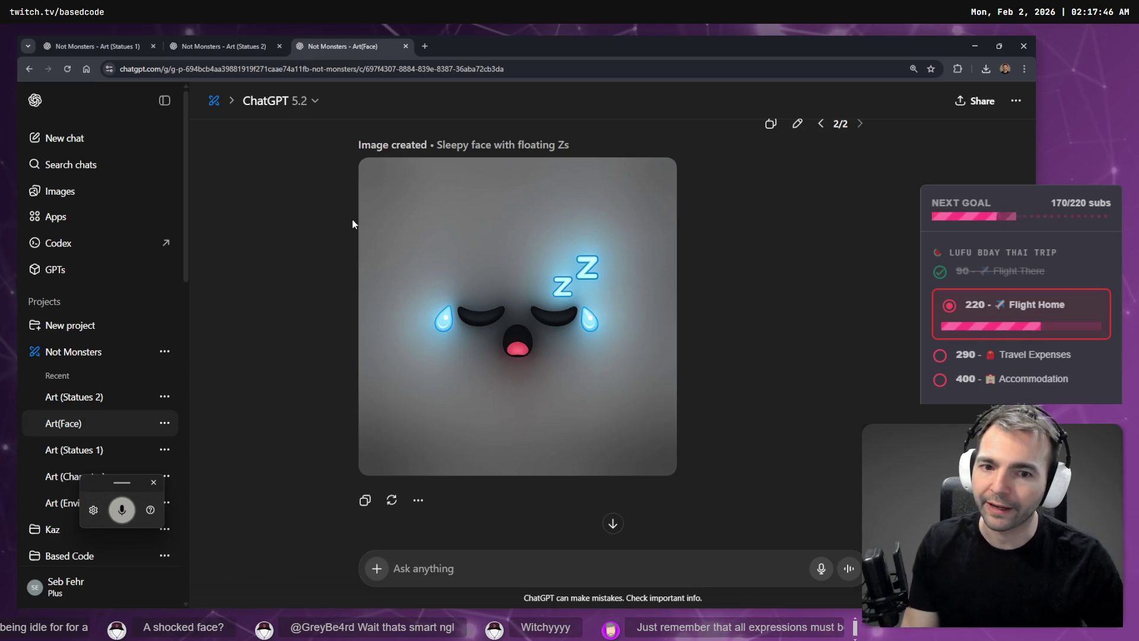
Save the sleepy face image as Sleeping.png in the Faces folder.
click(522, 338)
right_click(522, 334)
click(565, 365)
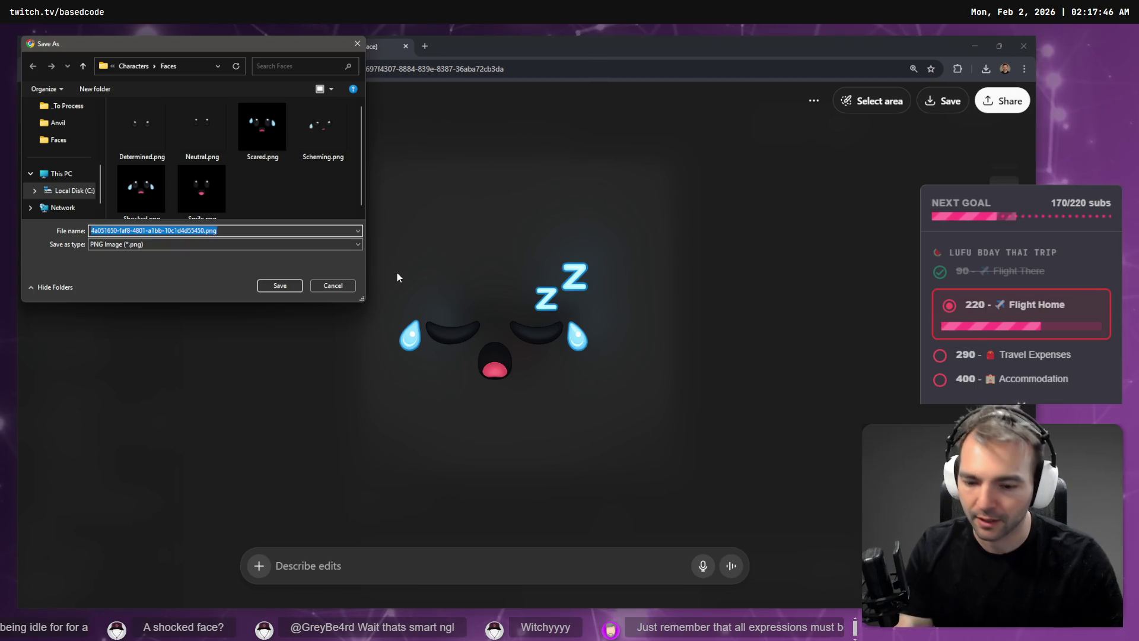
text(Sleeping)
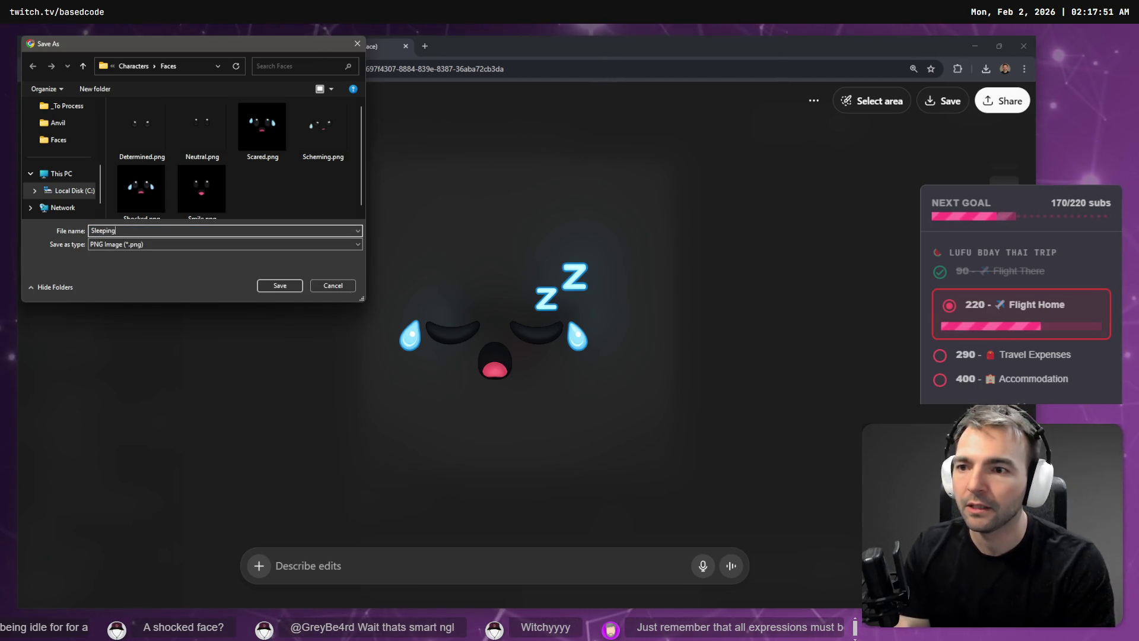
key(Return)
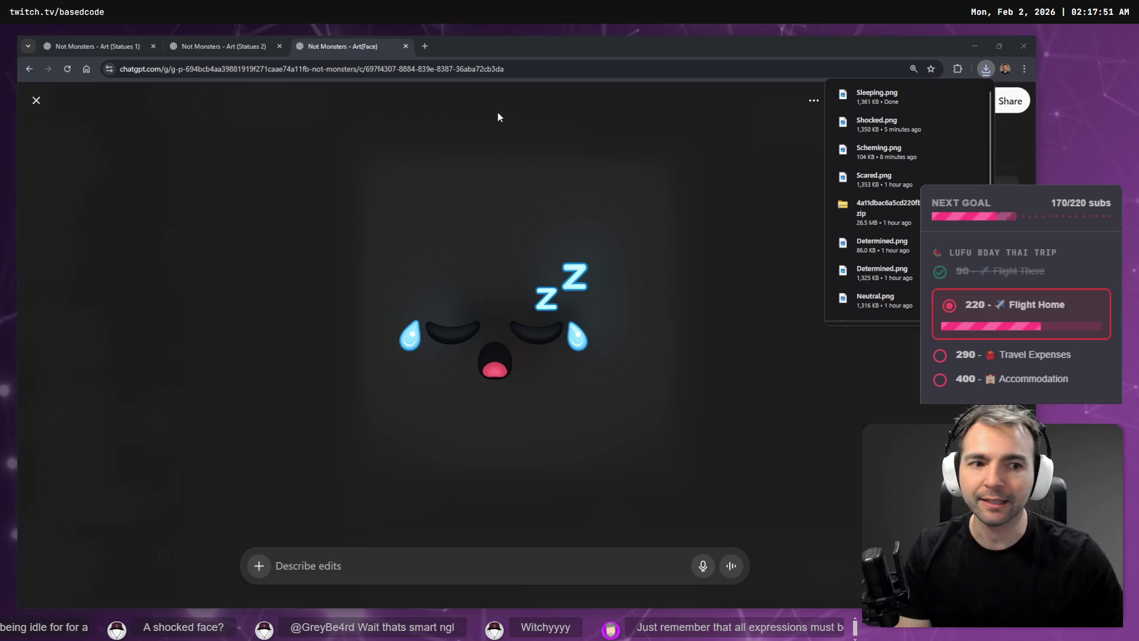
click(789, 234)
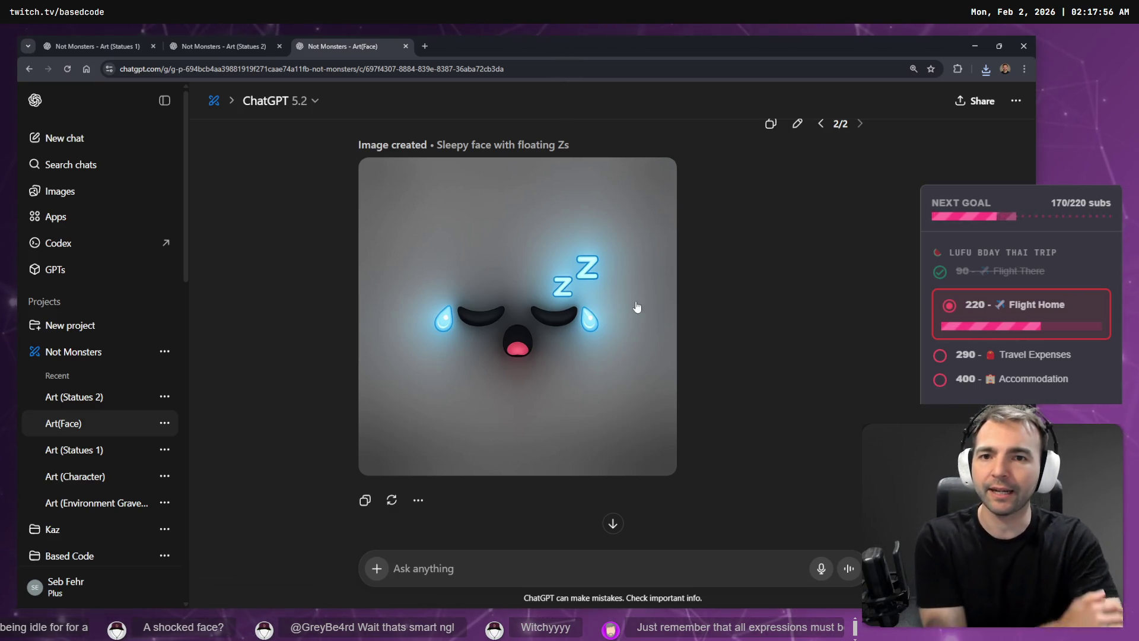
Paste back the earlier requests, drop the crying one, and send 'Generate a smug expression.'.
scroll(644, 300, up, 5)
scroll(654, 305, down, 6)
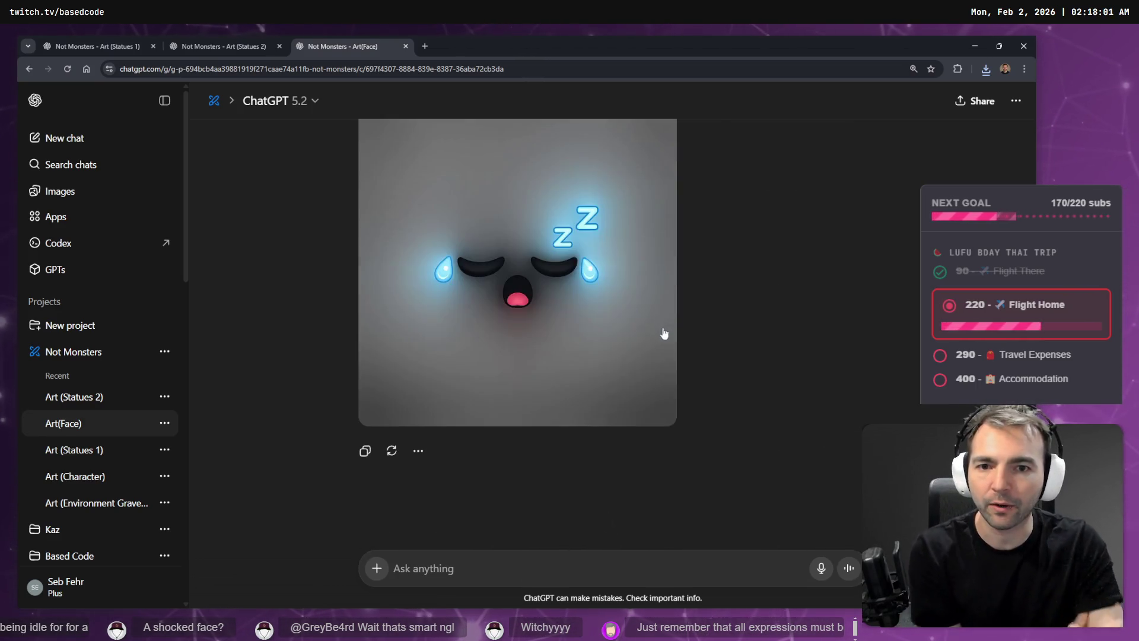
click(528, 569)
key(ctrl+v)
drag(669, 570, 392, 569)
click(533, 568)
key(BackSpace)
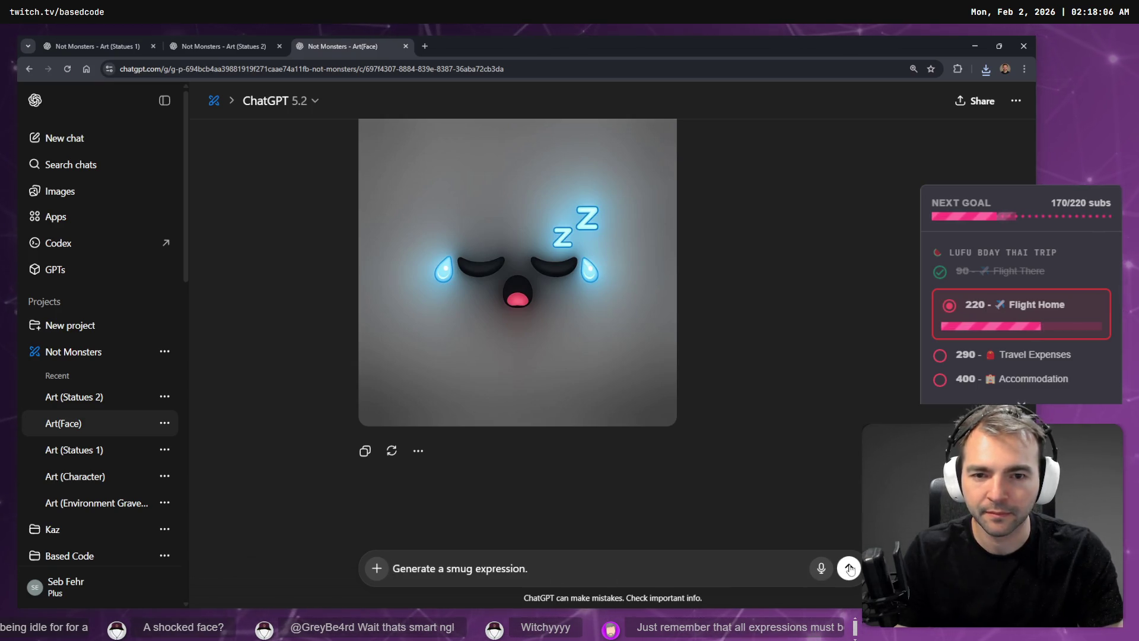
click(850, 569)
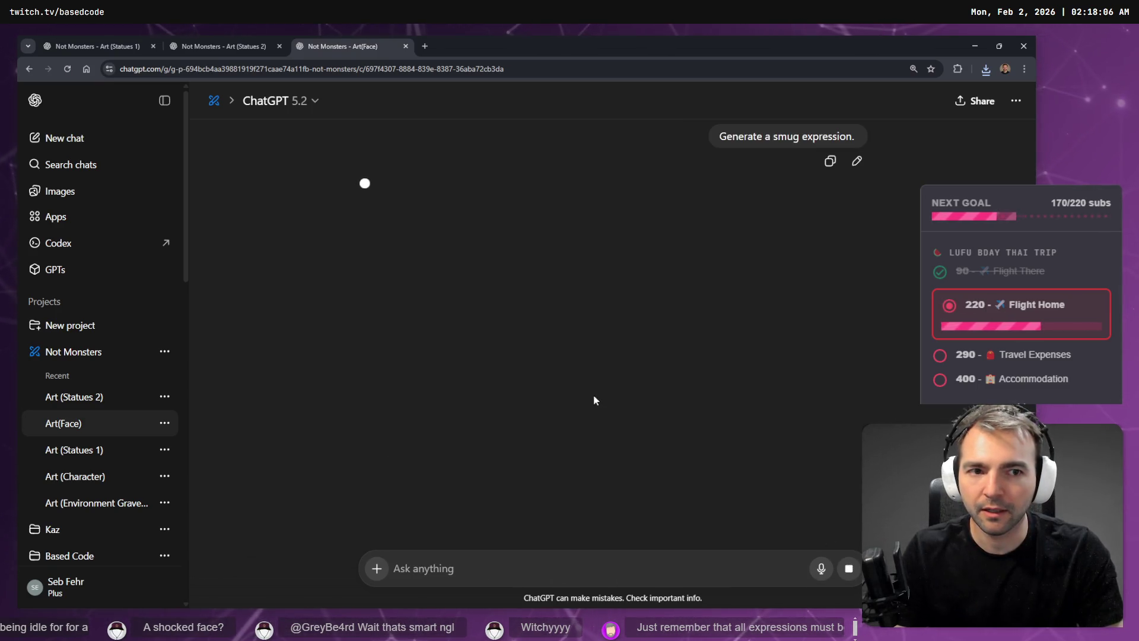
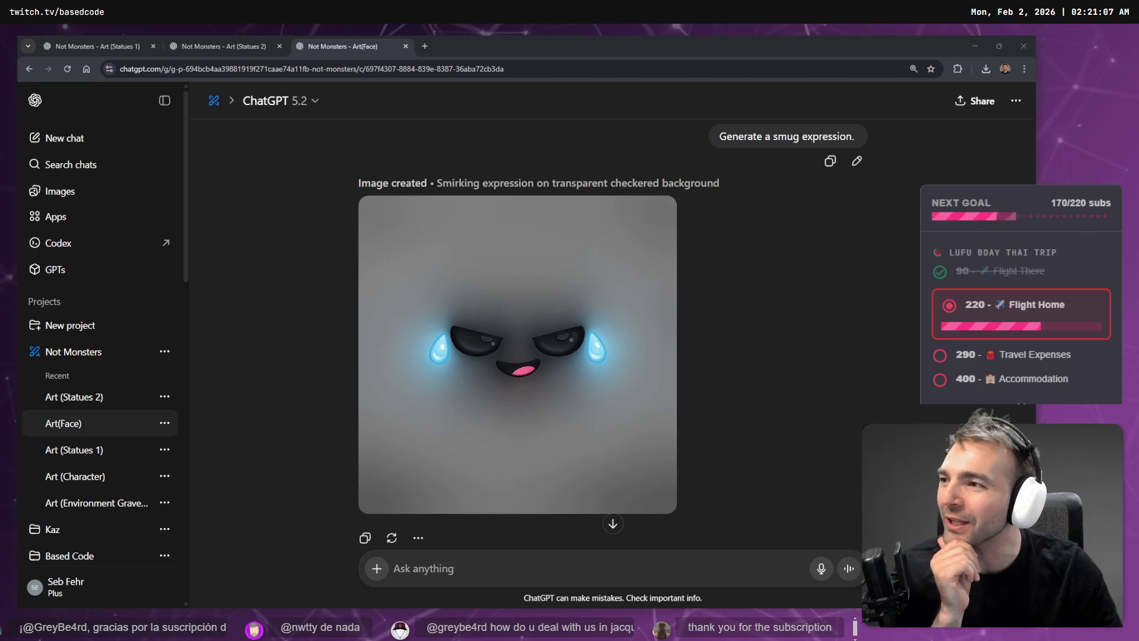
Save the generated smug face image to disk as Smug.png.
click(489, 279)
click(703, 291)
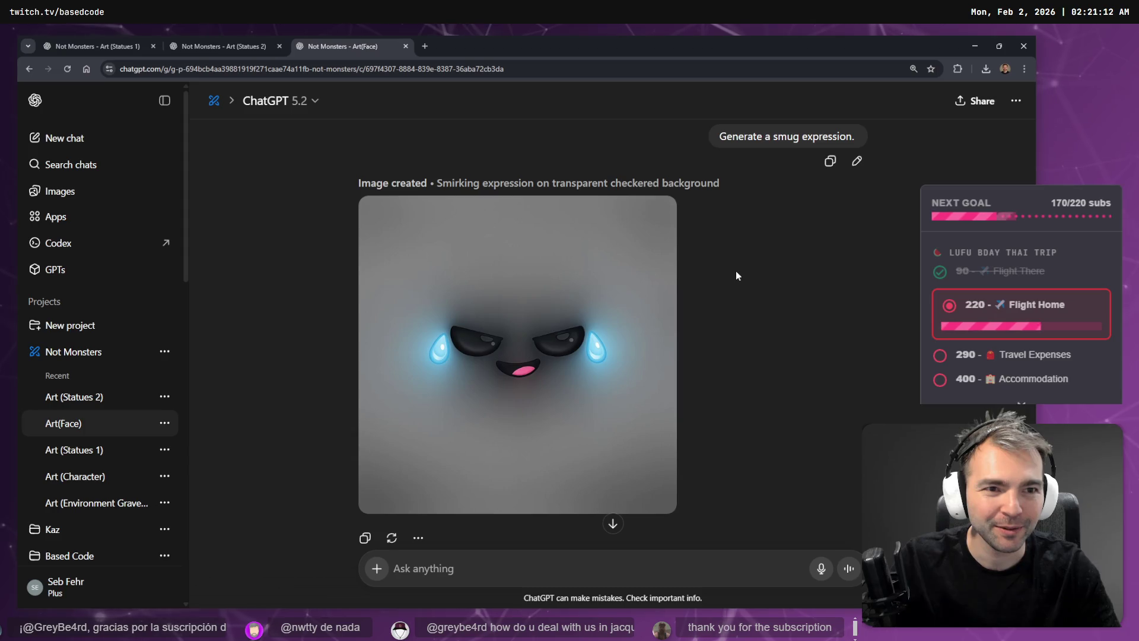
click(617, 298)
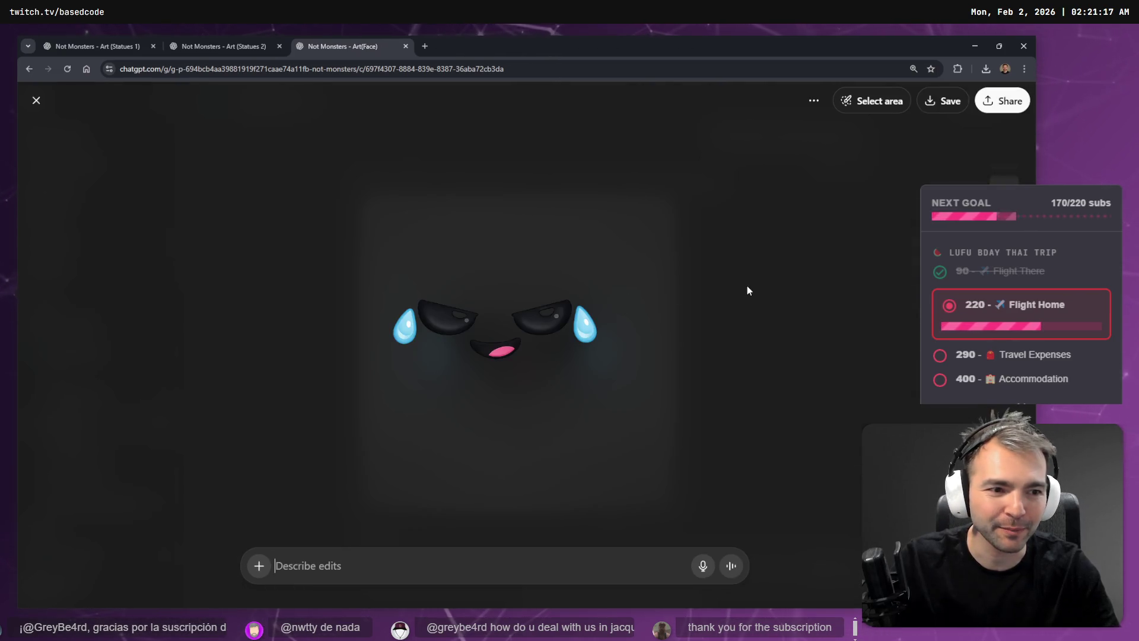
click(747, 290)
click(550, 314)
right_click(550, 313)
click(632, 343)
text(Smug)
key(Return)
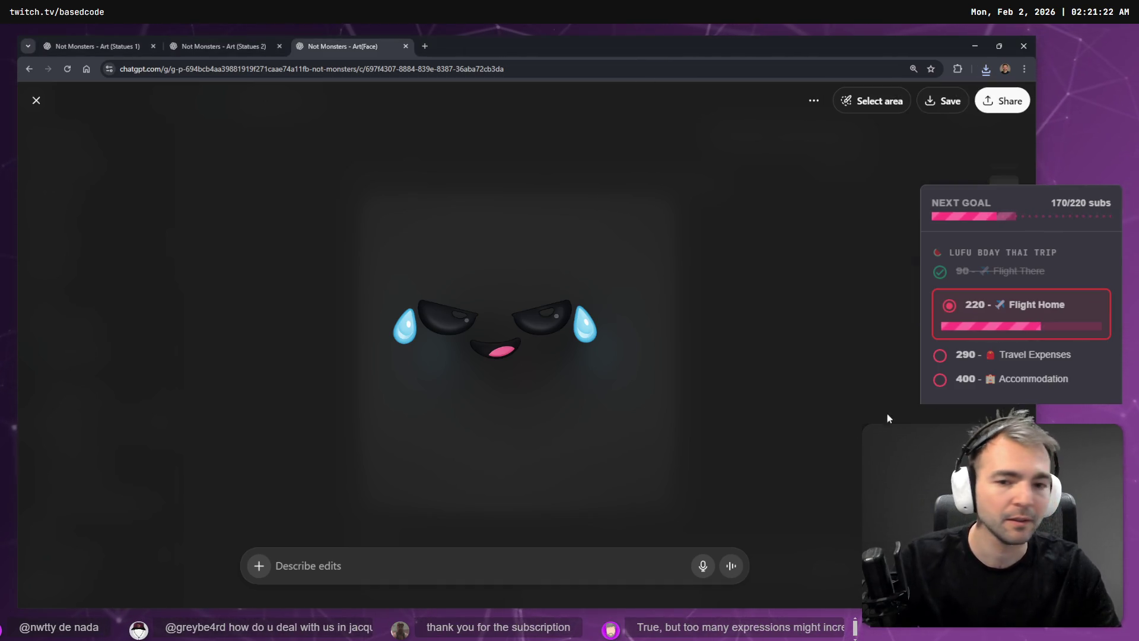
Glance at the Art (Statues 2) and Art (Statues 1) chats, then close the full-size image view.
click(254, 46)
click(129, 45)
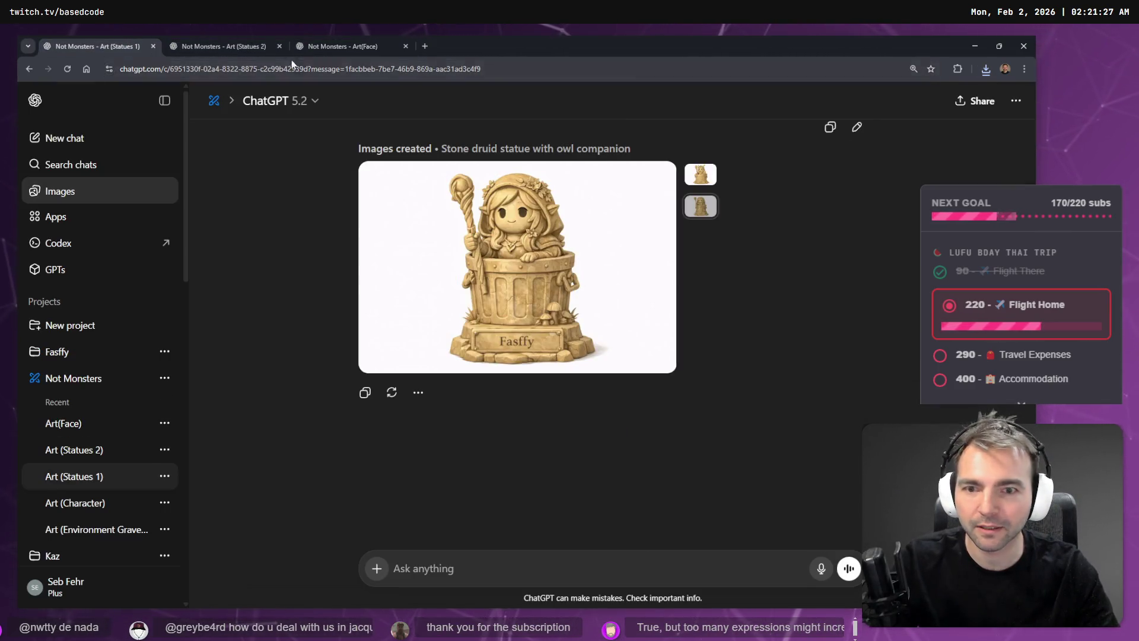
click(362, 41)
key(Escape)
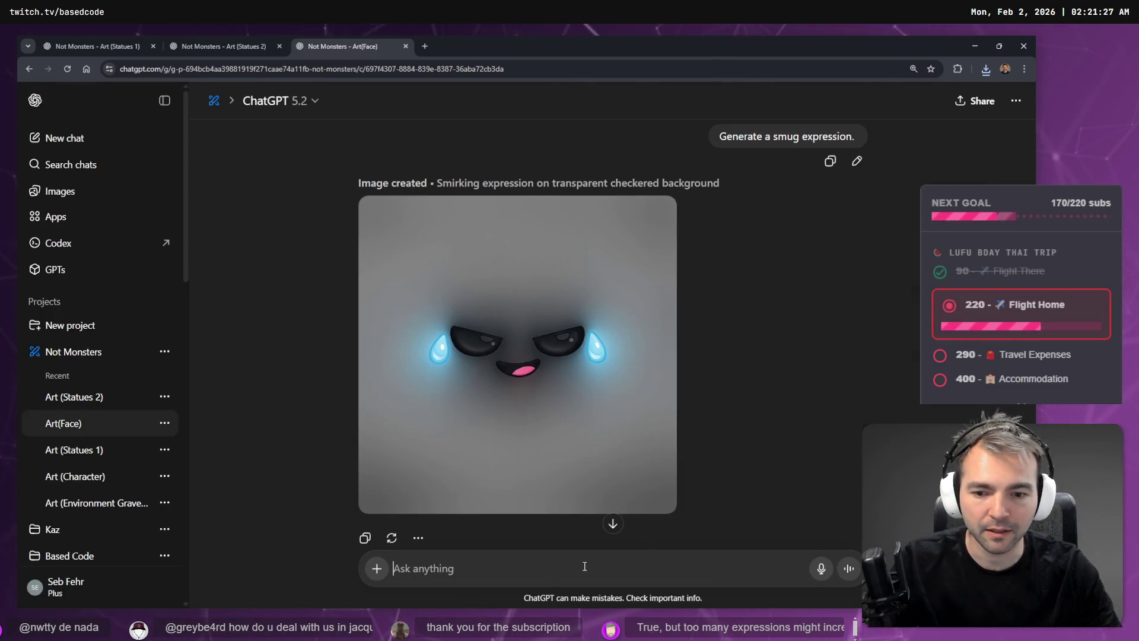
Ask ChatGPT to 'Generate a crying expression.' and open the resulting face image full size.
text(Generate a crying expression.)
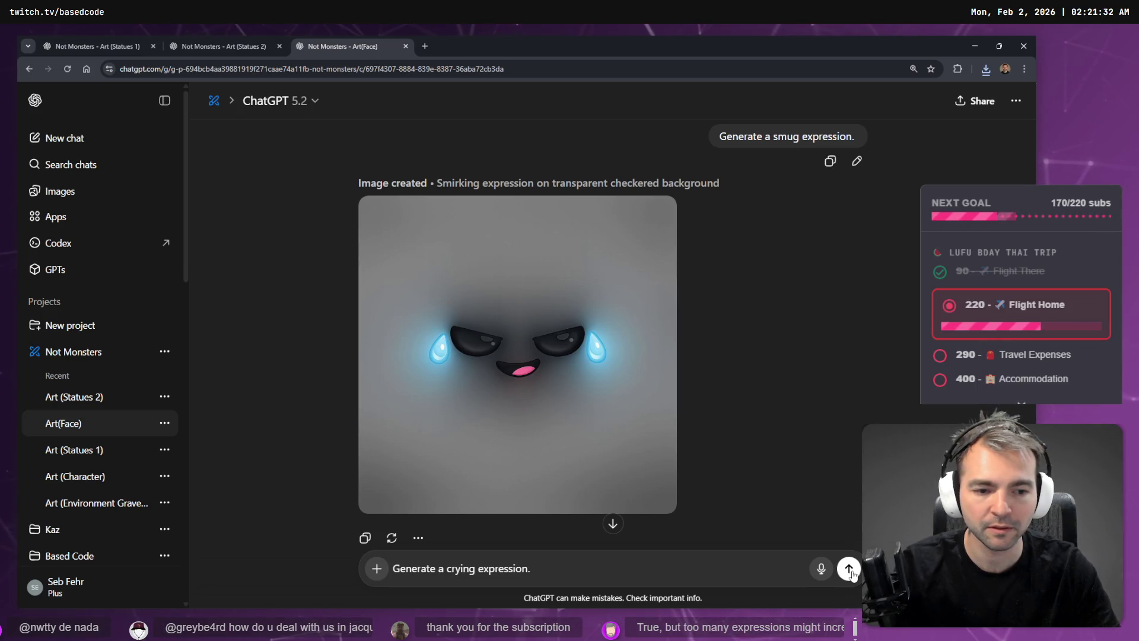
click(849, 569)
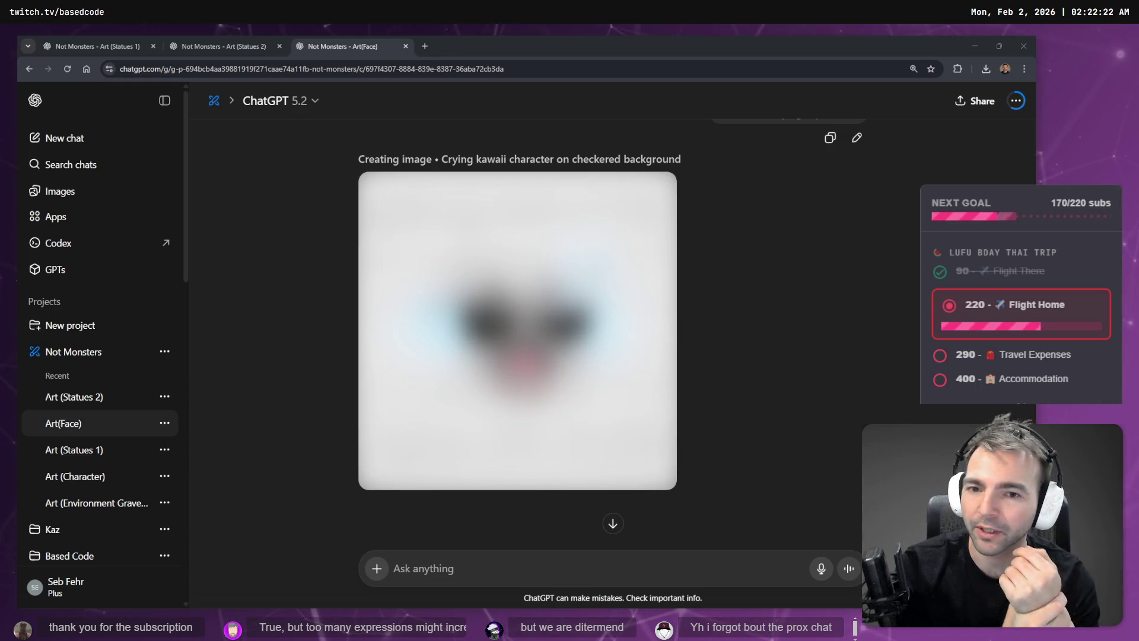
click(217, 45)
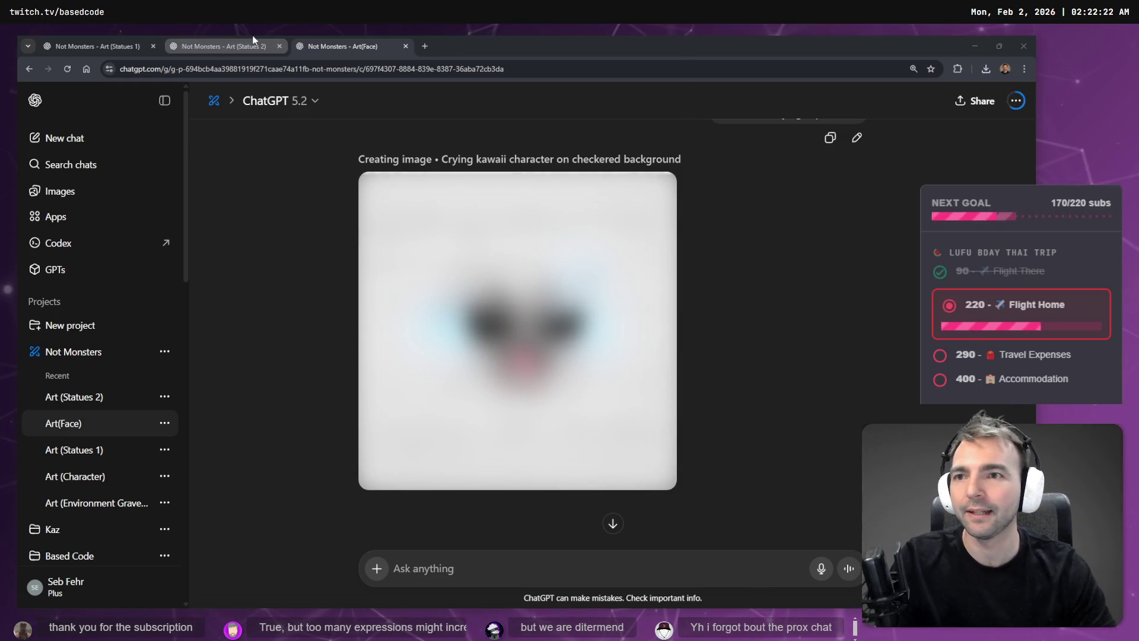
click(332, 46)
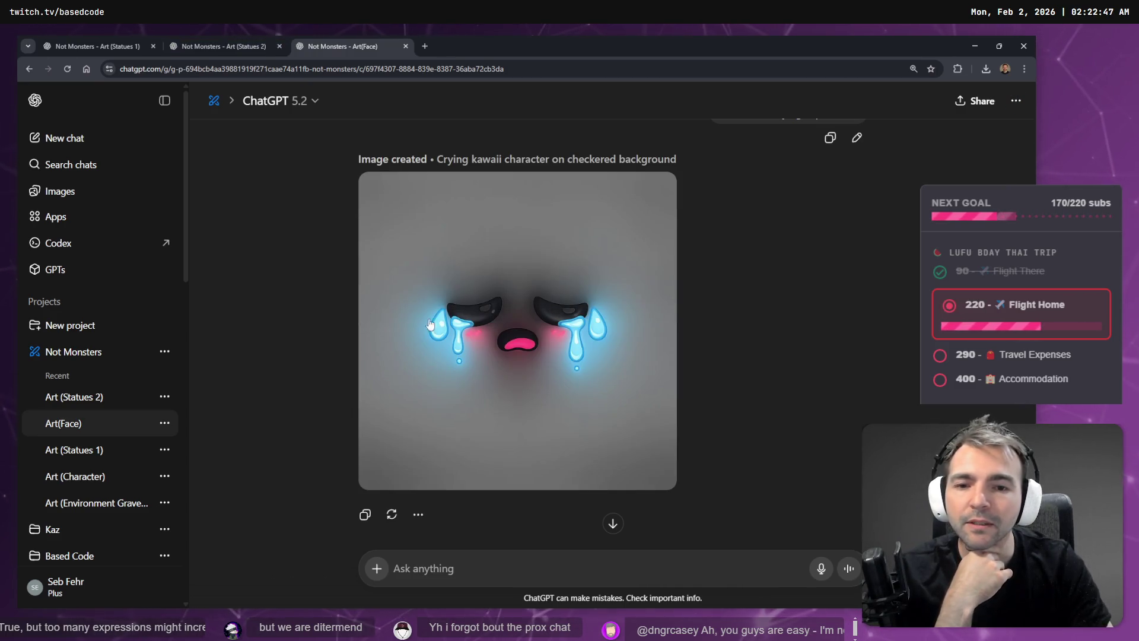
click(480, 305)
Save the crying face image as Crying.png and switch over to Godot.
right_click(528, 314)
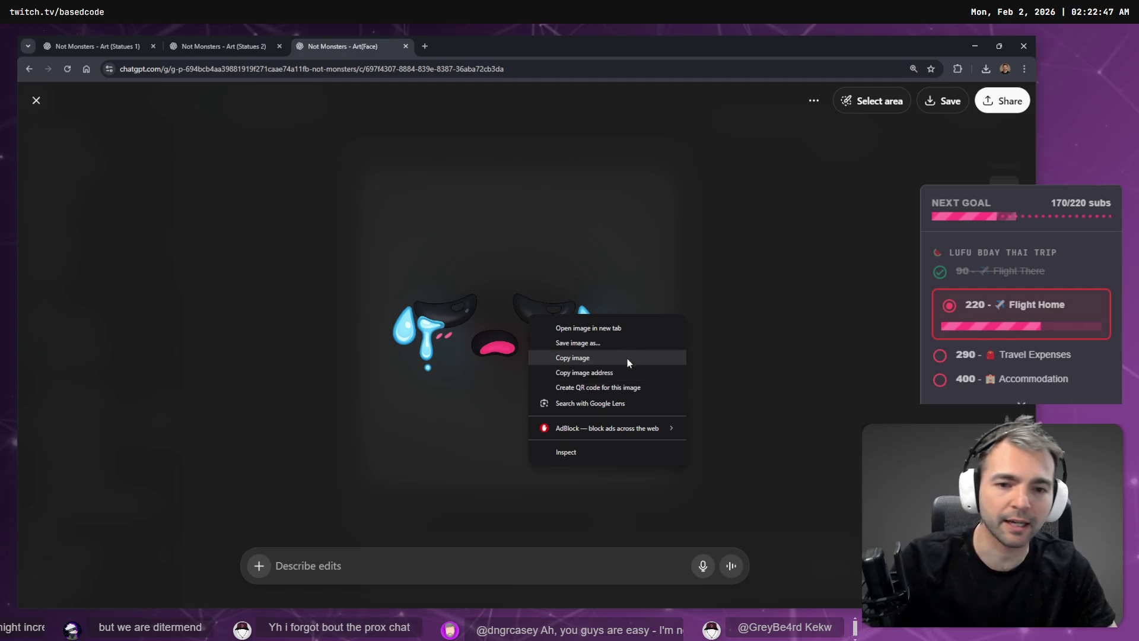
click(594, 343)
text(Crying)
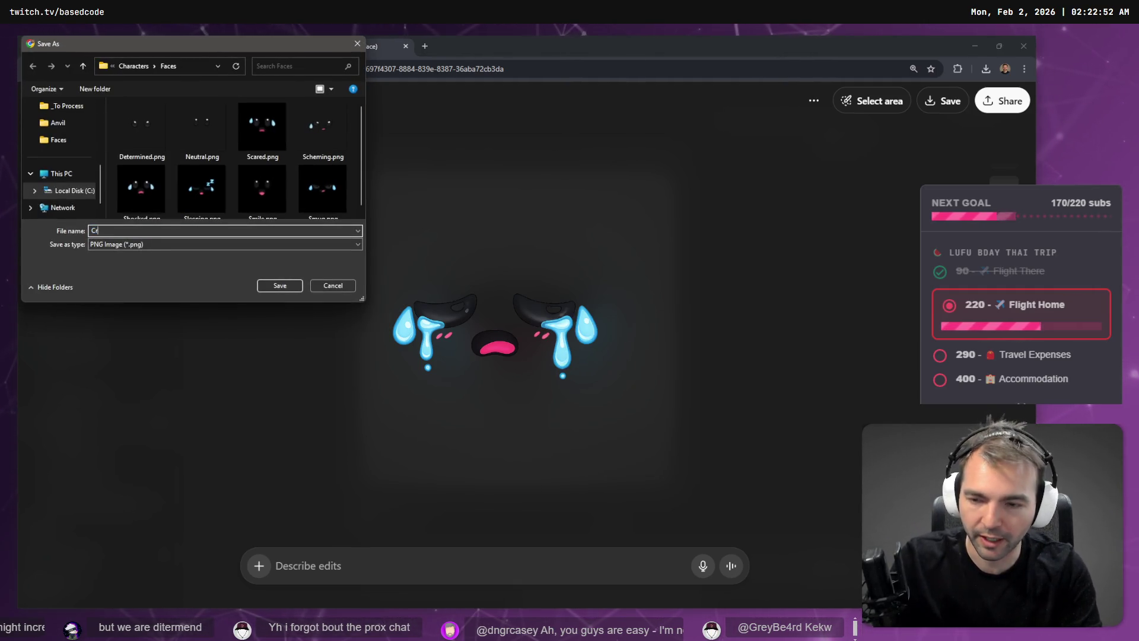
key(Return)
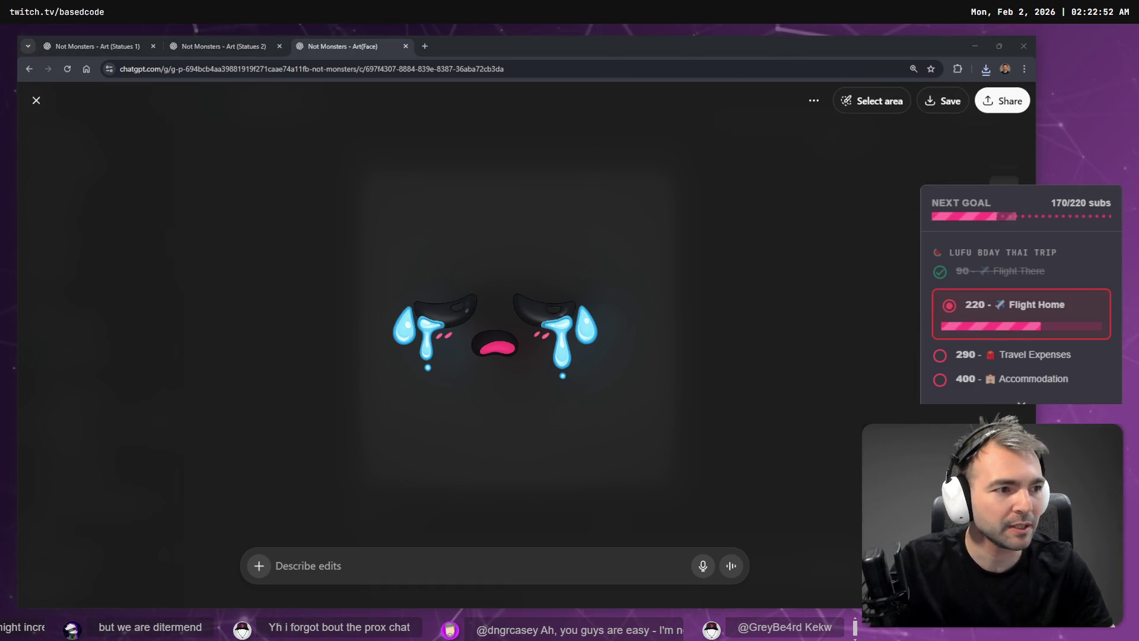
key(alt+Tab)
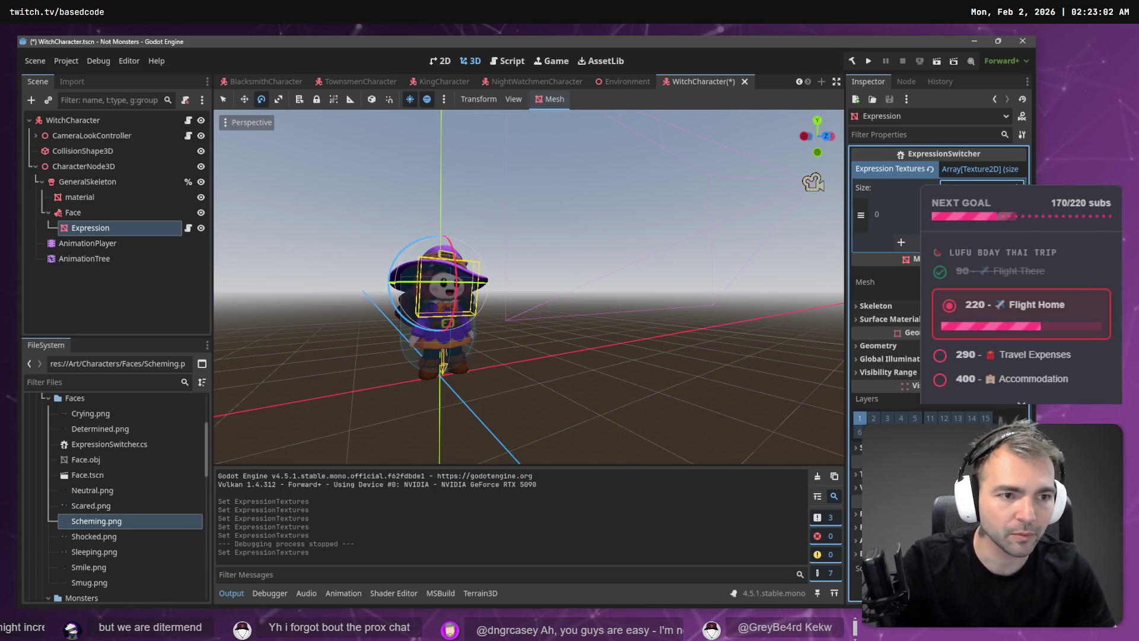
Create a new folder named Expressions inside the Faces folder.
click(91, 413)
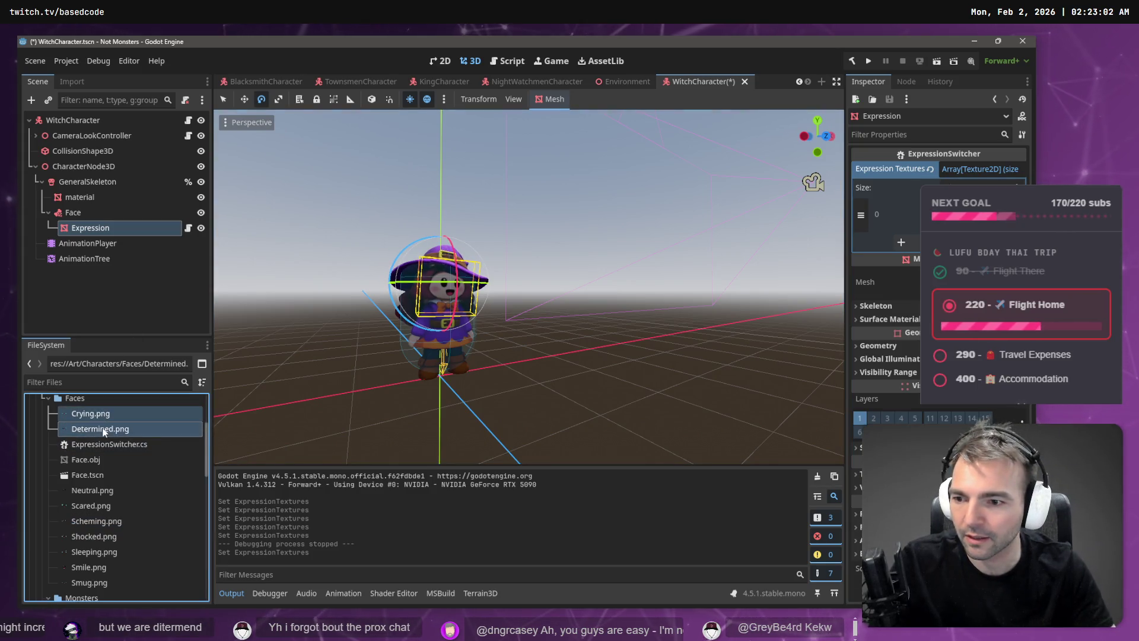
right_click(81, 398)
mouse_move(143, 385)
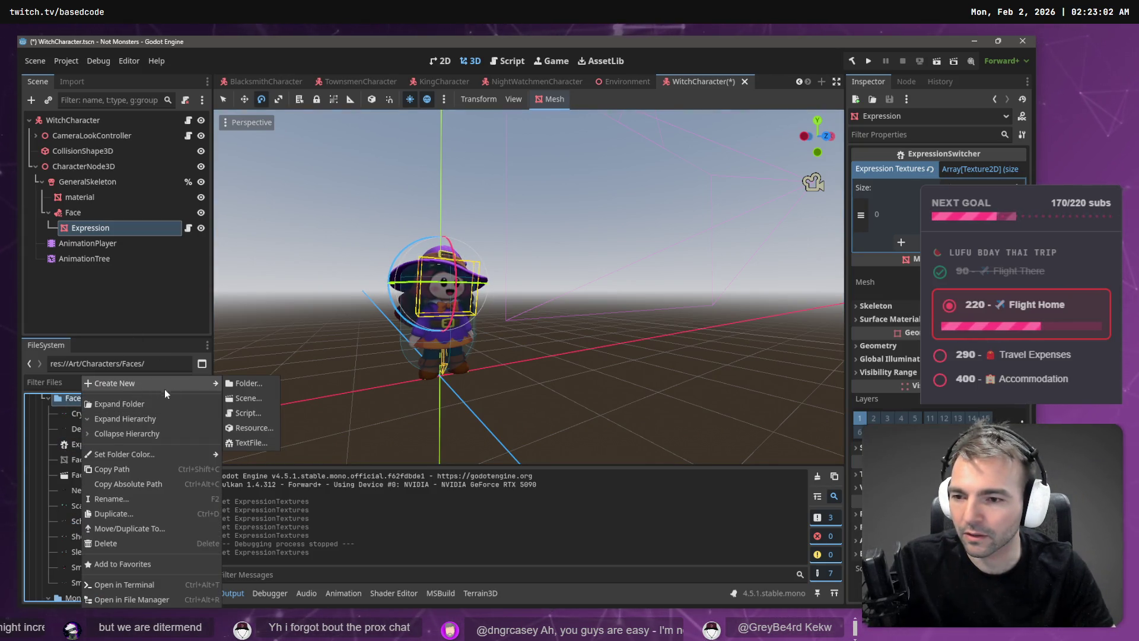
click(240, 384)
text(Expressions)
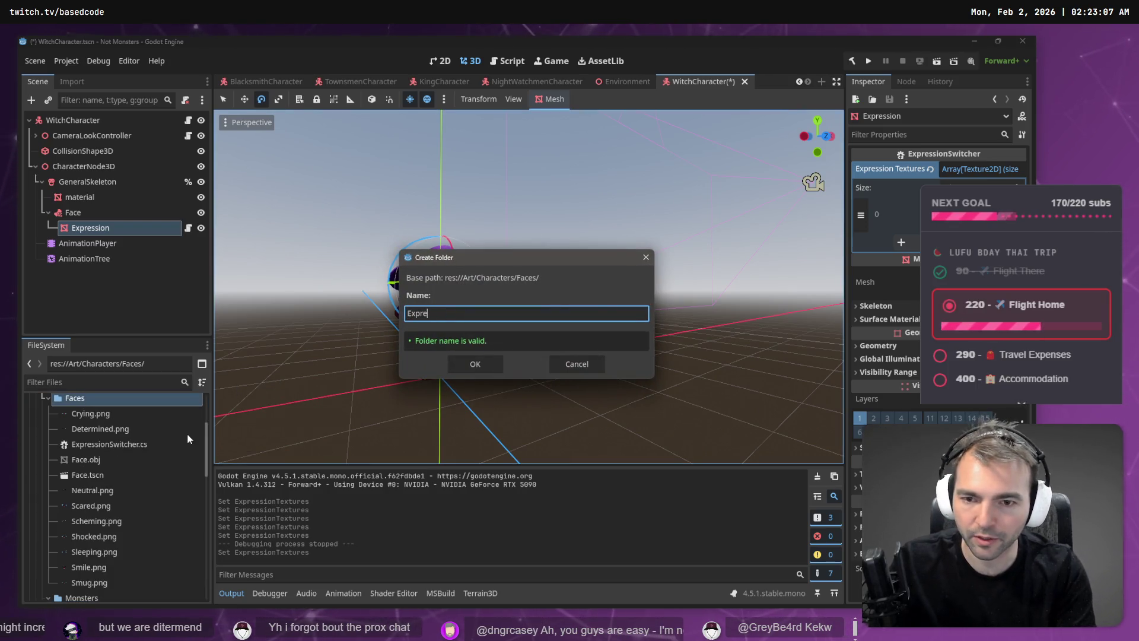
key(Return)
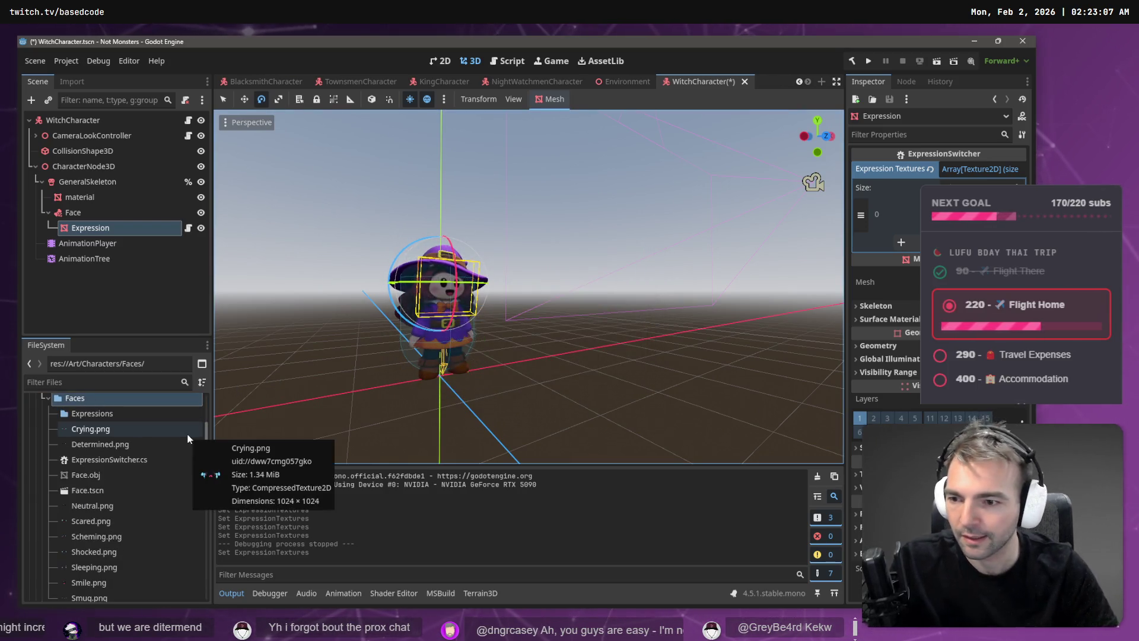
Move the face PNGs, from Crying through Smug, into the Expressions folder.
click(188, 442)
shift+click(129, 430)
ctrl+click(95, 506)
scroll(109, 539, down, 1)
shift+click(109, 548)
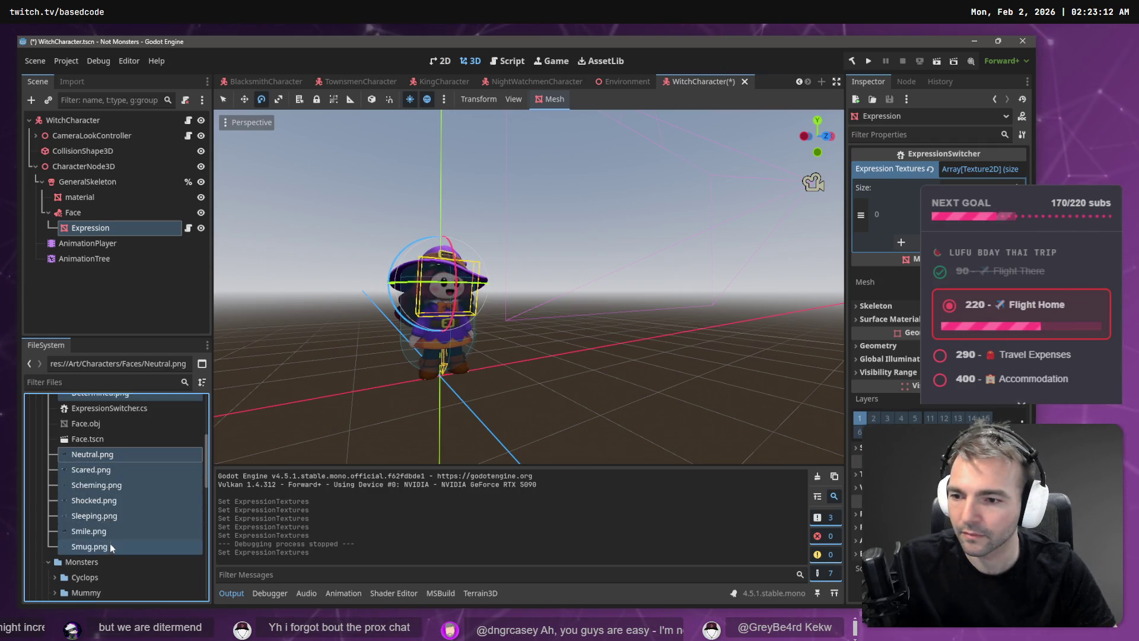
scroll(110, 543, up, 3)
mouse_move(137, 503)
mouse_down()
mouse_move(101, 444)
mouse_move(119, 445)
mouse_up()
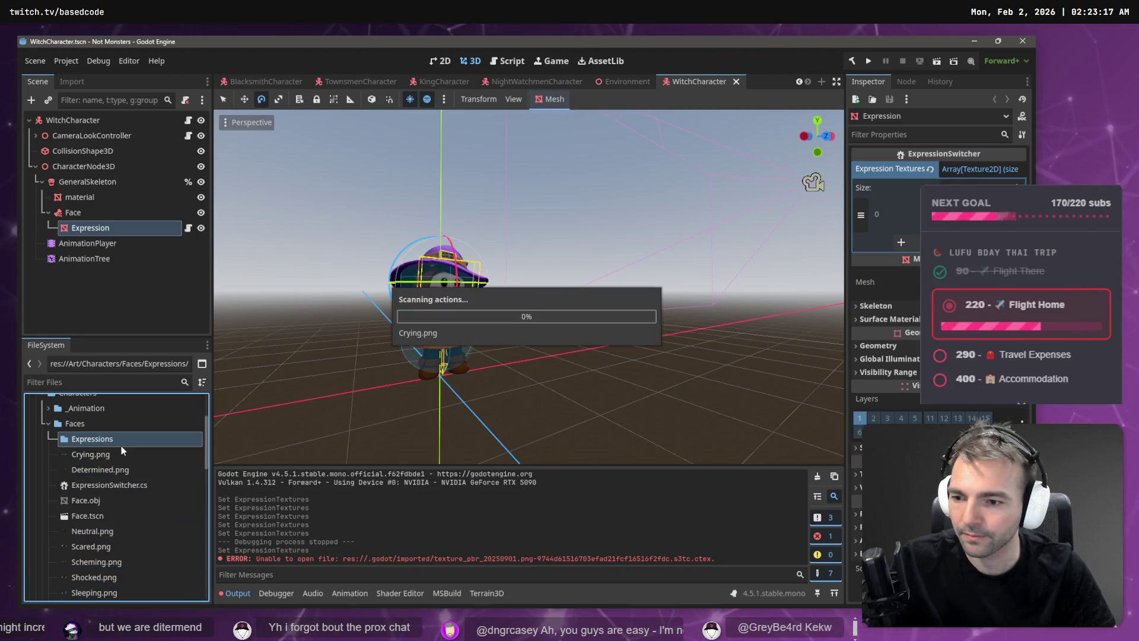
Drop the Crying-to-Smug images into the Expression Textures array and run the game.
click(55, 439)
click(89, 454)
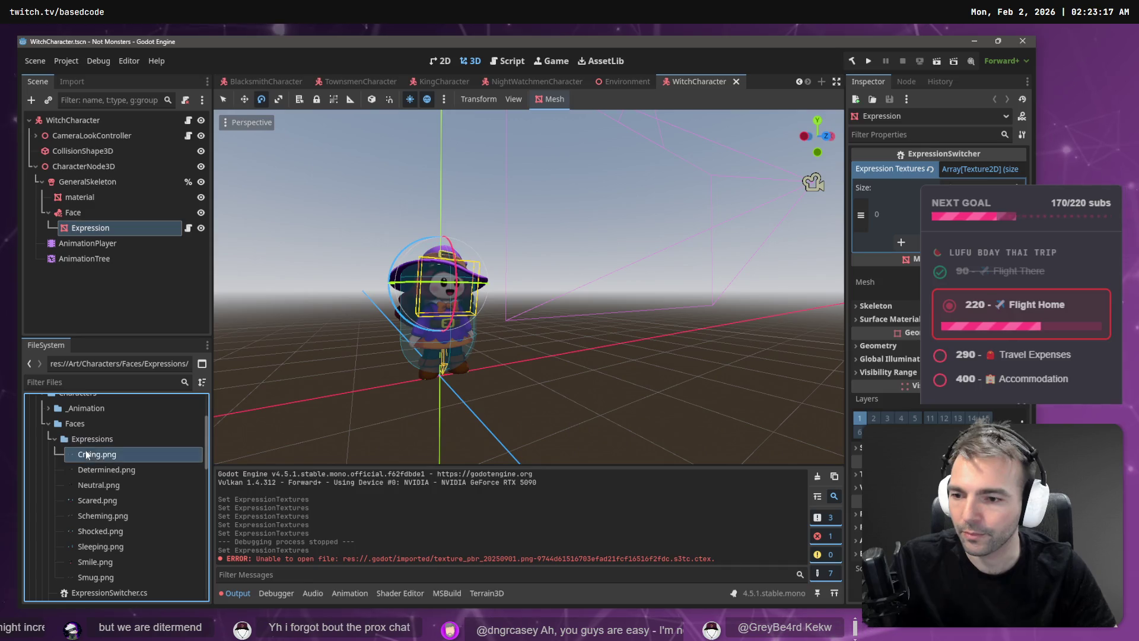
shift+click(105, 576)
mouse_move(100, 455)
mouse_down()
mouse_move(897, 212)
mouse_move(919, 243)
mouse_up()
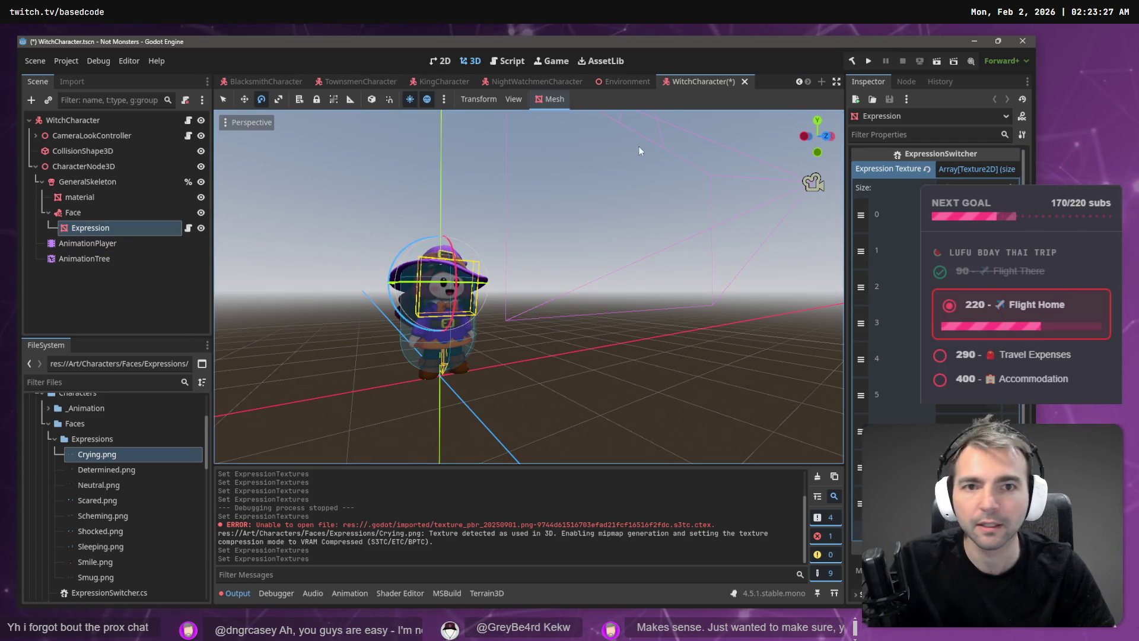
key(F5)
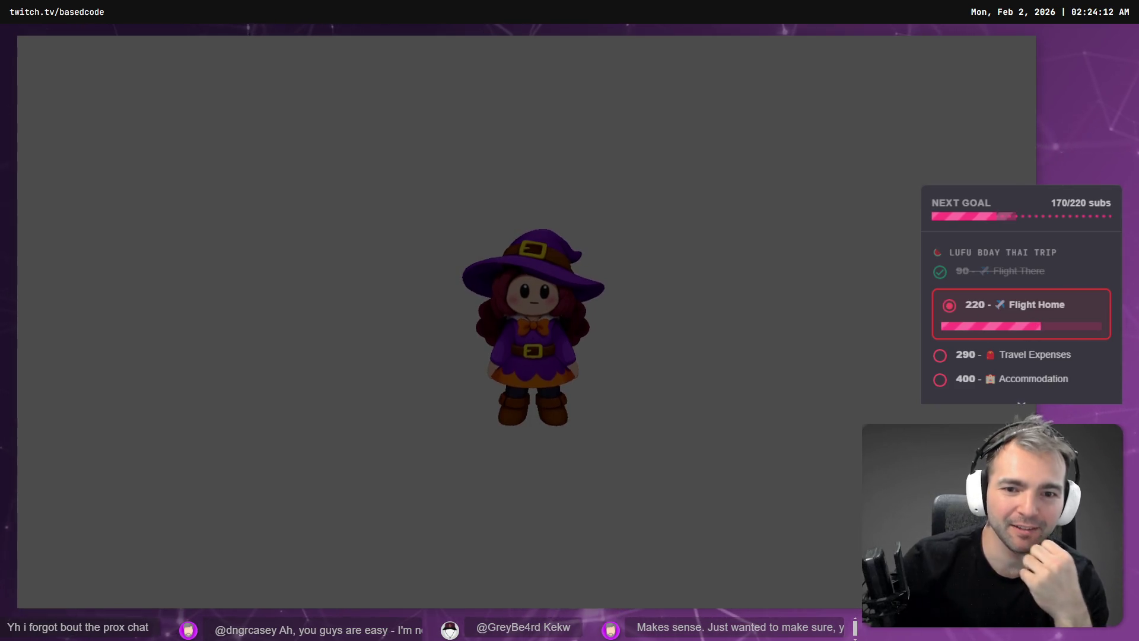
Stop the running game and open the NightWatchmenCharacter scene.
key(F8)
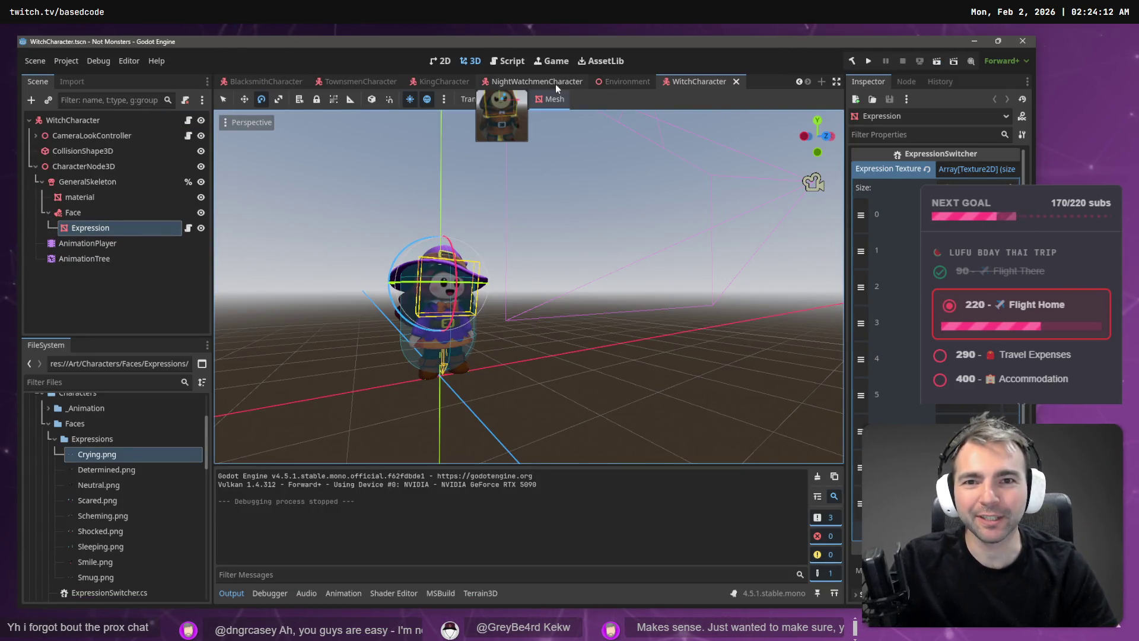
click(535, 84)
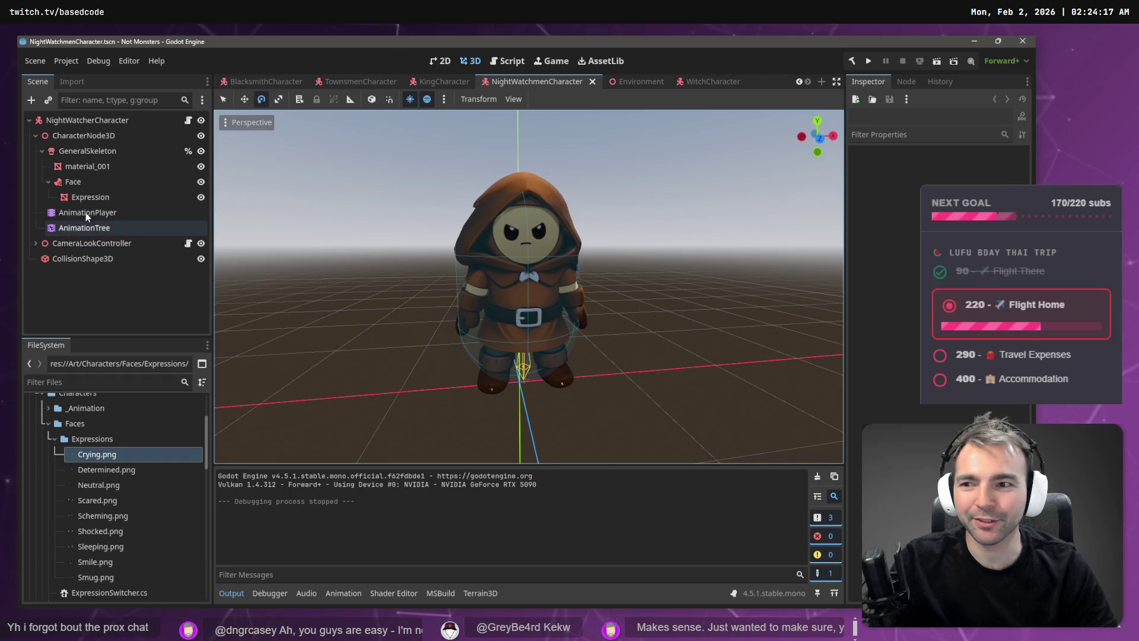
Attach ExpressionSwitcher.cs to the watchman's Expression node, fill Expression Textures with Crying–Smug, and run.
click(90, 198)
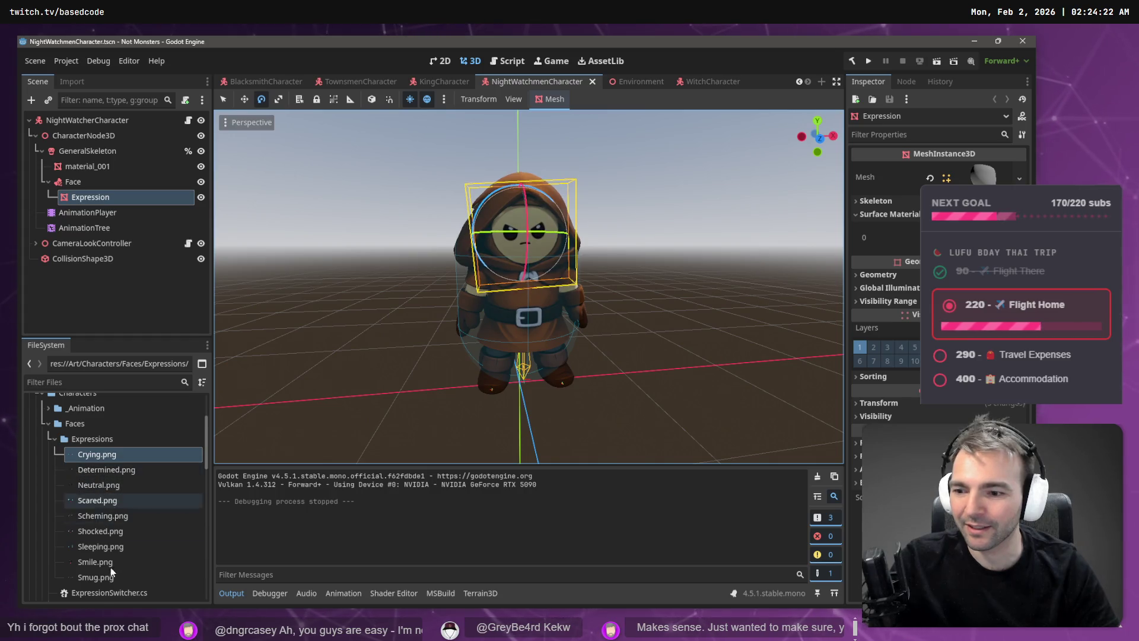
scroll(111, 564, down, 3)
mouse_move(105, 543)
mouse_down()
mouse_move(170, 197)
mouse_move(152, 193)
mouse_up()
click(93, 531)
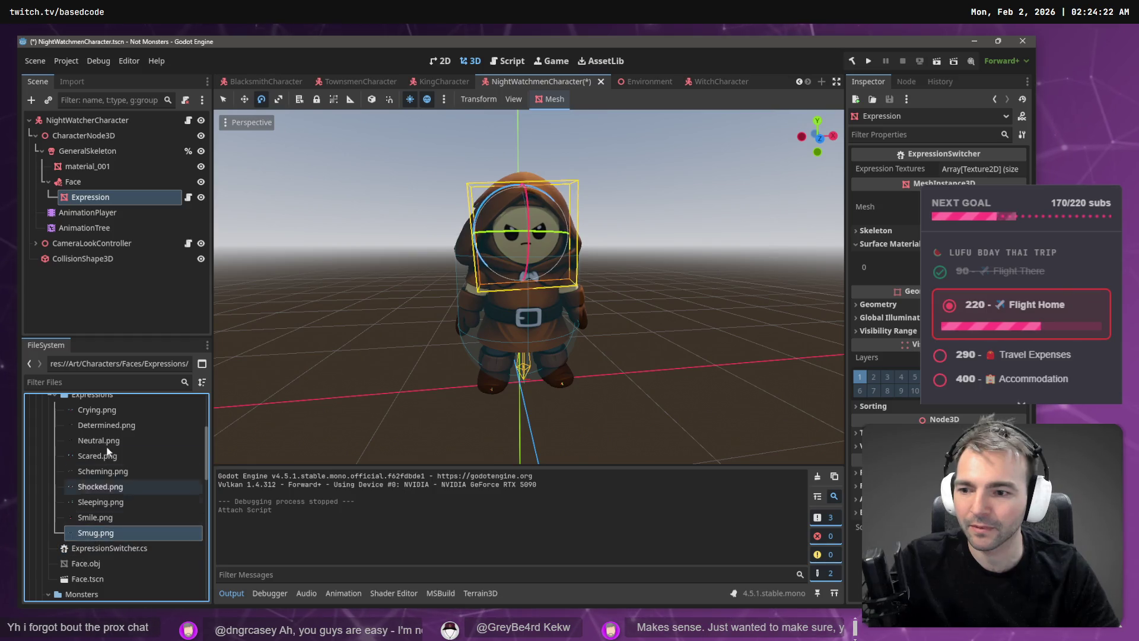
shift+click(111, 416)
drag(109, 415, 979, 169)
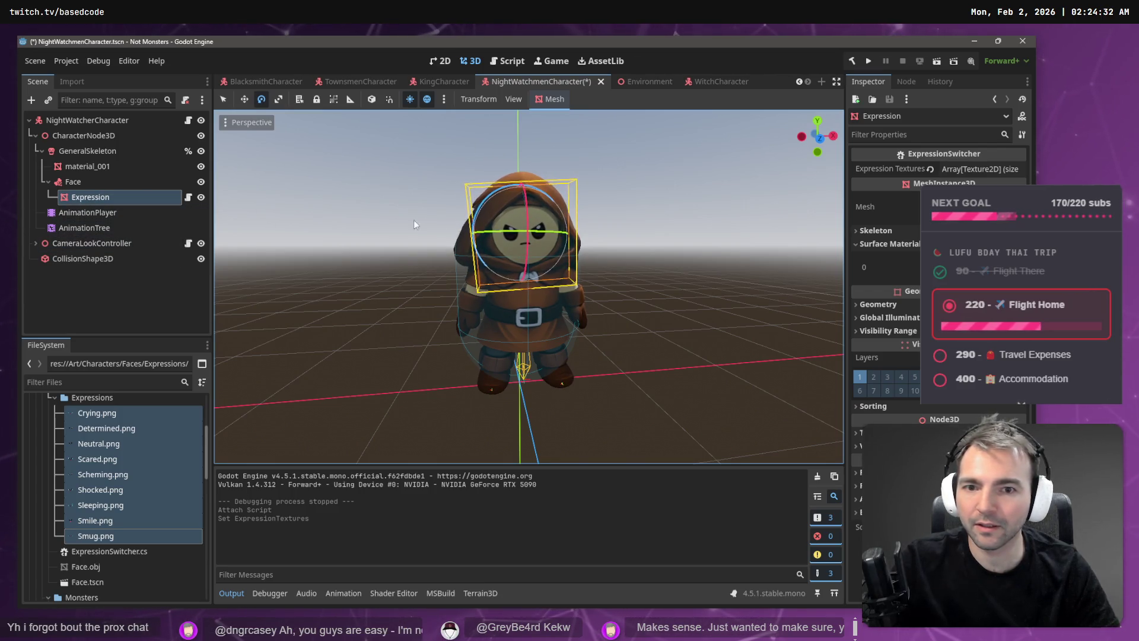
key(F5)
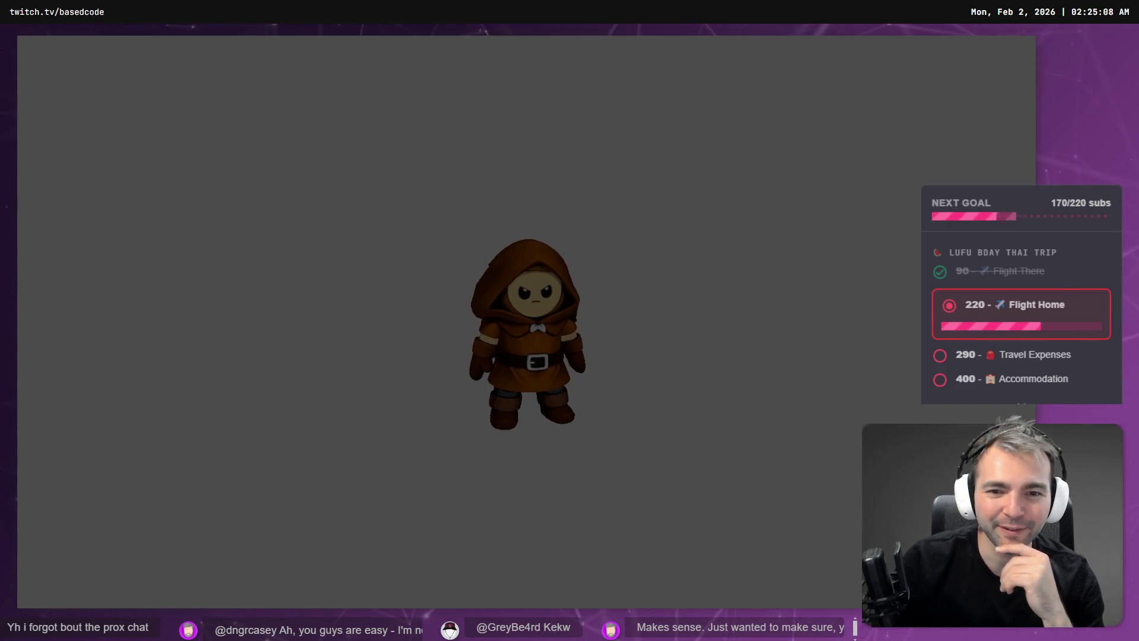
Stop the game and nudge the watchman's expression face slightly forward with the Move tool.
key(alt+F4)
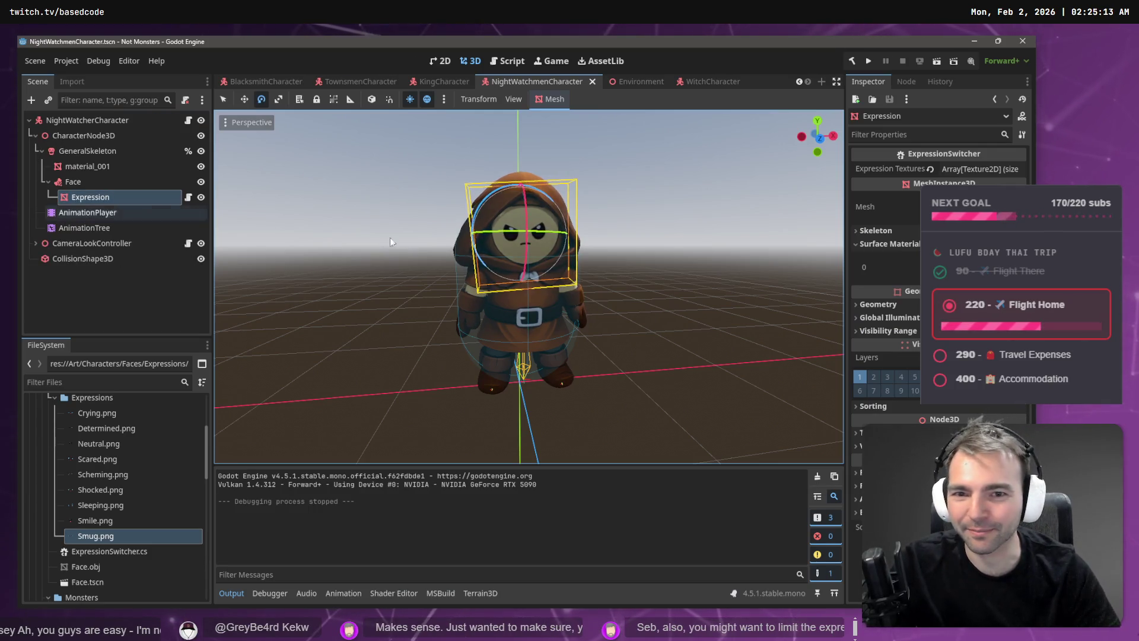
click(160, 184)
click(111, 197)
key(w)
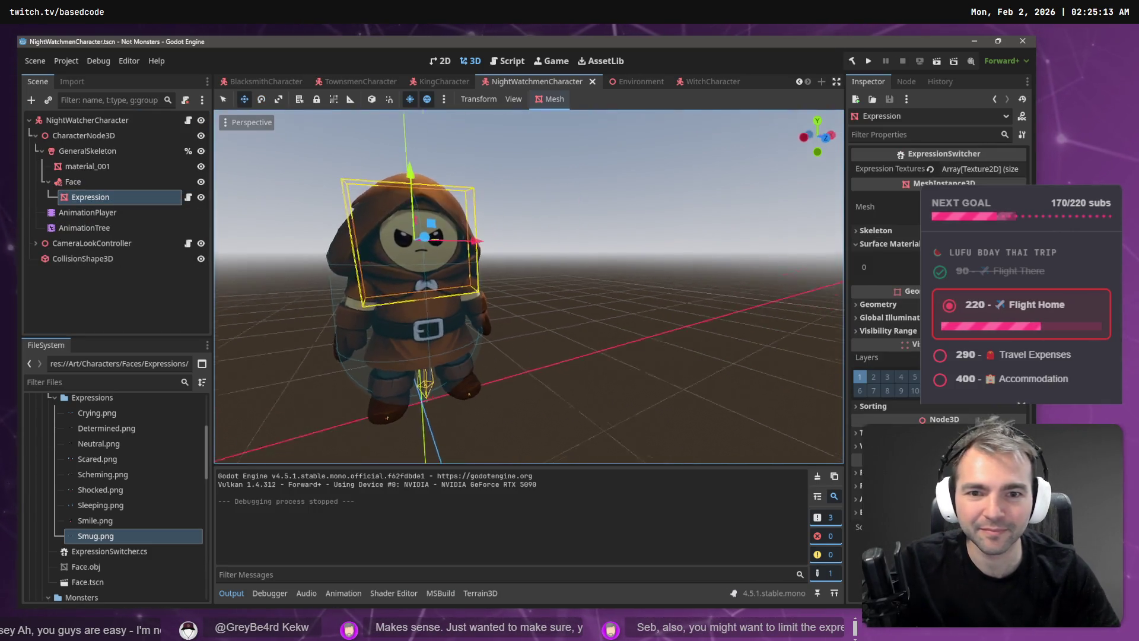
drag(453, 248, 455, 245)
click(570, 193)
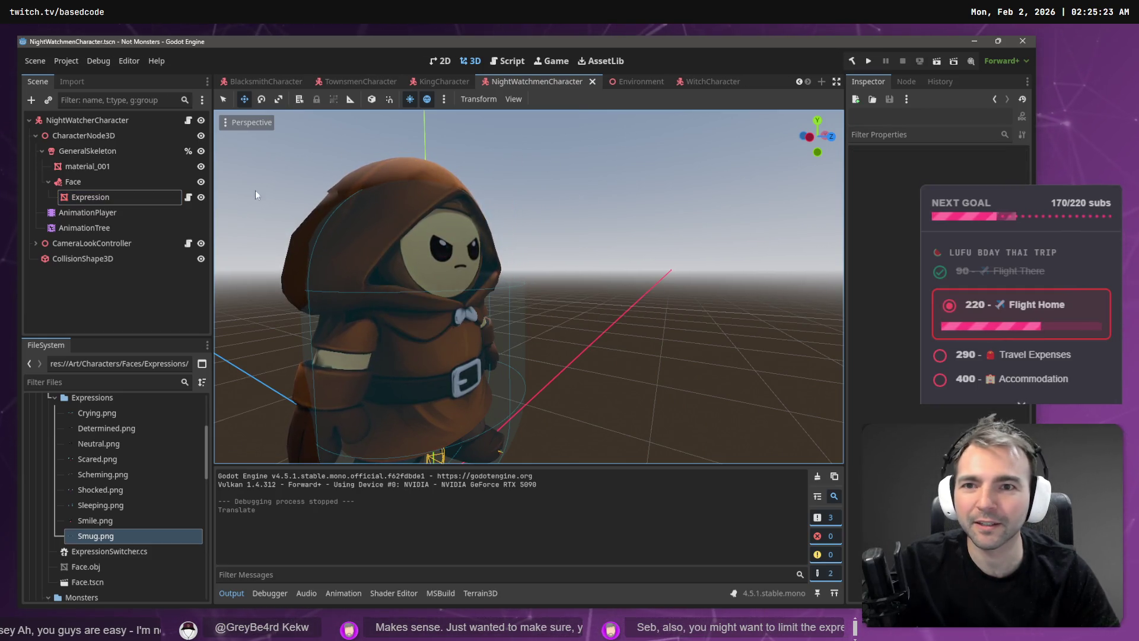
click(437, 82)
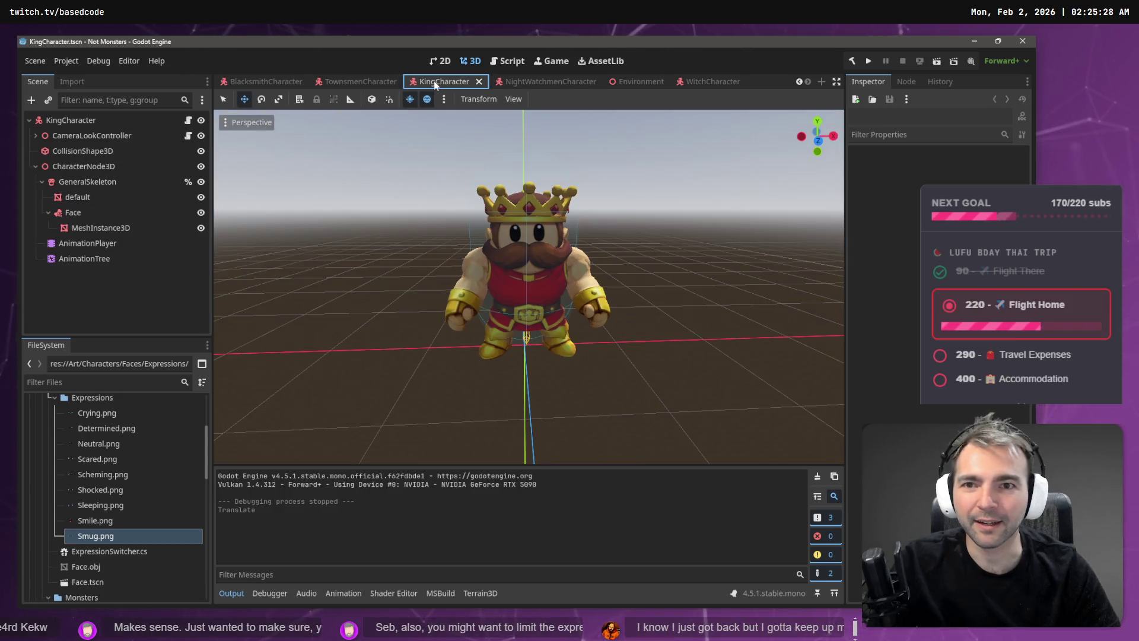
Rename the King's face mesh node to Expression.
click(93, 229)
key(F2)
text(Expressio)
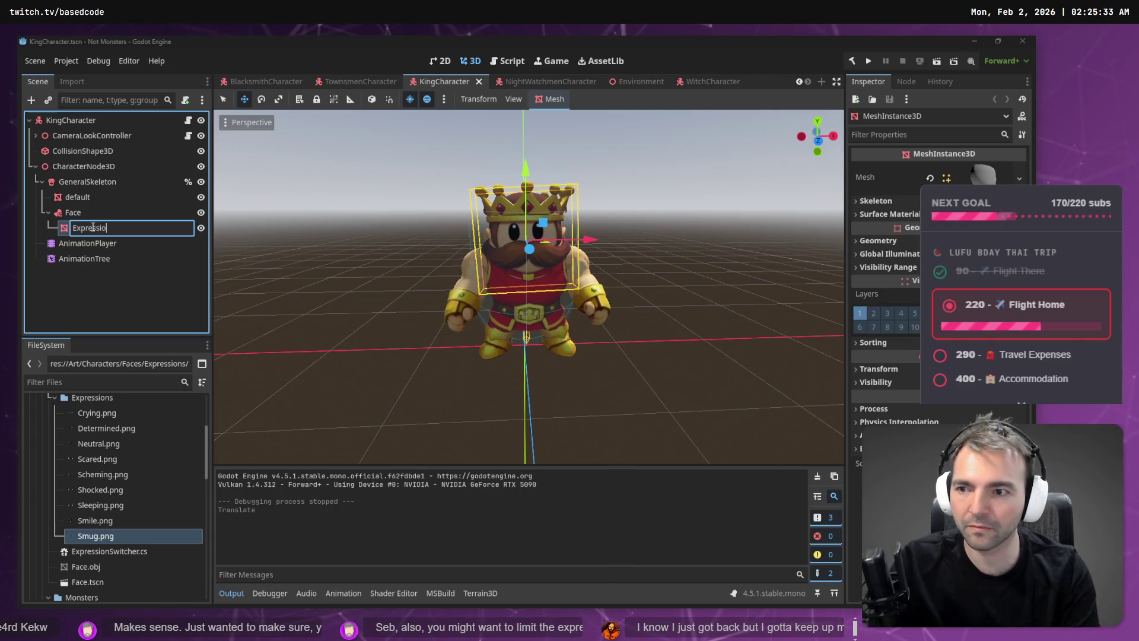
text(n)
key(Return)
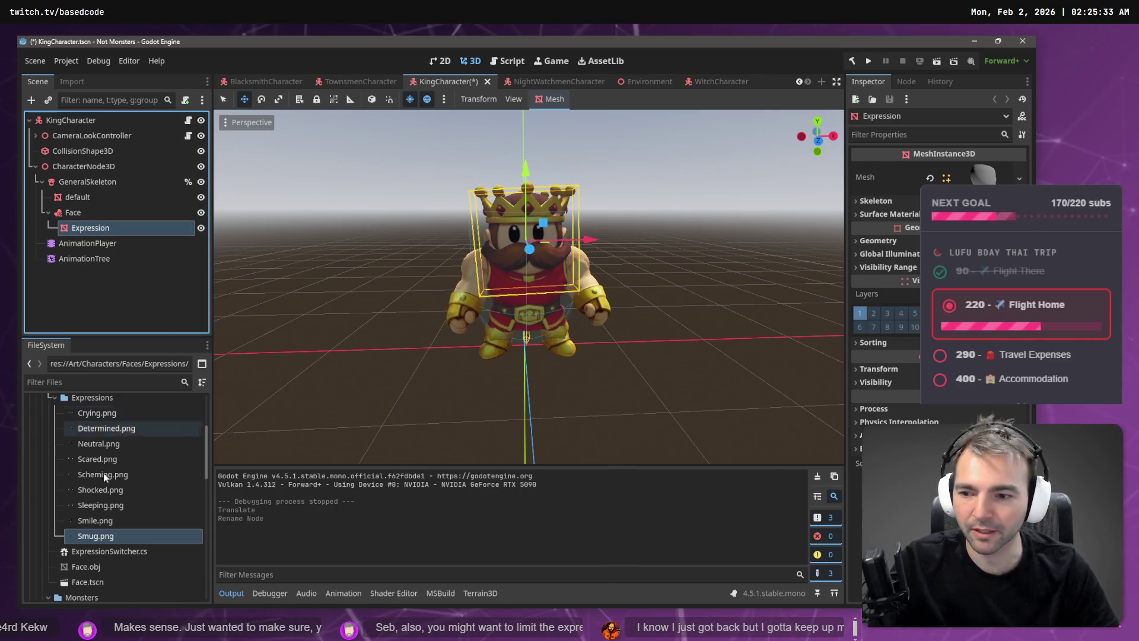
Attach ExpressionSwitcher.cs, load the Crying-to-Smug textures, and test-run the King's expressions.
drag(121, 553, 125, 231)
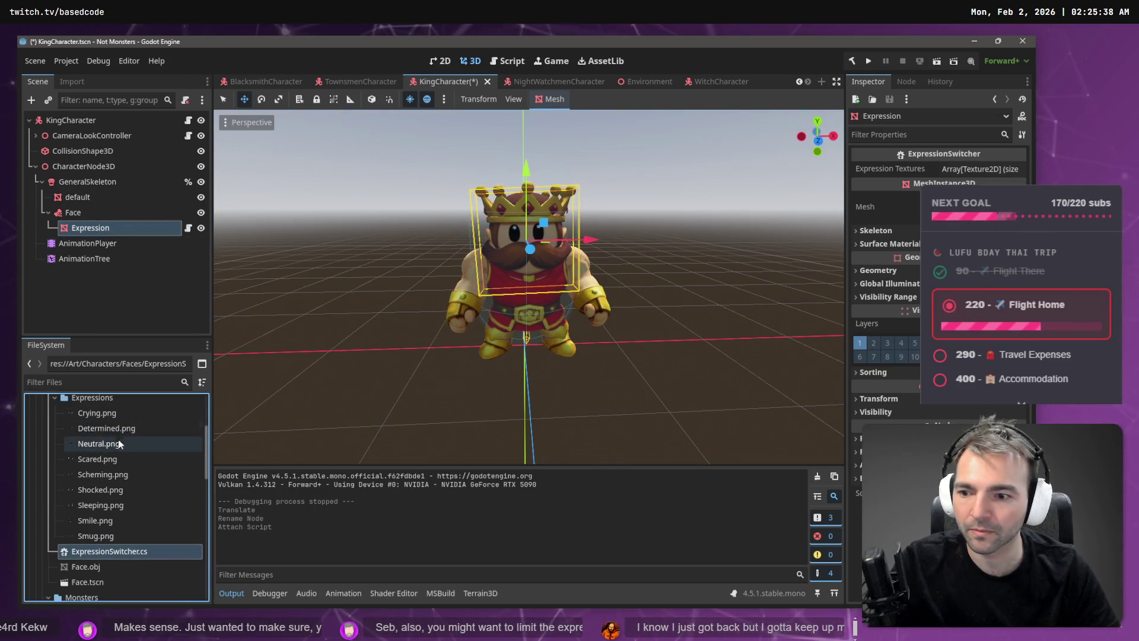
click(112, 413)
shift+click(124, 536)
mouse_move(124, 536)
mouse_down()
mouse_move(119, 356)
mouse_move(368, 432)
mouse_move(843, 178)
mouse_move(997, 176)
mouse_up()
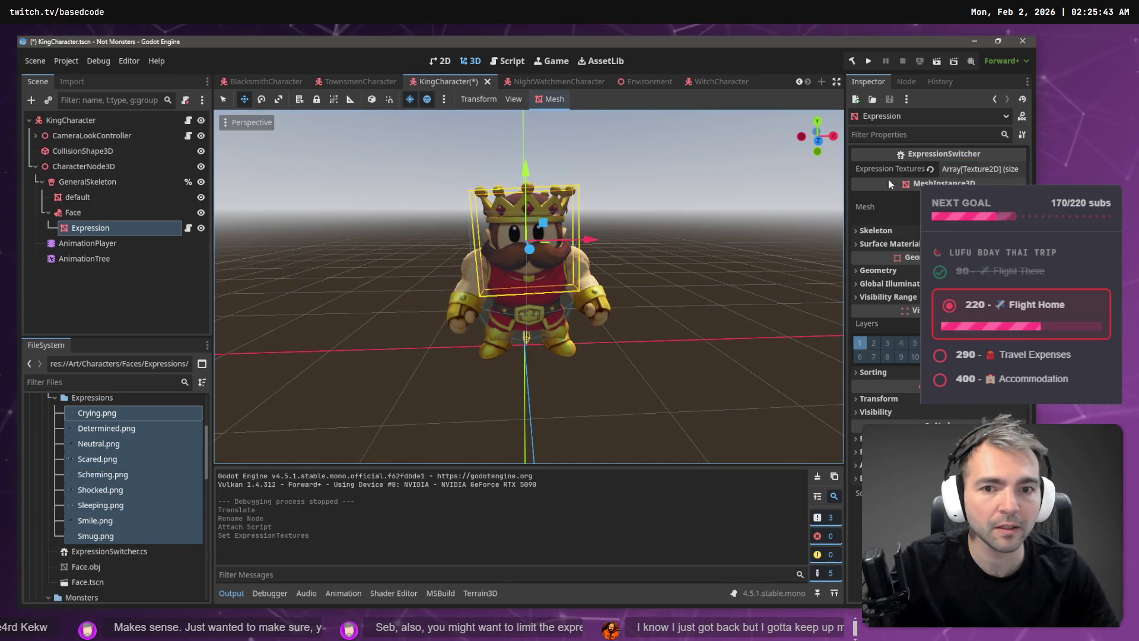
key(F6)
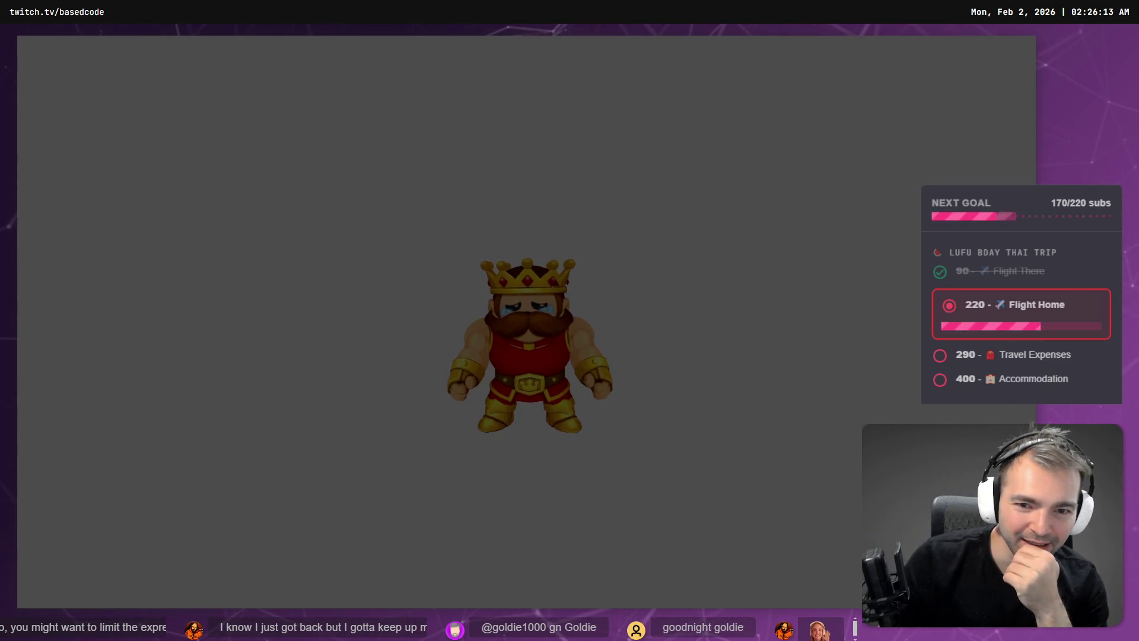
key(alt+F4)
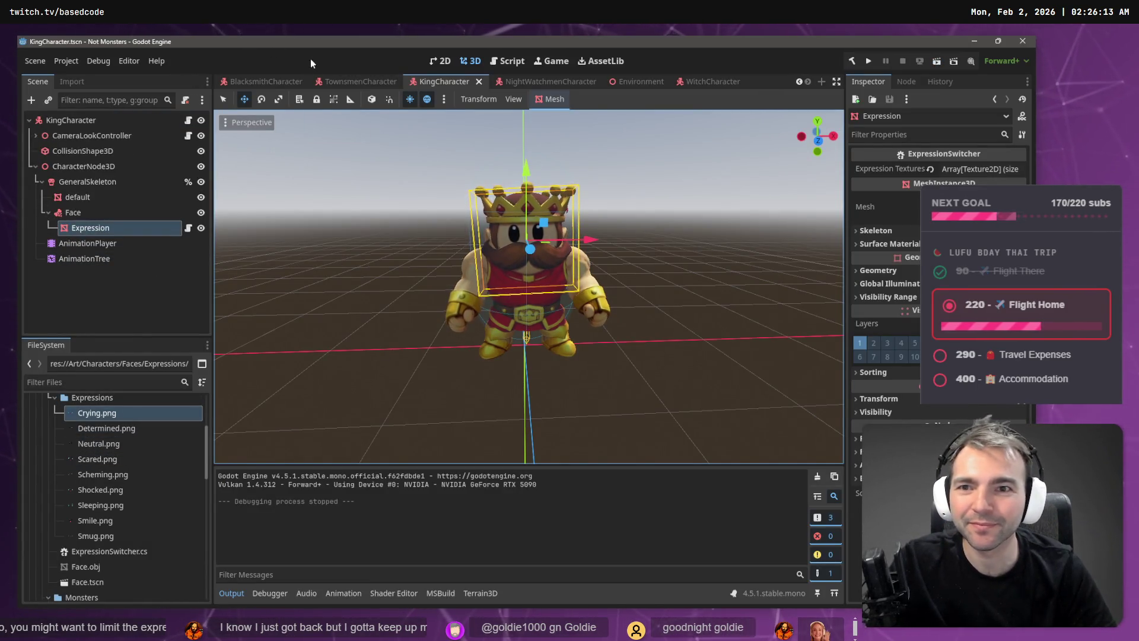
click(255, 84)
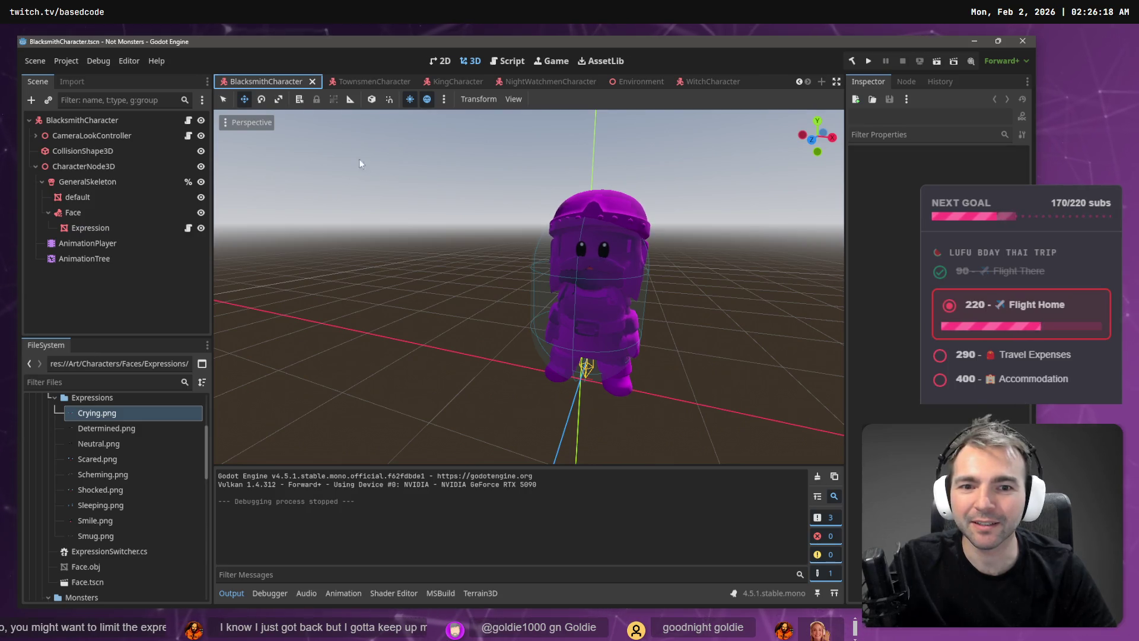
Close the Blacksmith scene, then refill the Townsmen's Expression Textures with Crying–Smug and save.
click(313, 81)
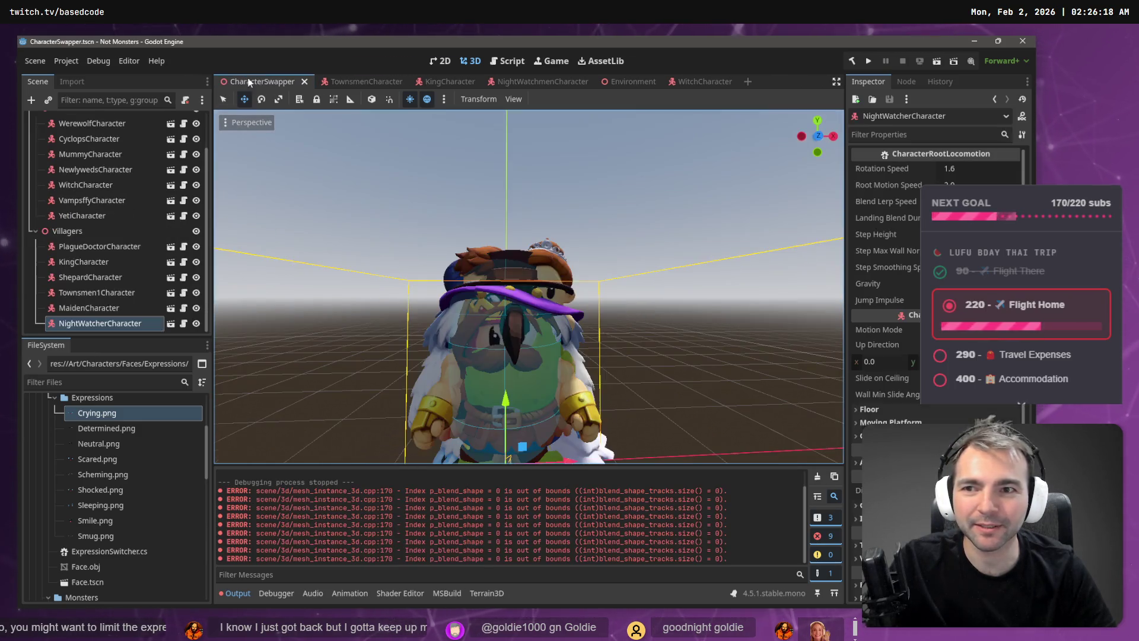
drag(391, 143, 388, 142)
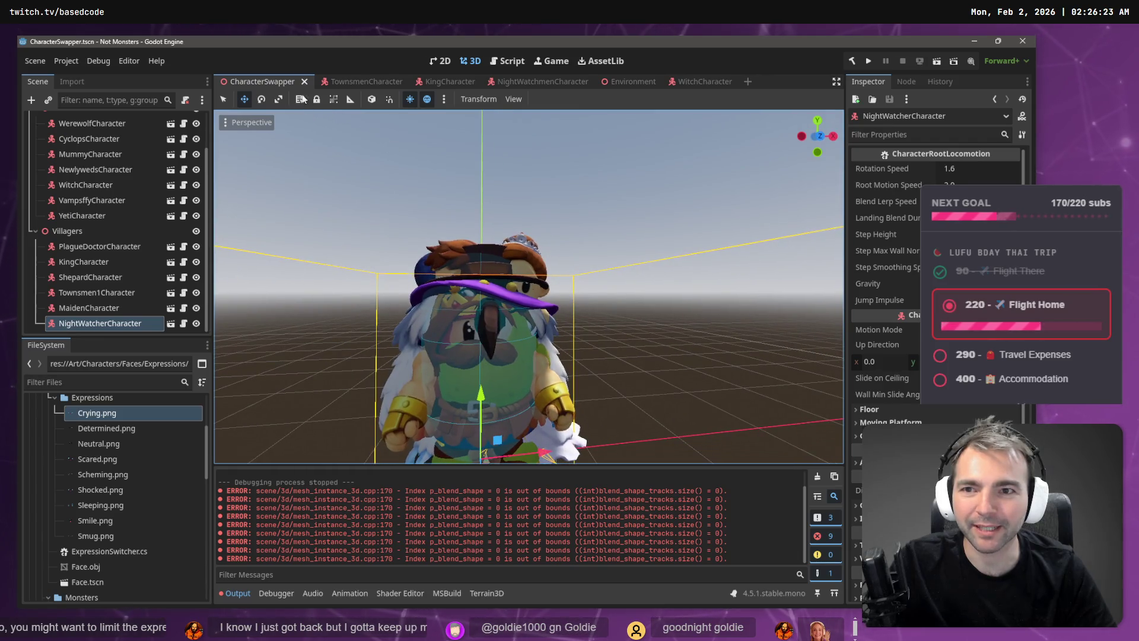
click(361, 77)
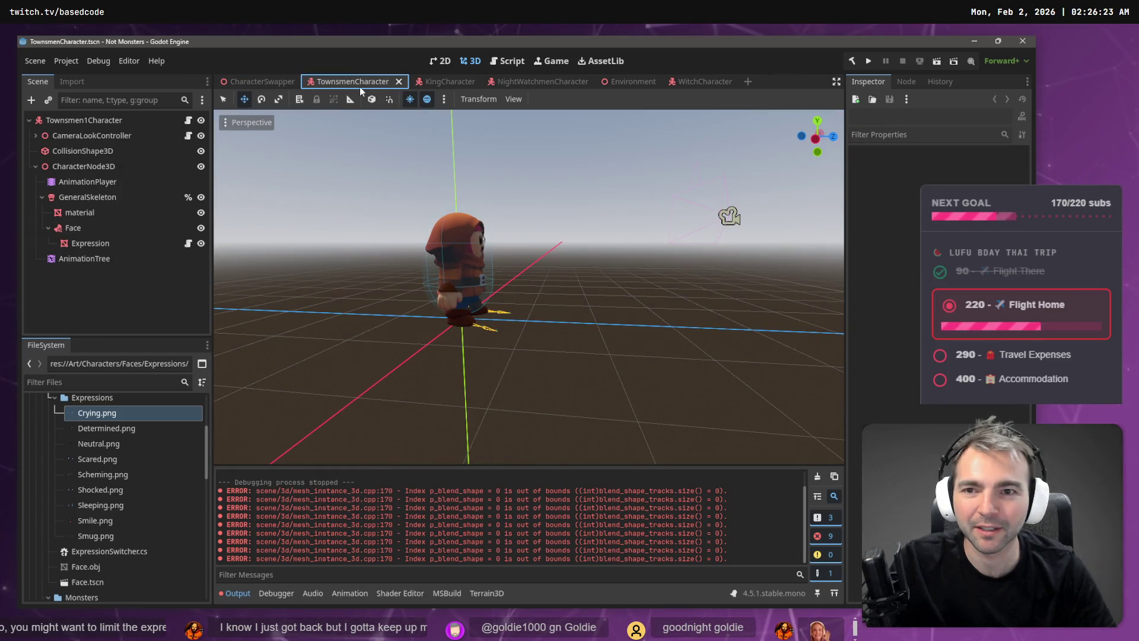
click(84, 243)
click(979, 168)
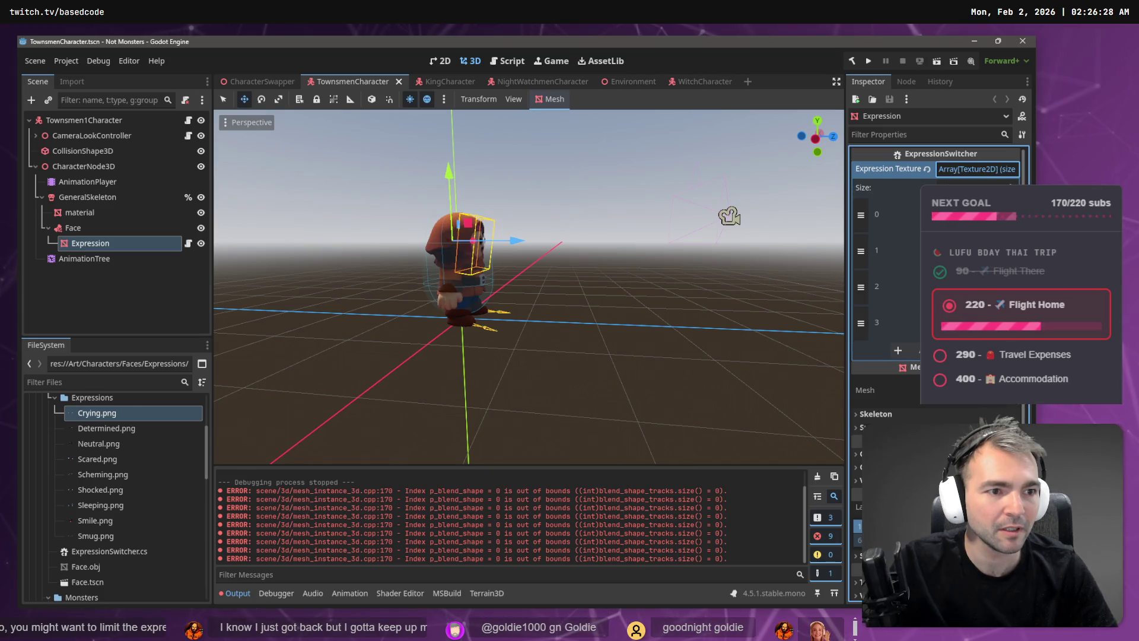
click(927, 169)
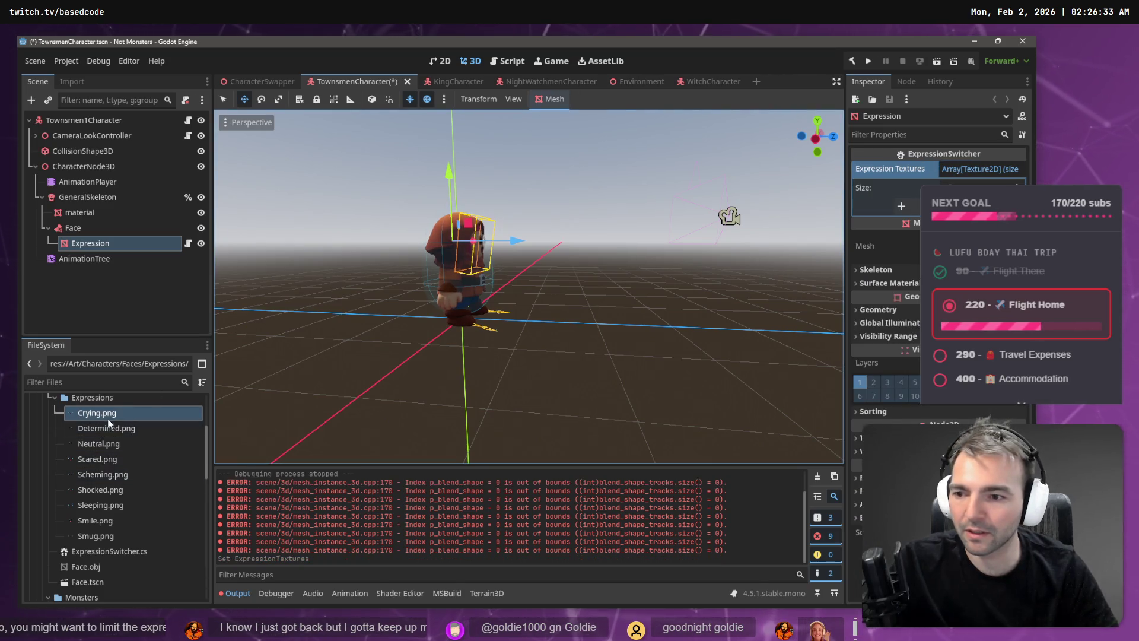
shift+click(107, 537)
mouse_move(110, 419)
mouse_down()
mouse_move(962, 196)
mouse_move(981, 177)
mouse_up()
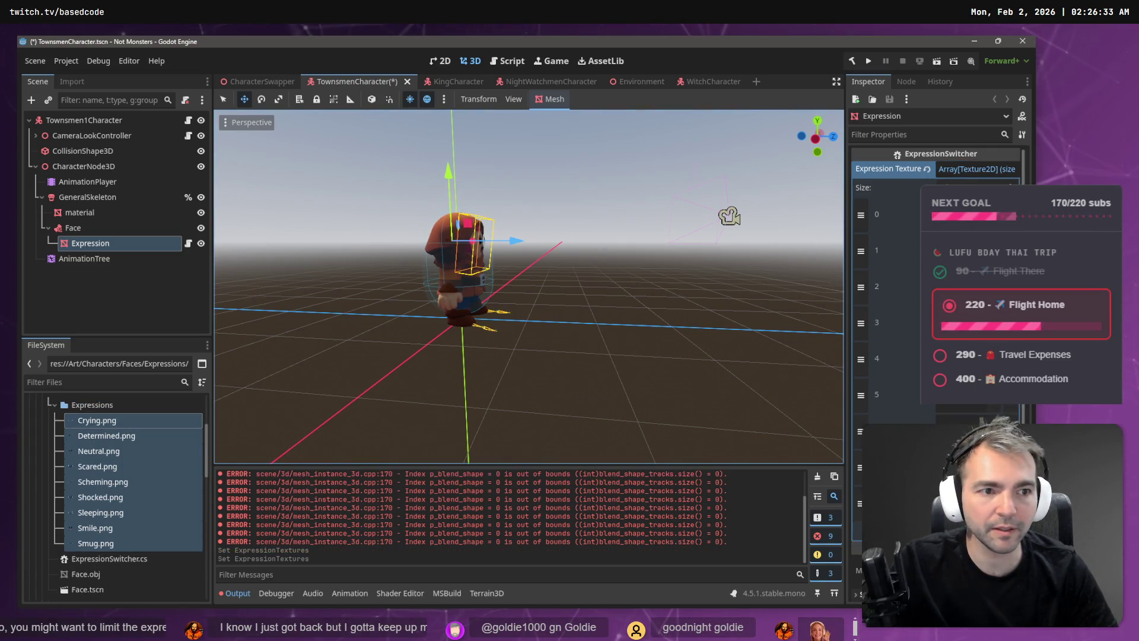
key(ctrl+s)
Move KingCharacter to the end of Villagers in CharacterSwapper and open the MaidenCharacter scene.
click(240, 81)
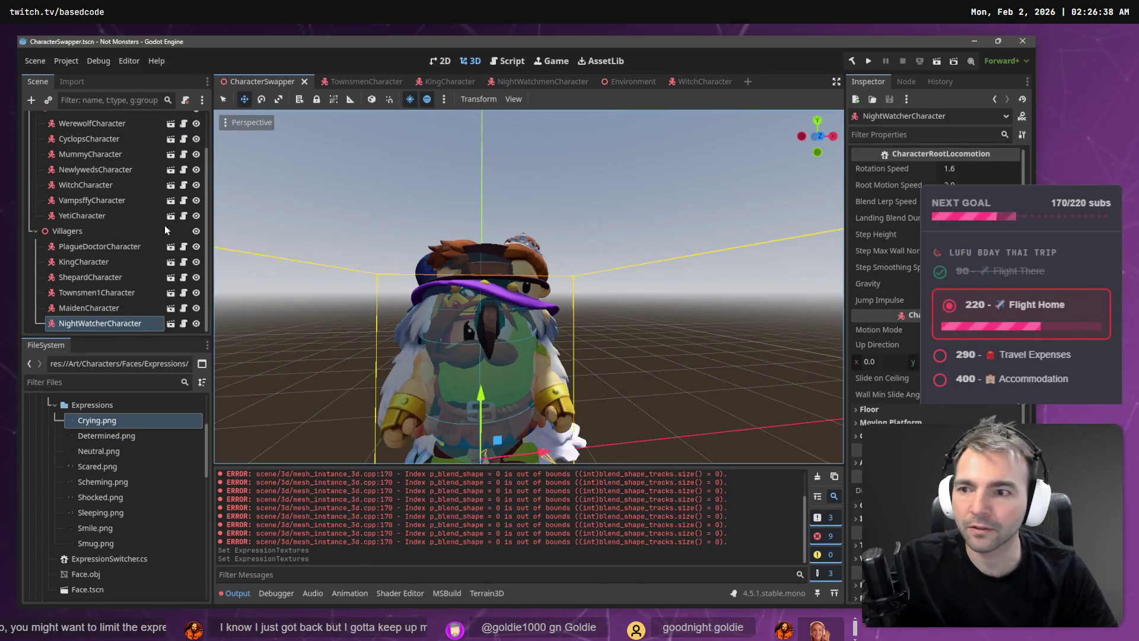
click(95, 250)
click(114, 262)
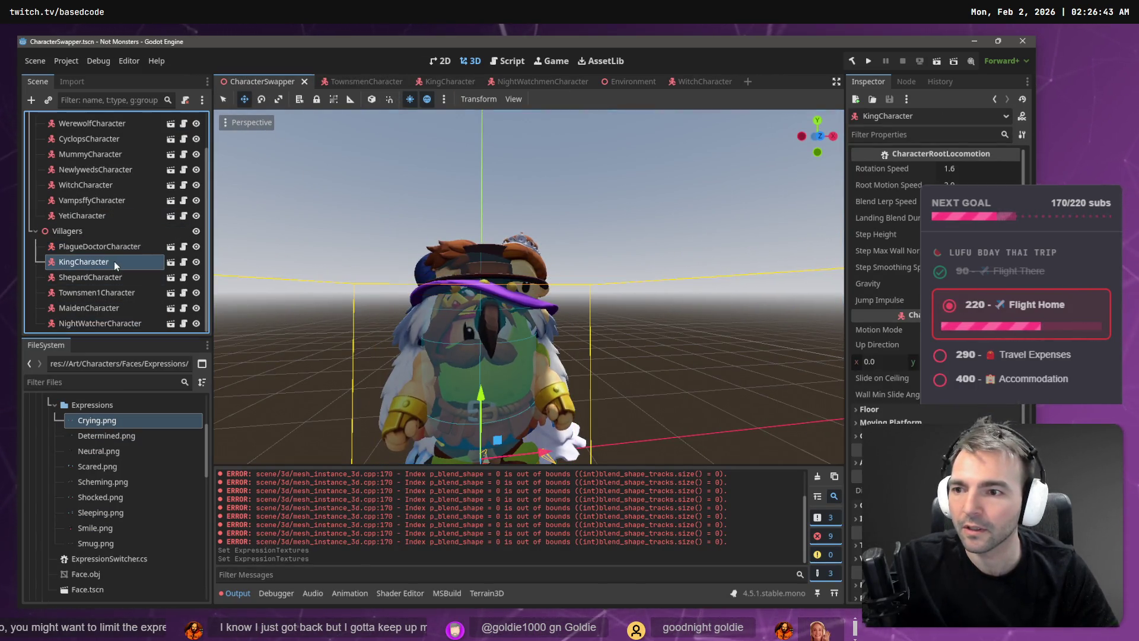
click(123, 275)
mouse_move(93, 261)
mouse_down()
mouse_move(90, 336)
mouse_move(105, 325)
mouse_up()
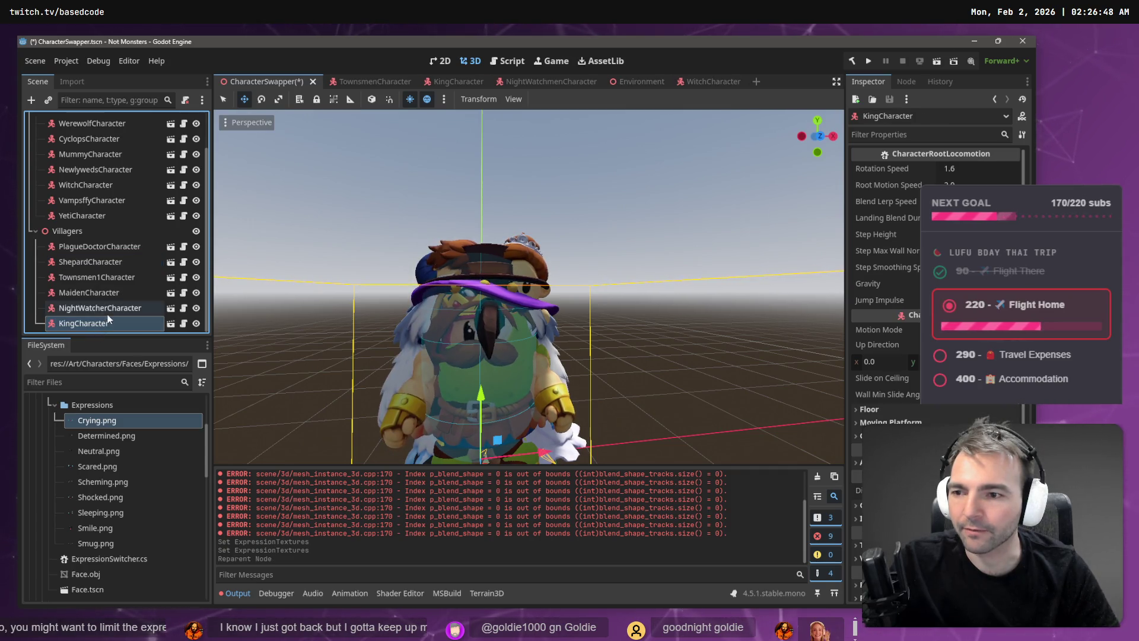
click(91, 310)
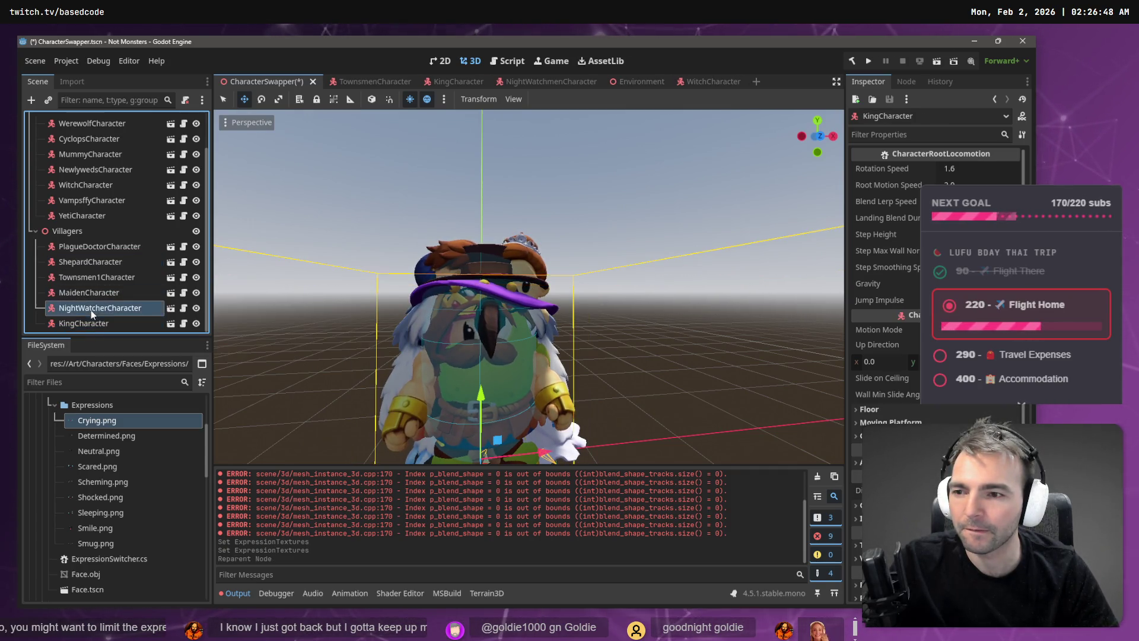
click(170, 293)
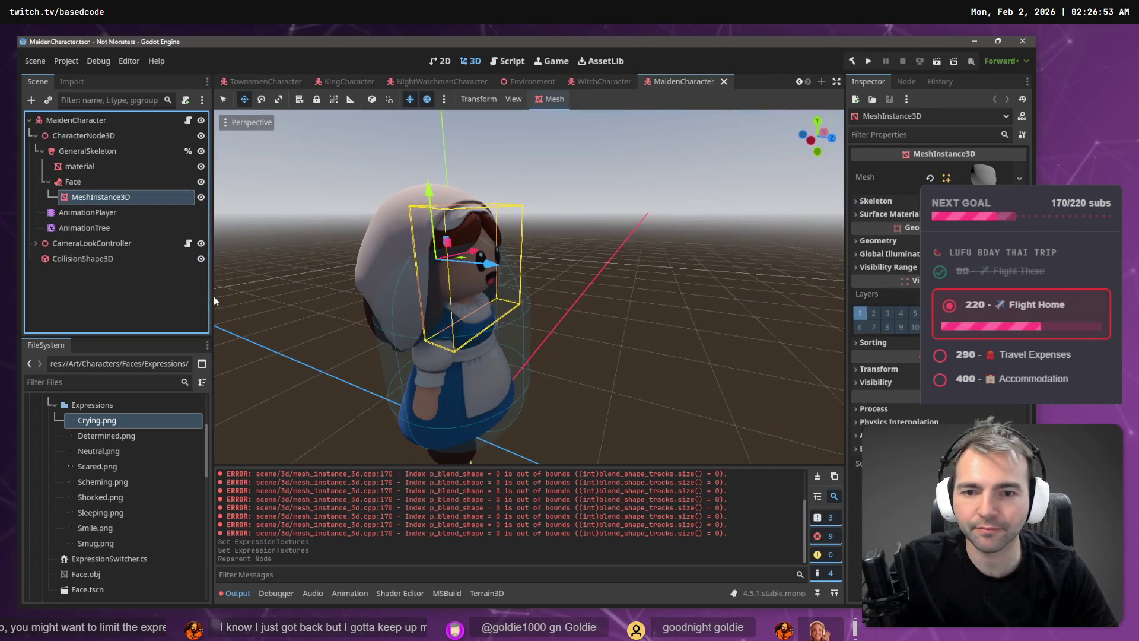
Rename the Maiden's face mesh to Expression and attach ExpressionSwitcher.cs to it.
click(118, 198)
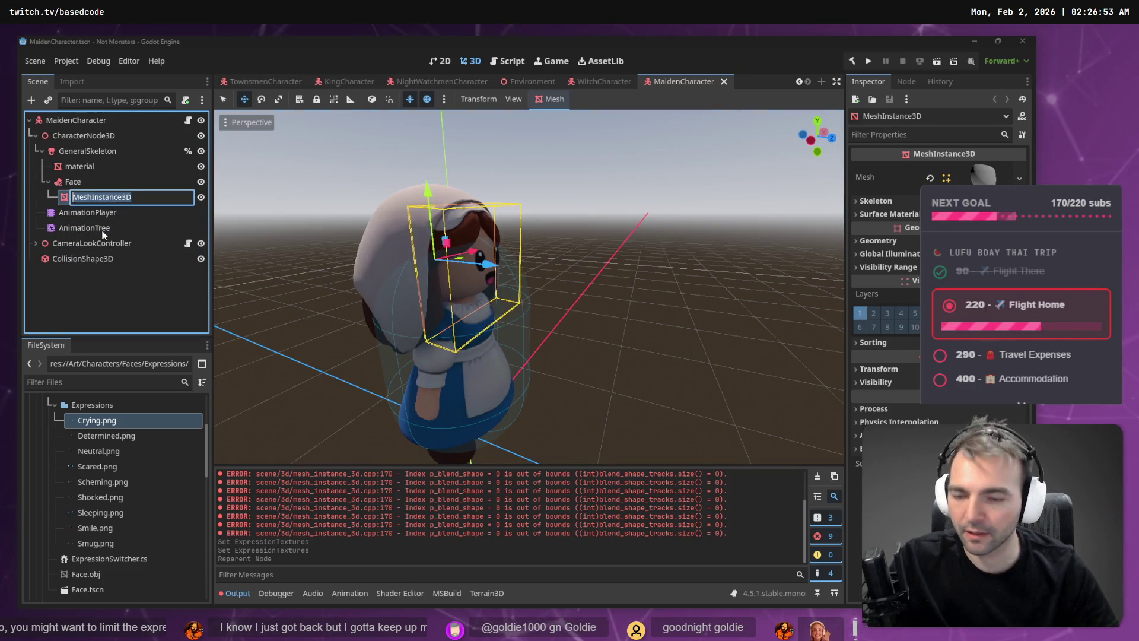
text(Expression)
key(Return)
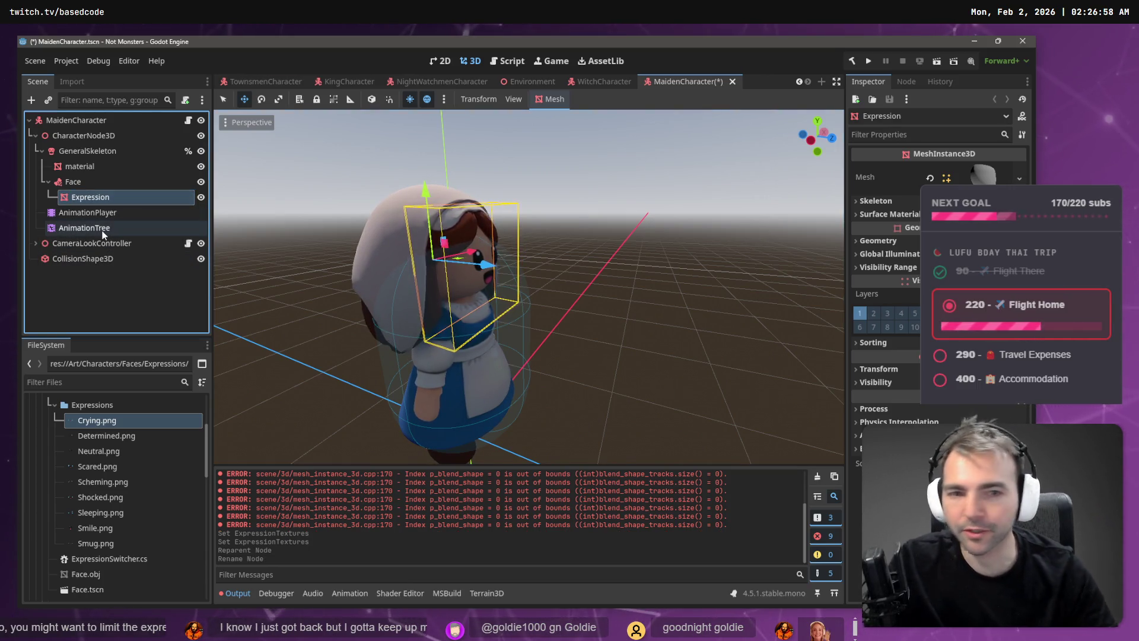
click(74, 182)
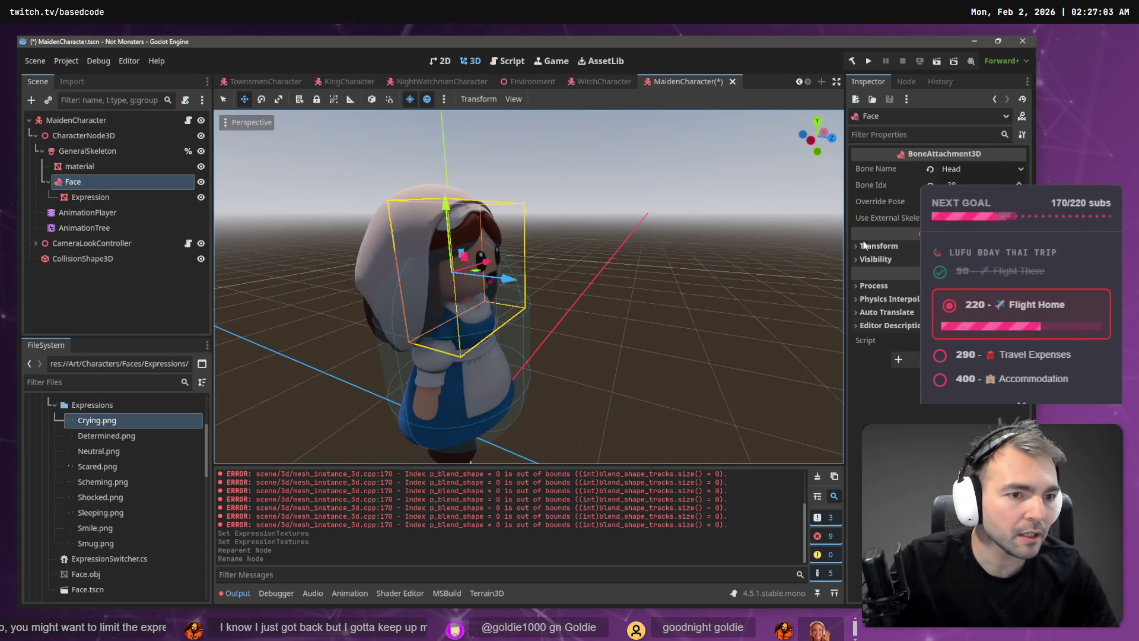
click(115, 198)
mouse_move(109, 558)
mouse_down()
mouse_move(180, 227)
mouse_move(172, 202)
mouse_up()
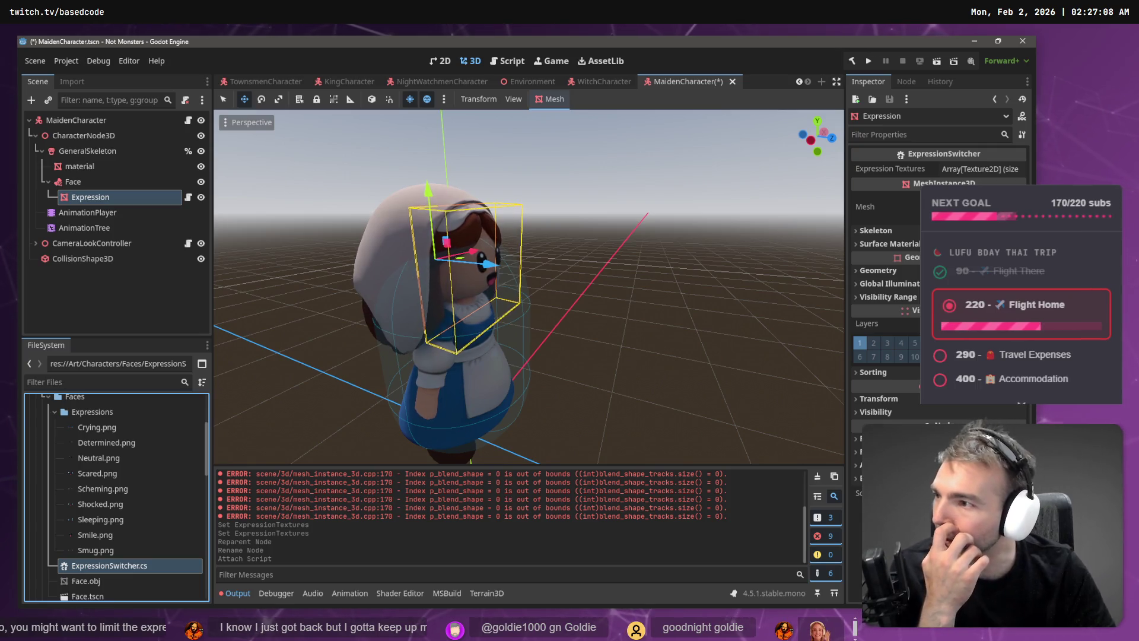
Fill Expression Textures with the Crying-to-Smug images and save the Maiden scene.
key(alt+Tab)
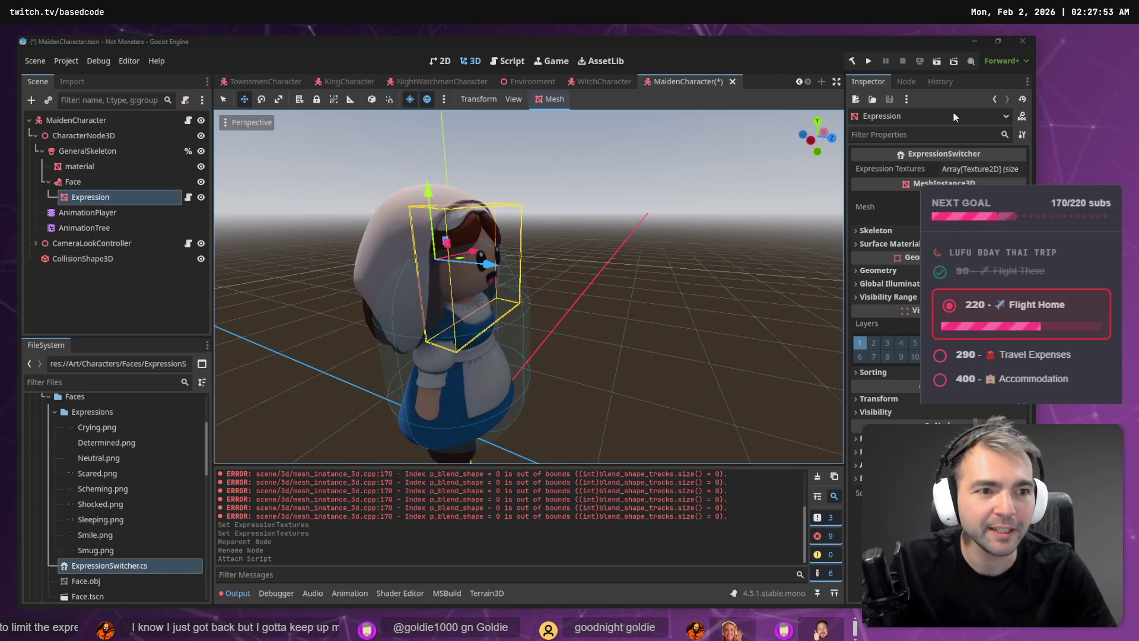
click(981, 170)
click(952, 169)
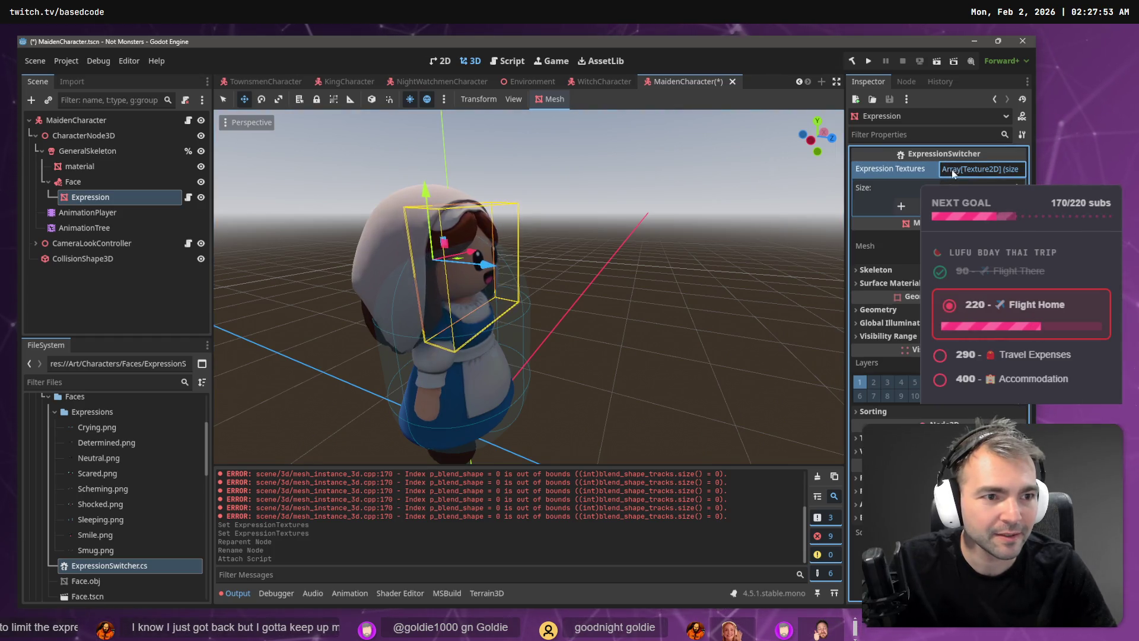
click(94, 549)
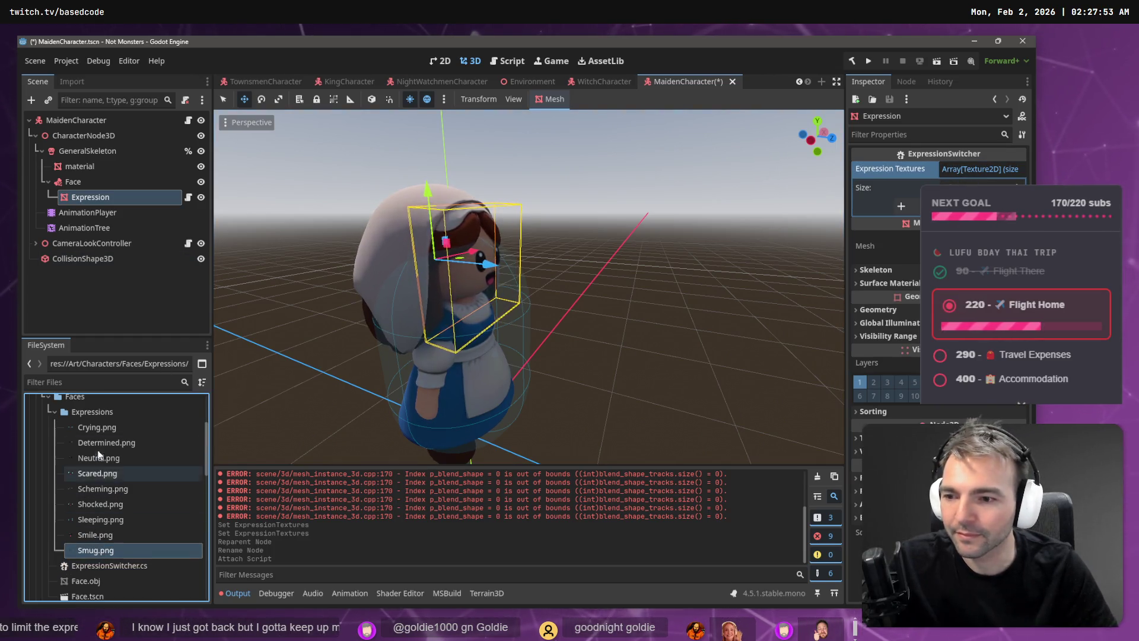
shift+click(105, 437)
shift+click(101, 428)
mouse_move(101, 427)
mouse_down()
mouse_move(154, 356)
mouse_move(910, 214)
mouse_move(949, 172)
mouse_up()
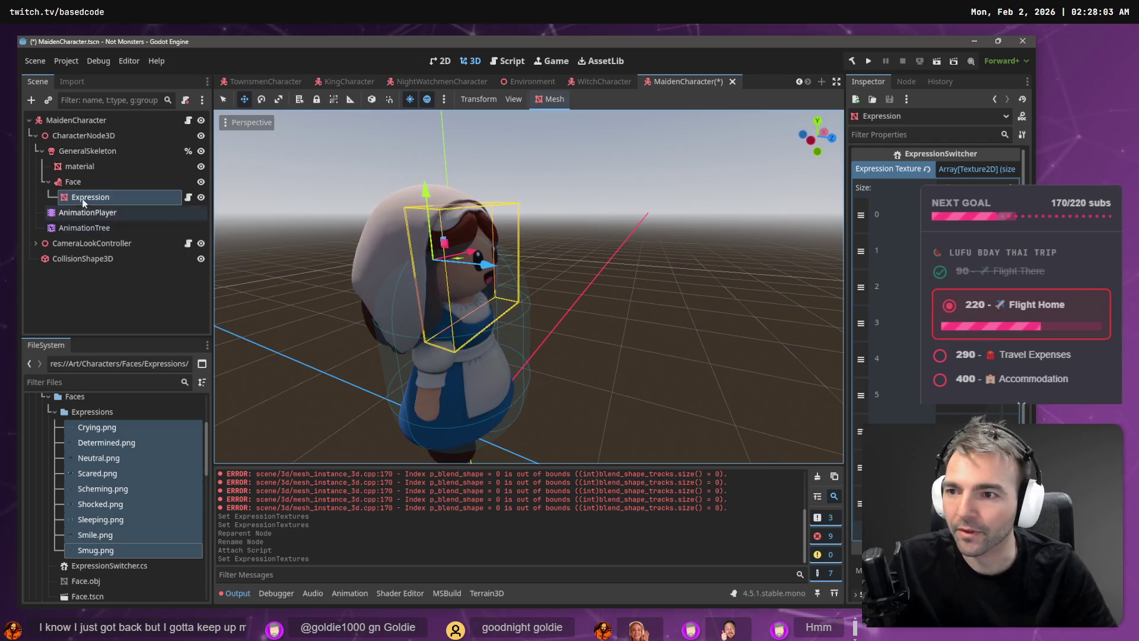
key(ctrl+s)
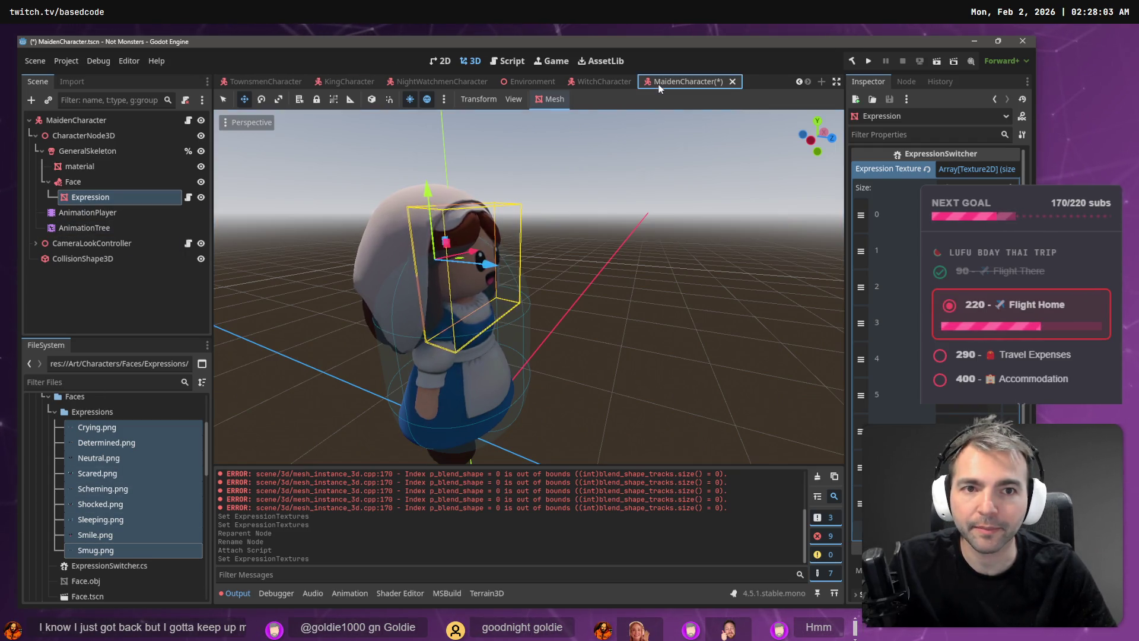
Close the TownsmenCharacter, KingCharacter and NightWatchmenCharacter scene tabs.
click(248, 82)
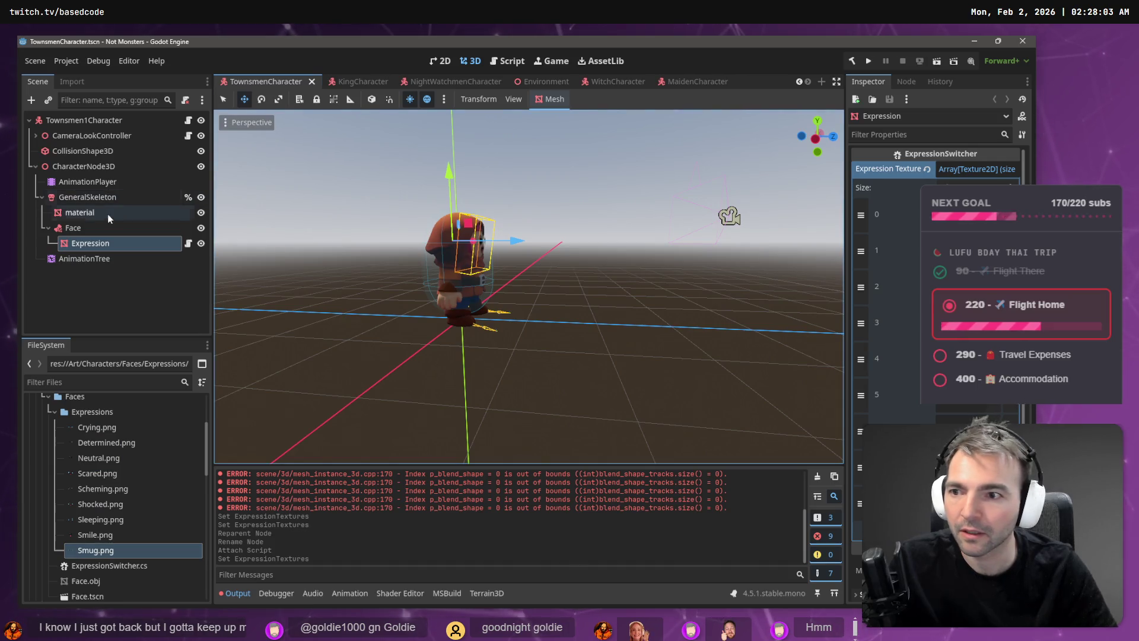
scroll(262, 80, up, 1)
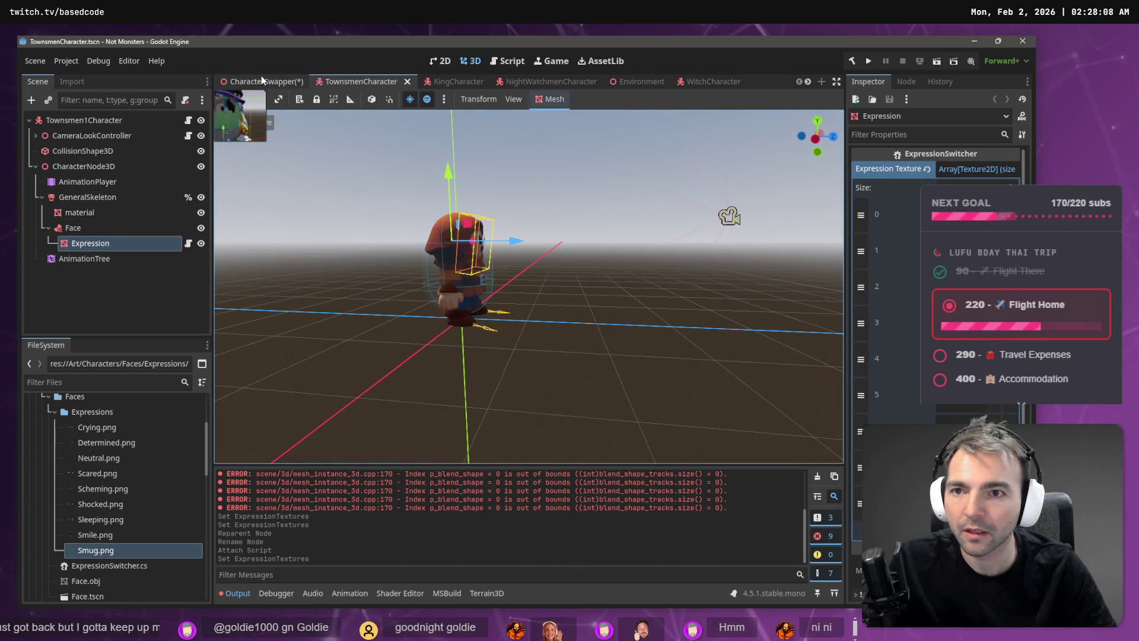
middle_click(365, 81)
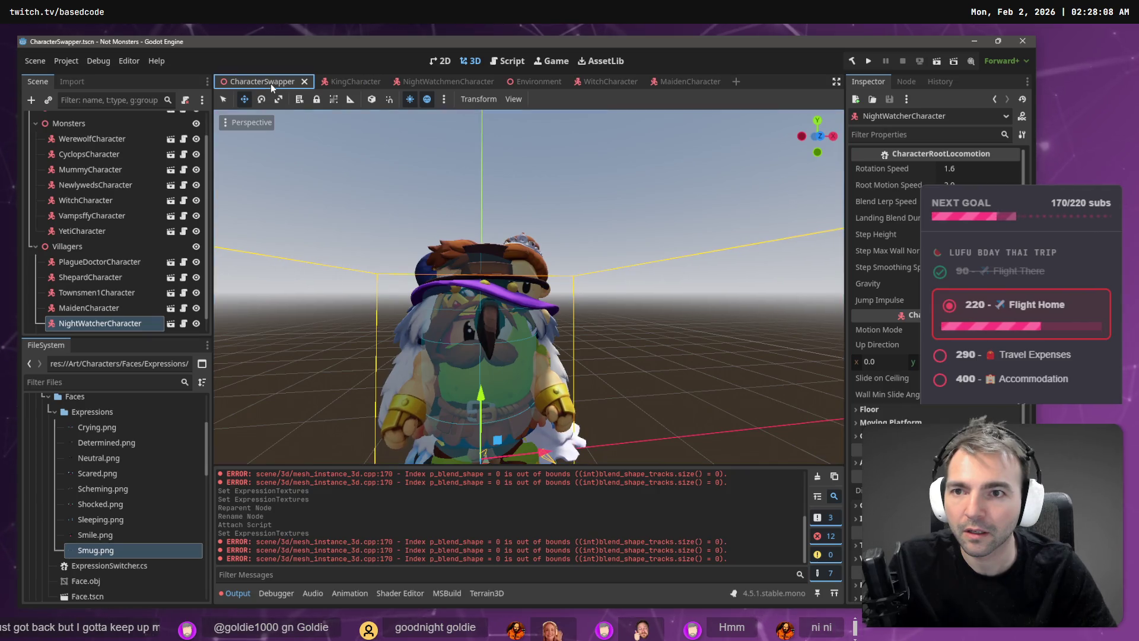
middle_click(348, 83)
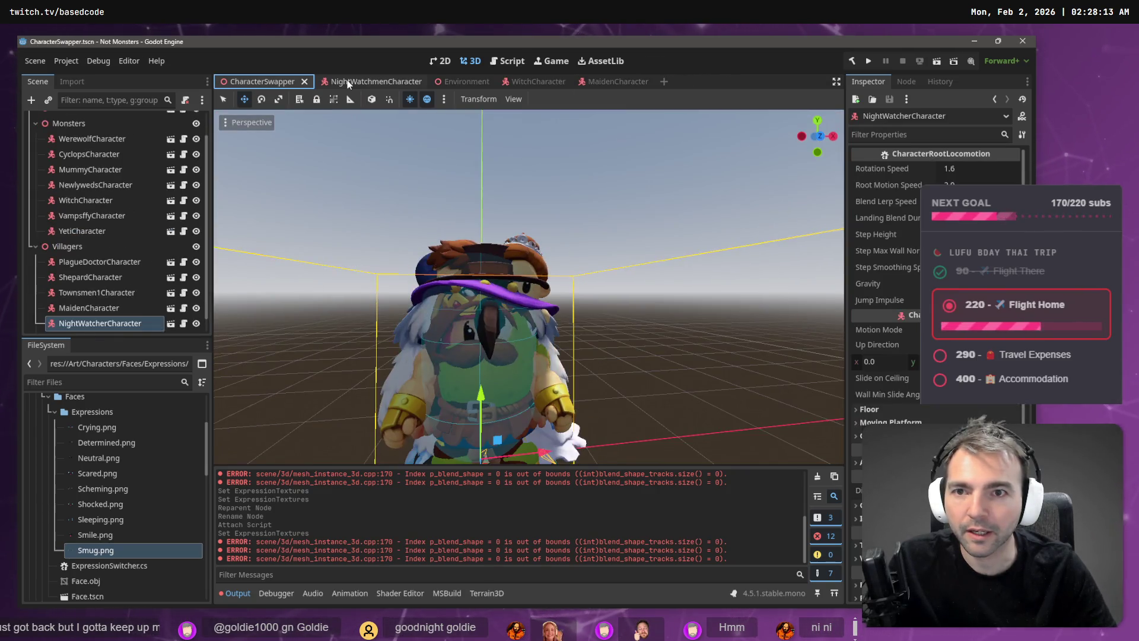
click(347, 83)
middle_click(348, 82)
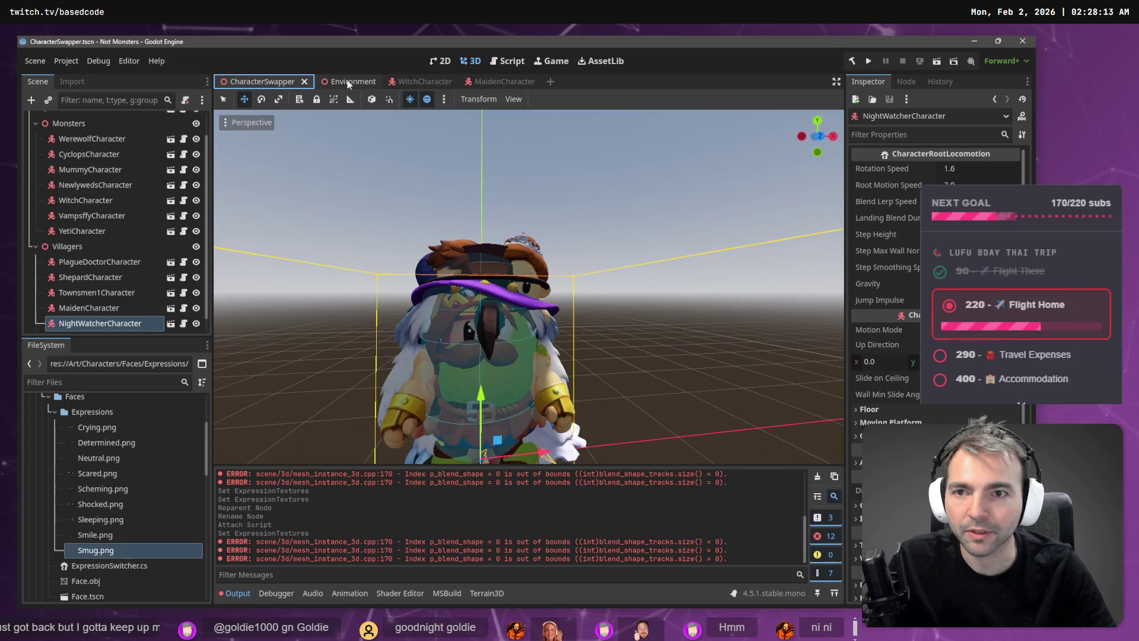
Close the WitchCharacter, MaidenCharacter and Environment scene tabs.
click(349, 82)
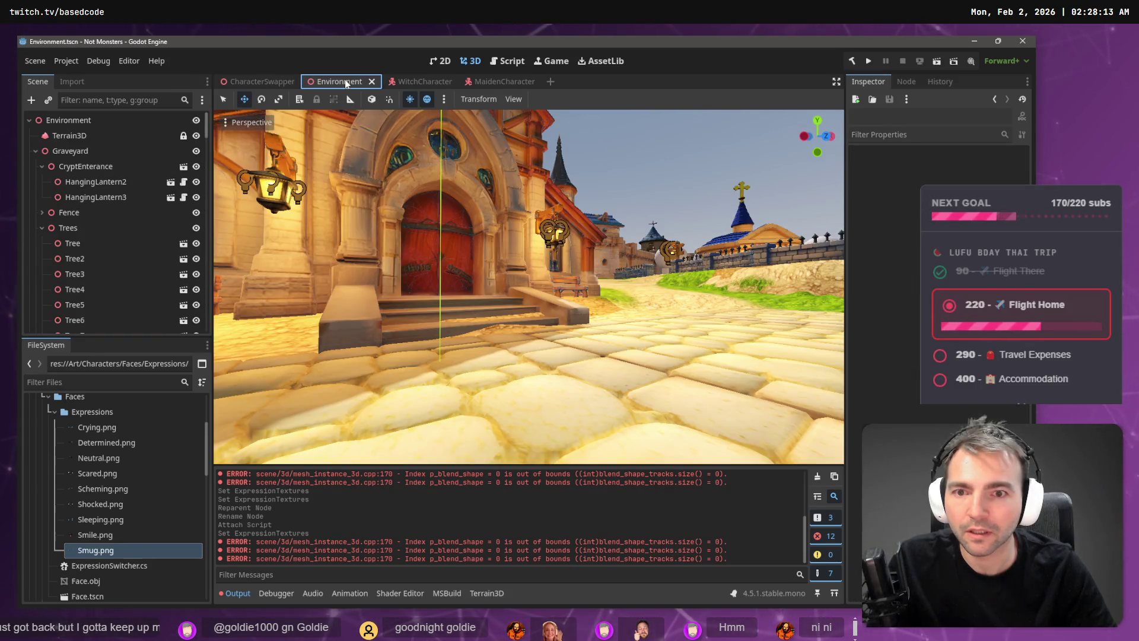
click(429, 82)
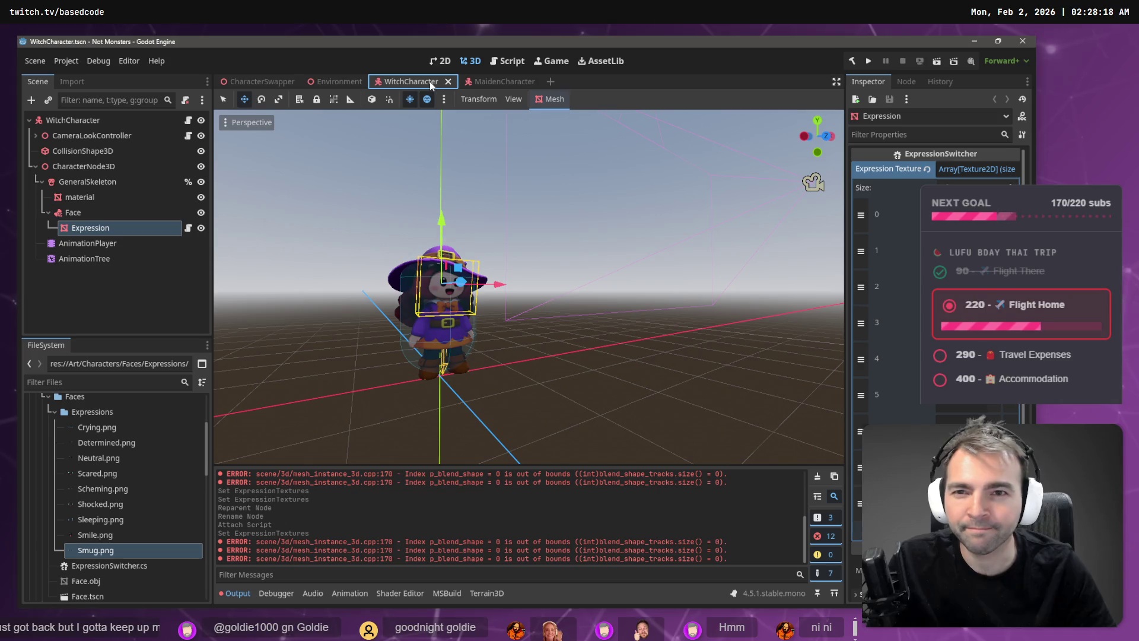
middle_click(427, 87)
click(424, 85)
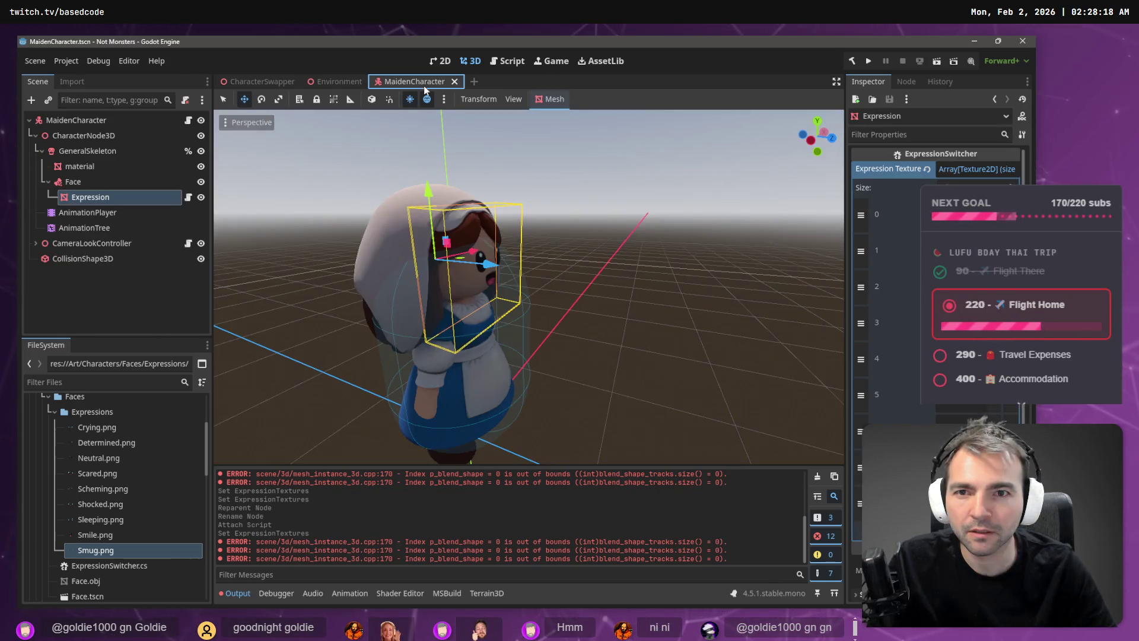
middle_click(425, 85)
middle_click(335, 82)
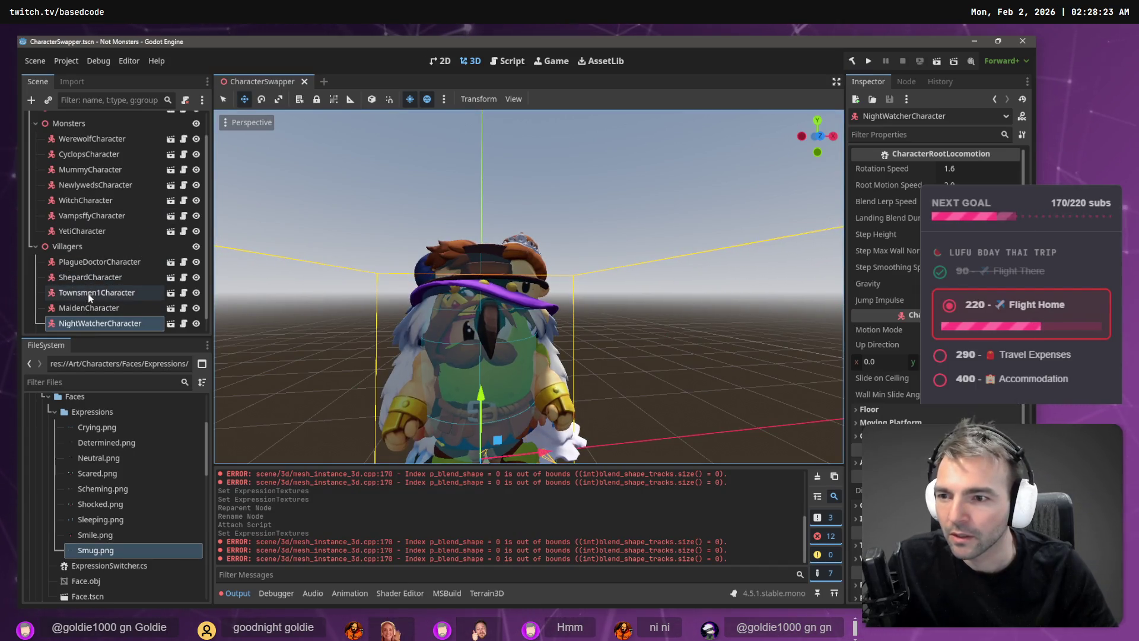
Open the Townsmen1Character scene from the character list, then close it again.
click(90, 309)
scroll(92, 301, down, 1)
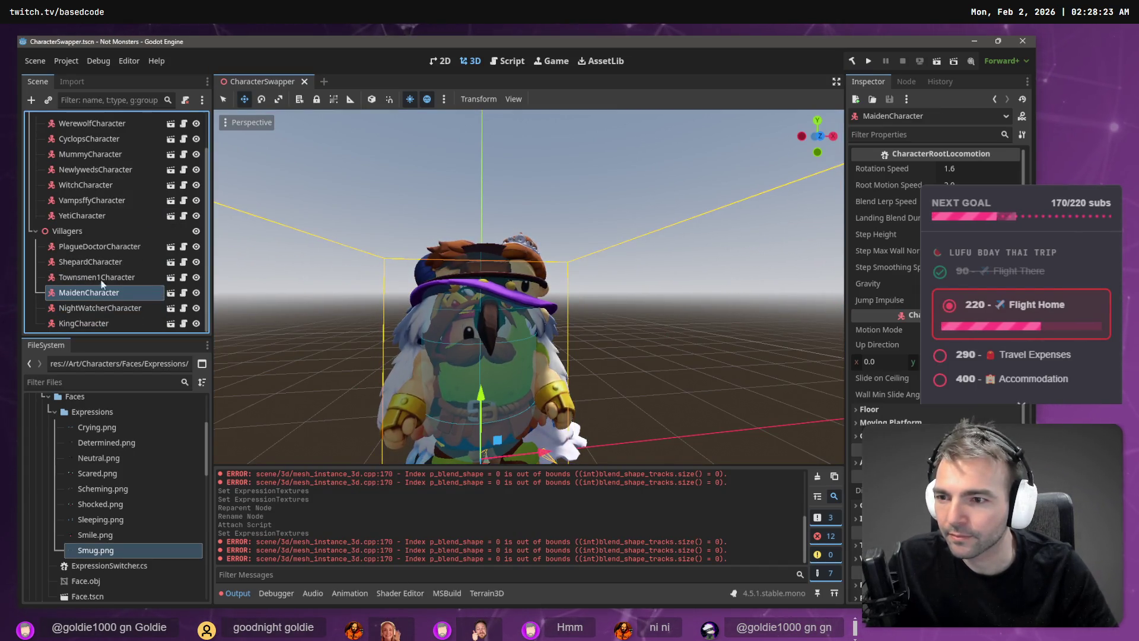
click(95, 282)
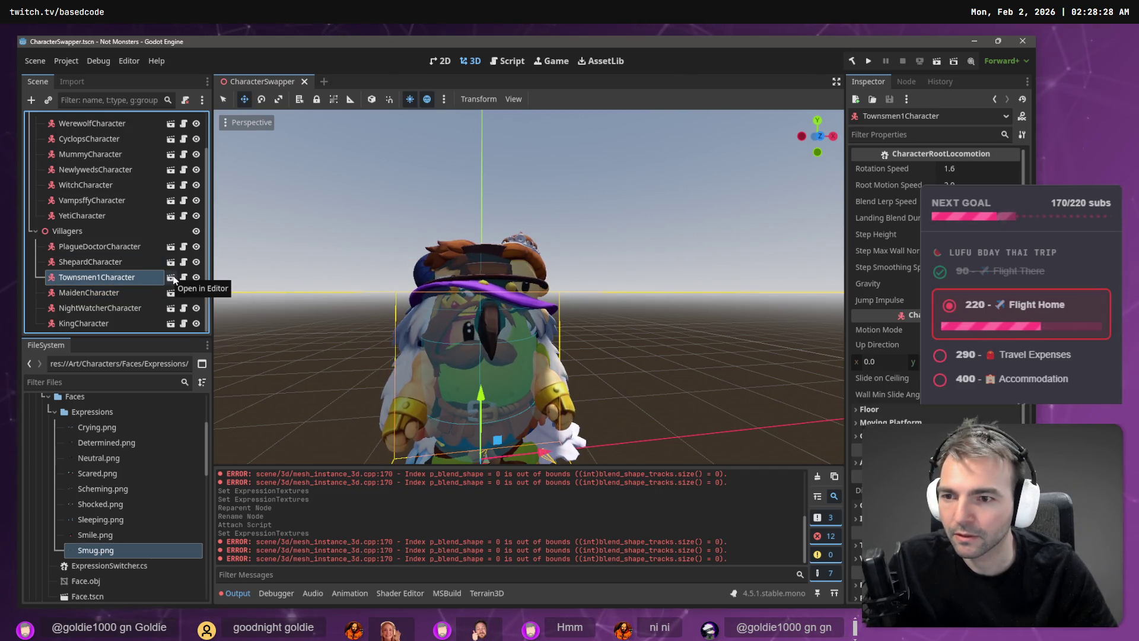
click(171, 277)
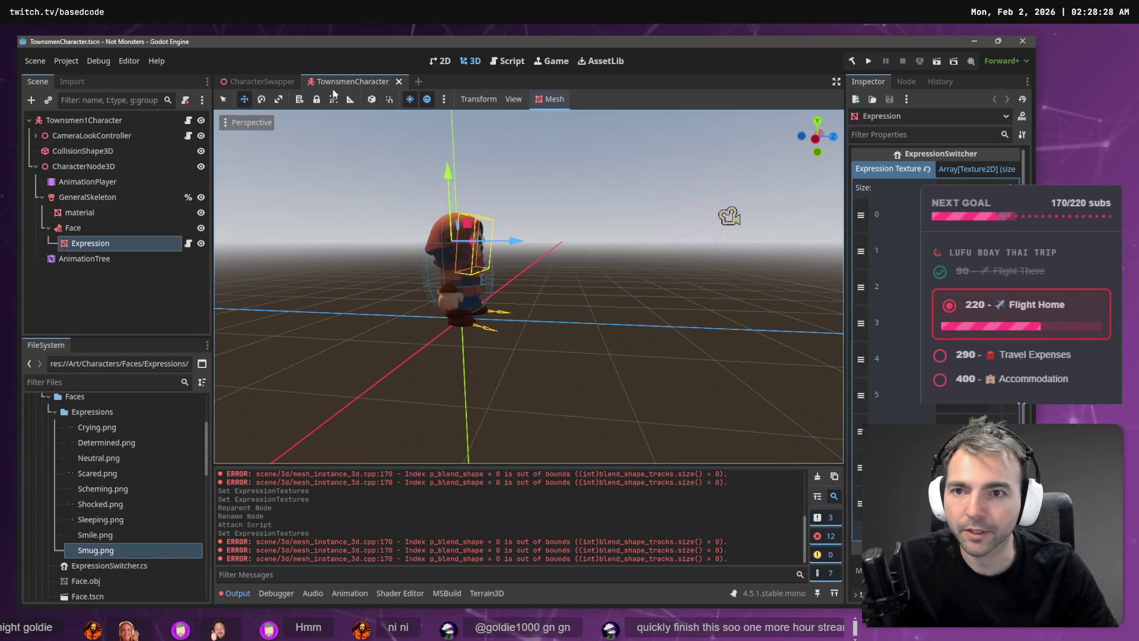
middle_click(355, 83)
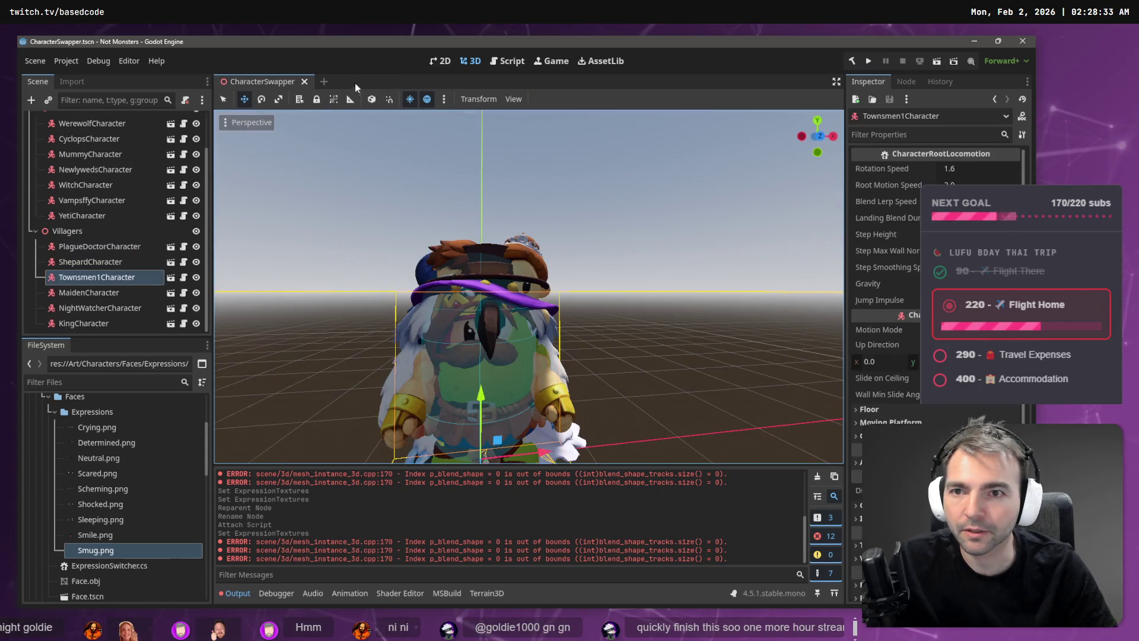
Open the ShepardCharacter scene and rename its face mesh node to Expression.
click(97, 267)
click(172, 262)
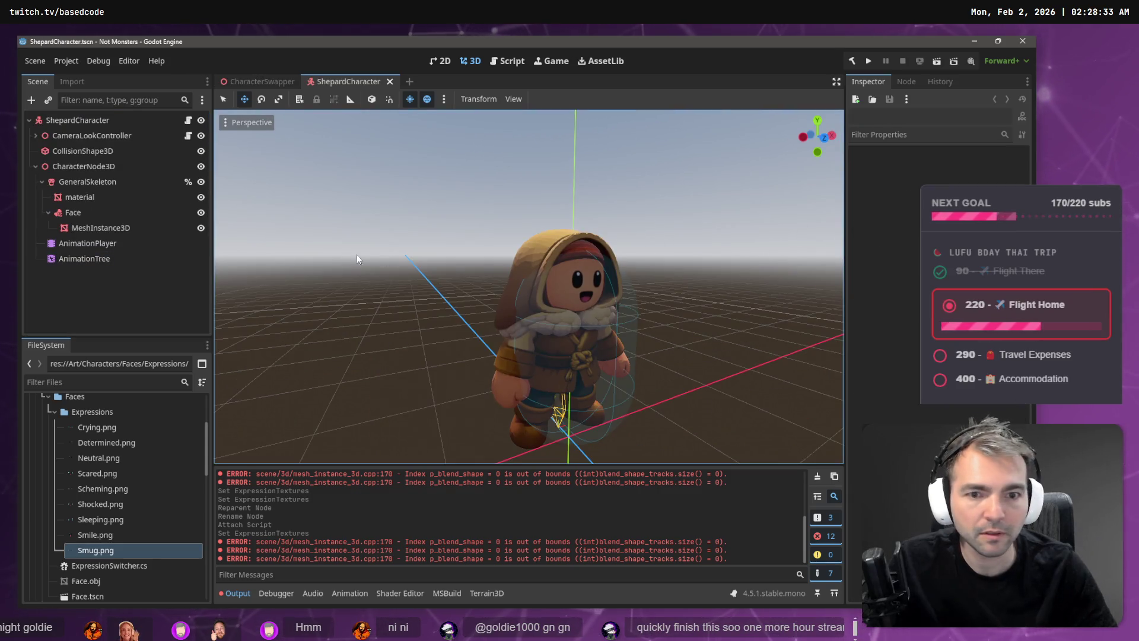
click(99, 226)
click(100, 227)
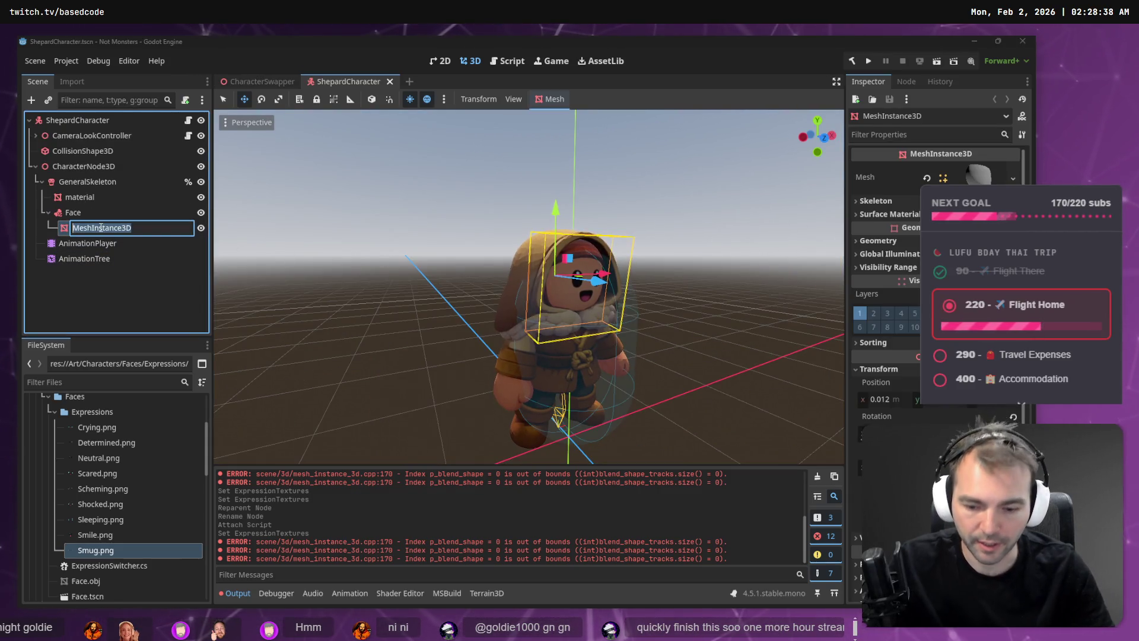
text(Expressionm)
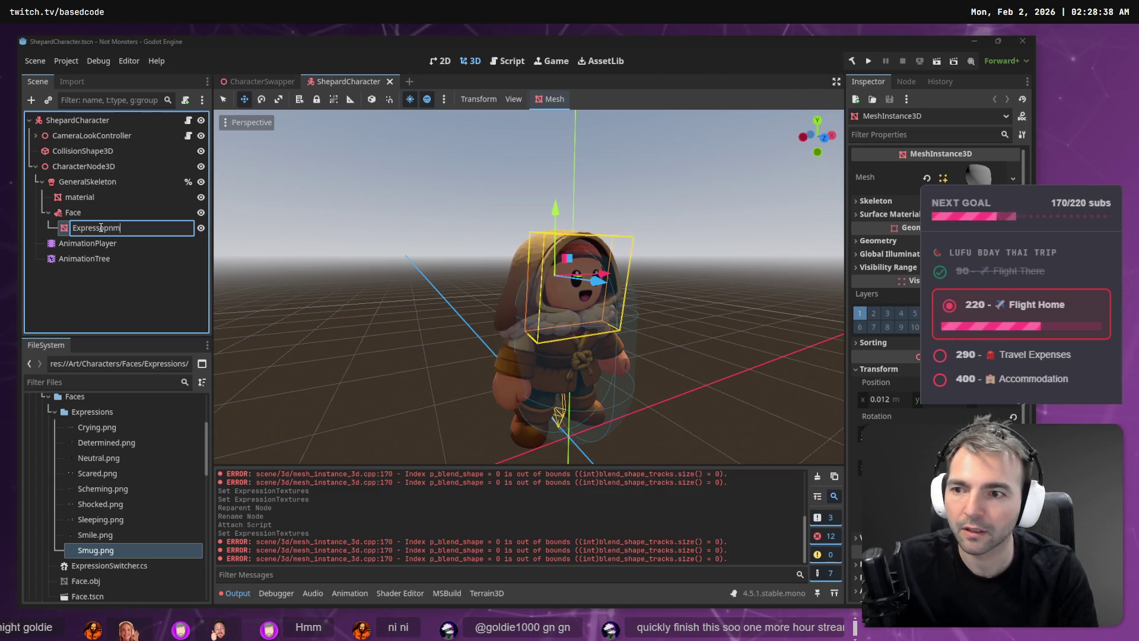
text(ress)
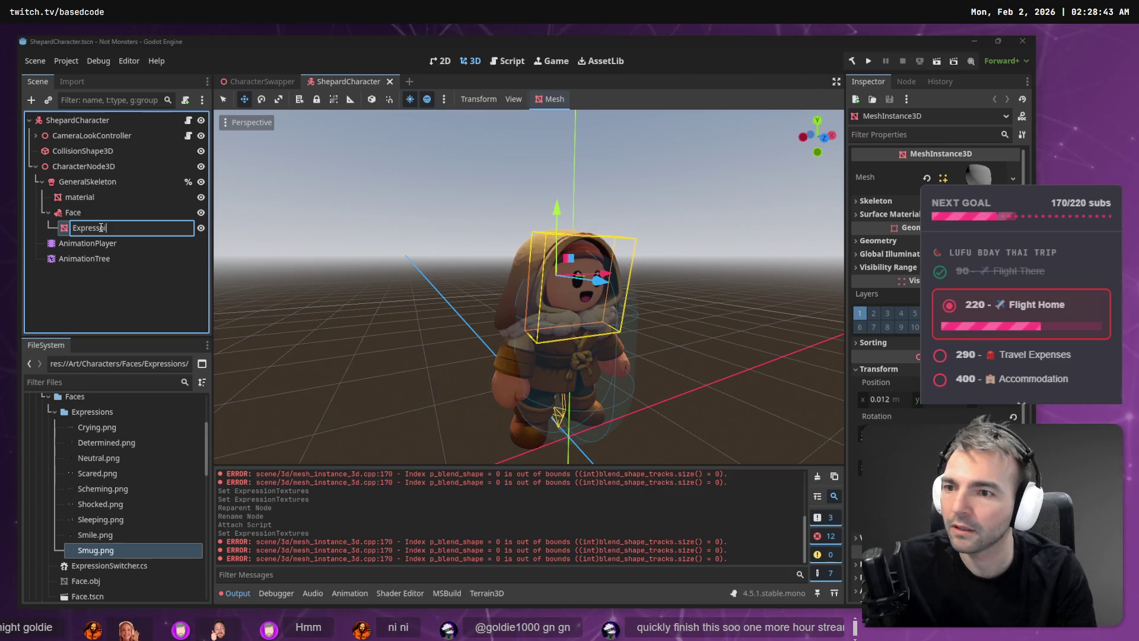
text(n)
key(Return)
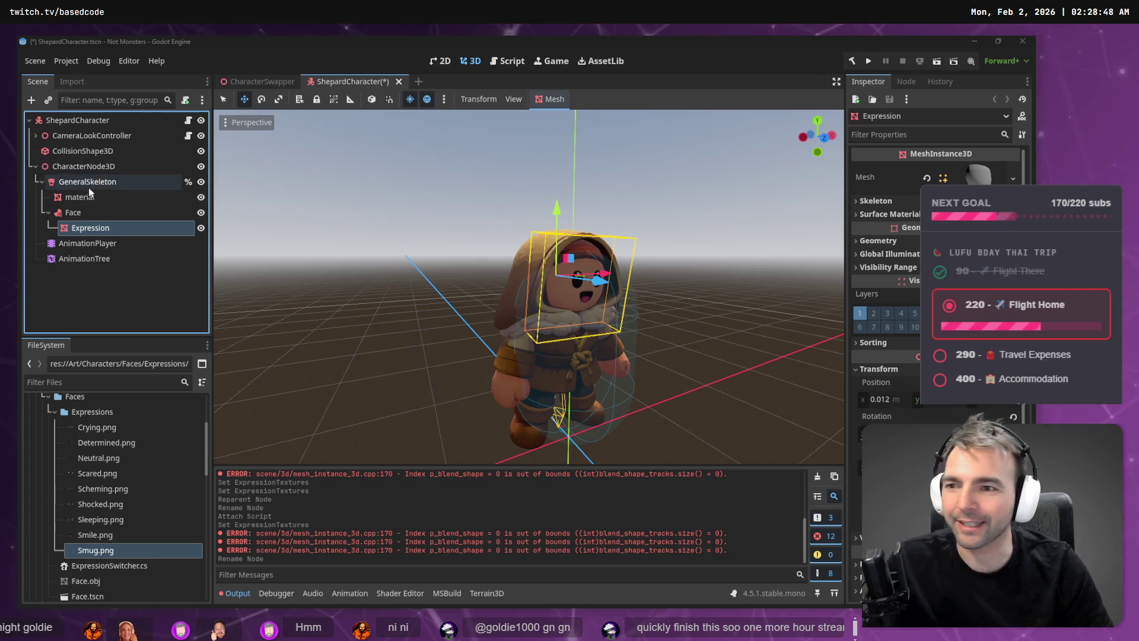
Attach ExpressionSwitcher.cs to Expression, fill Expression Textures with the Crying–Smug PNGs, and save.
mouse_move(115, 561)
mouse_down()
mouse_move(205, 254)
mouse_move(130, 232)
mouse_up()
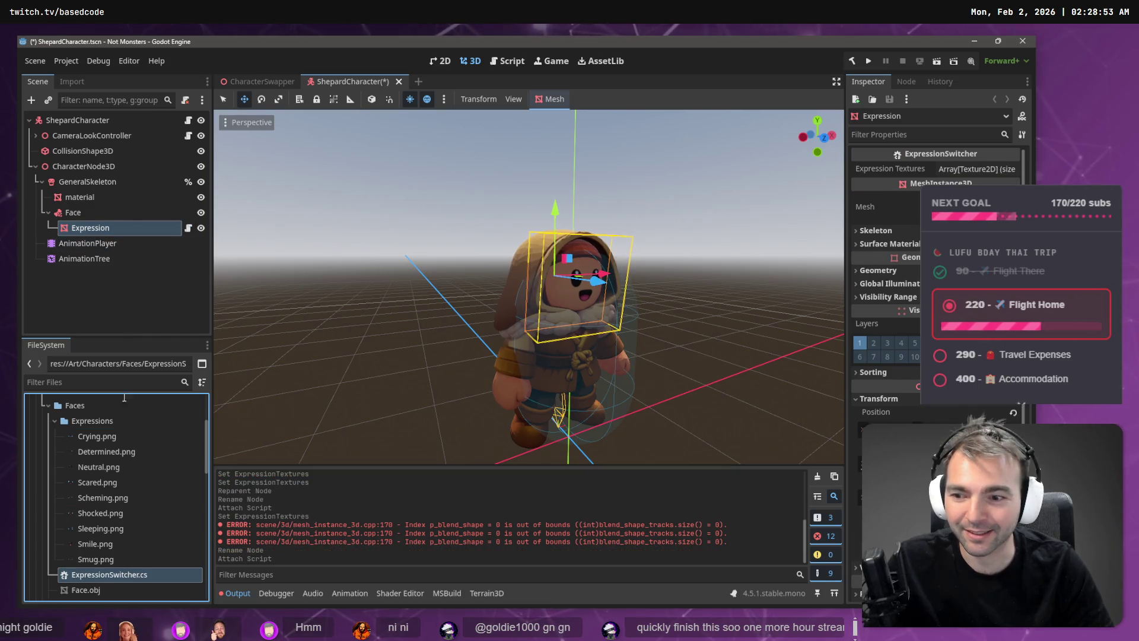
click(119, 436)
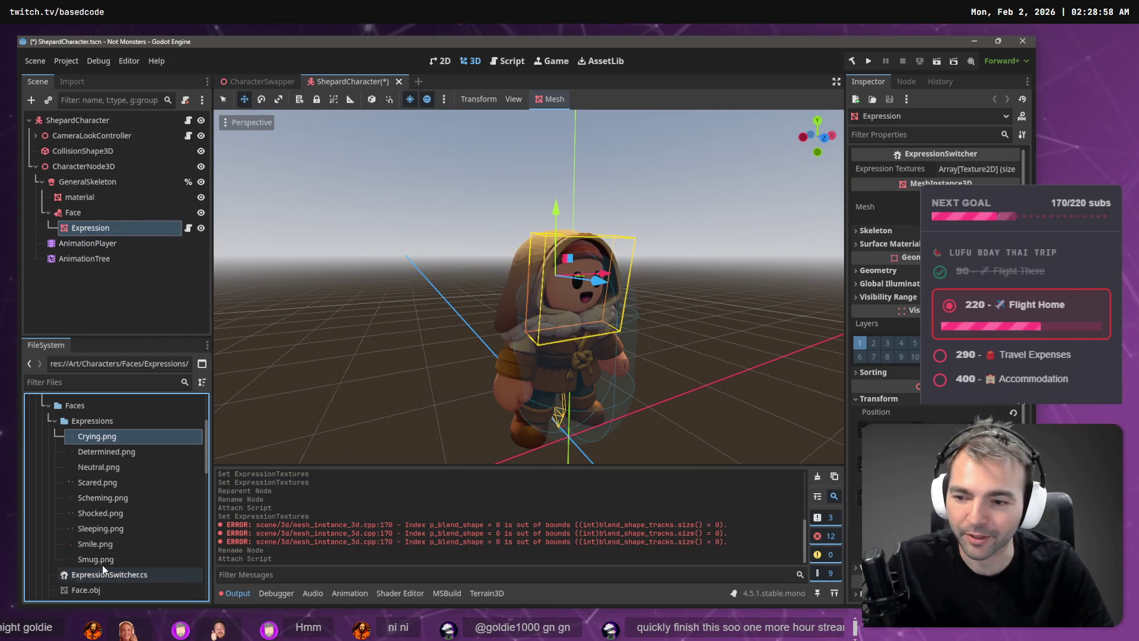
shift+click(98, 560)
mouse_move(117, 437)
mouse_down()
mouse_move(333, 344)
mouse_move(962, 169)
mouse_up()
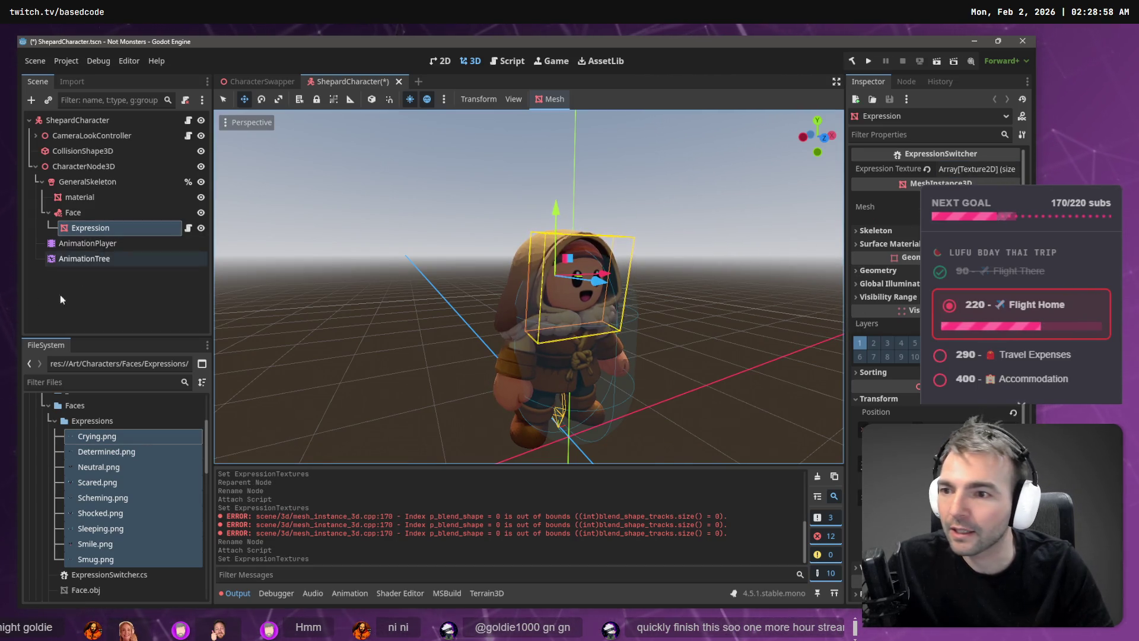
key(ctrl+s)
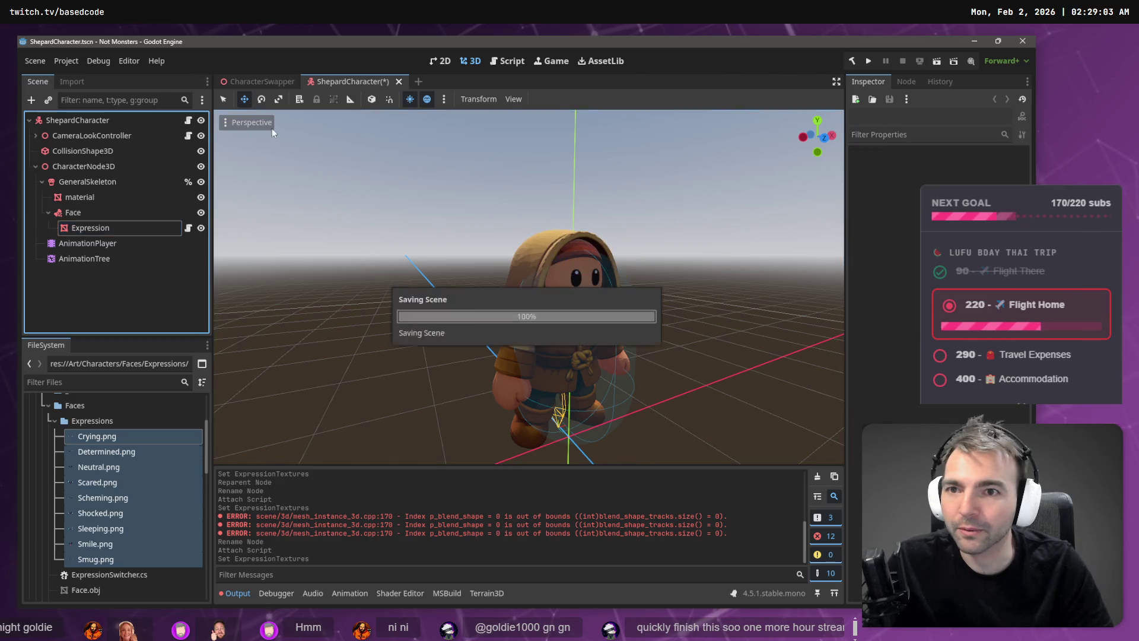
click(276, 81)
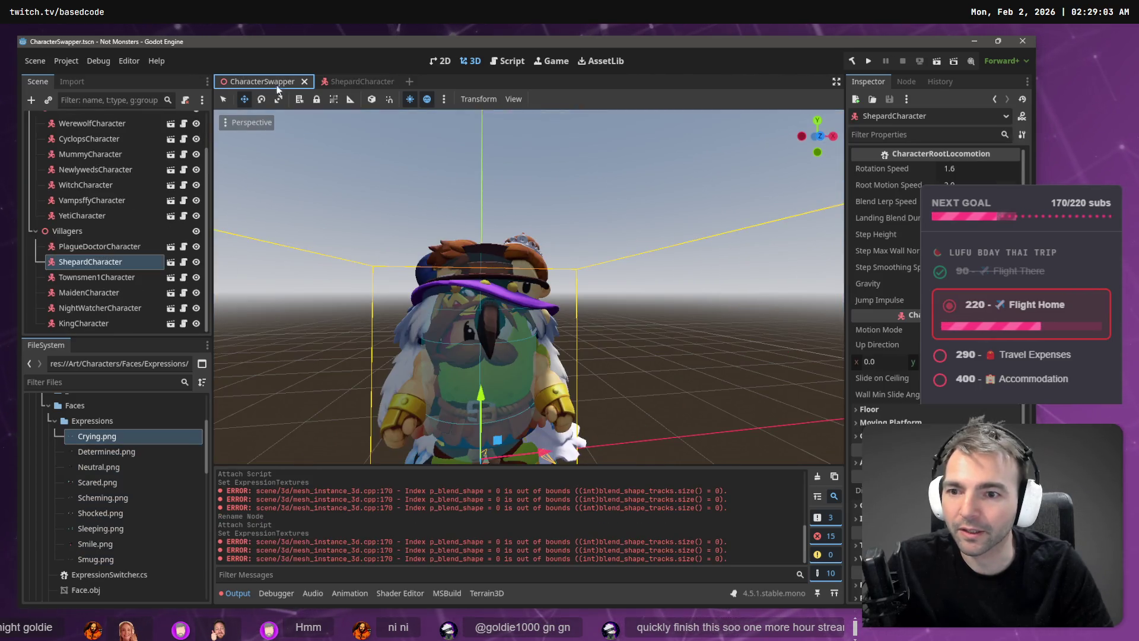
Browse the character list and open the NewlywedsCharacter scene for editing.
click(104, 249)
click(104, 277)
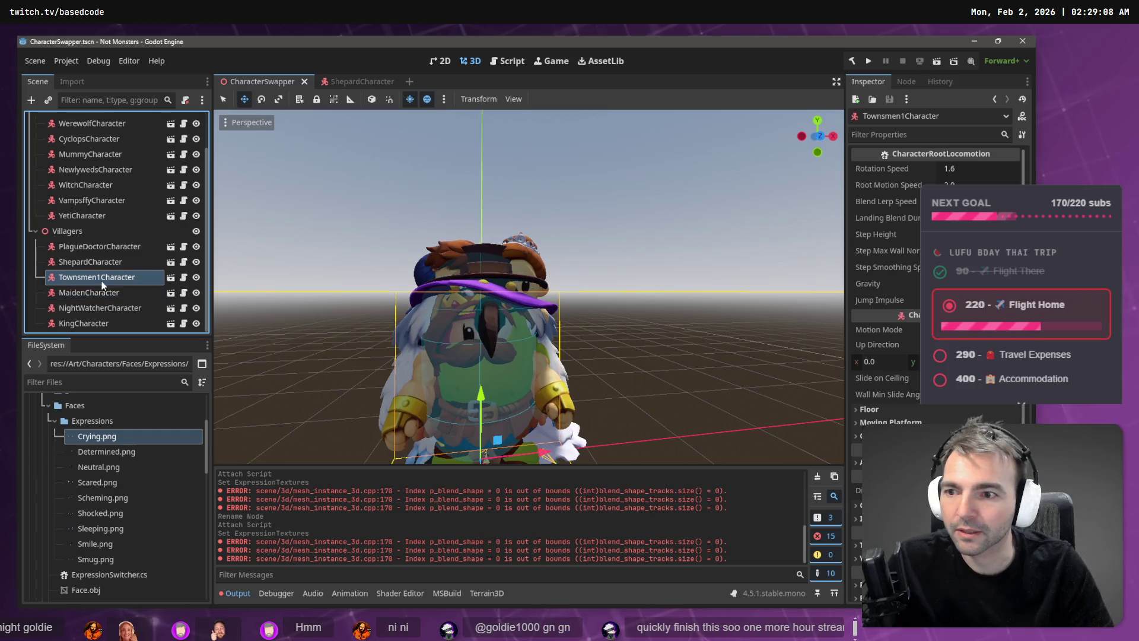
click(116, 294)
click(115, 308)
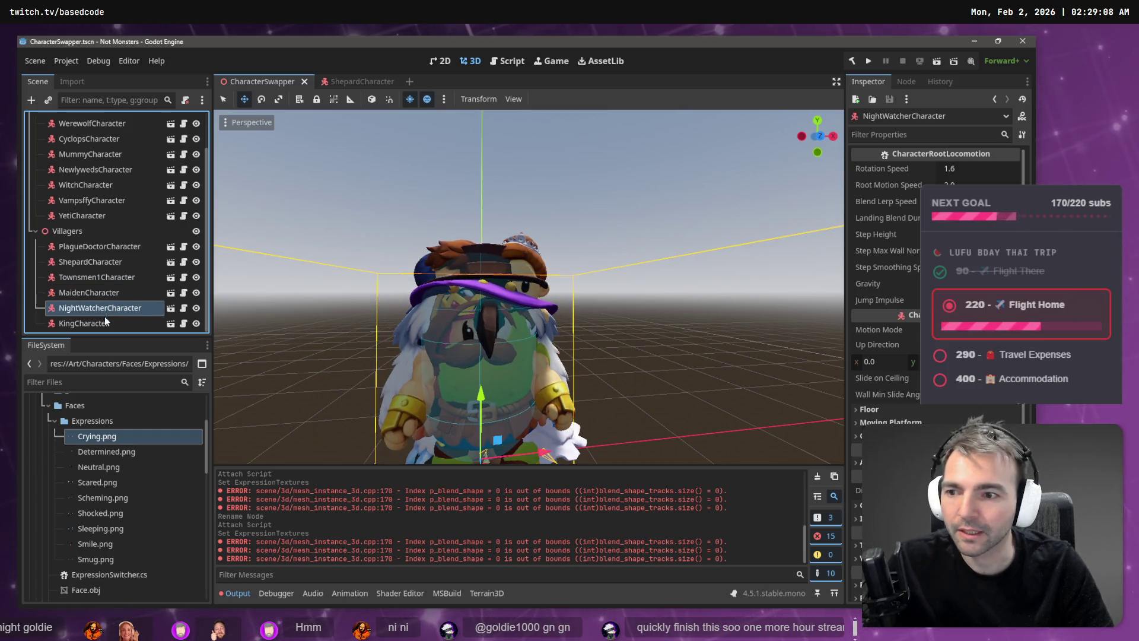
click(106, 321)
click(99, 217)
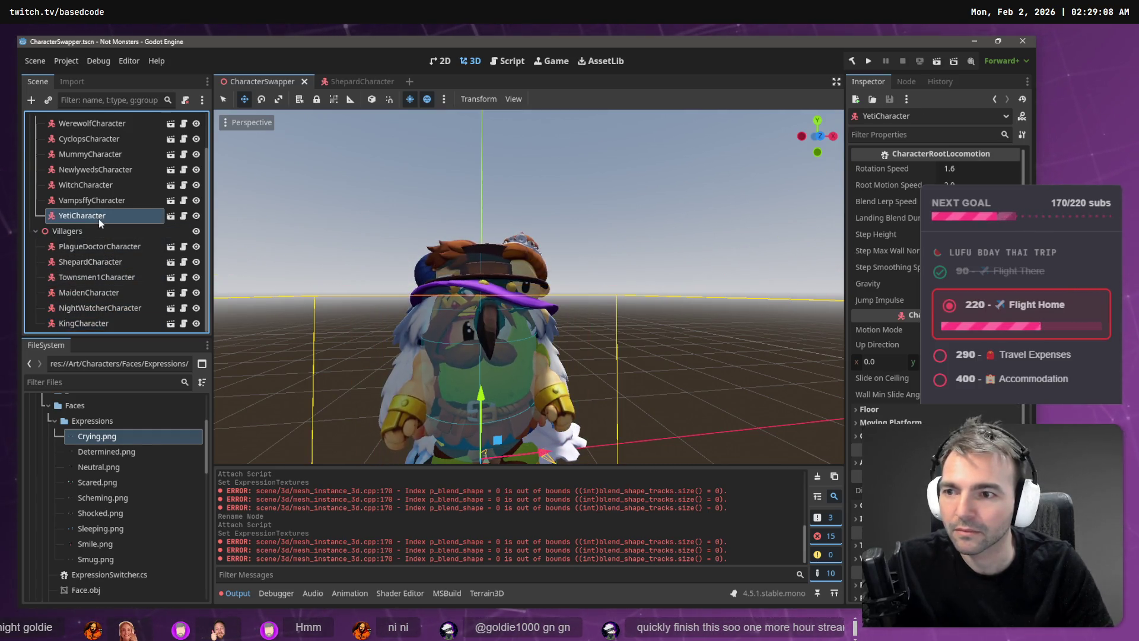
scroll(99, 219, up, 2)
click(98, 217)
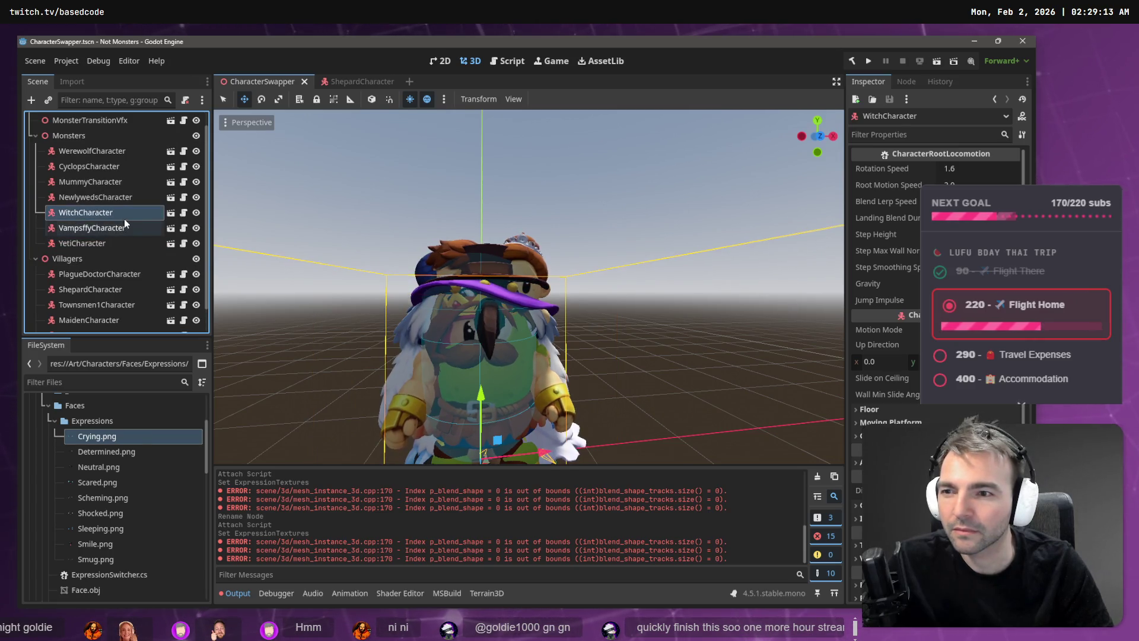
click(158, 200)
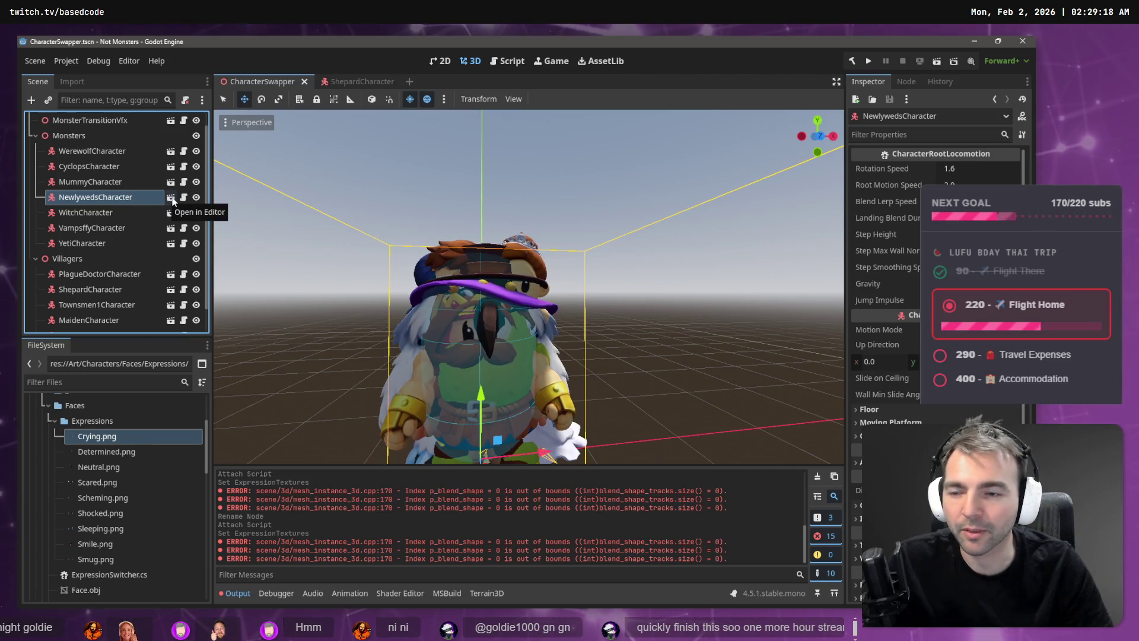
click(172, 202)
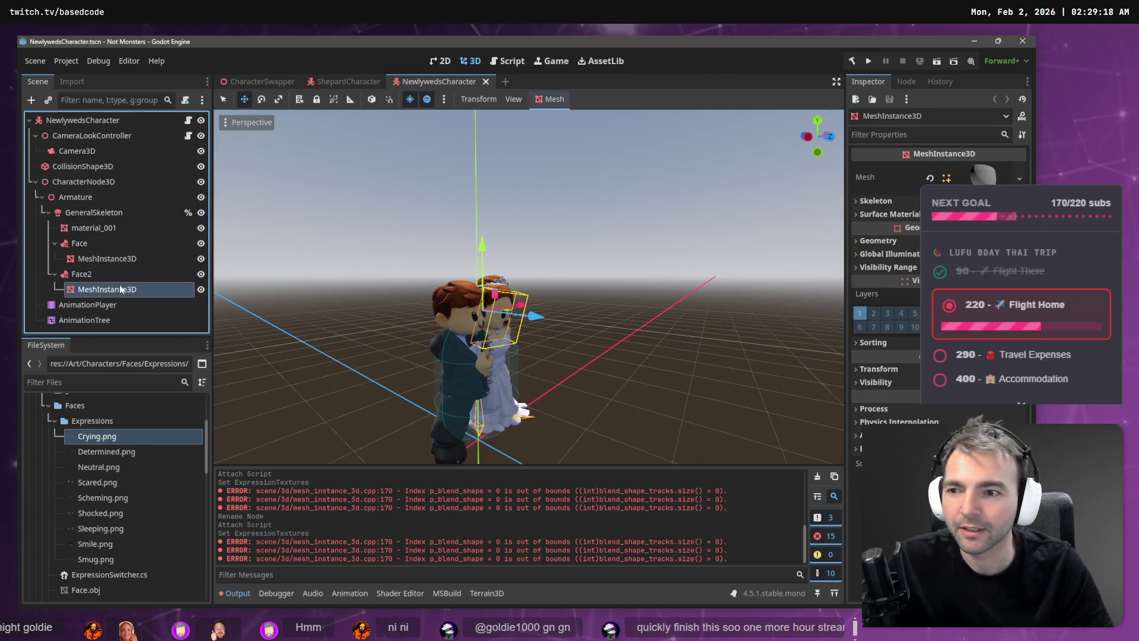
Attach ExpressionSwitcher to Face2's mesh and rename both the Face and Face2 meshes to Expression.
click(90, 275)
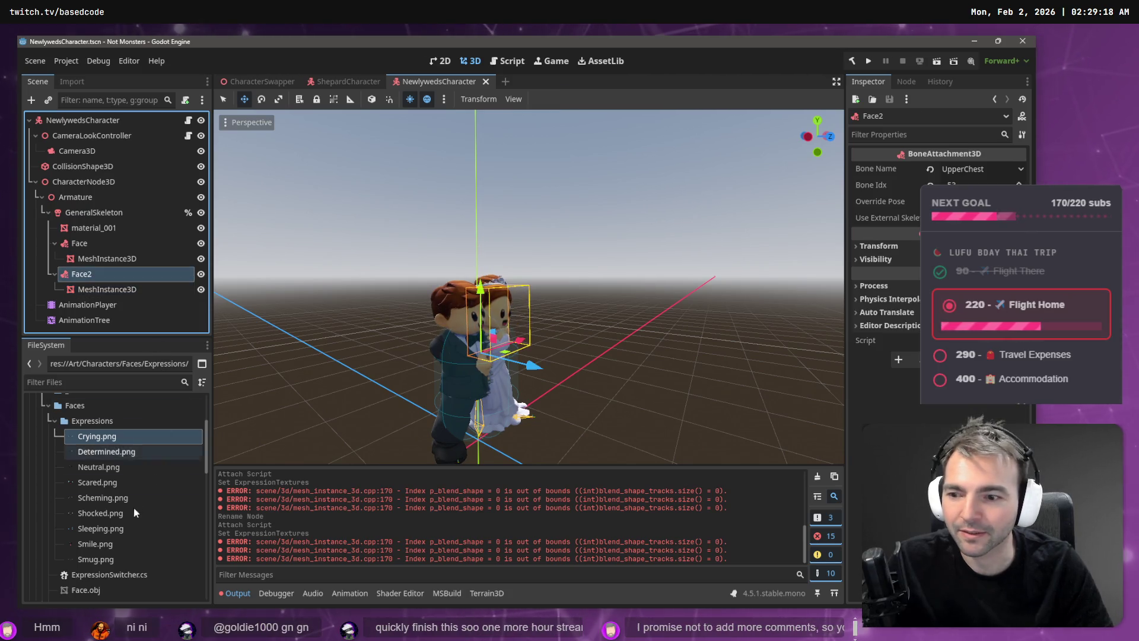
mouse_move(118, 575)
mouse_down()
mouse_move(255, 295)
mouse_move(113, 291)
mouse_up()
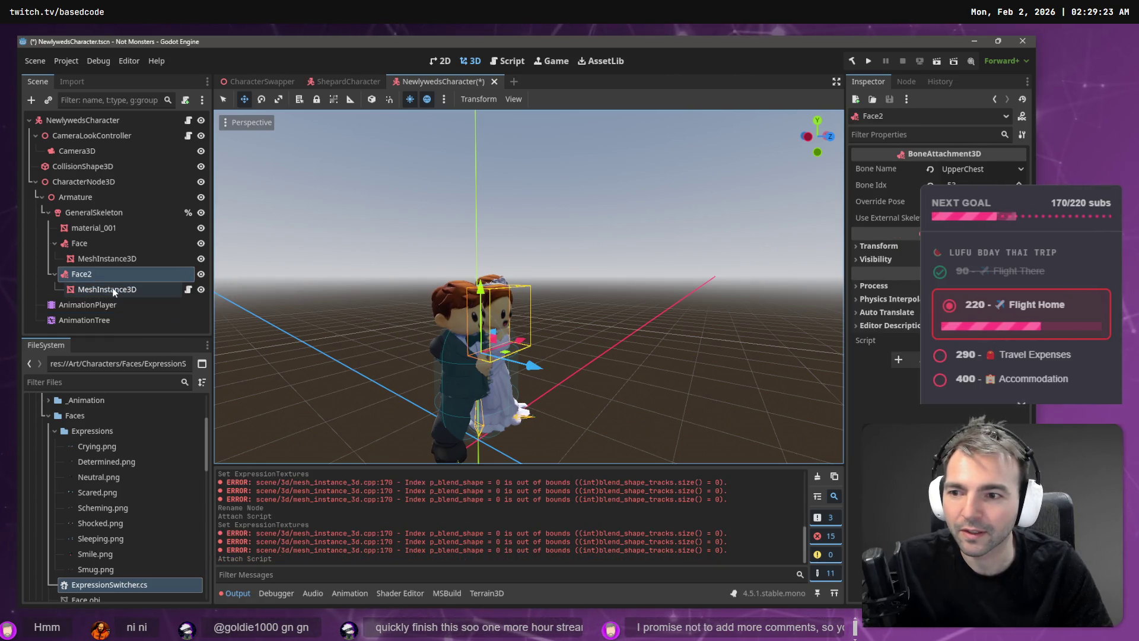
click(114, 290)
key(F2)
text(Expression)
key(Return)
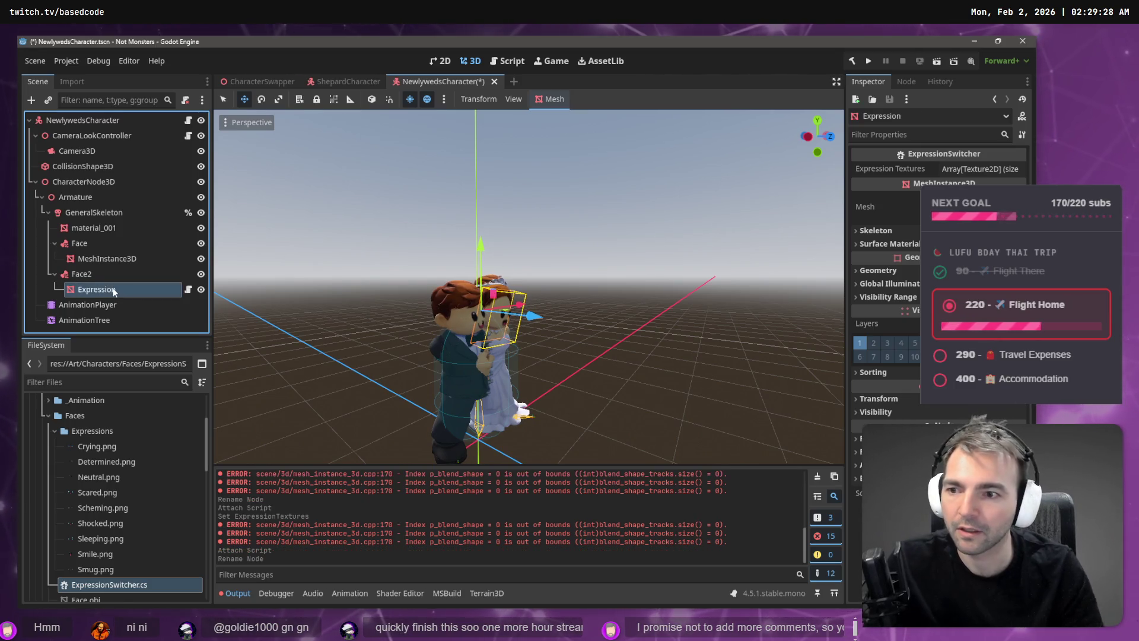
click(108, 259)
key(F2)
text(Expressi)
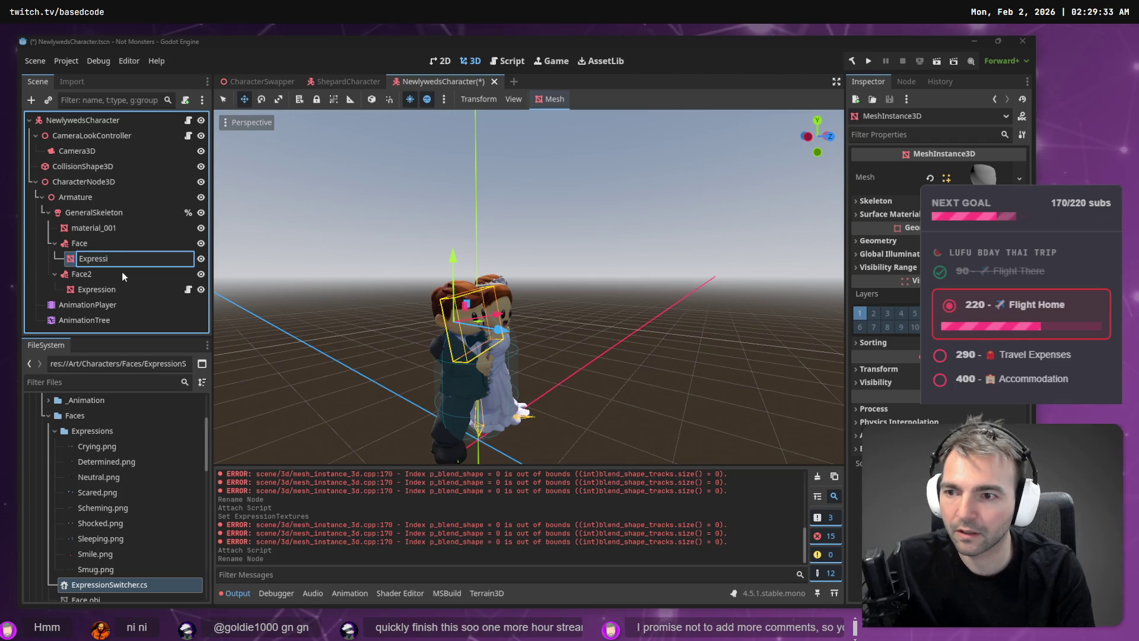
key(Escape)
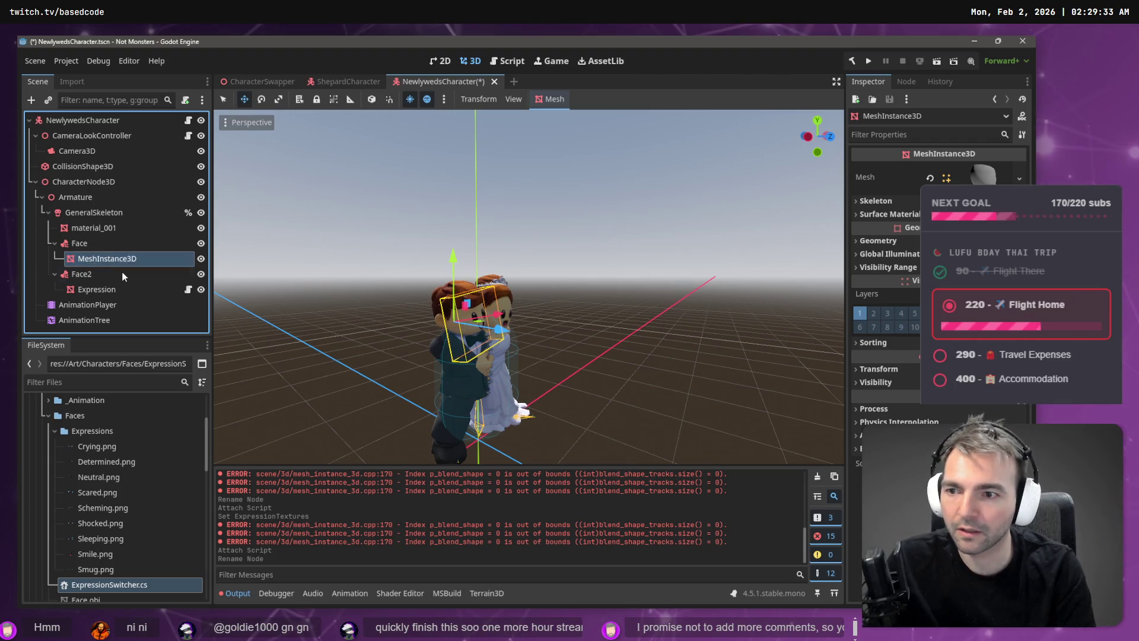
key(F2)
text(Expression)
key(Return)
Give Face's Expression the script, fill both Expression Textures with Crying–Smug images, save, and test-run.
mouse_move(96, 585)
mouse_down()
mouse_move(152, 527)
mouse_move(145, 259)
mouse_up()
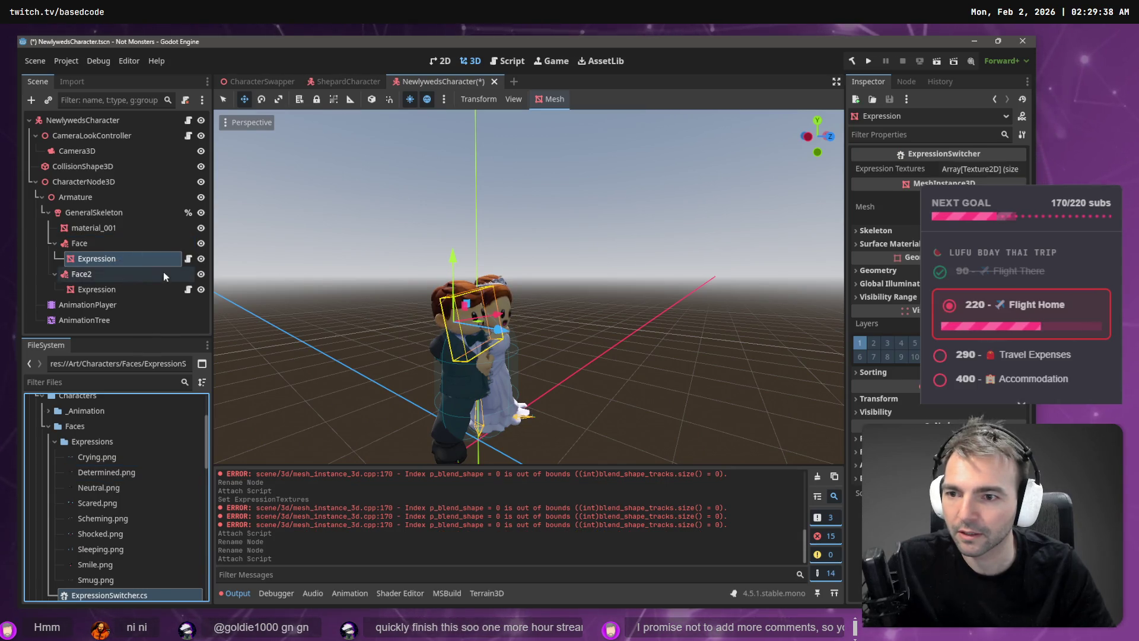
click(98, 457)
shift+click(92, 580)
mouse_move(108, 458)
mouse_down()
mouse_move(594, 267)
mouse_move(979, 169)
mouse_up()
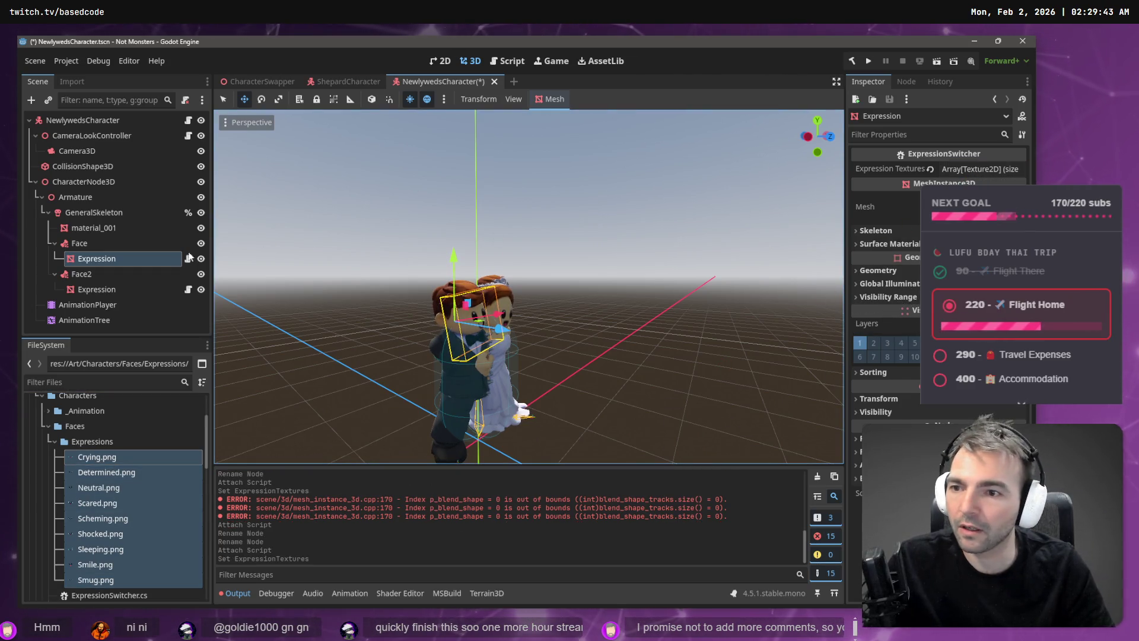
click(116, 291)
drag(178, 457, 979, 169)
key(ctrl+s)
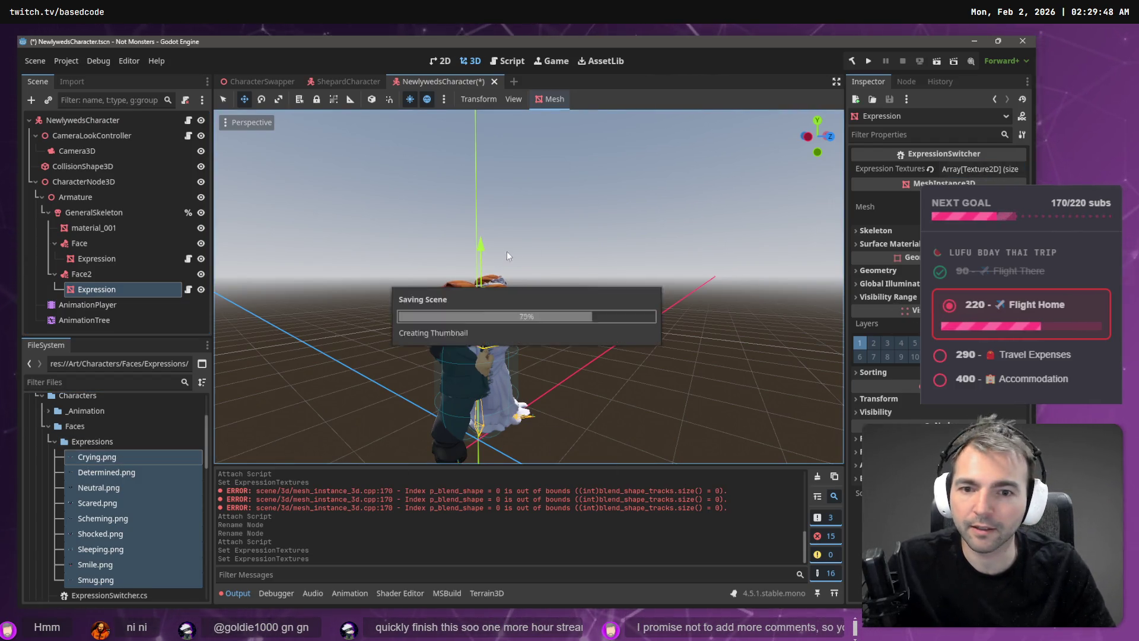
key(F6)
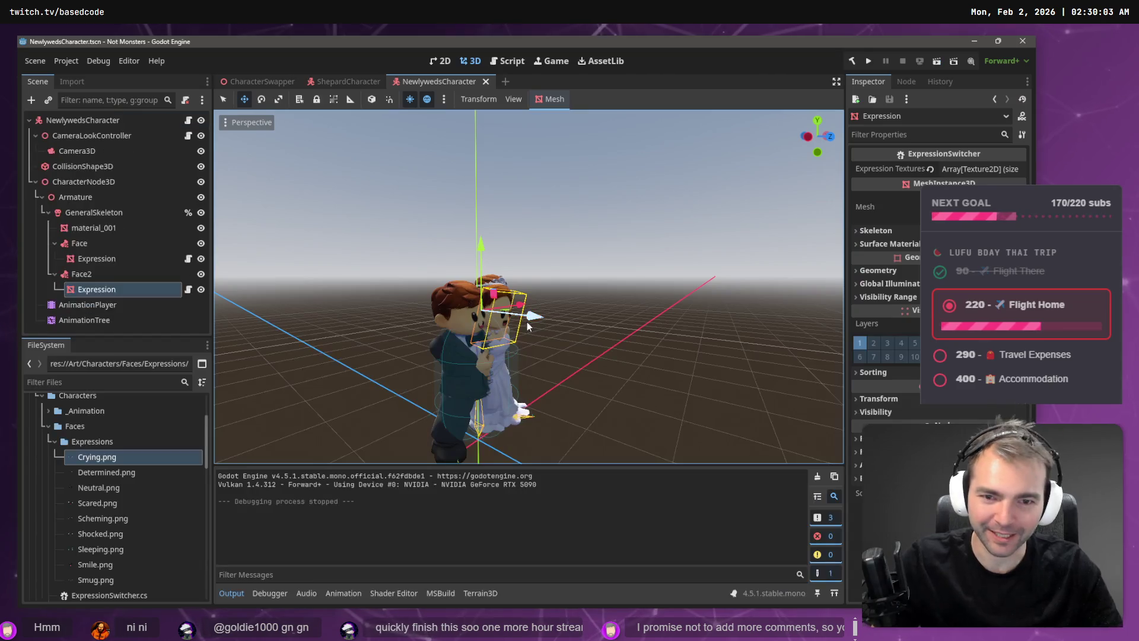
Raise the bride's Expression face mesh slightly and tilt it to sit better on her head.
click(109, 258)
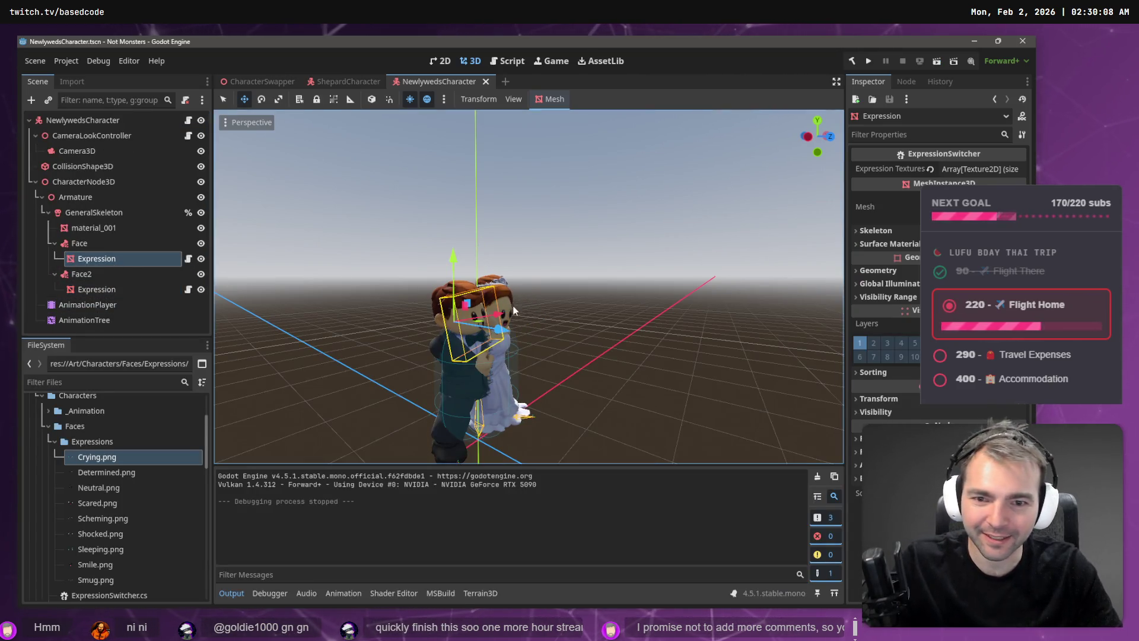
click(96, 289)
key(f)
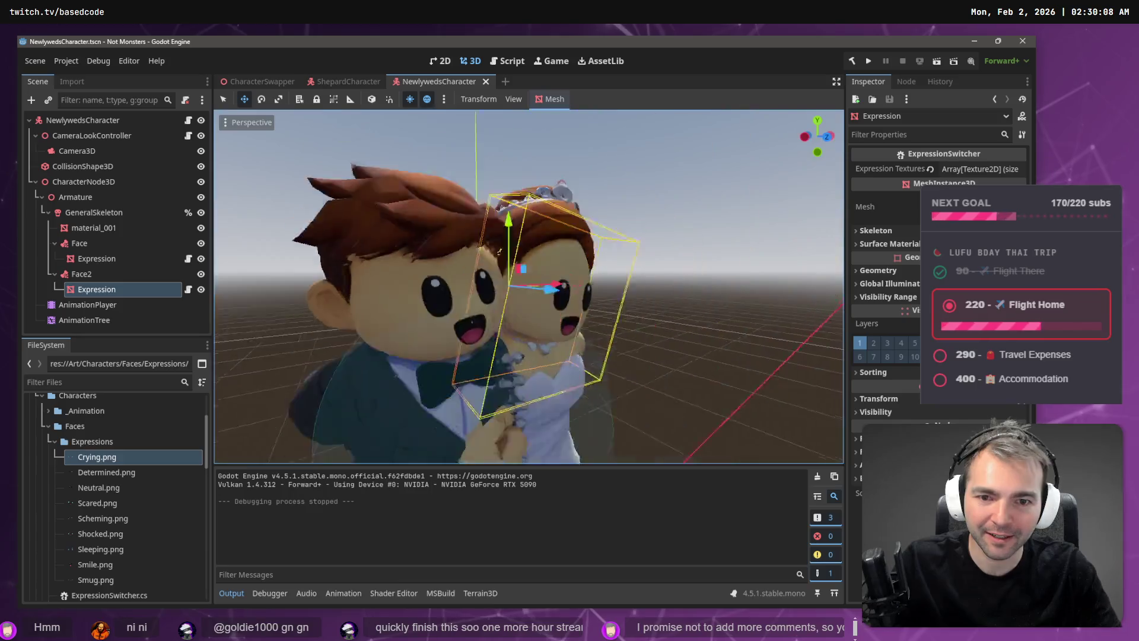
drag(449, 225, 449, 221)
key(e)
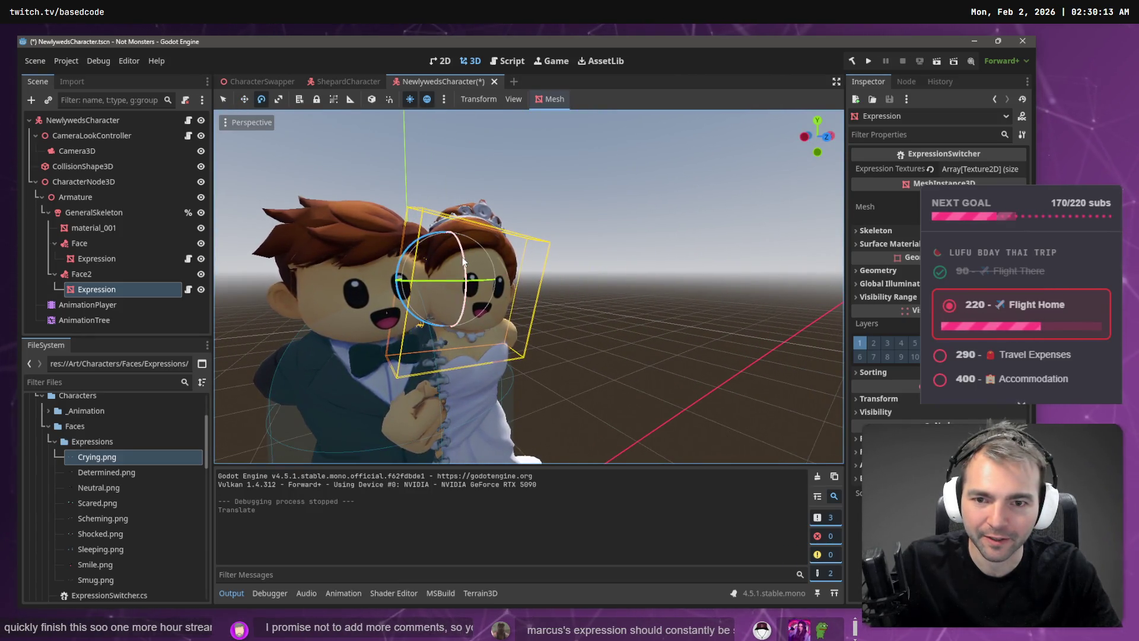
drag(464, 261, 461, 254)
click(574, 246)
Save and run the game with F5 to check the faces, stop it, and return to CharacterSwapper.
key(F5)
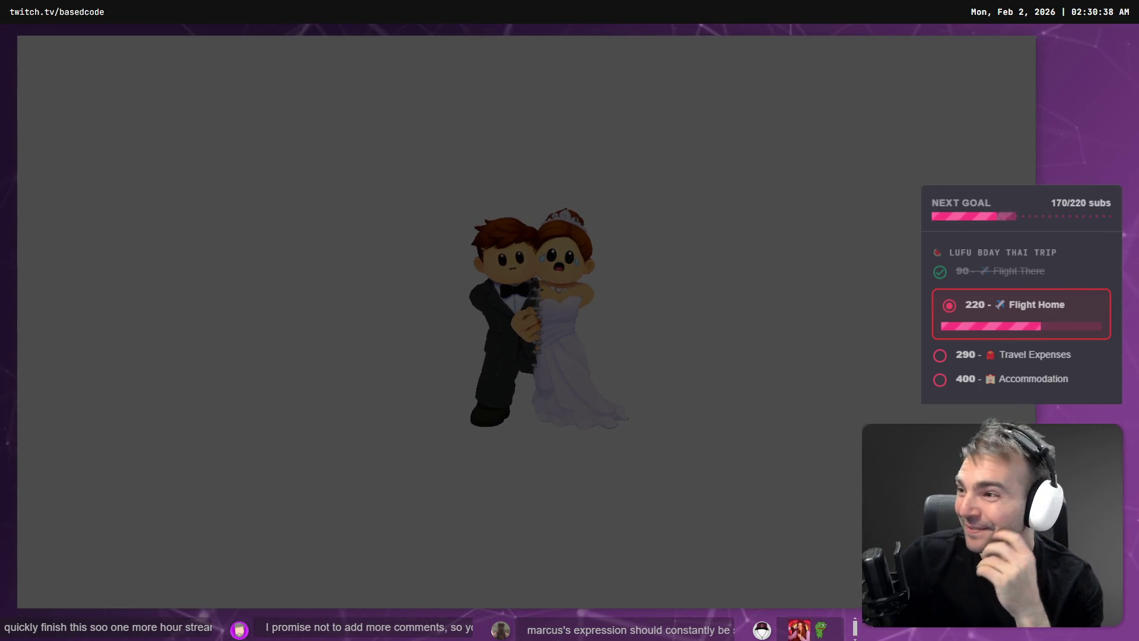
key(F8)
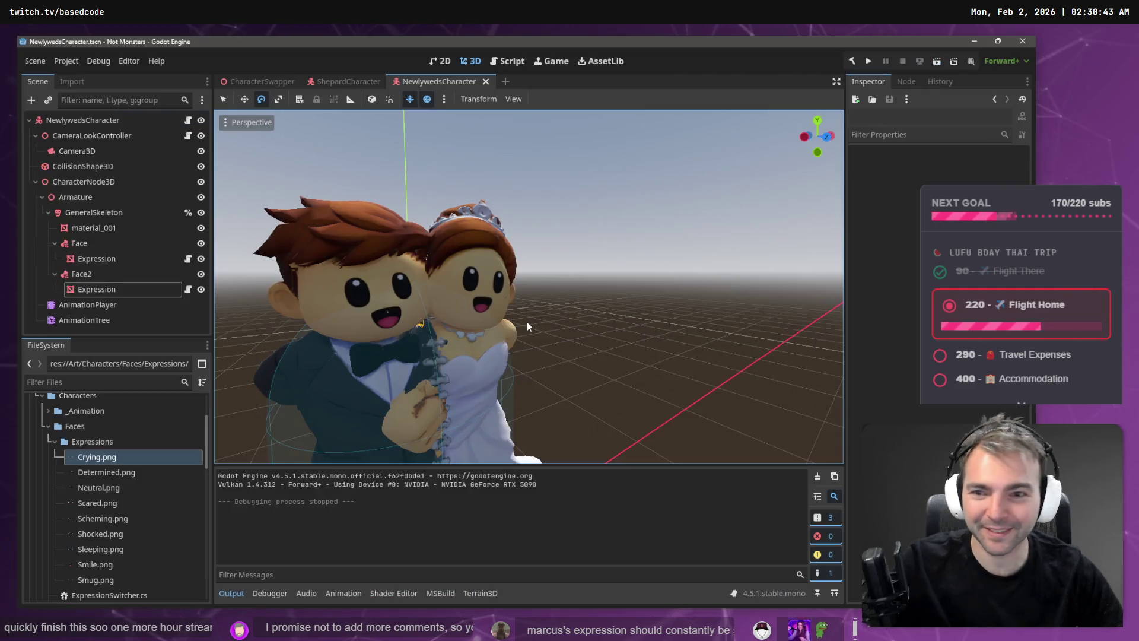
click(254, 85)
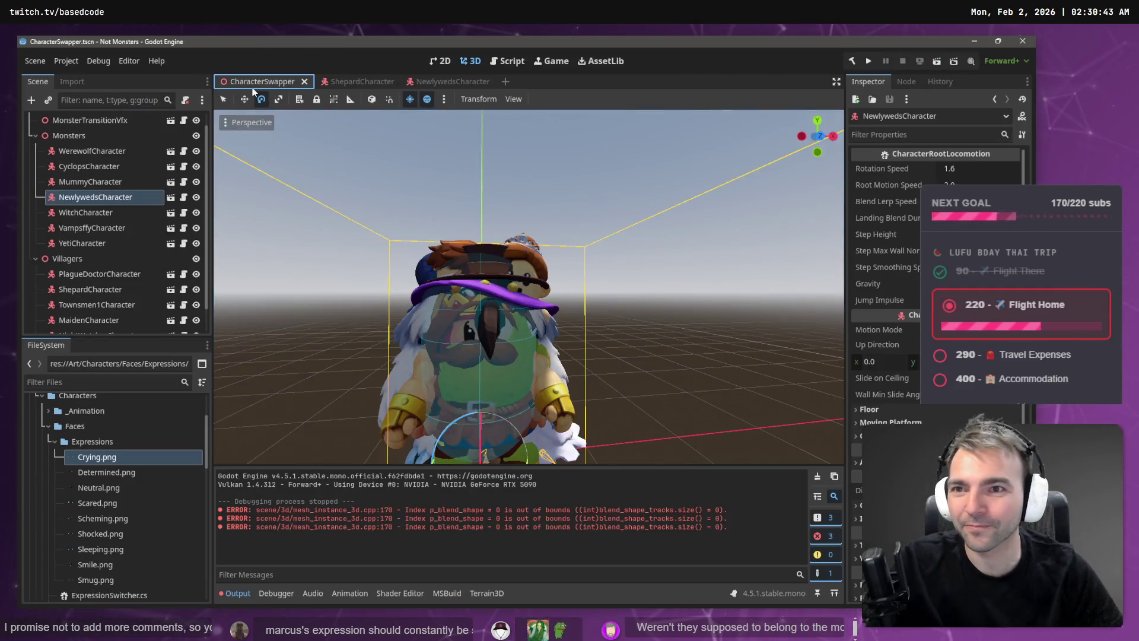
Select the WerewolfCharacter among the monsters and collapse the Expressions folder.
click(100, 184)
click(89, 165)
click(101, 152)
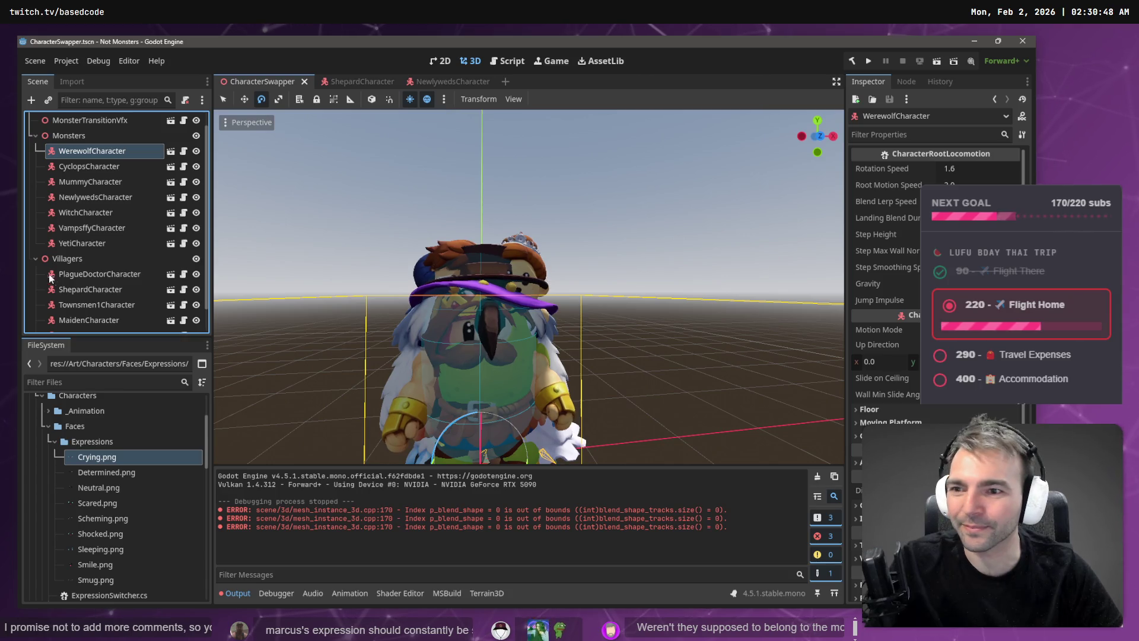
click(55, 442)
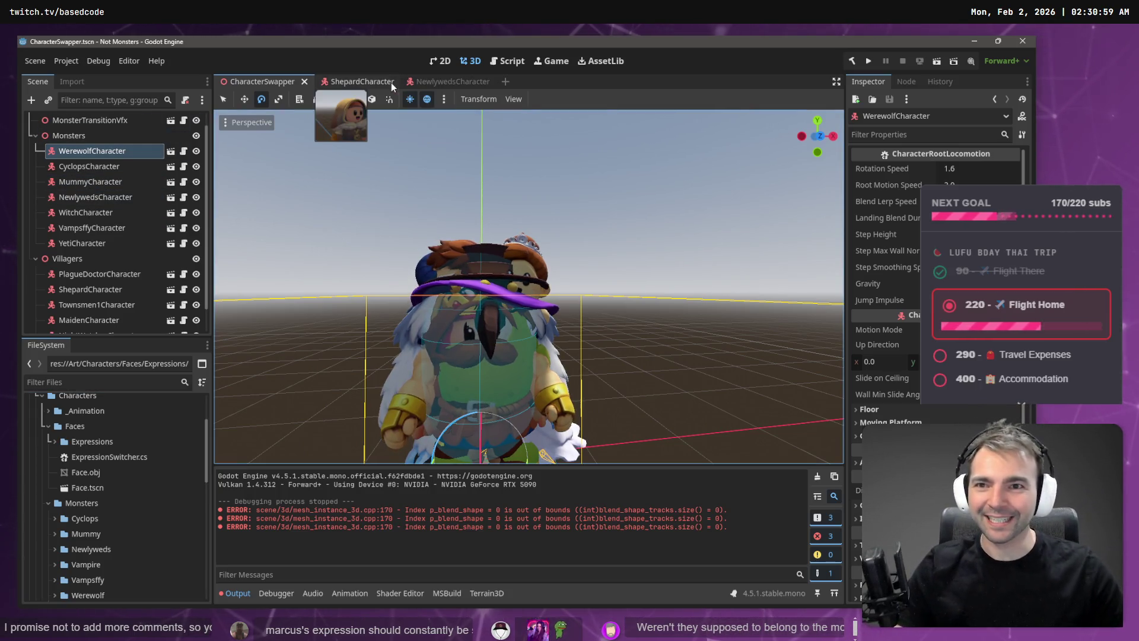
Switch to the NewlywedsCharacter scene and collapse its CharacterNode3D and CameraLookController branches.
click(362, 86)
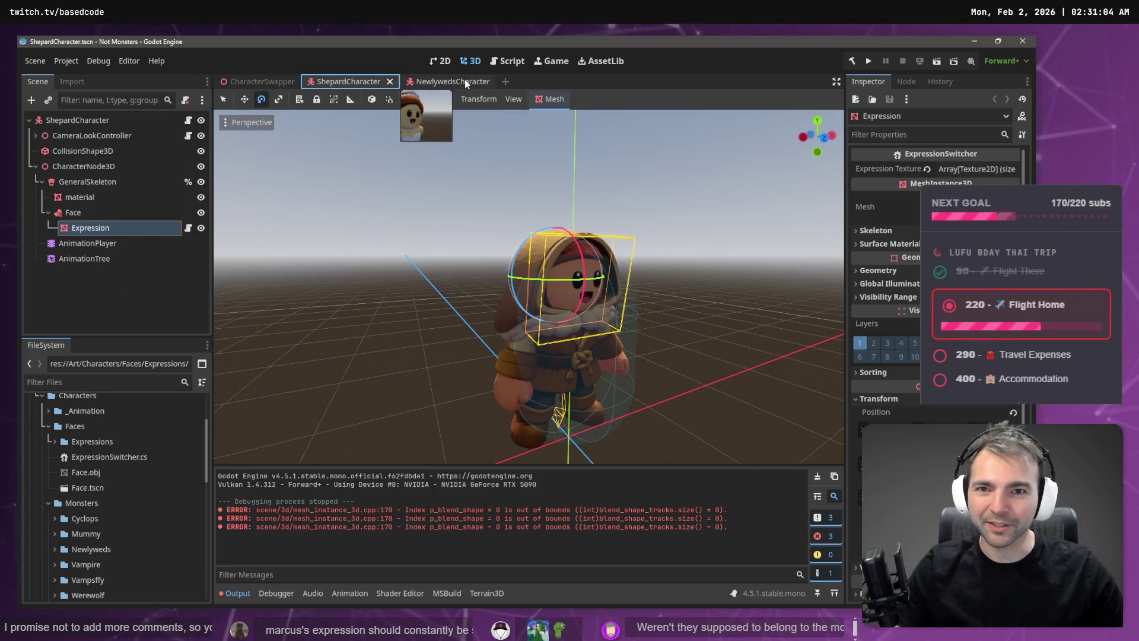
click(465, 82)
click(629, 213)
scroll(629, 214, down, 5)
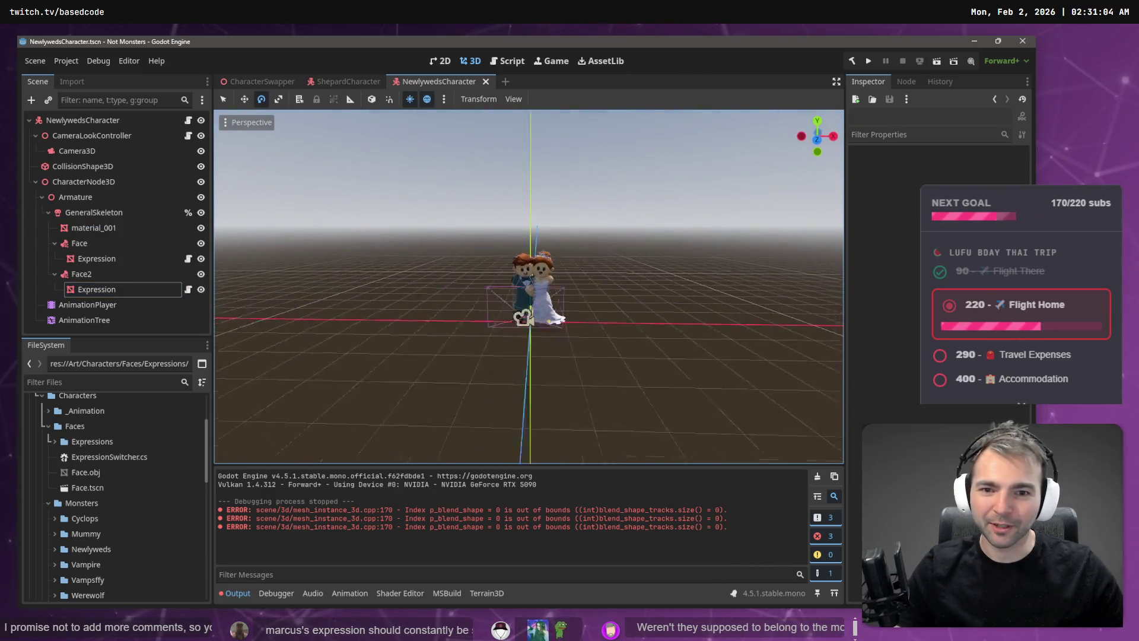
scroll(637, 211, up, 5)
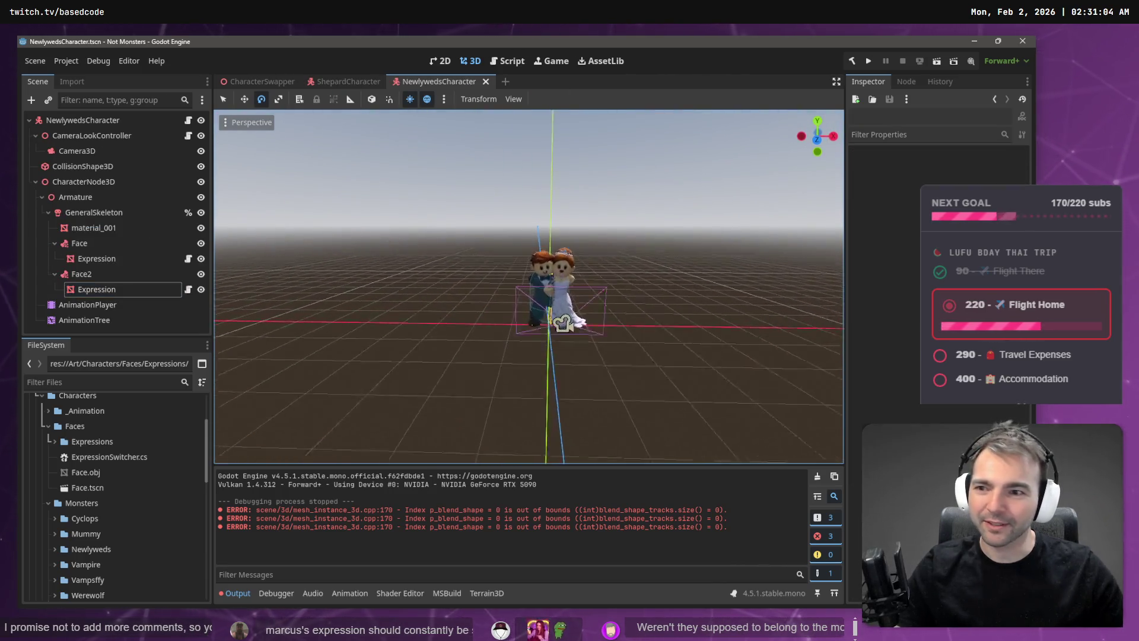
click(37, 181)
click(35, 136)
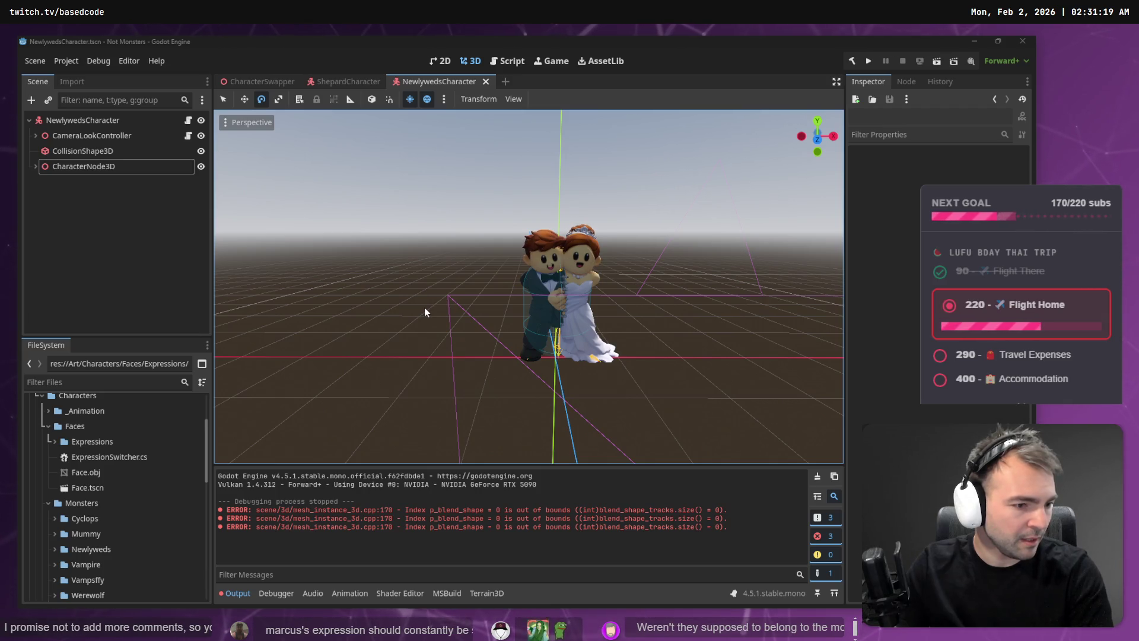
key(alt+Tab)
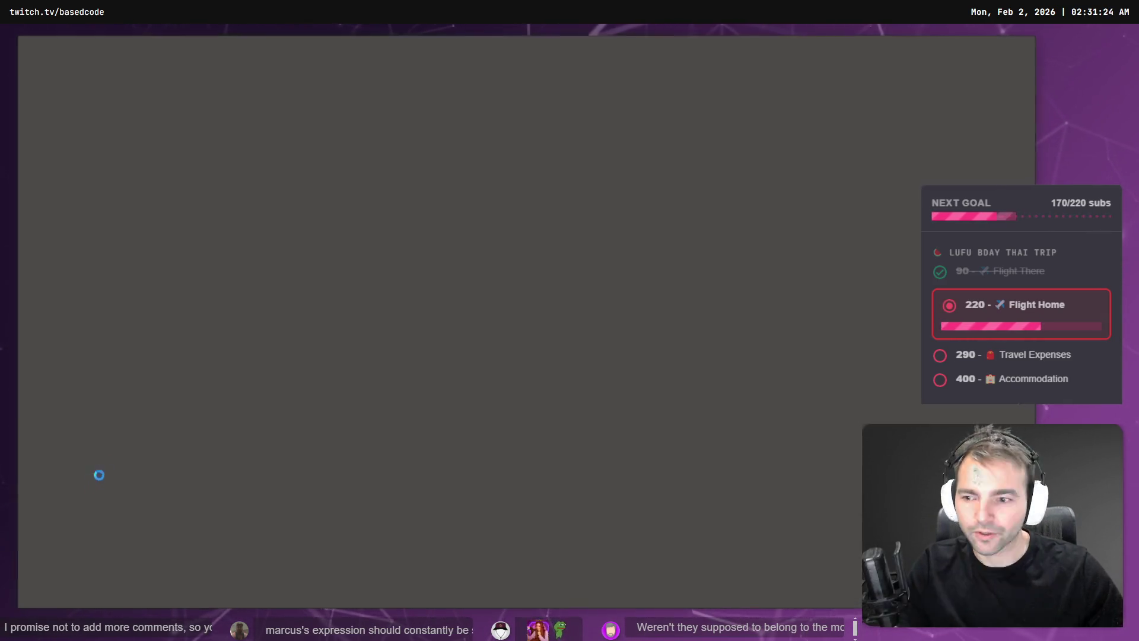
Discard the unstaged changes to the Blacksmith villager folder in Fork's Local Changes.
click(134, 102)
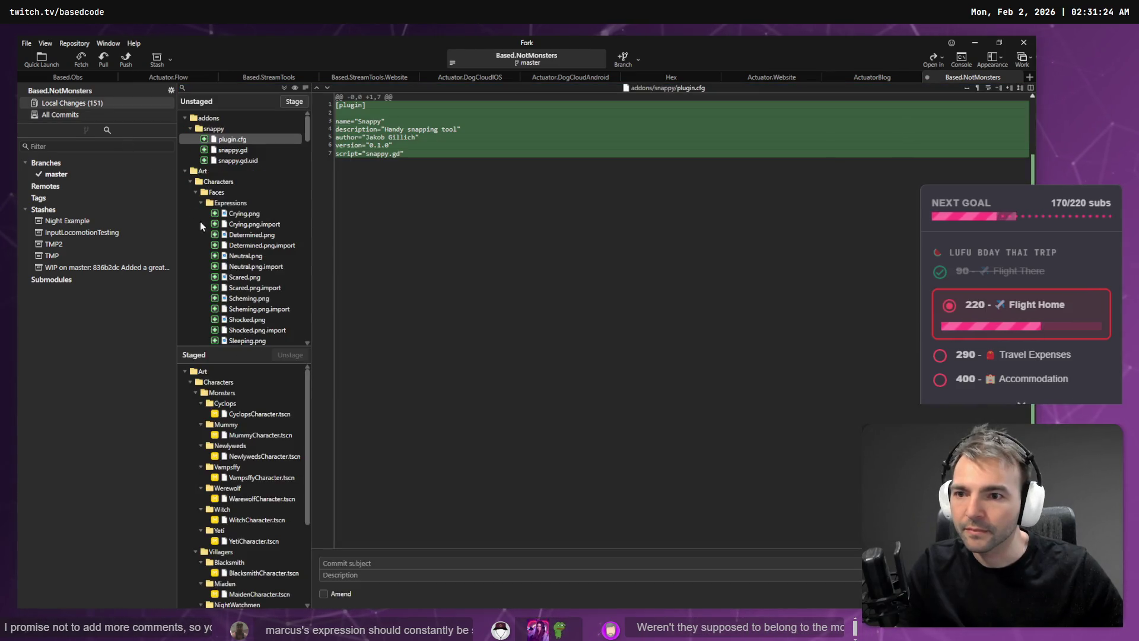
click(186, 170)
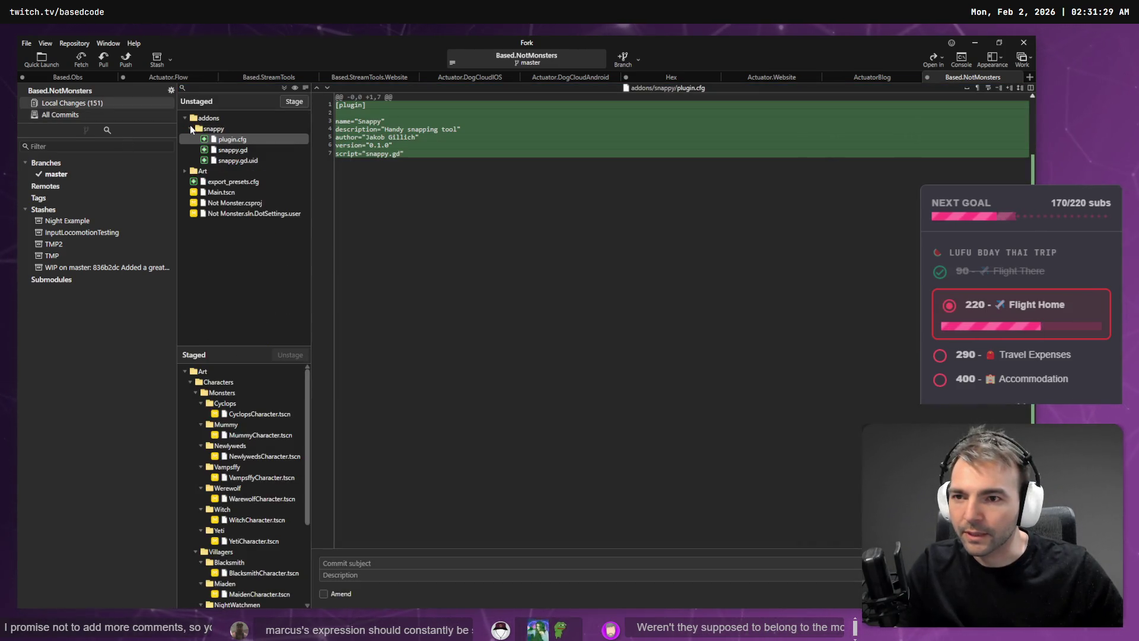
click(191, 128)
click(185, 141)
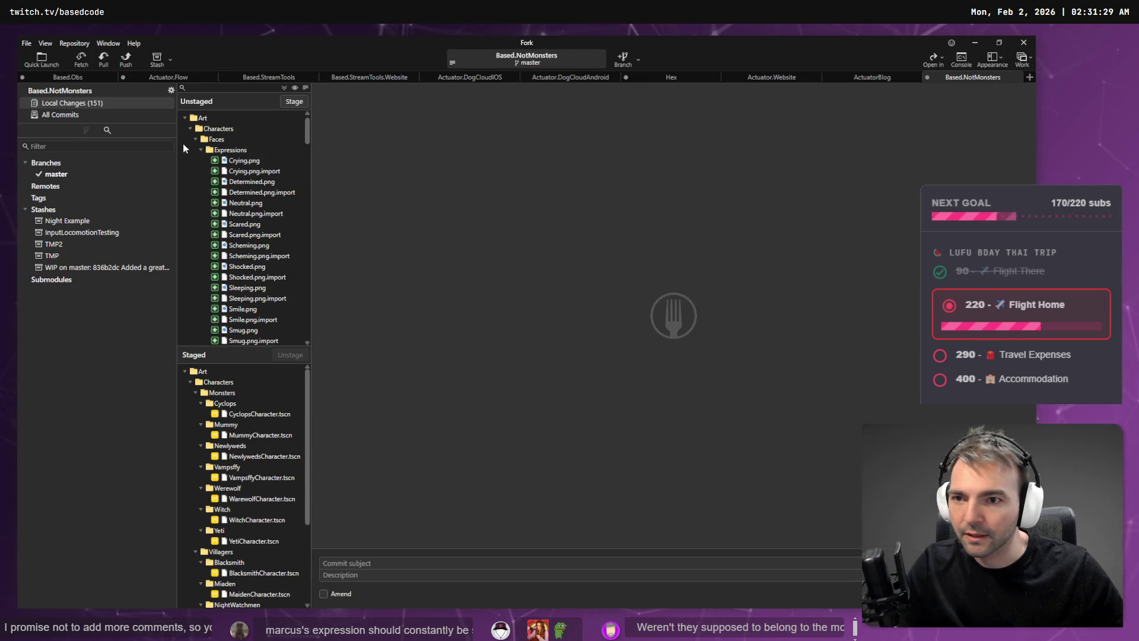
click(196, 140)
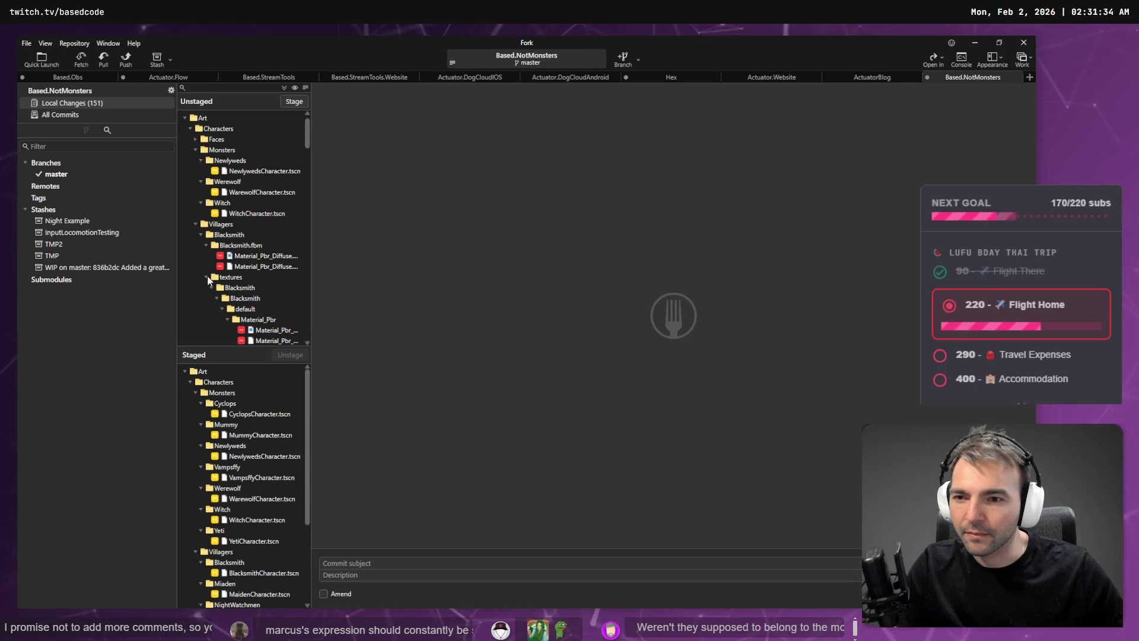
click(206, 245)
right_click(209, 235)
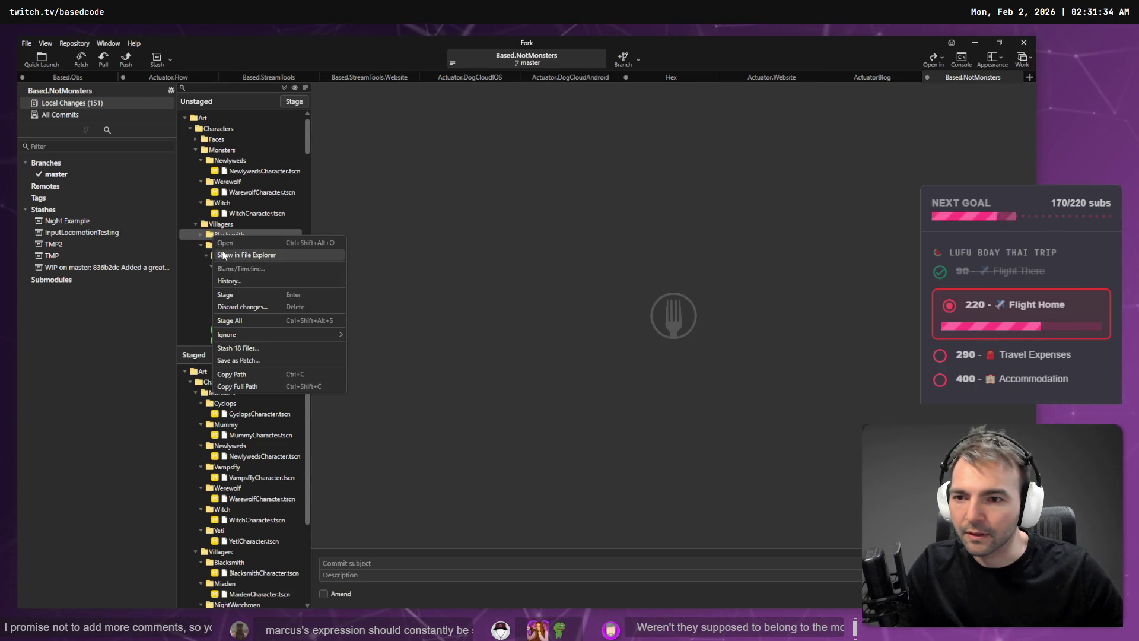
click(242, 306)
click(555, 332)
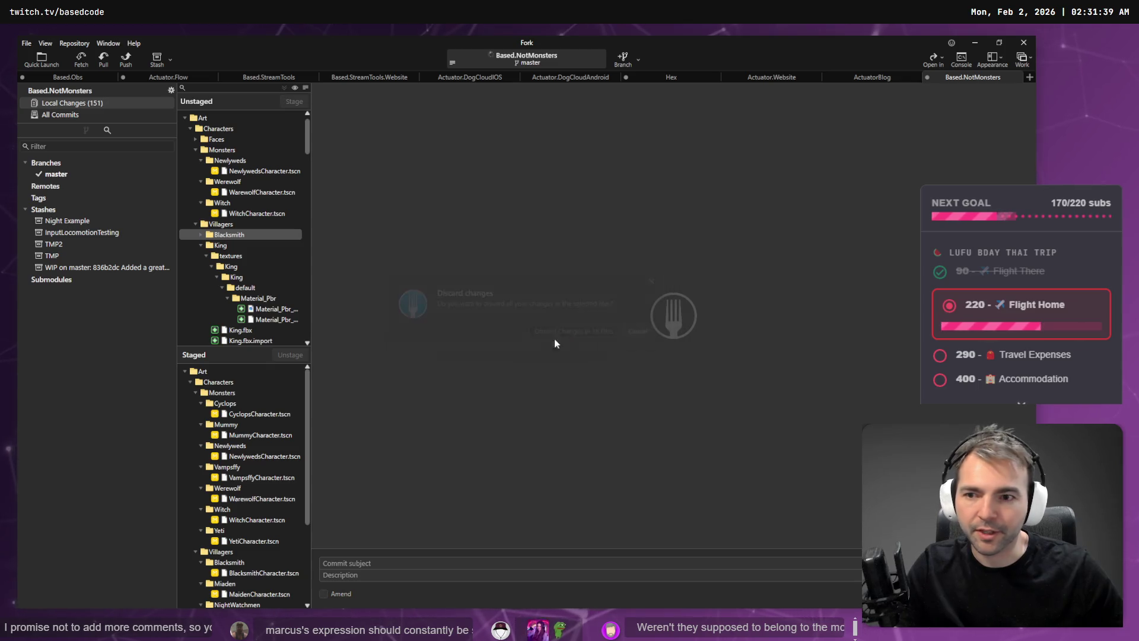
key(alt+Tab)
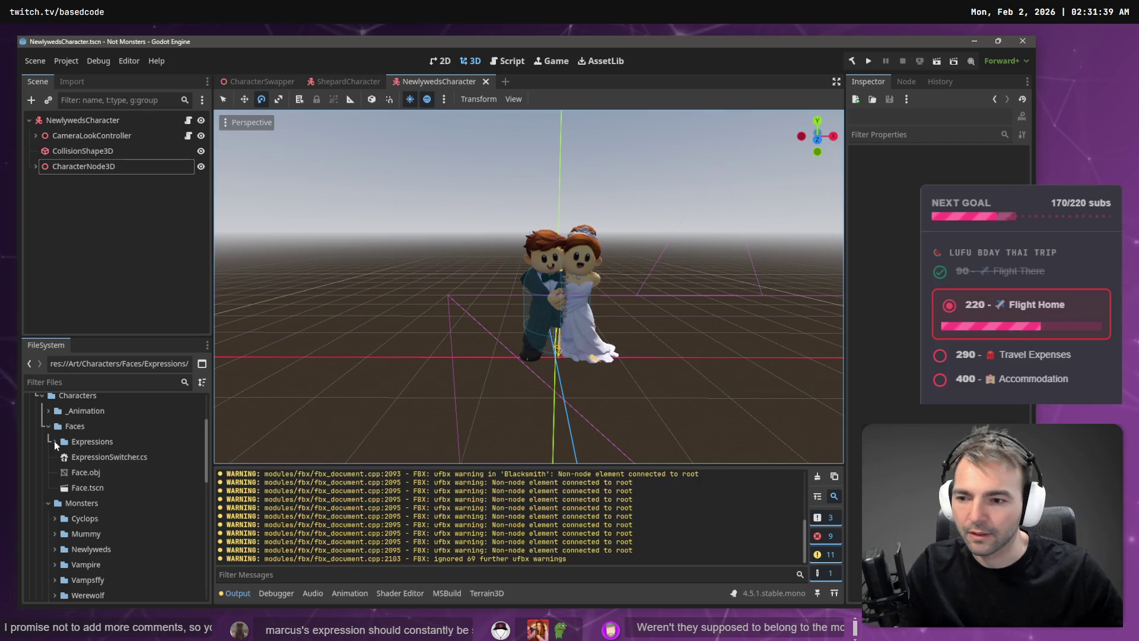
Instance BlacksmithCharacter.tscn from Villagers > Blacksmith under the CharacterSwapper's Villagers node.
click(48, 503)
click(48, 518)
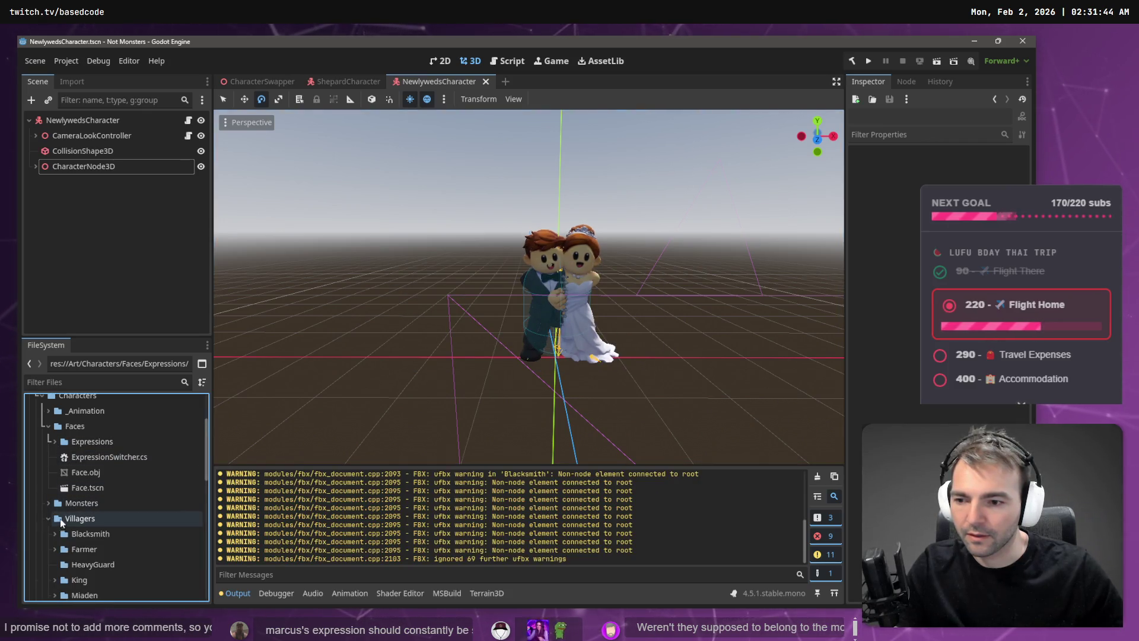
scroll(70, 515, down, 3)
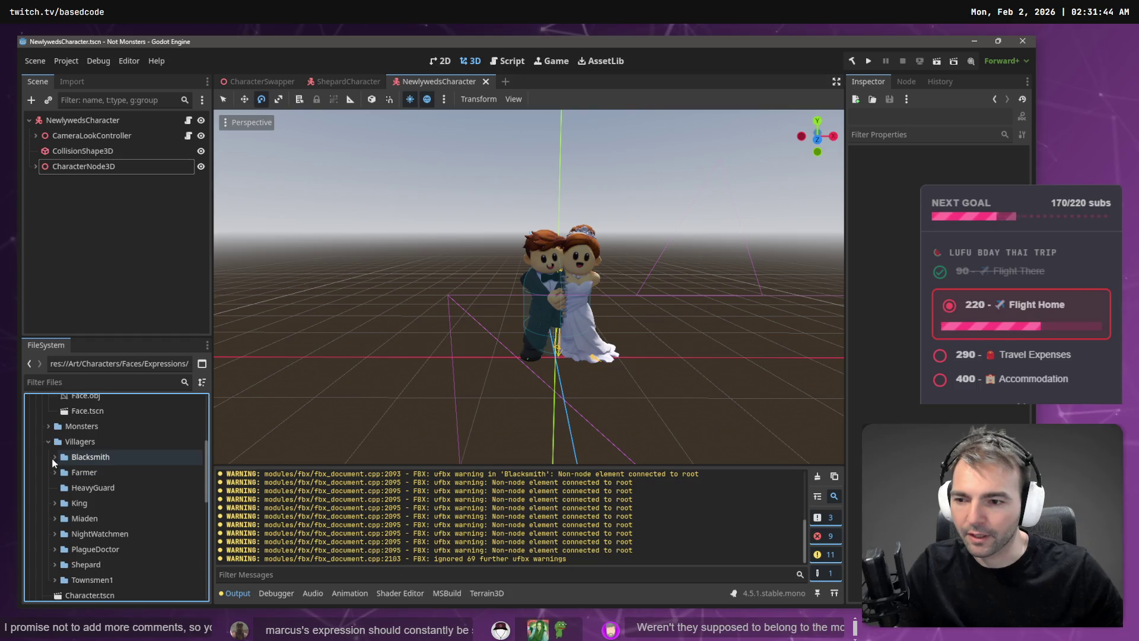
click(55, 457)
mouse_move(122, 549)
mouse_down()
mouse_move(65, 259)
mouse_move(76, 267)
mouse_up()
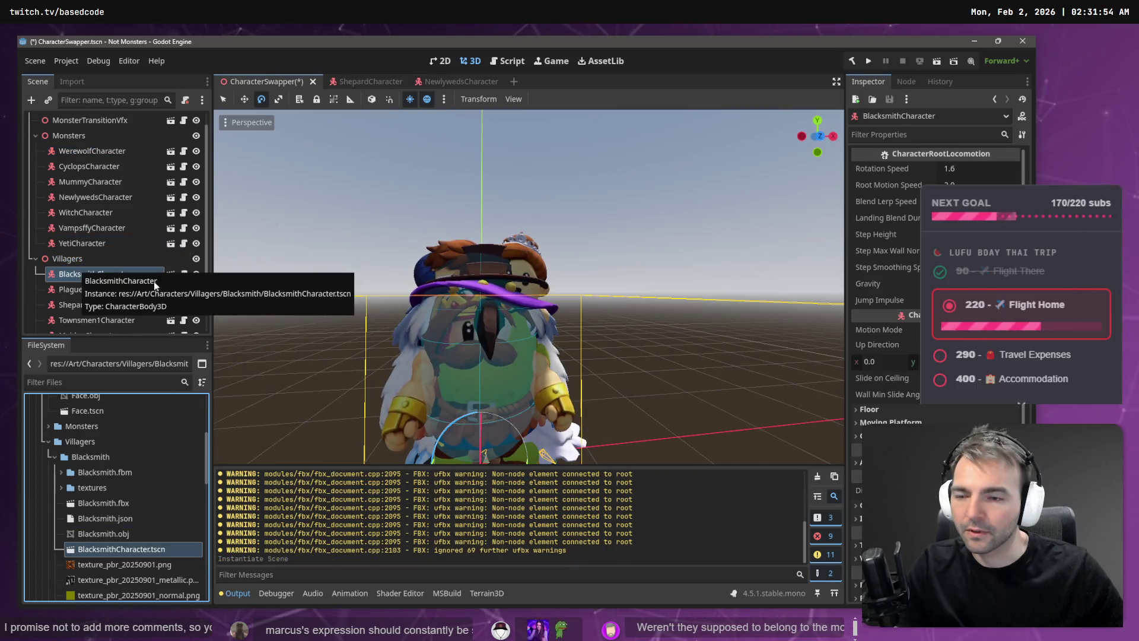
Open the BlacksmithCharacter scene, pick Newlyweds' Face node, and select the blacksmith's GeneralSkeleton.
click(170, 273)
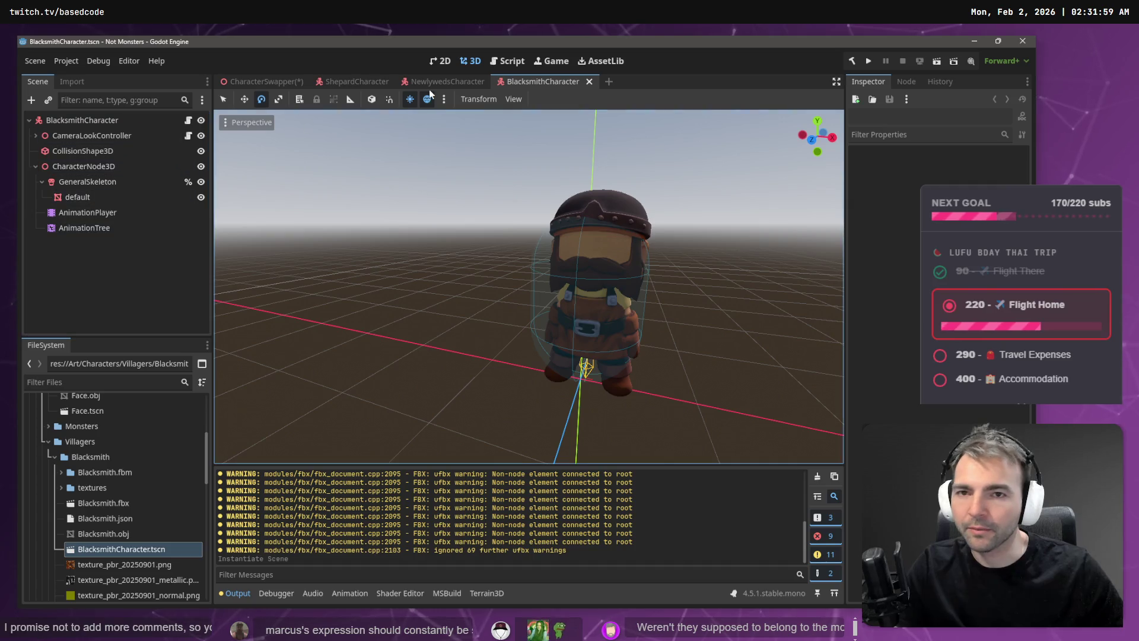
click(429, 83)
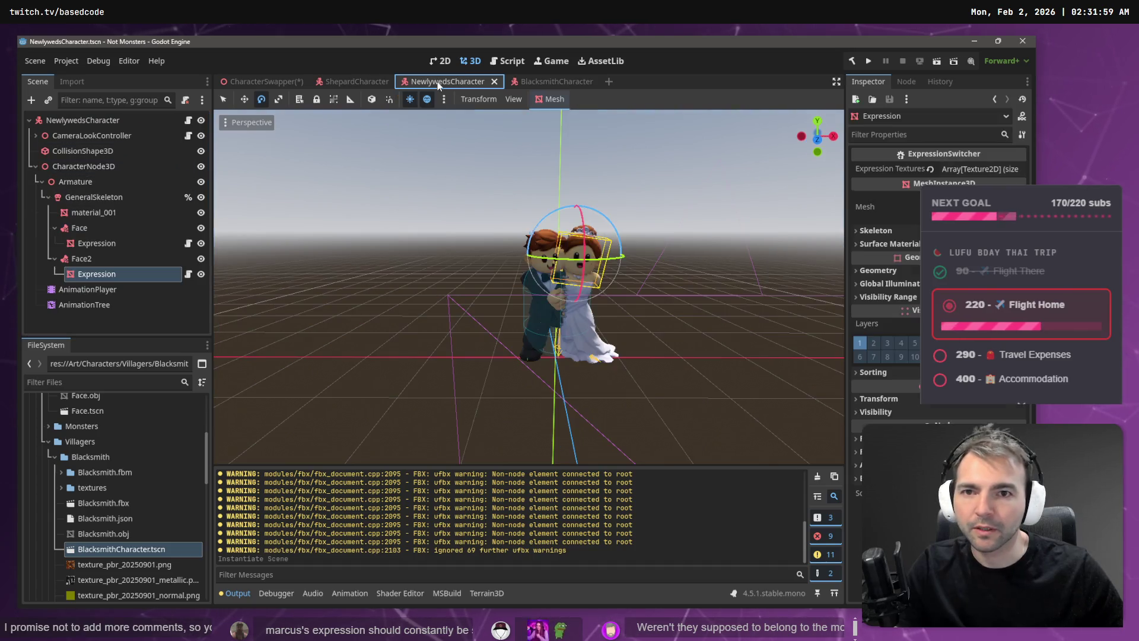
click(90, 258)
click(88, 226)
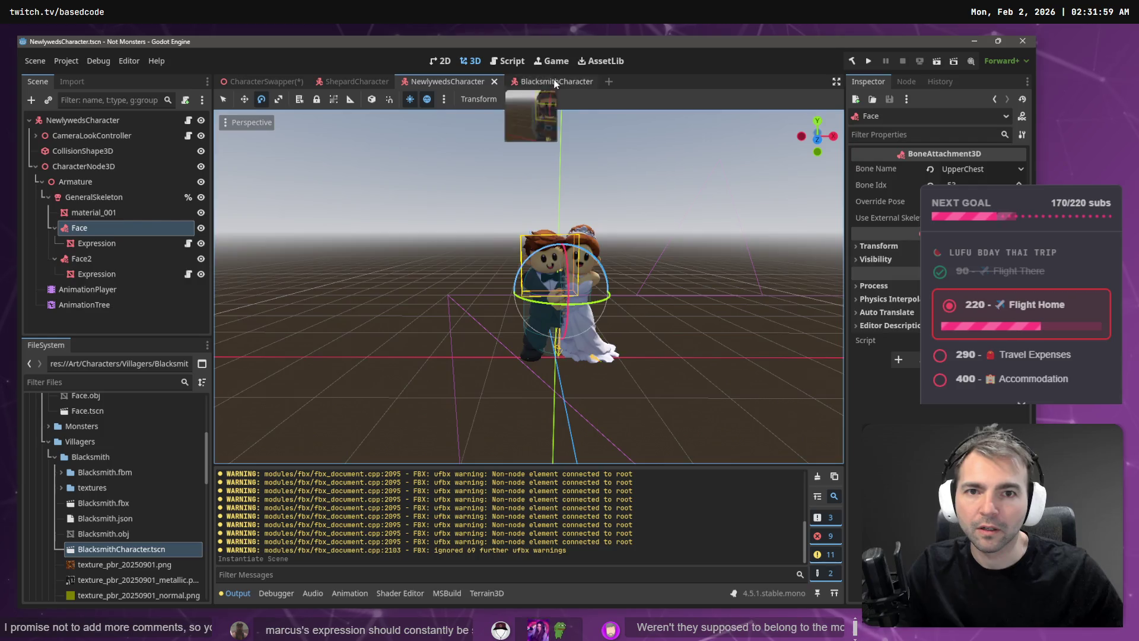
click(557, 82)
click(94, 185)
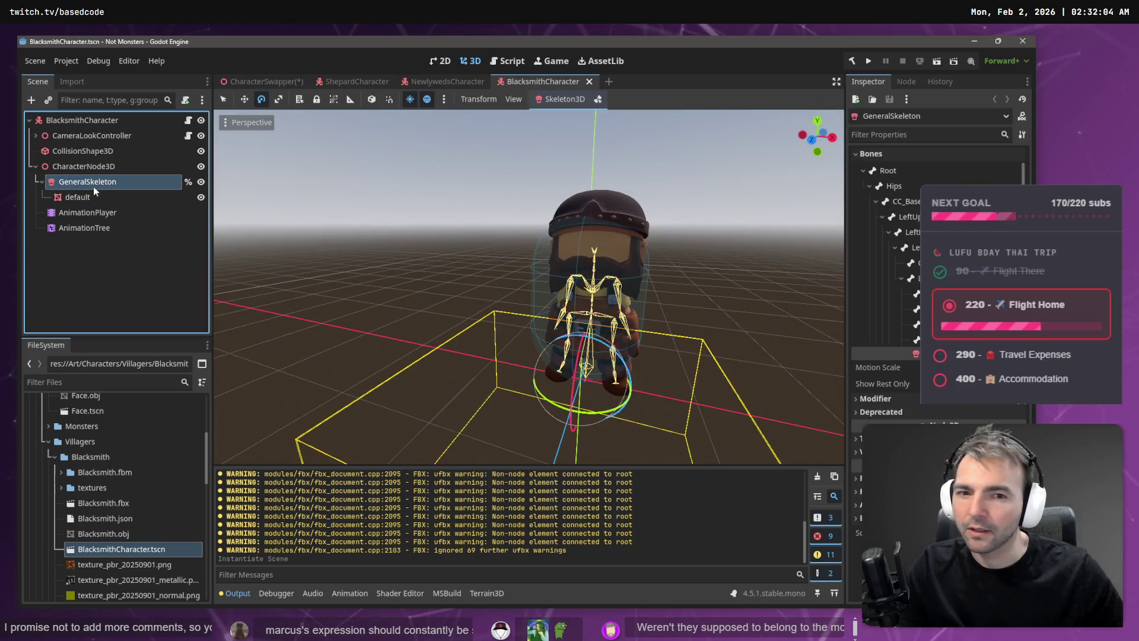
Paste the Face node under the blacksmith's skeleton and attach it to the Head bone.
key(ctrl+v)
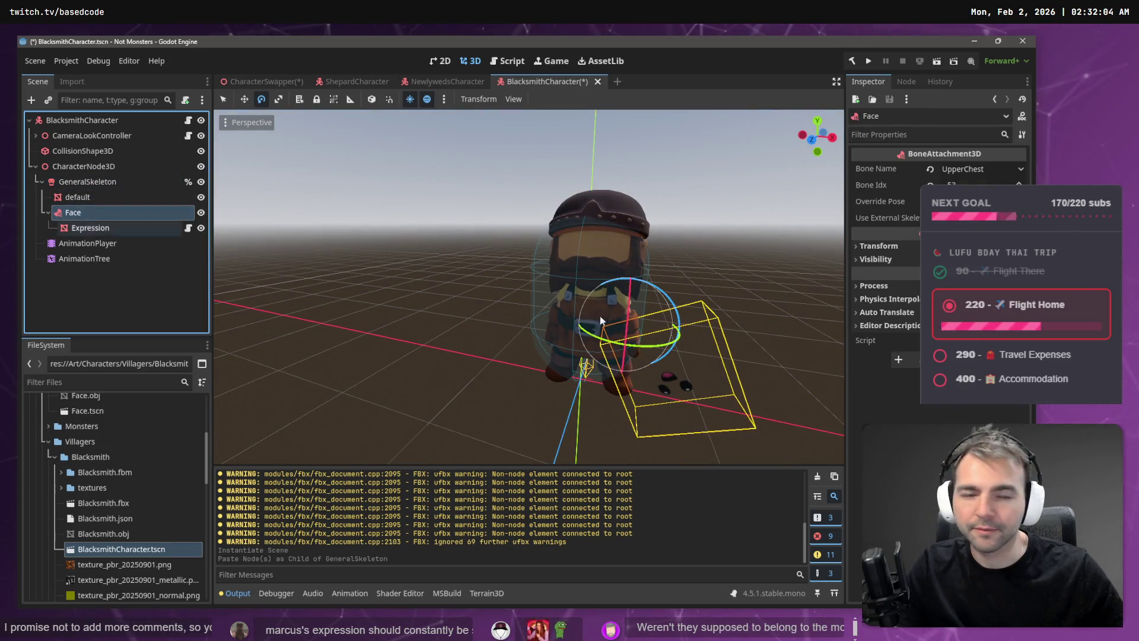
click(968, 167)
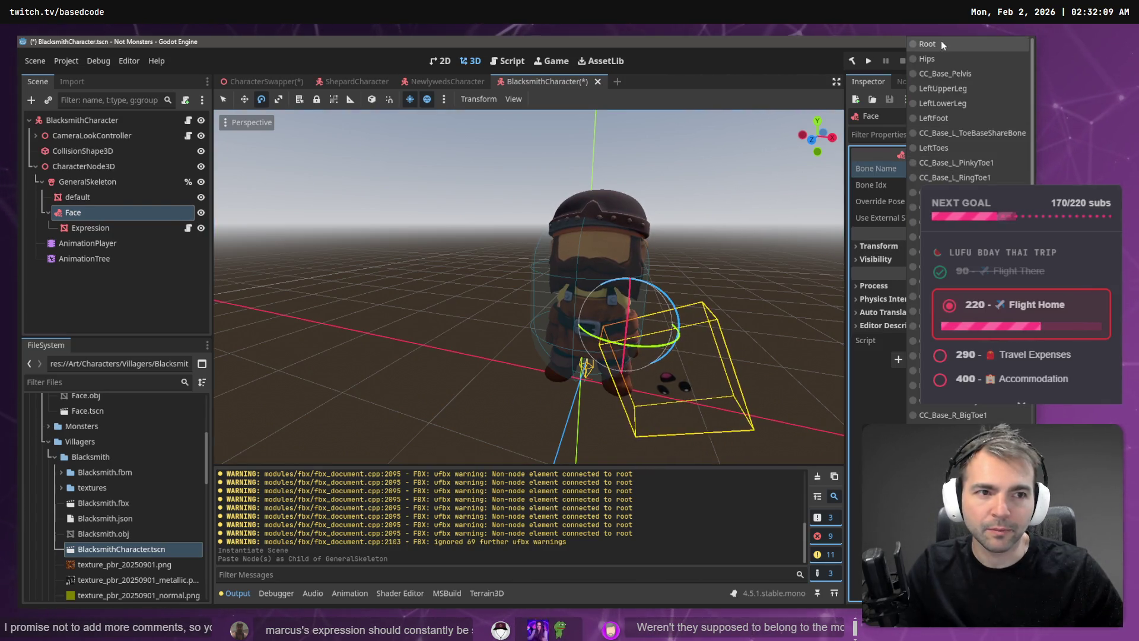
click(940, 44)
click(967, 171)
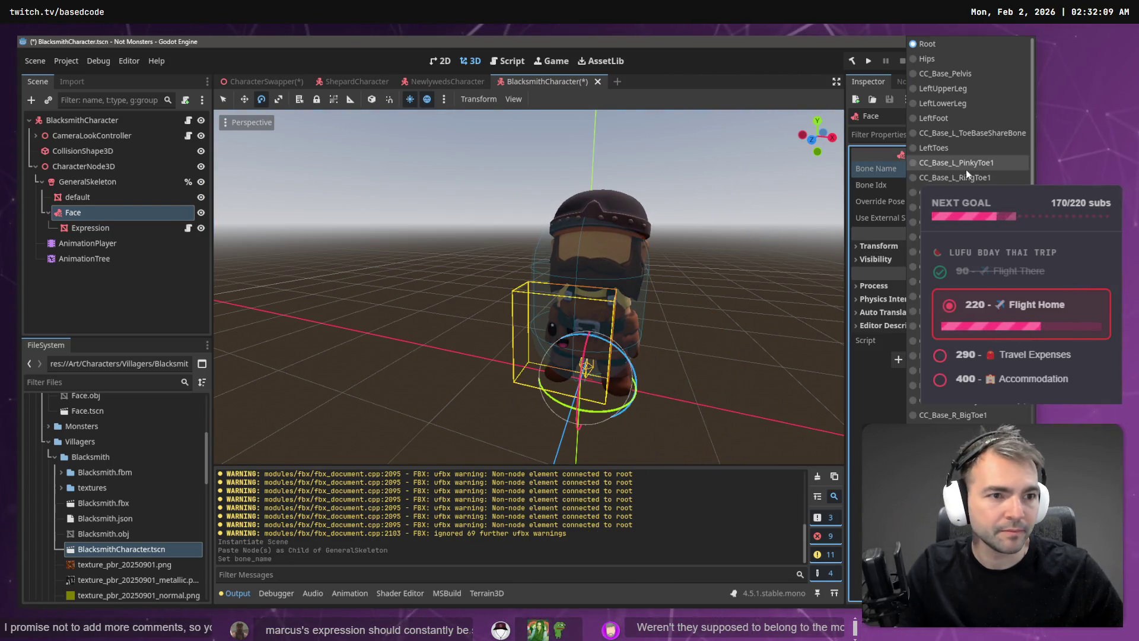
scroll(970, 231, down, 5)
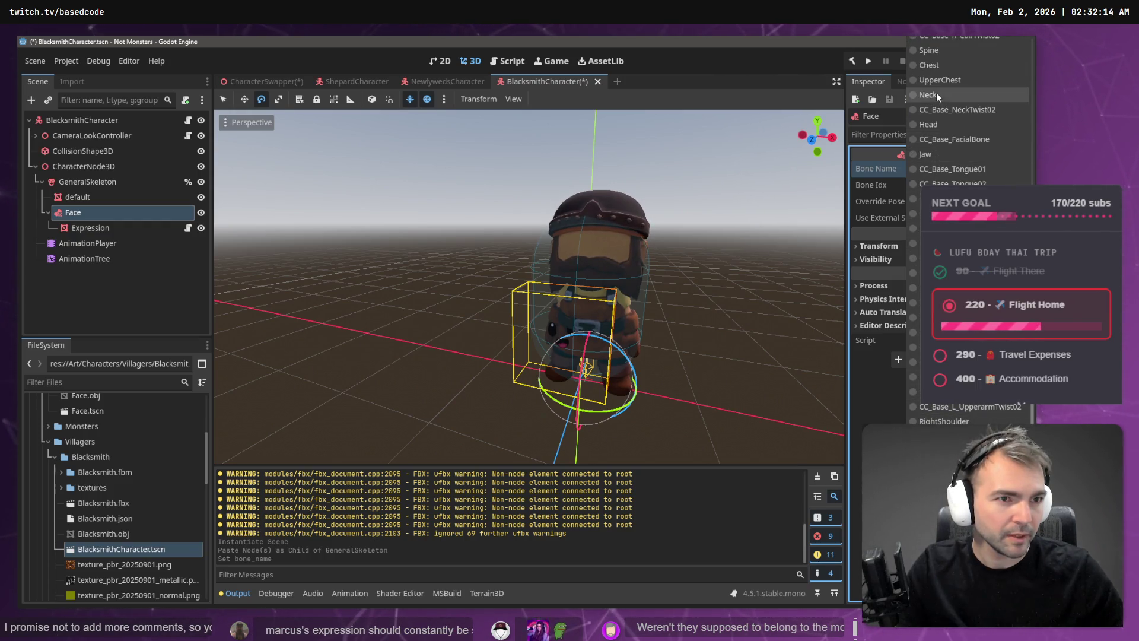
click(935, 125)
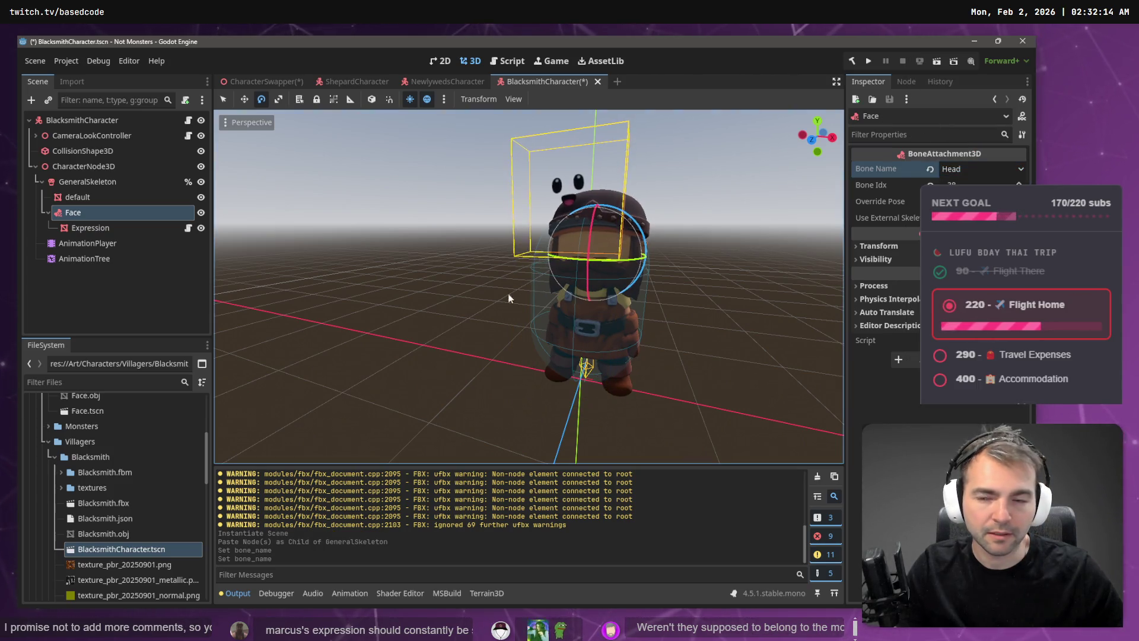
Set the Expression mesh's Transform position and rotation in the Inspector to sit on his head.
click(90, 228)
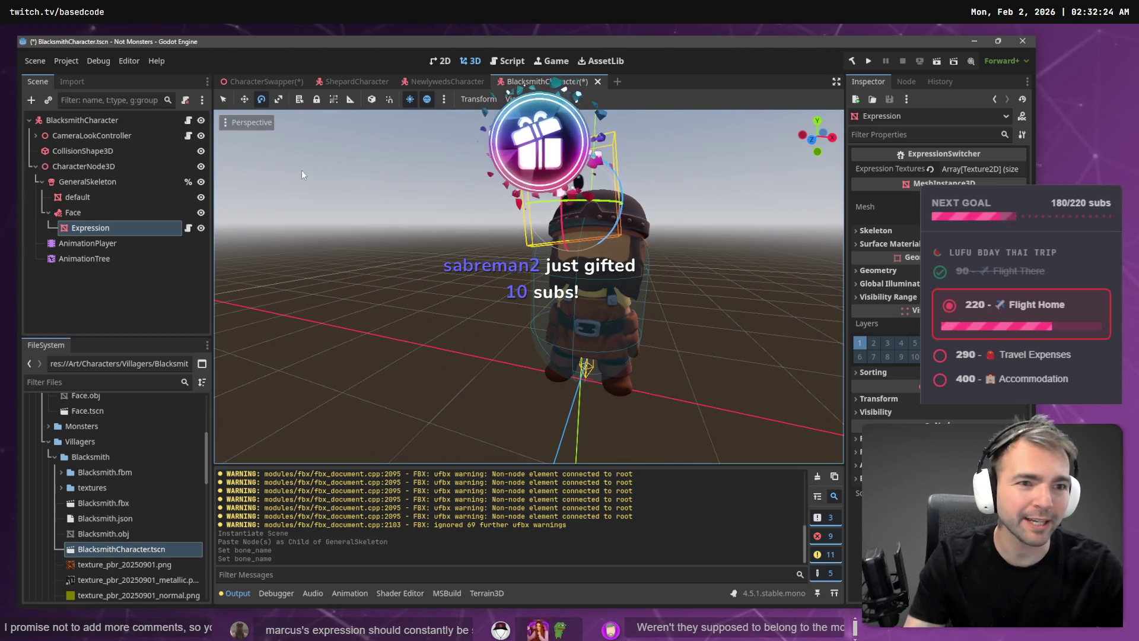
click(871, 399)
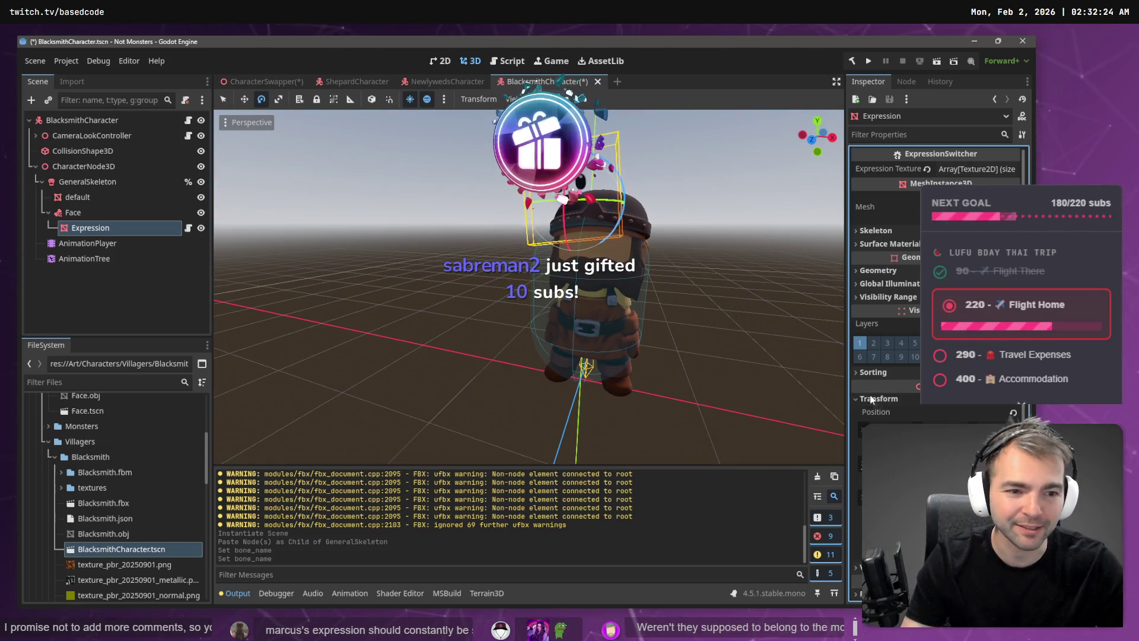
key(Return)
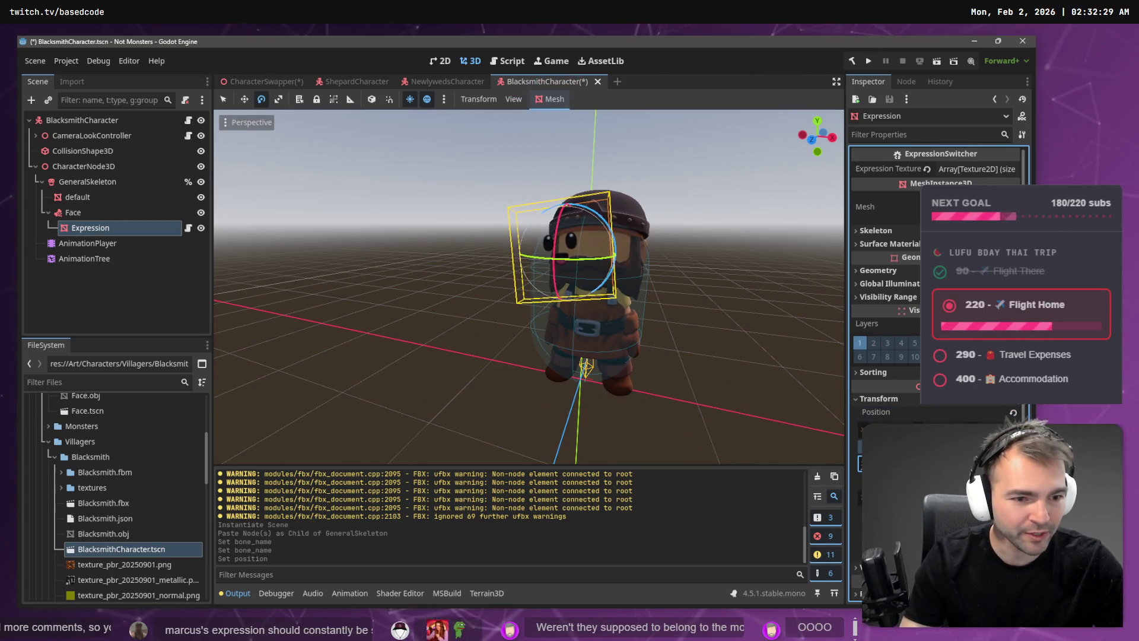
key(Return)
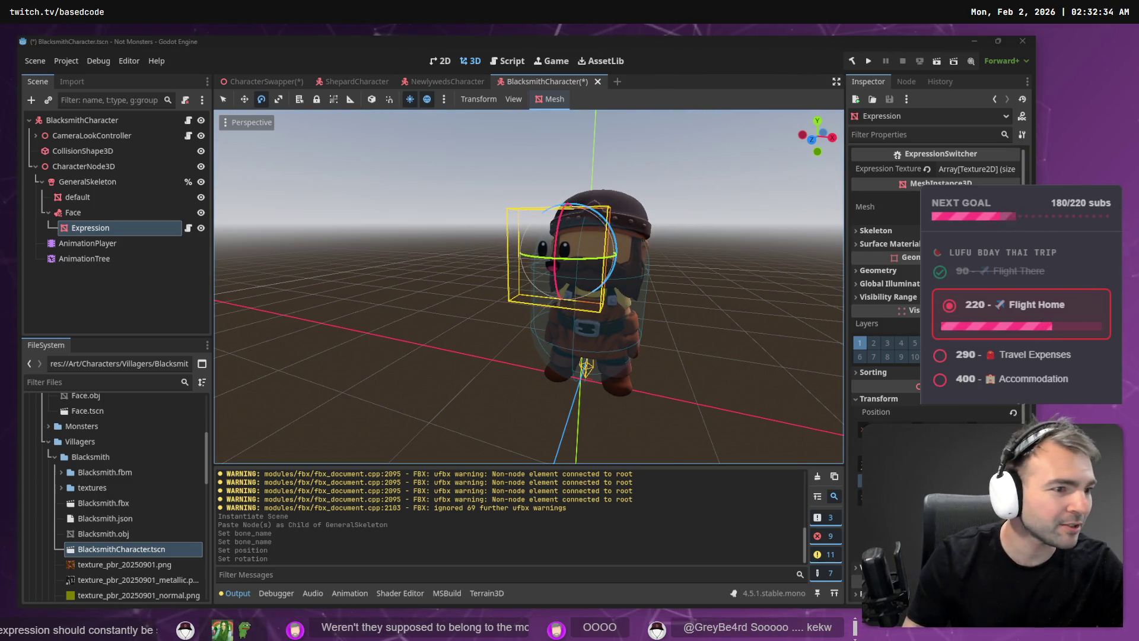
scroll(632, 321, down, 10)
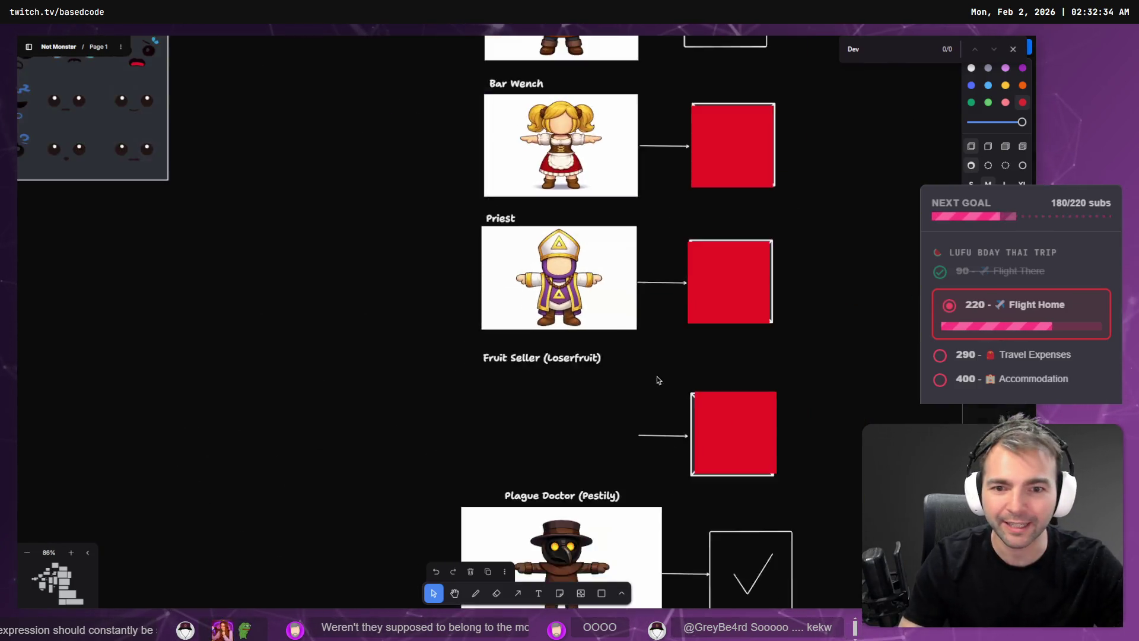
Scroll and pan the tldraw board to the 'Gravestones Next 50 @ 10' graveyard map.
scroll(394, 176, down, 5)
ctrl+scroll(440, 275, down, 5)
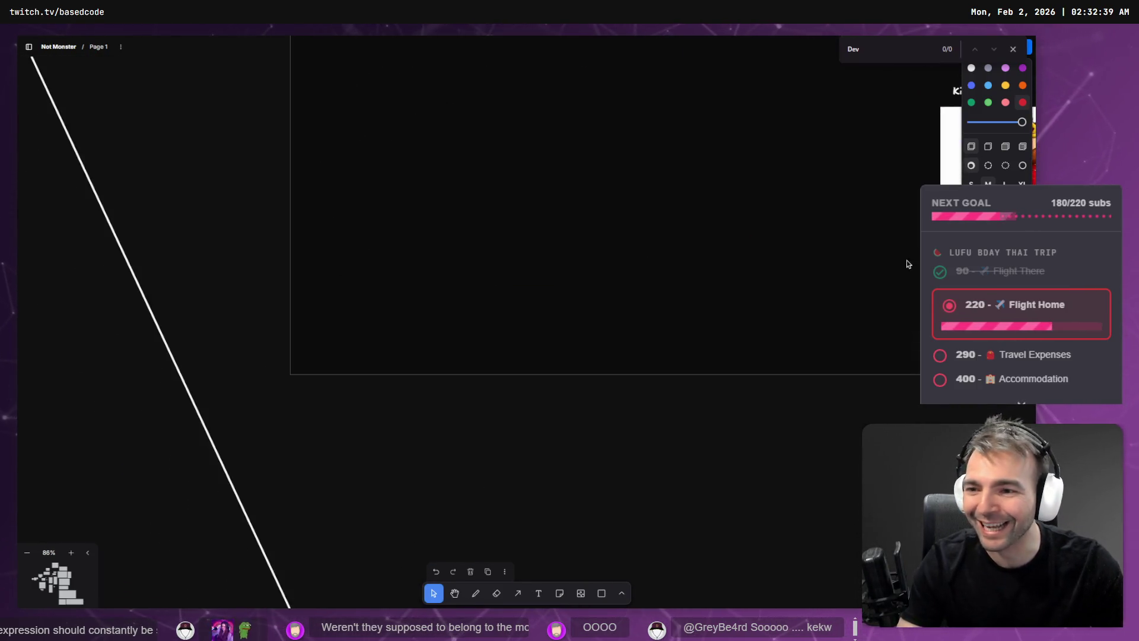
ctrl+scroll(439, 274, down, 3)
scroll(506, 338, down, 10)
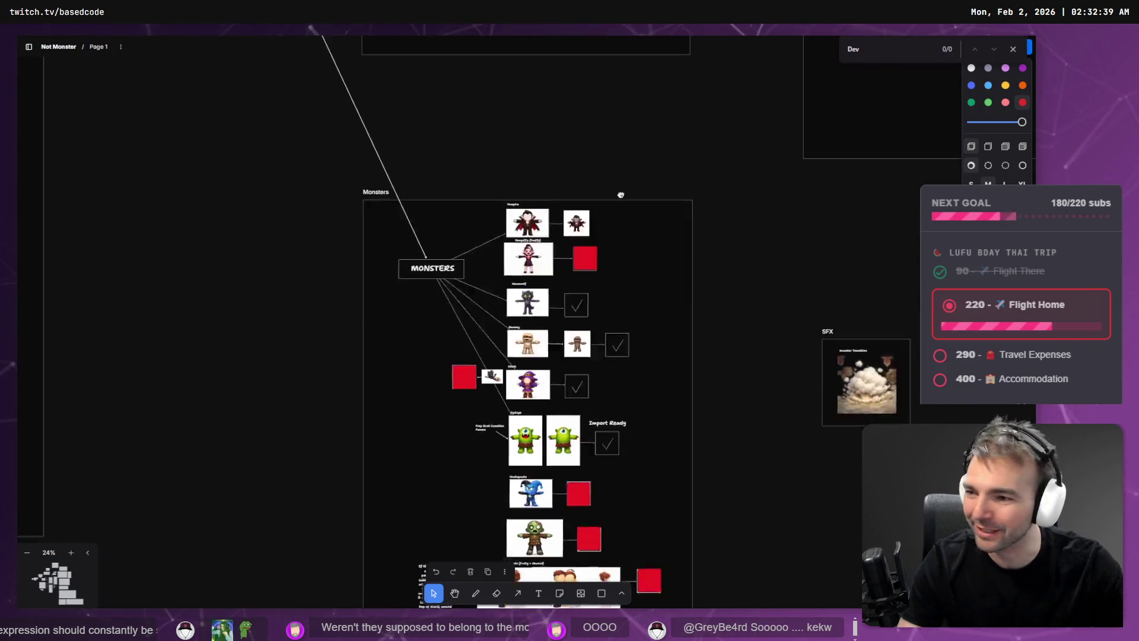
scroll(642, 281, down, 15)
scroll(598, 267, up, 10)
ctrl+scroll(132, 262, down, 3)
scroll(132, 261, right, 15)
ctrl+scroll(516, 392, up, 2)
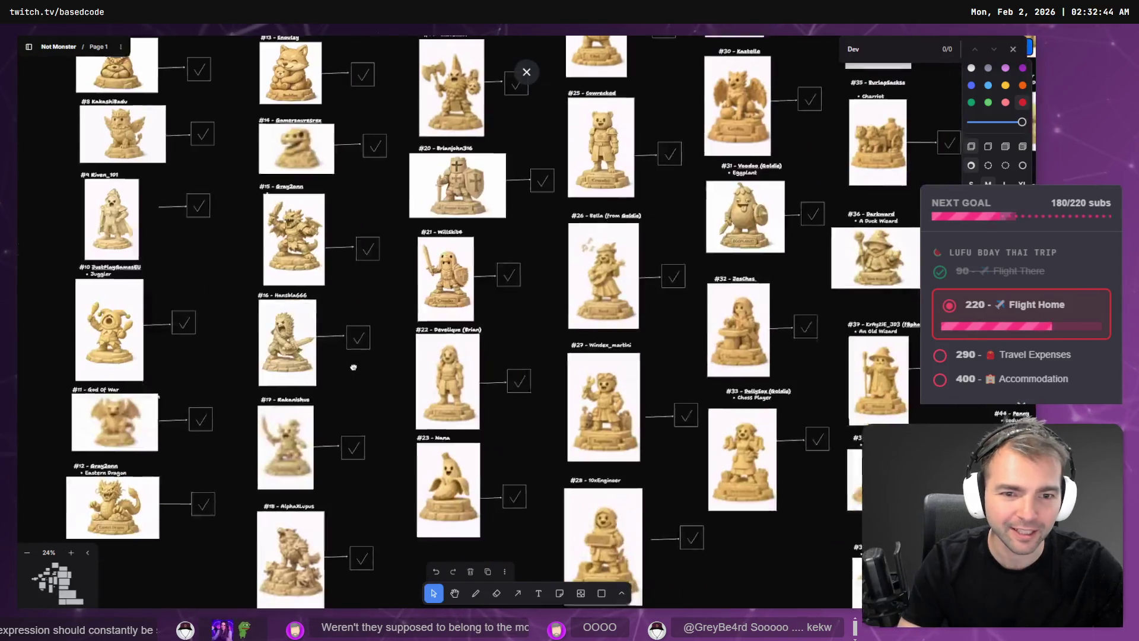
ctrl+scroll(517, 392, down, 2)
scroll(516, 391, down, 10)
ctrl+scroll(466, 343, up, 6)
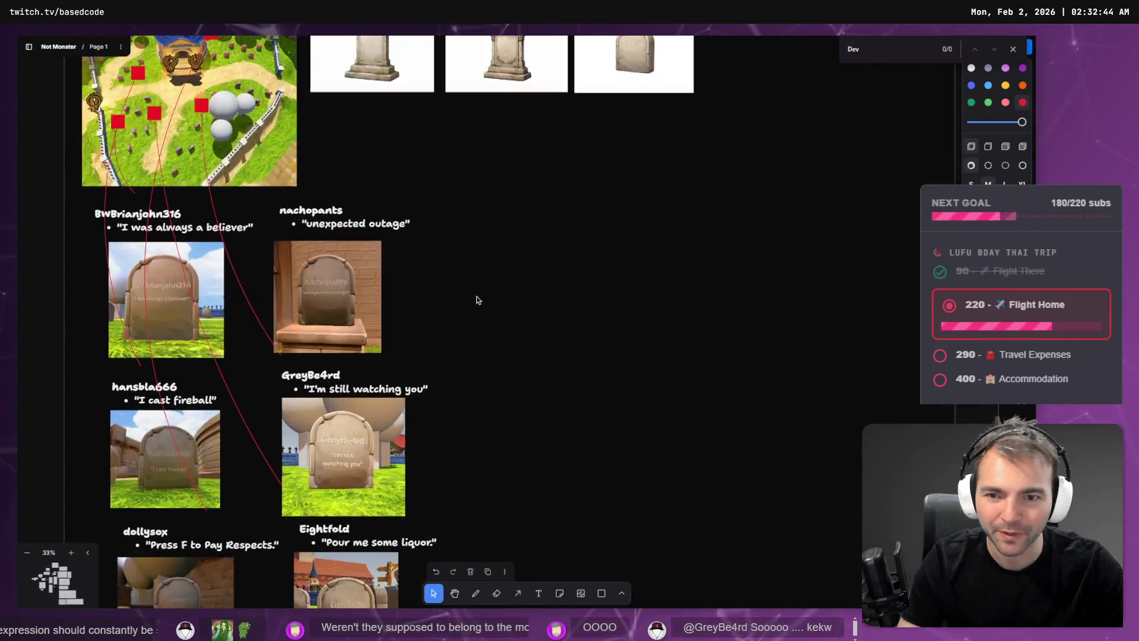
scroll(711, 136, down, 1)
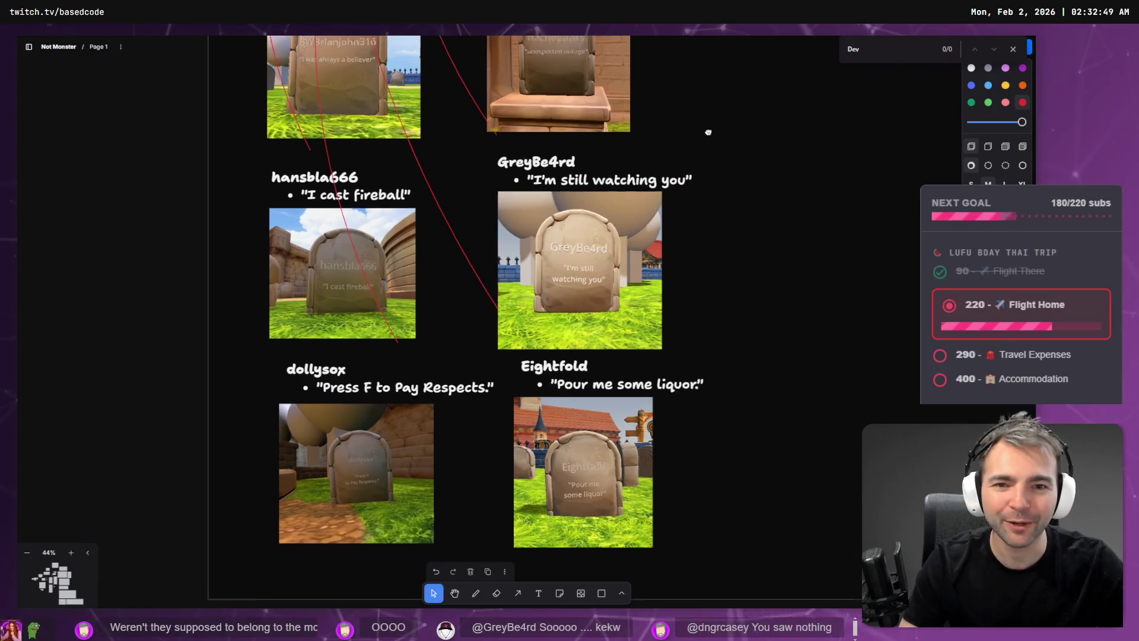
drag(708, 130, 669, 479)
scroll(668, 479, up, 2)
ctrl+scroll(457, 294, up, 5)
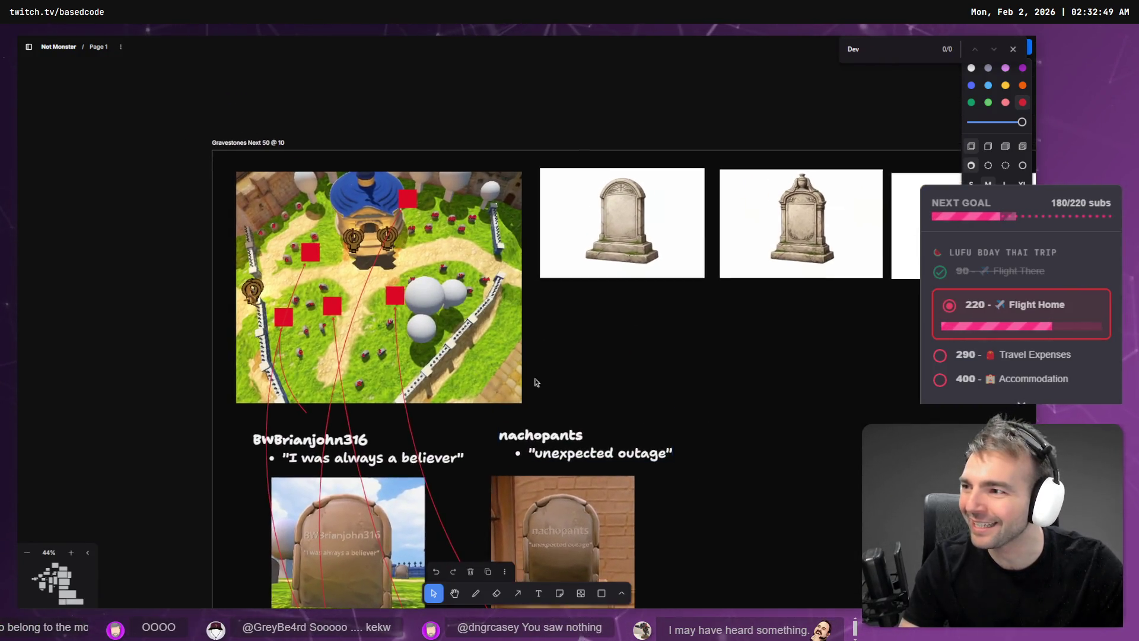
ctrl+scroll(525, 375, down, 1)
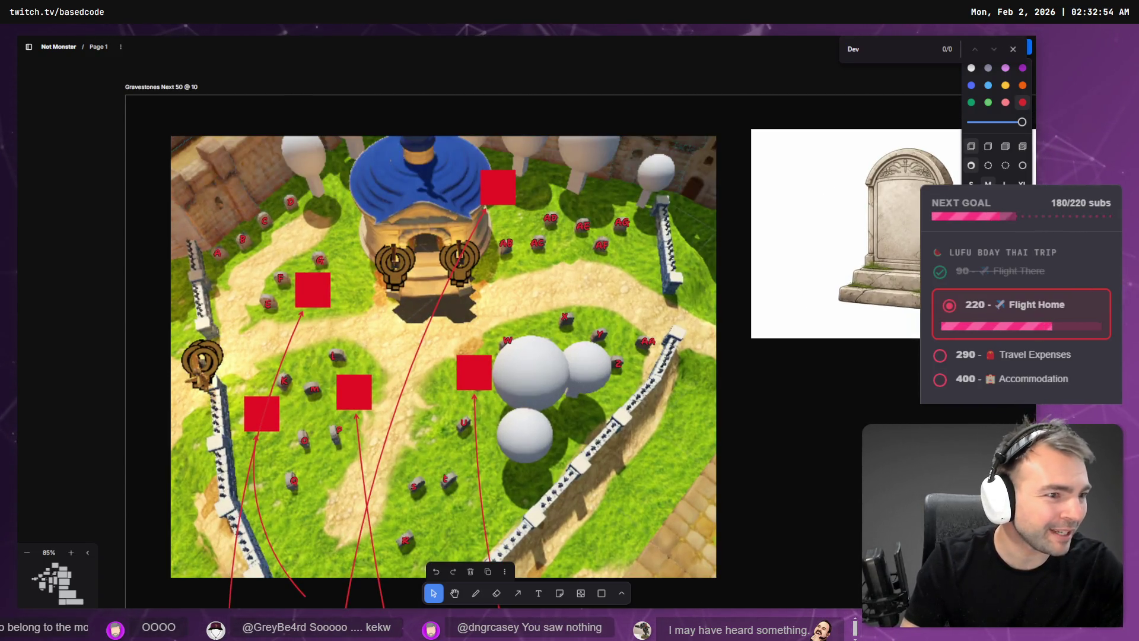
key(alt+Tab)
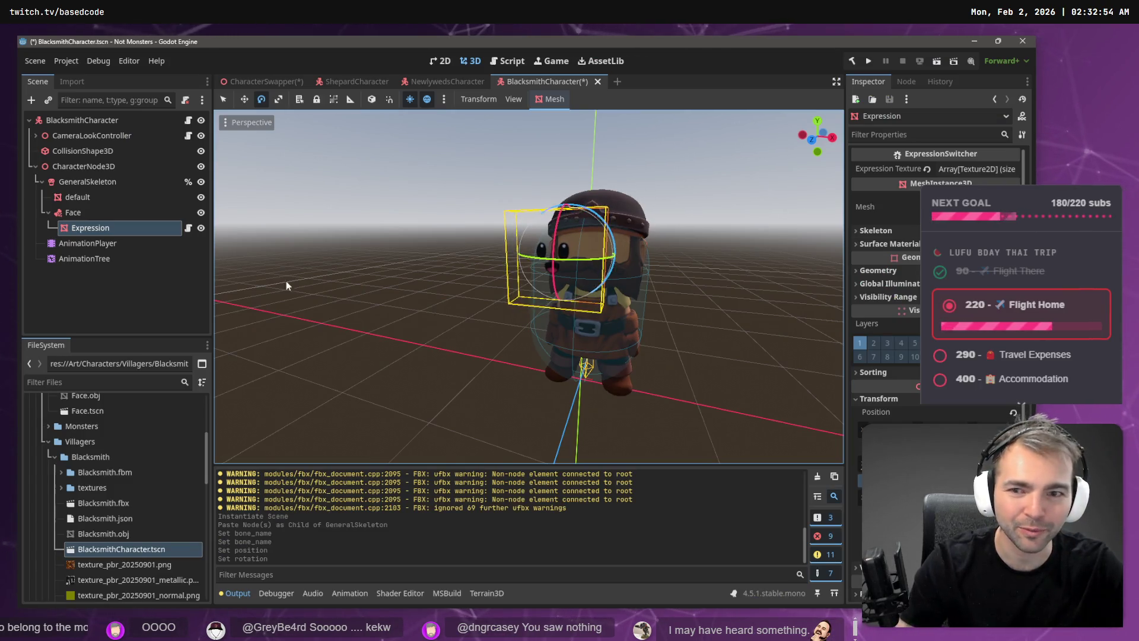
Nudge the blacksmith's Expression mesh along X, Z and Y until it fits his face.
key(w)
drag(623, 258, 665, 256)
drag(588, 261, 593, 262)
drag(603, 179, 604, 179)
scroll(604, 179, up, 3)
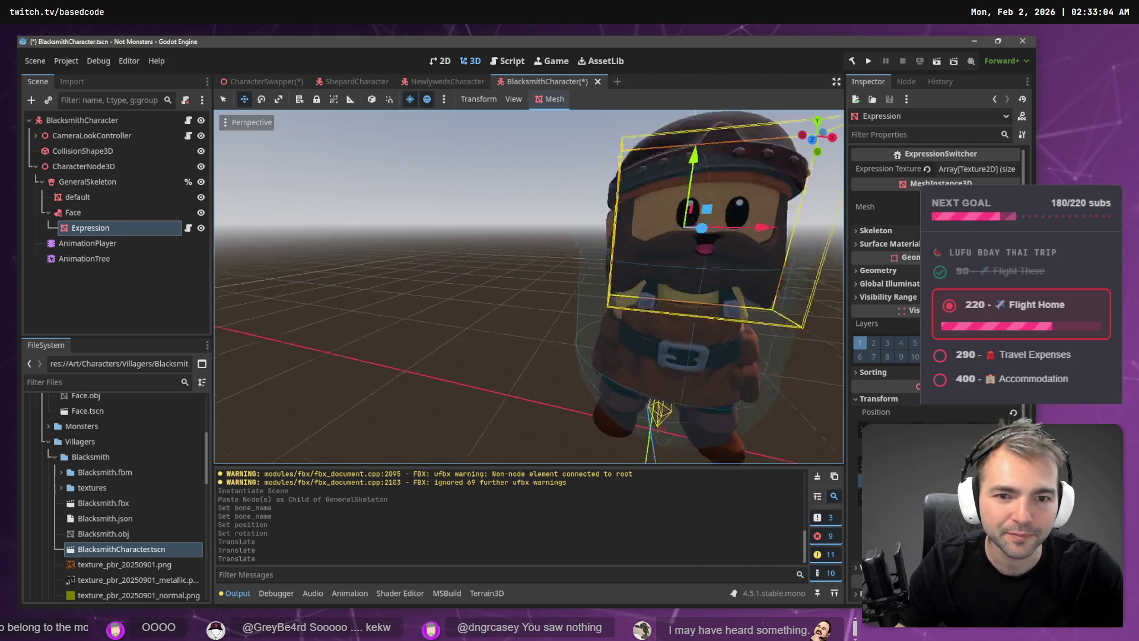
scroll(604, 180, up, 5)
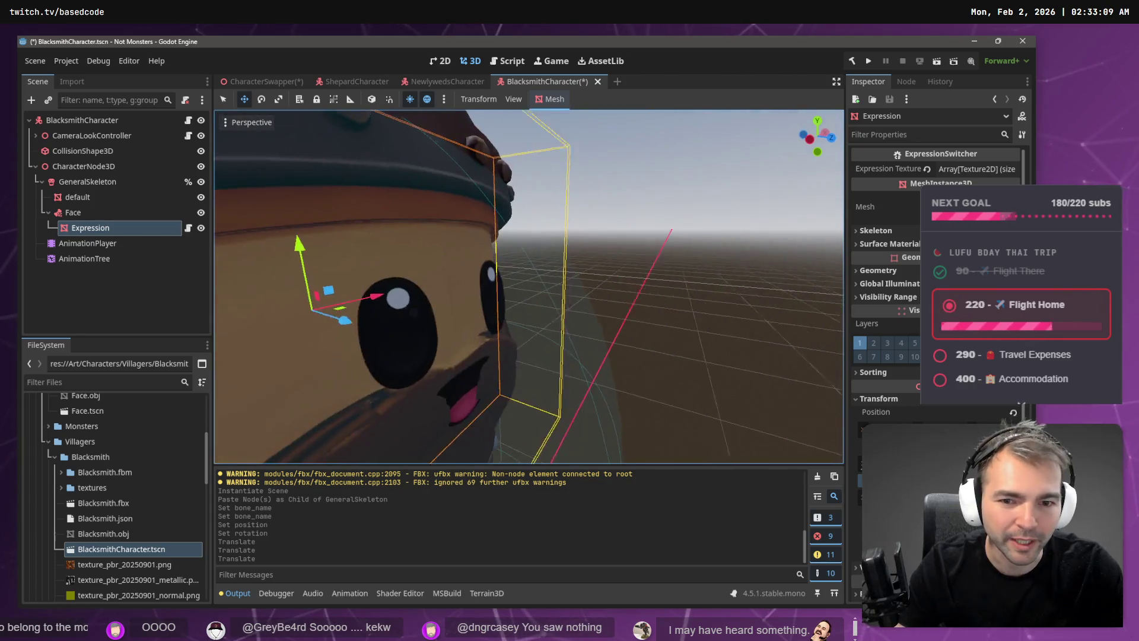
scroll(520, 291, down, 5)
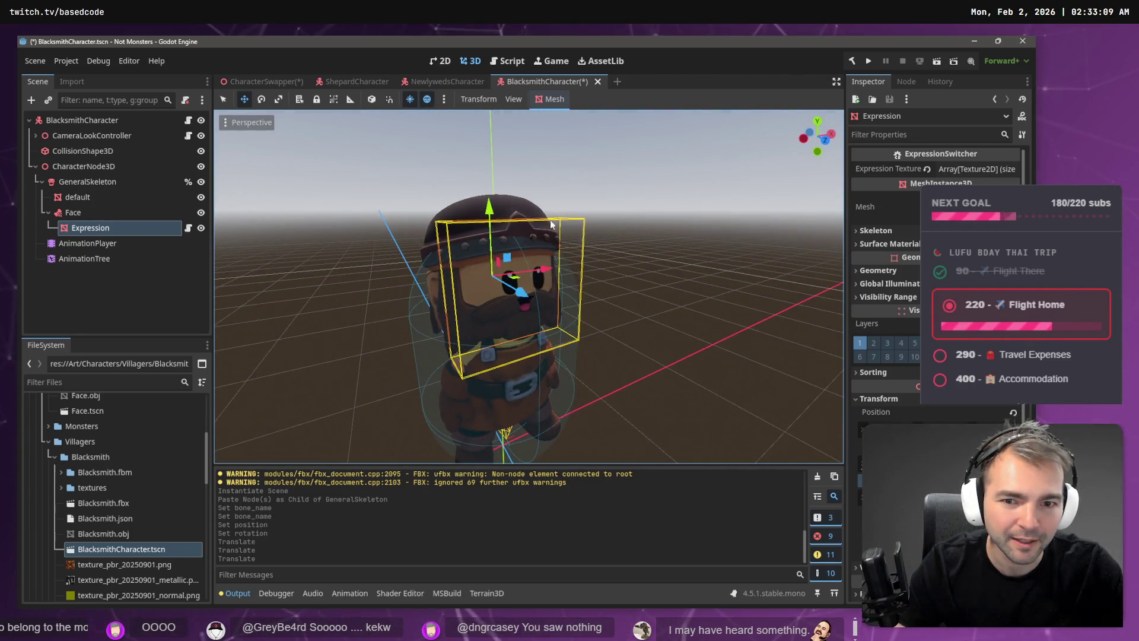
key(g)
key(z)
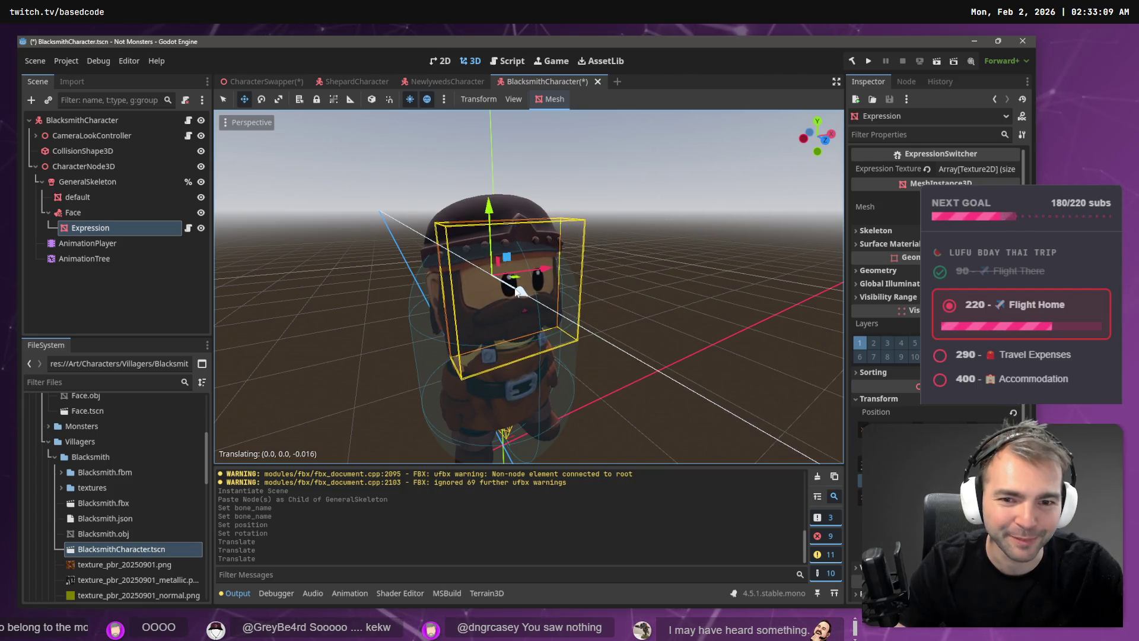
click(518, 290)
drag(490, 205, 585, 226)
click(604, 229)
Save the blacksmith scene, expand Expression's Expression Textures list, and launch the game.
key(ctrl+s)
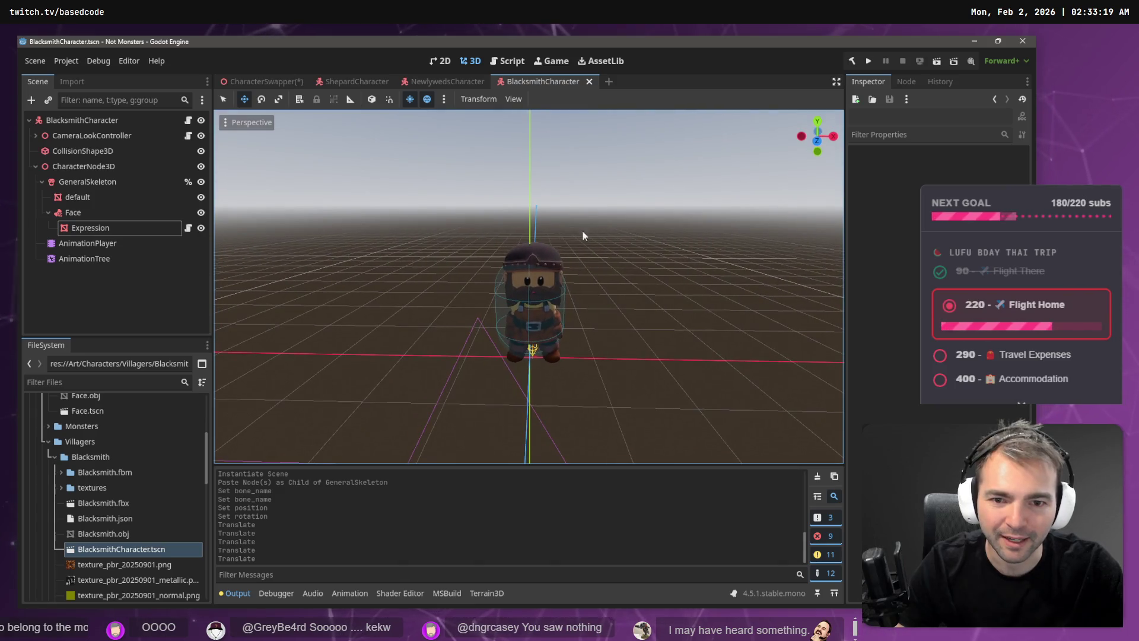
click(118, 228)
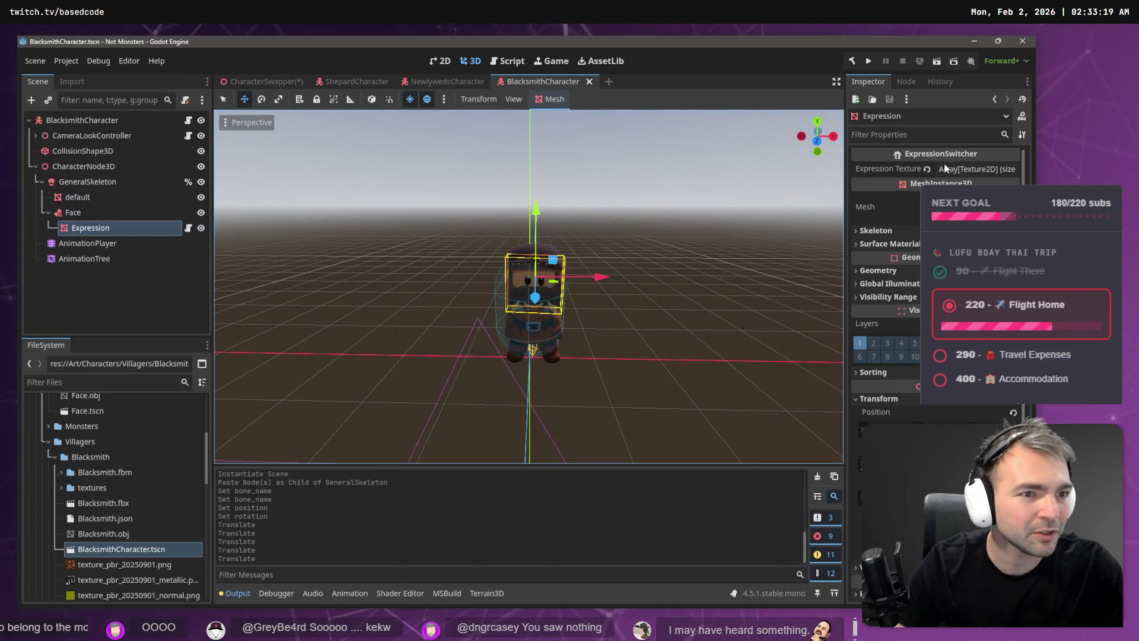
click(1001, 170)
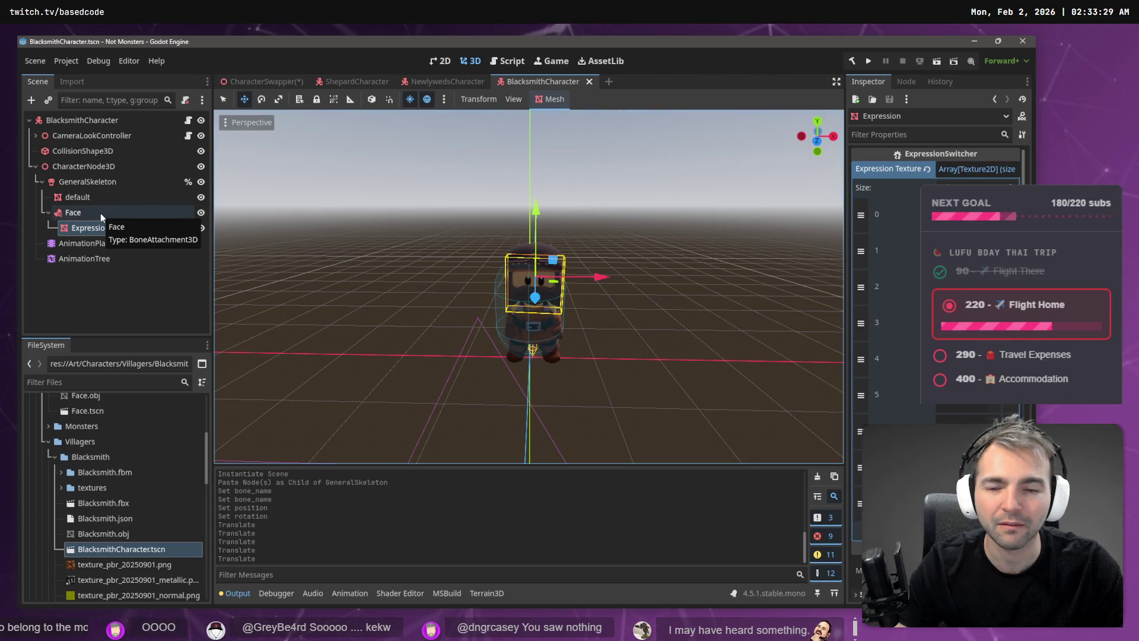
key(F5)
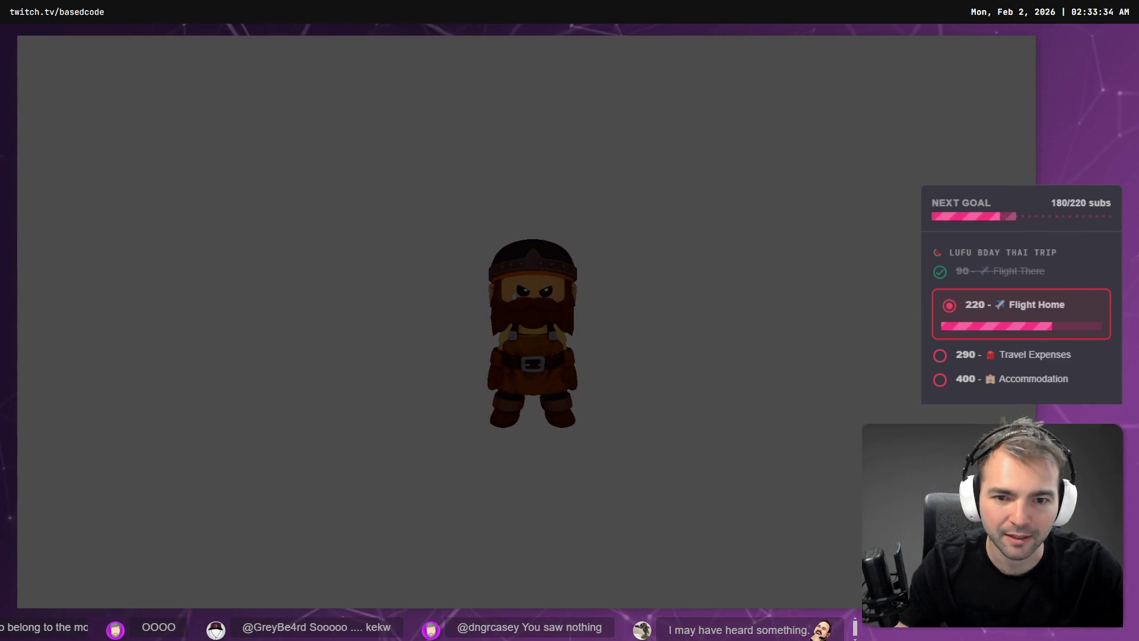
Restart the game, Tab through characters to the bride-and-groom couple, and steer them toward the gravestones.
key(F8)
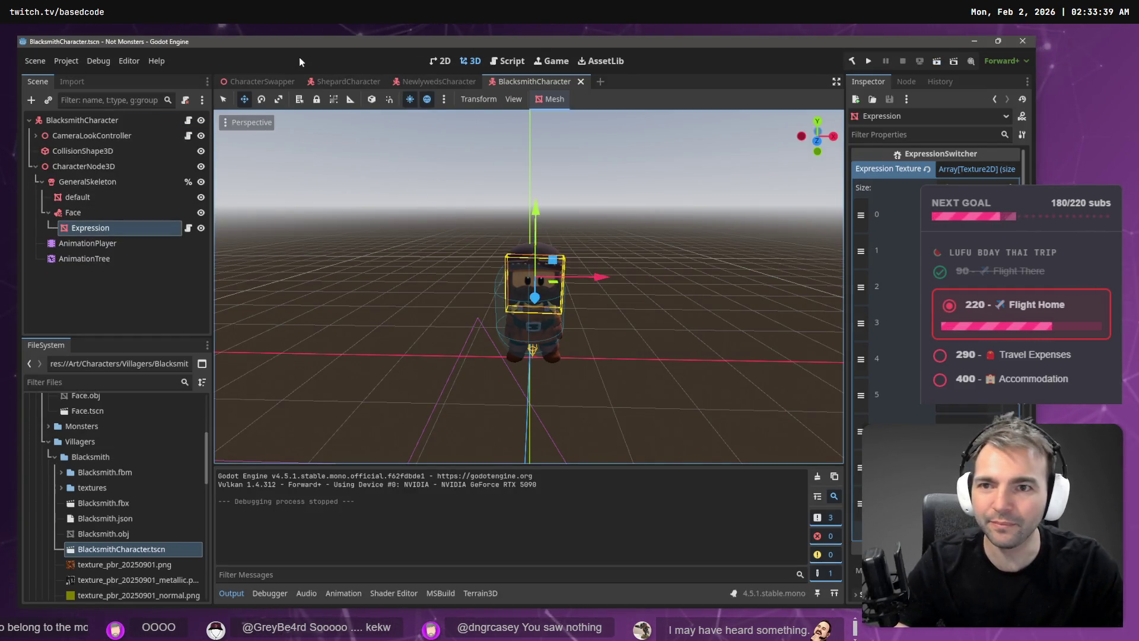
key(F6)
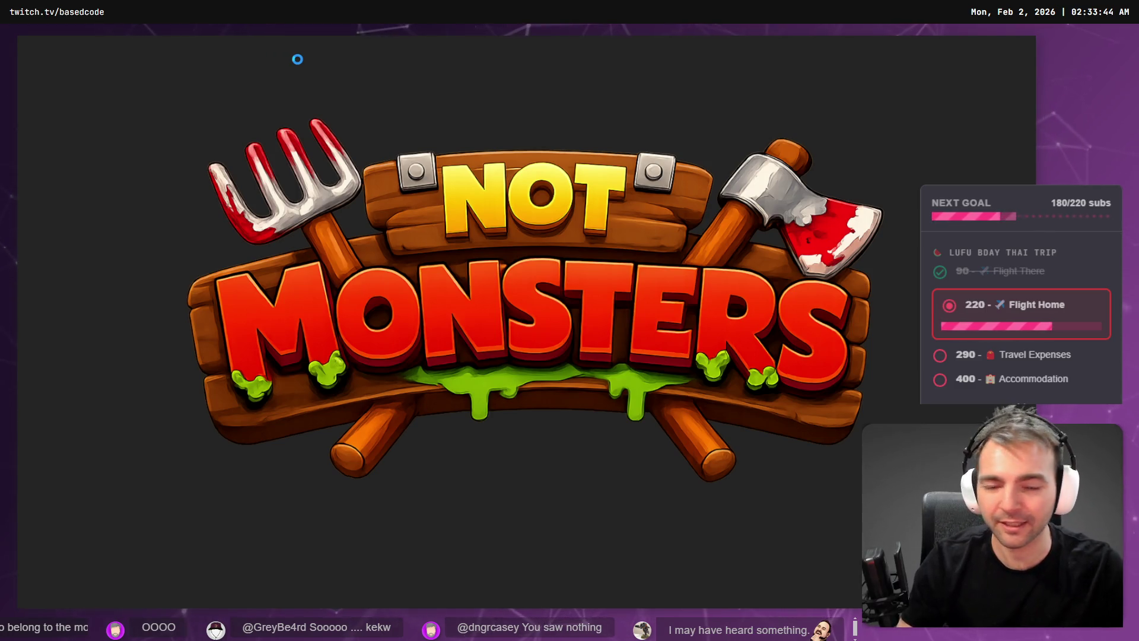
key(s)
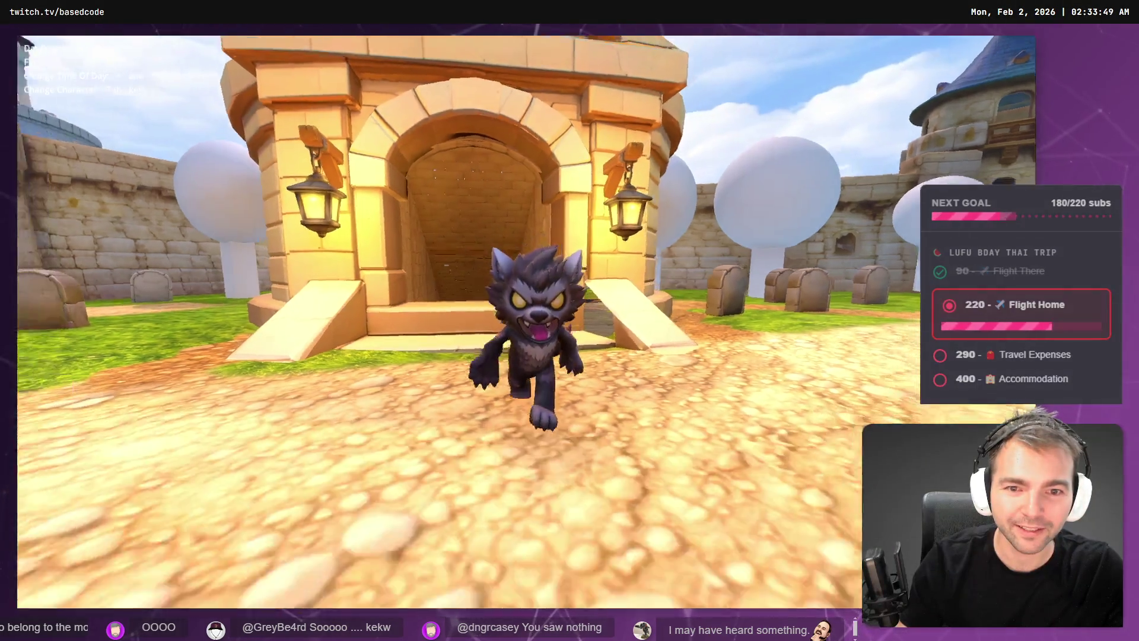
key(w)
key(Tab)
key(Tab)
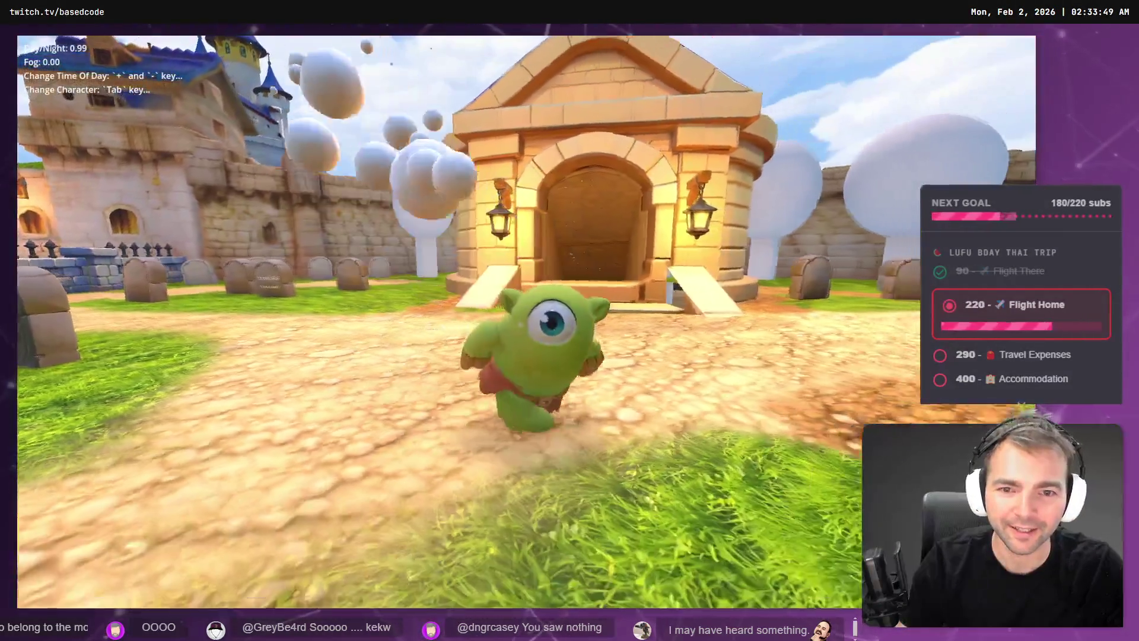
key(Tab)
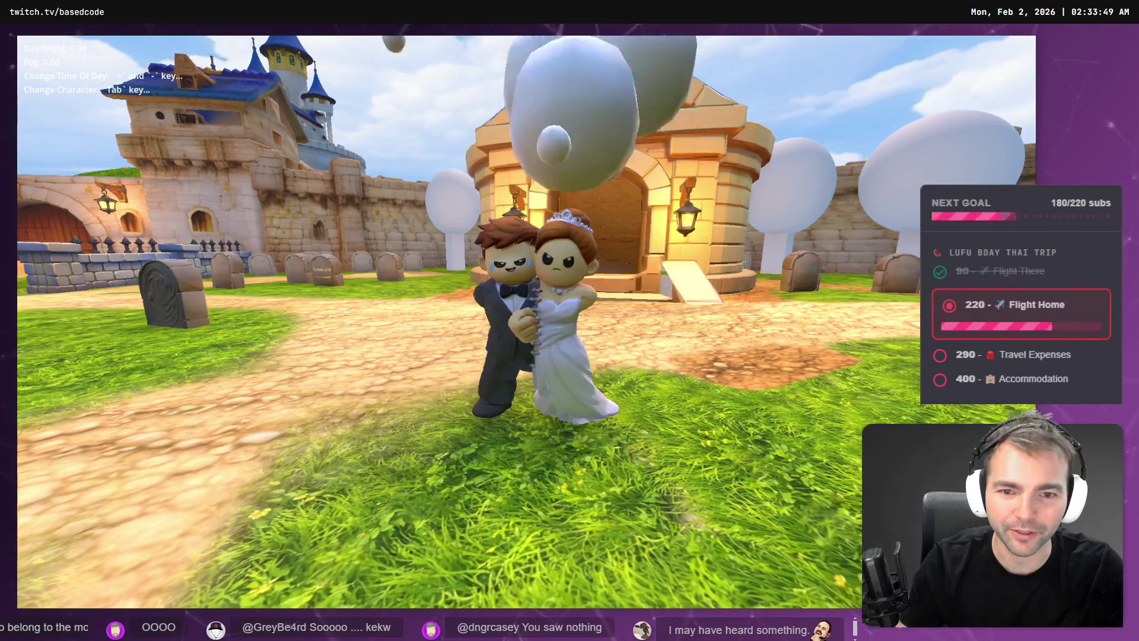
key(s)
key(w)
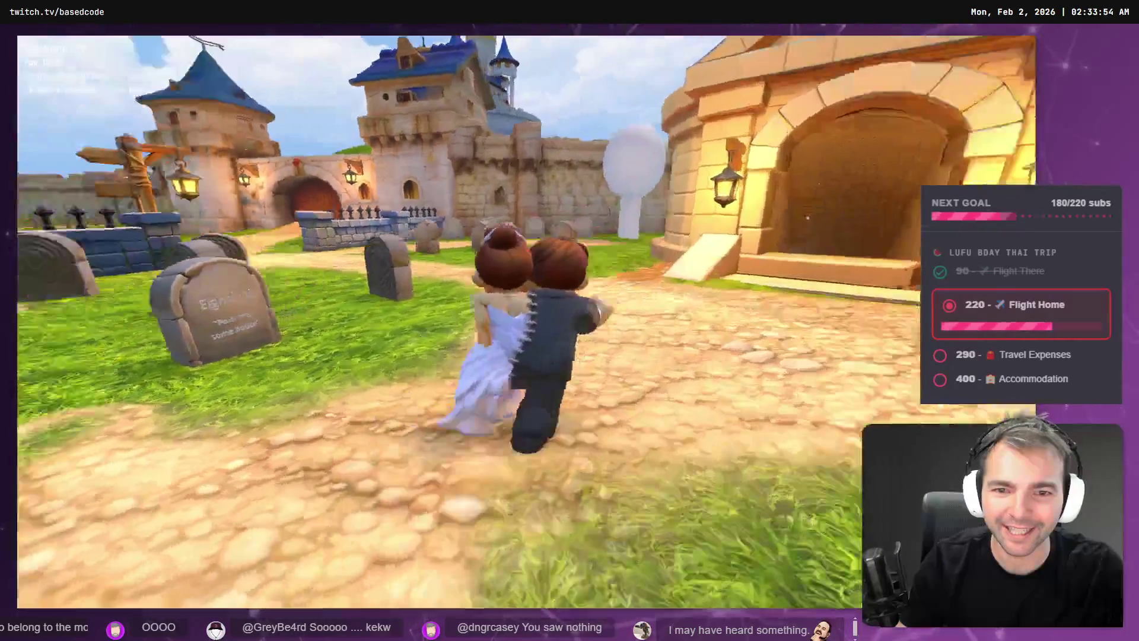
key(s)
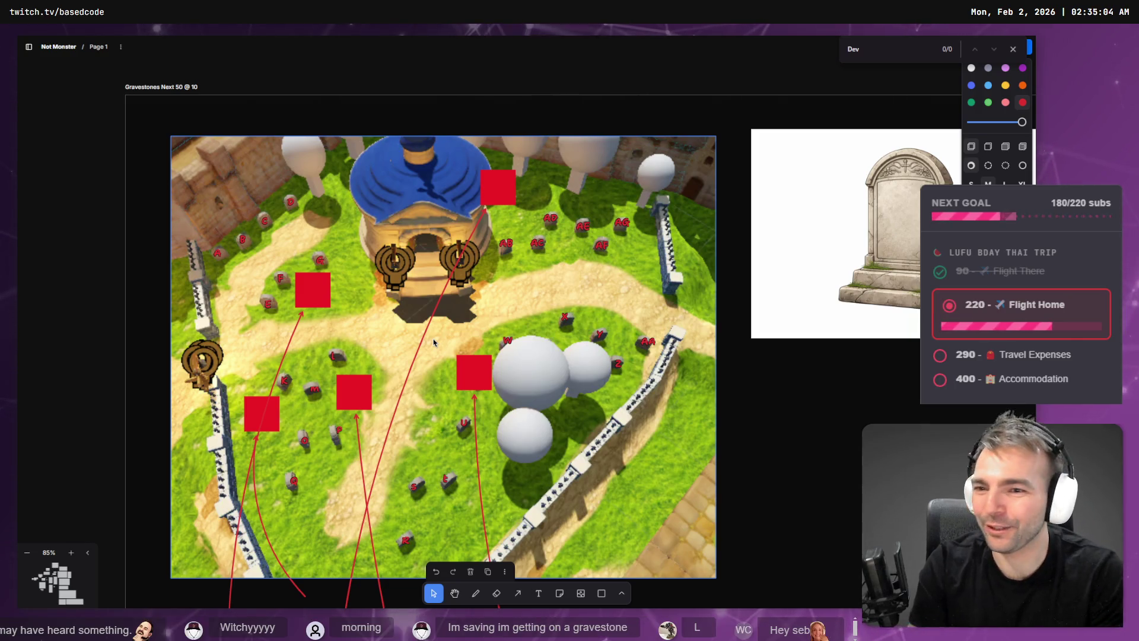
Duplicate a red gravestone marker square on the graveyard map.
click(337, 355)
drag(358, 385, 343, 342)
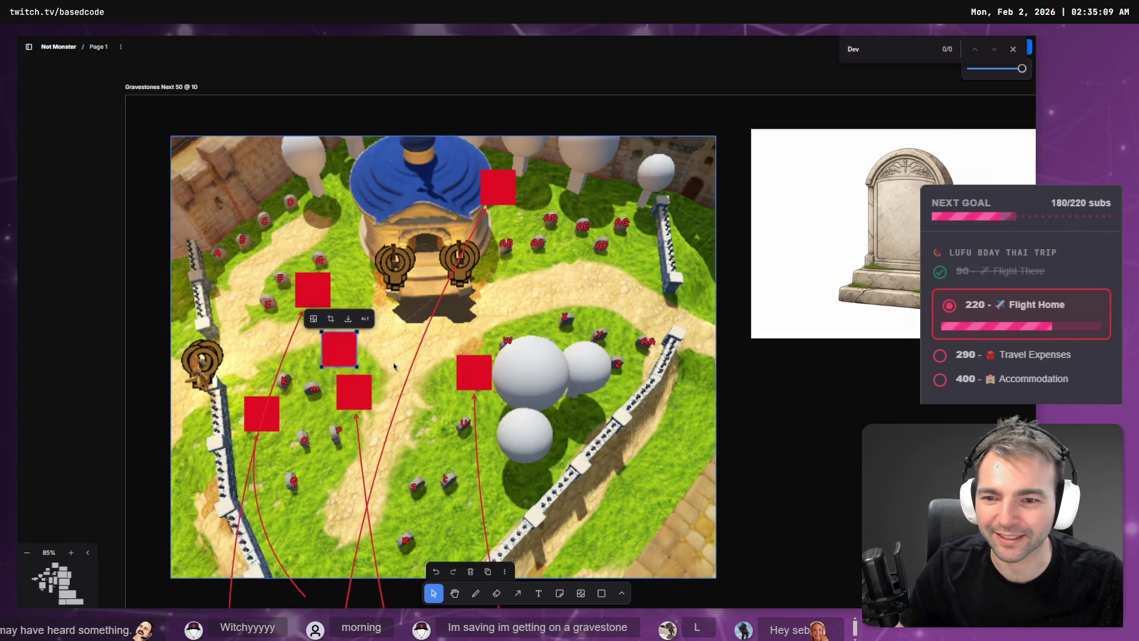
scroll(394, 366, down, 10)
ctrl+scroll(615, 286, down, 5)
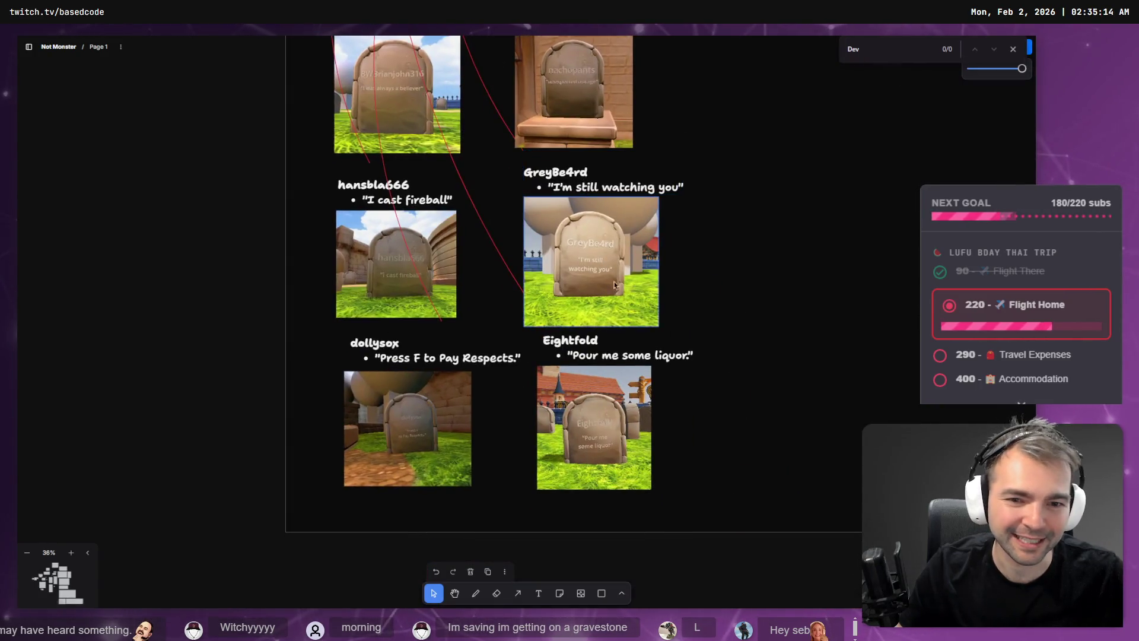
Copy an existing gravestone caption and screenshot entry to a spot near the map.
click(571, 341)
shift+click(587, 415)
scroll(522, 454, right, 5)
scroll(523, 455, up, 3)
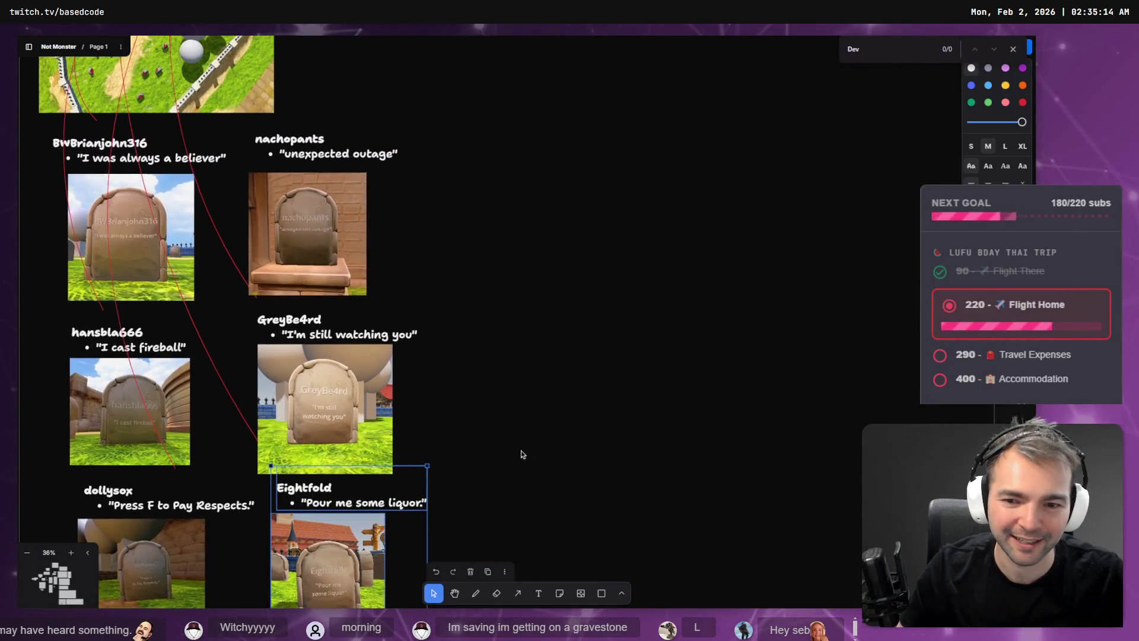
mouse_move(359, 519)
mouse_down()
mouse_move(547, 350)
mouse_move(548, 178)
mouse_move(508, 347)
mouse_move(517, 374)
mouse_up()
scroll(548, 178, up, 3)
click(476, 343)
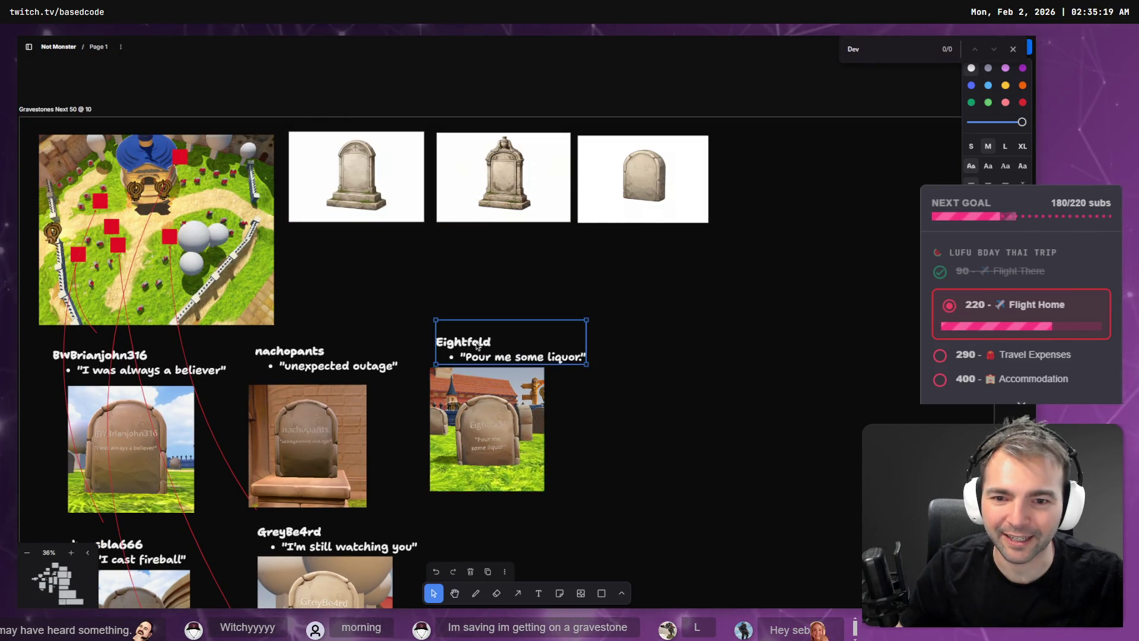
Replace the copied caption with the new viewer's name and clear the old quote.
double_click(475, 343)
double_click(472, 341)
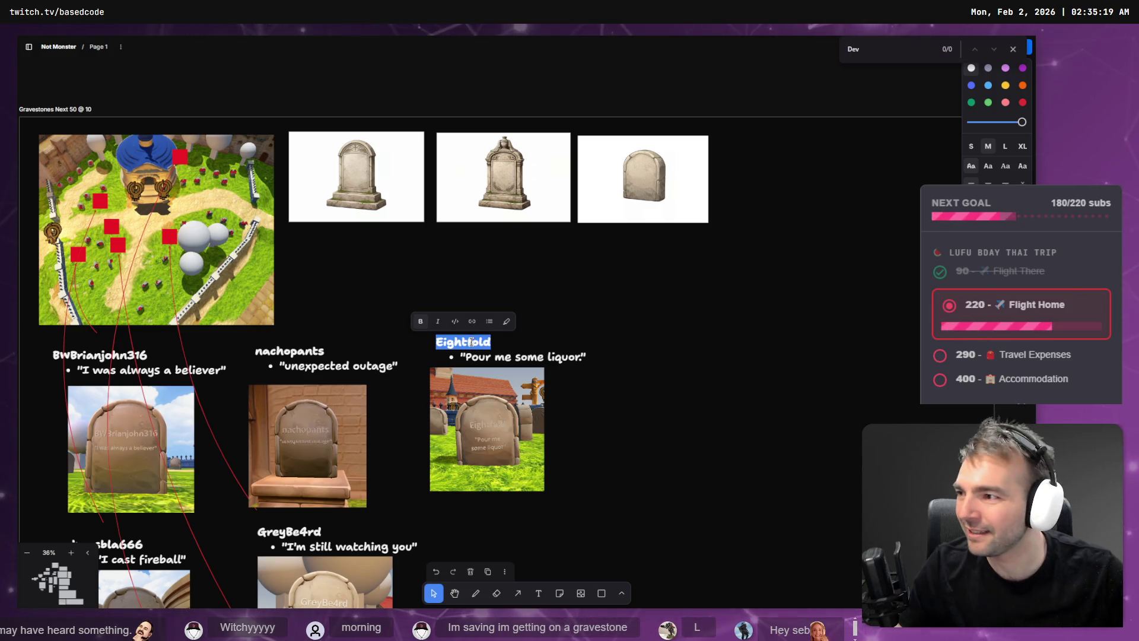
text(Sabreman2)
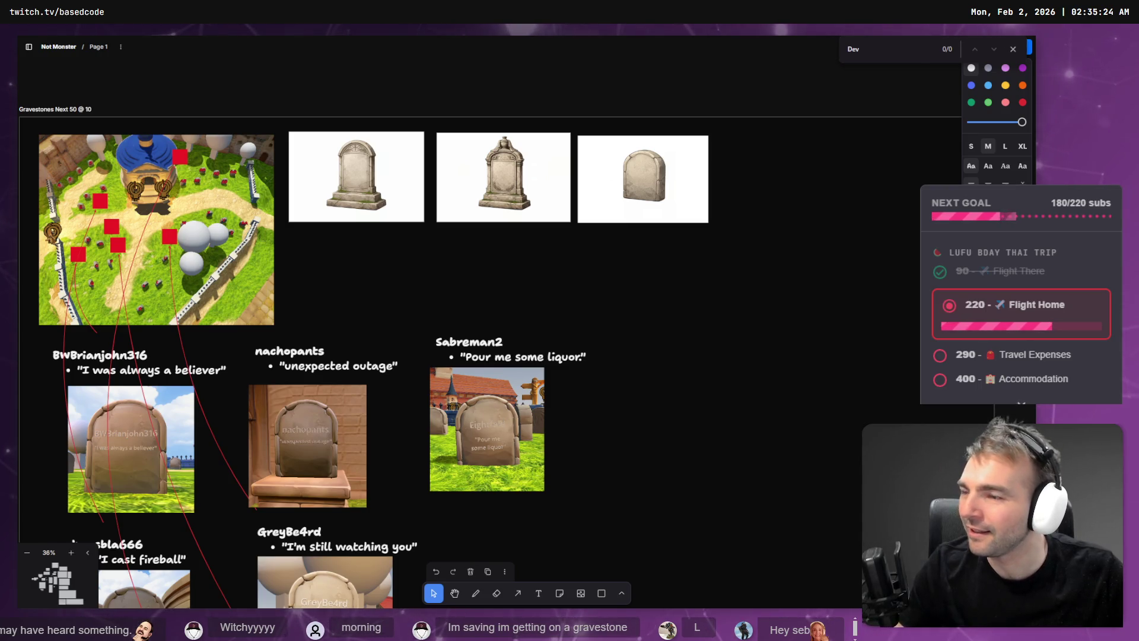
double_click(454, 341)
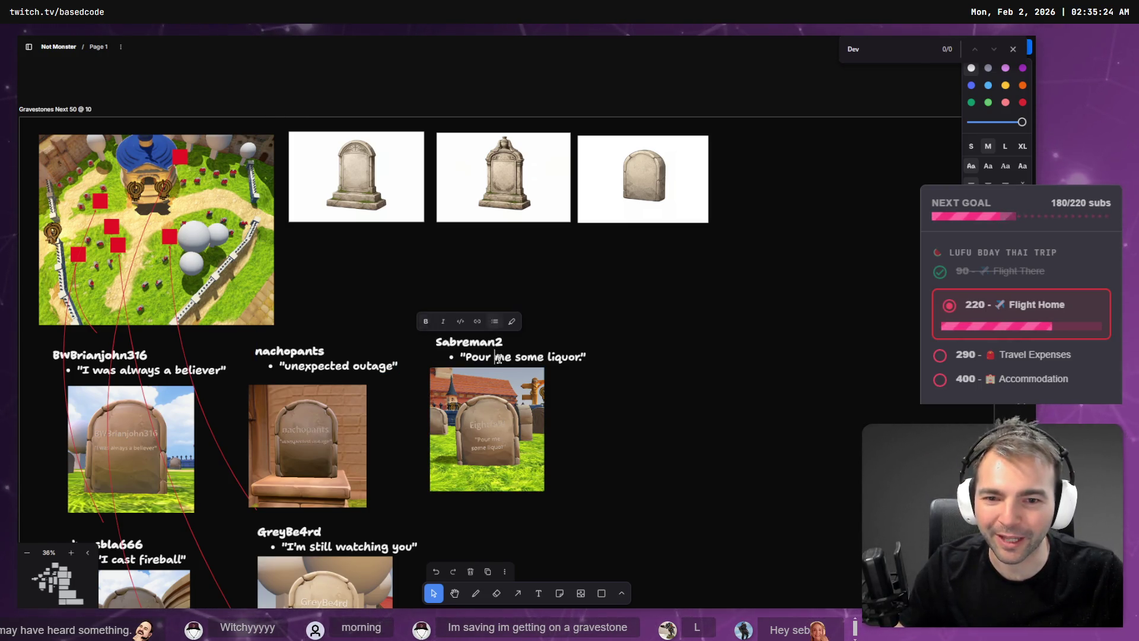
drag(465, 356, 584, 357)
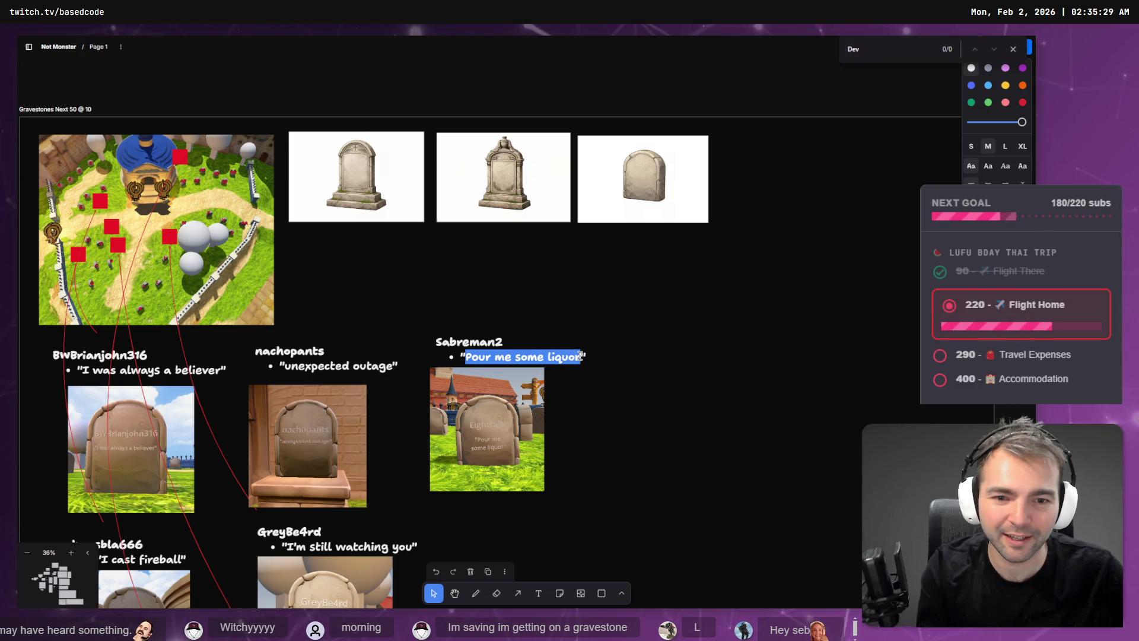
key(BackSpace)
Delete the copied gravestone screenshot from the new entry.
click(490, 407)
key(Delete)
click(486, 348)
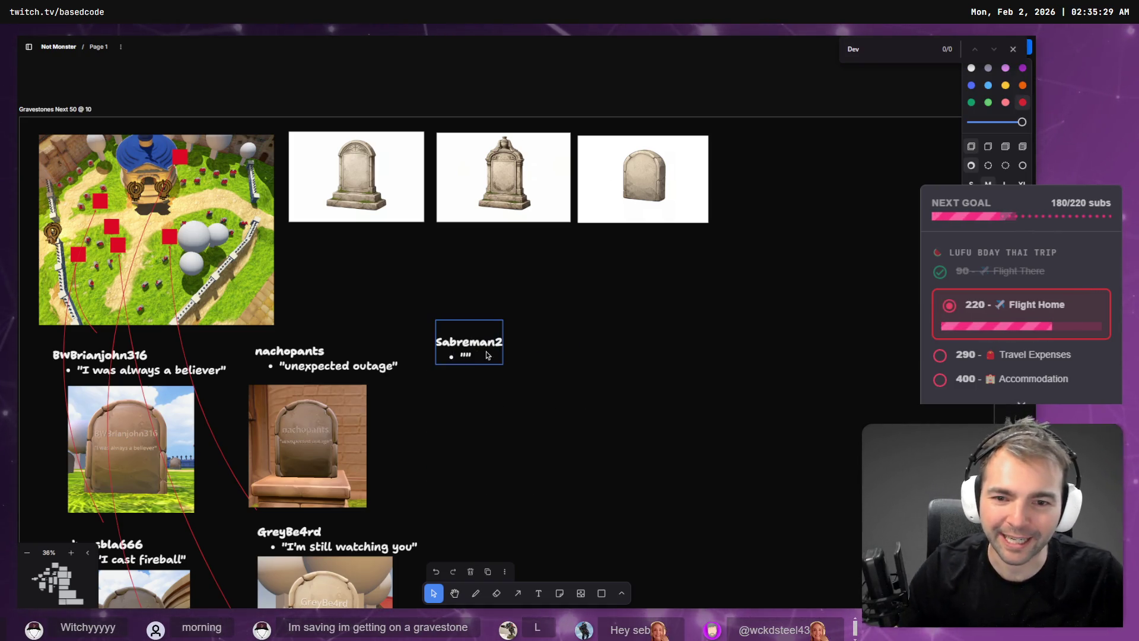
double_click(482, 342)
key(alt+Tab)
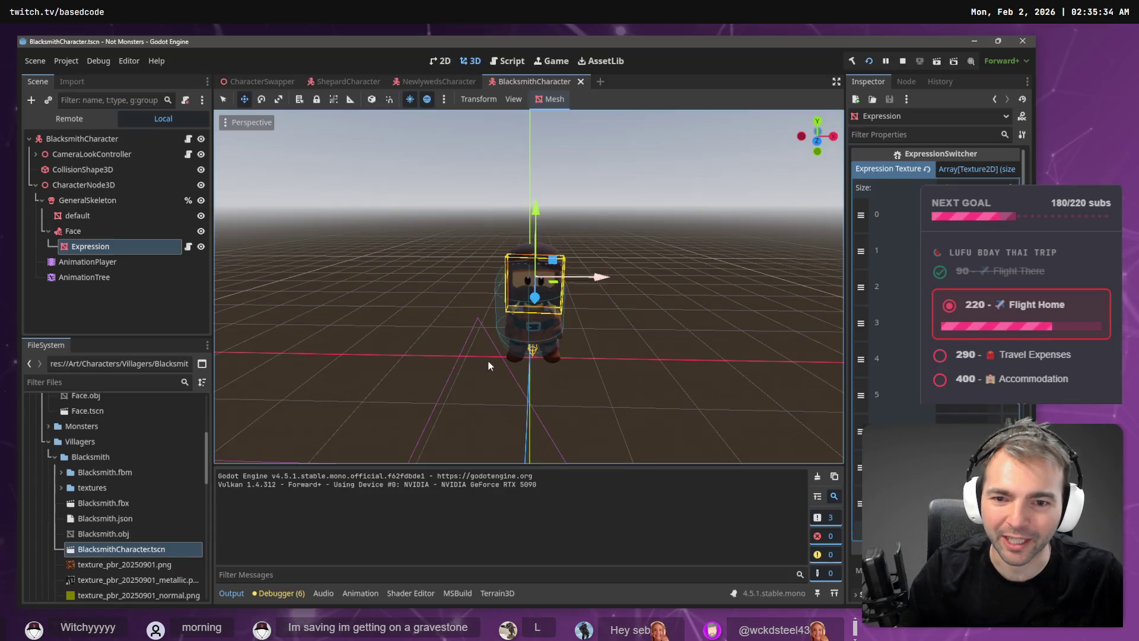
Stop the game and open Environment.tscn by filtering the FileSystem dock for 'Environ'.
key(alt+Tab)
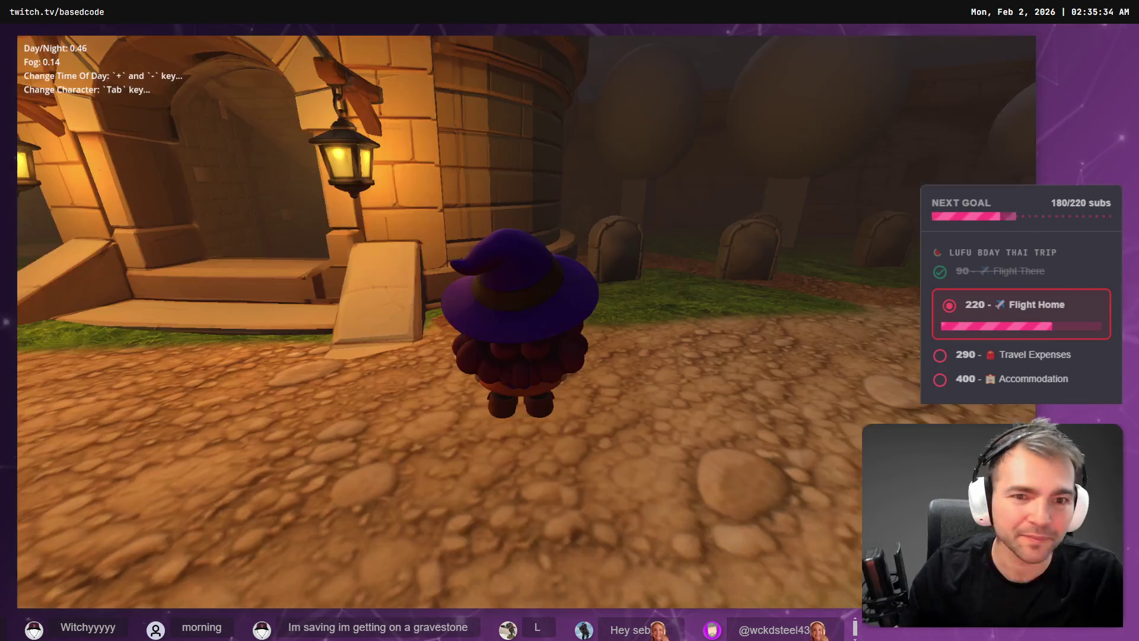
key(alt+Tab)
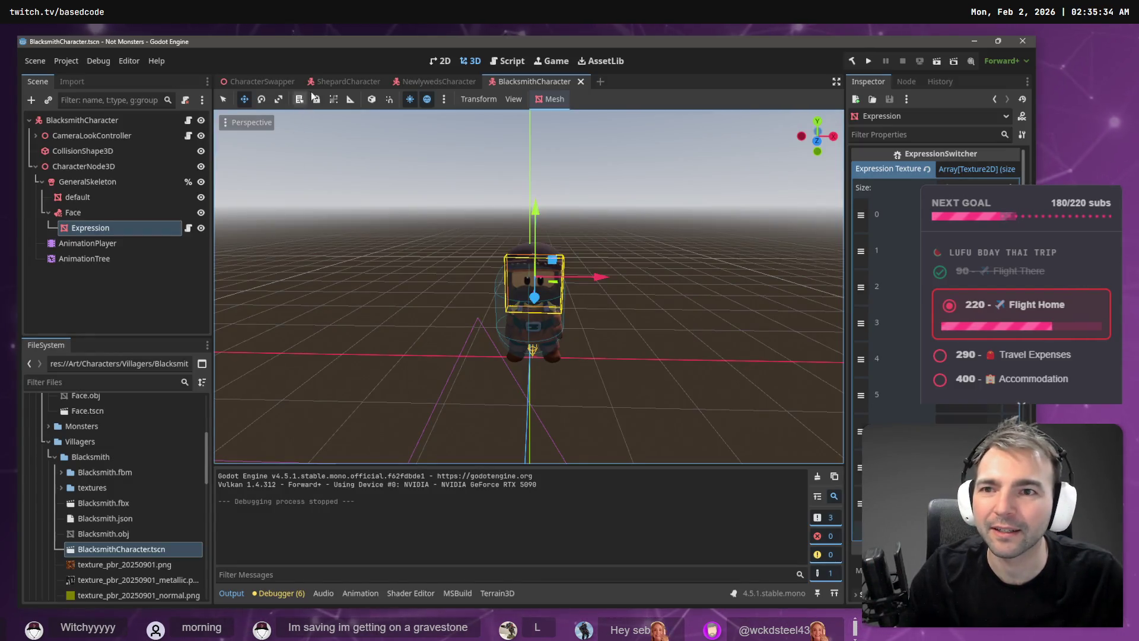
click(87, 100)
text(En)
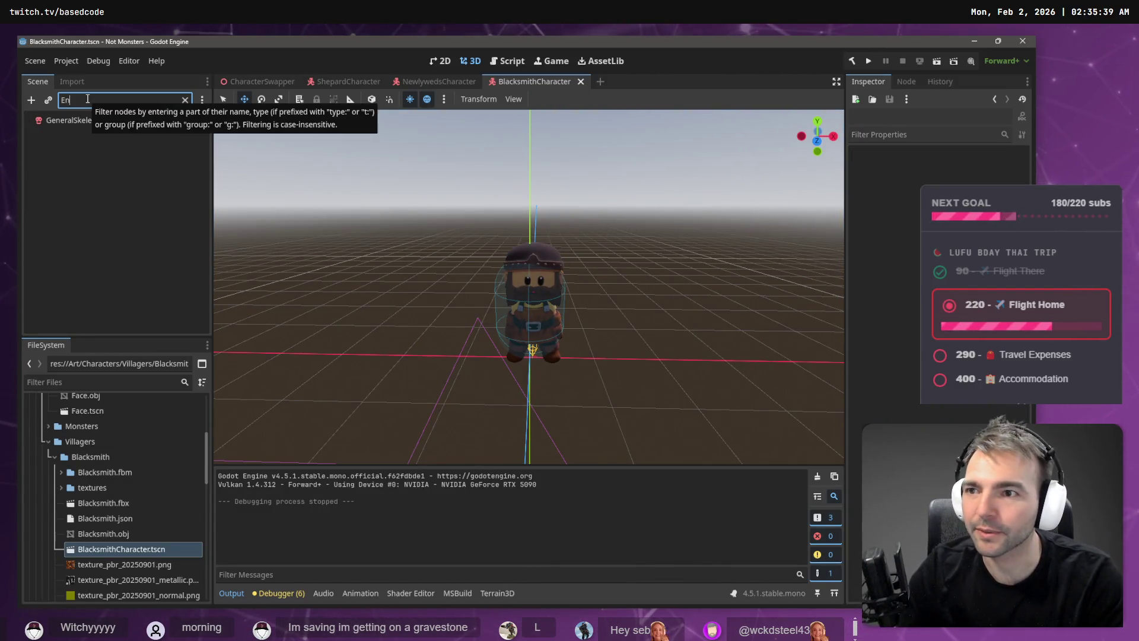
key(BackSpace)
key(BackSpace)
click(79, 383)
text(Environ)
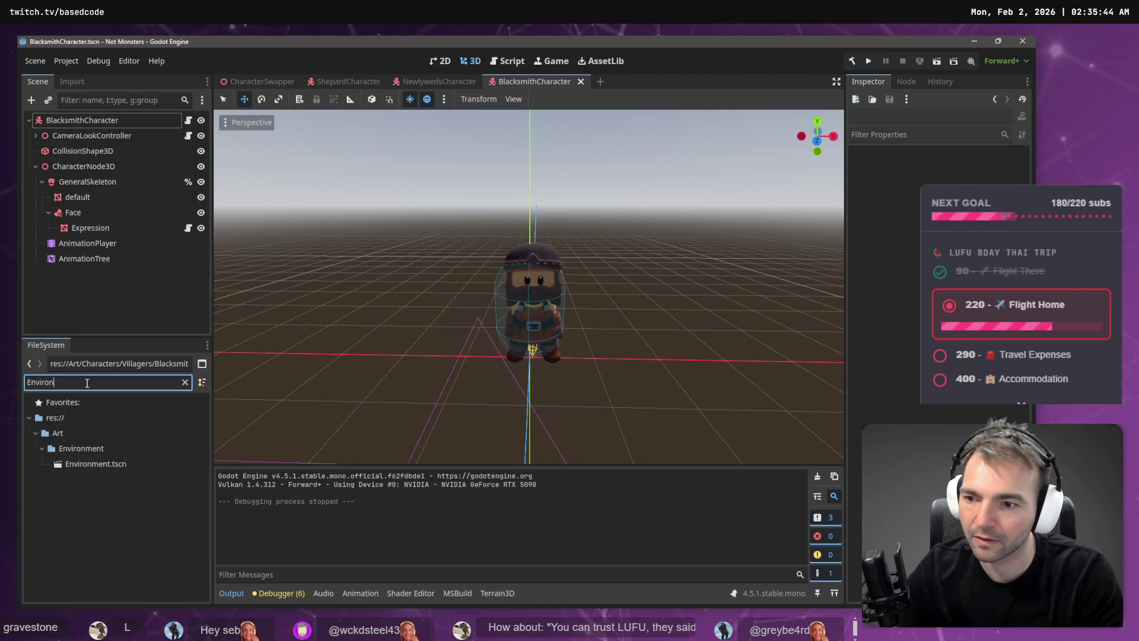
click(89, 463)
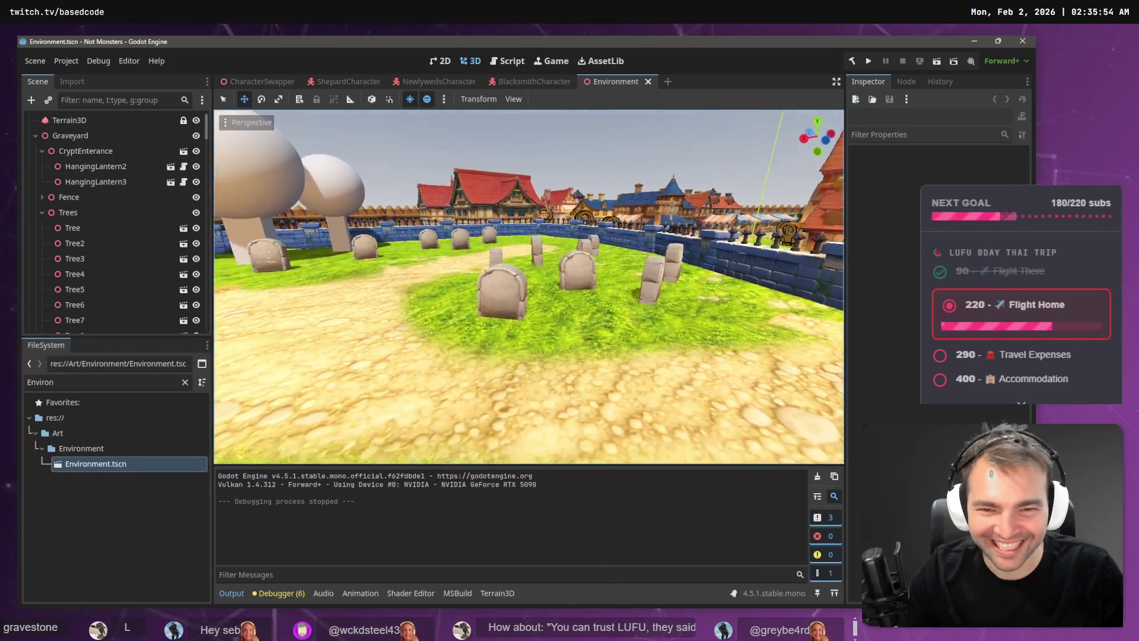
key(alt+Tab)
scroll(175, 267, up, 5)
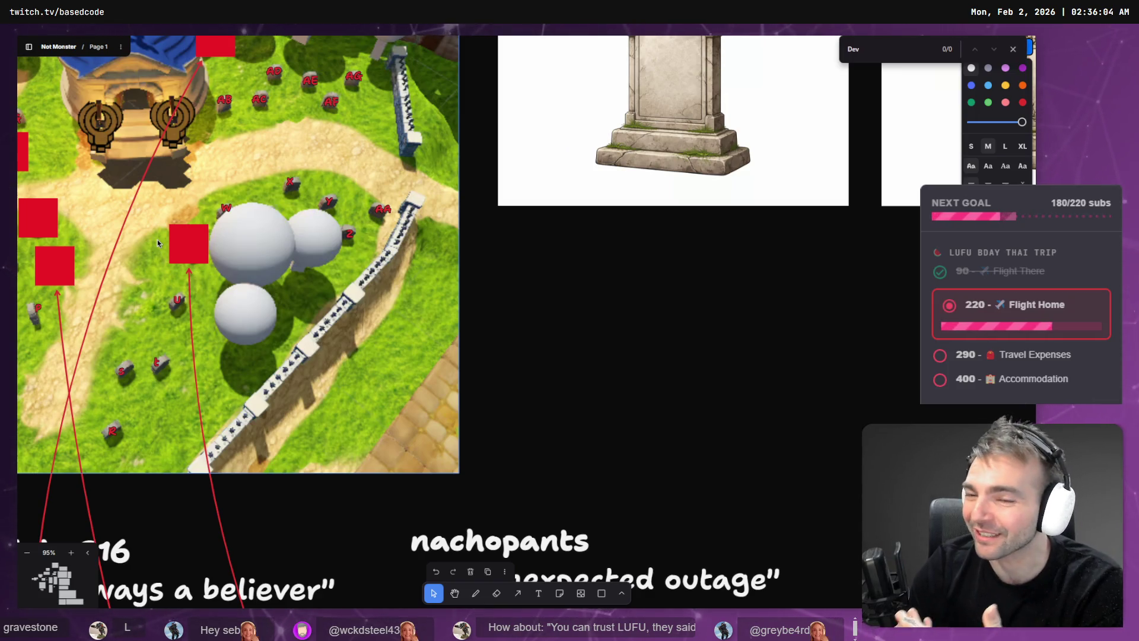
Add empty quote marks "" to the new viewer's quote bullet.
scroll(293, 195, left, 5)
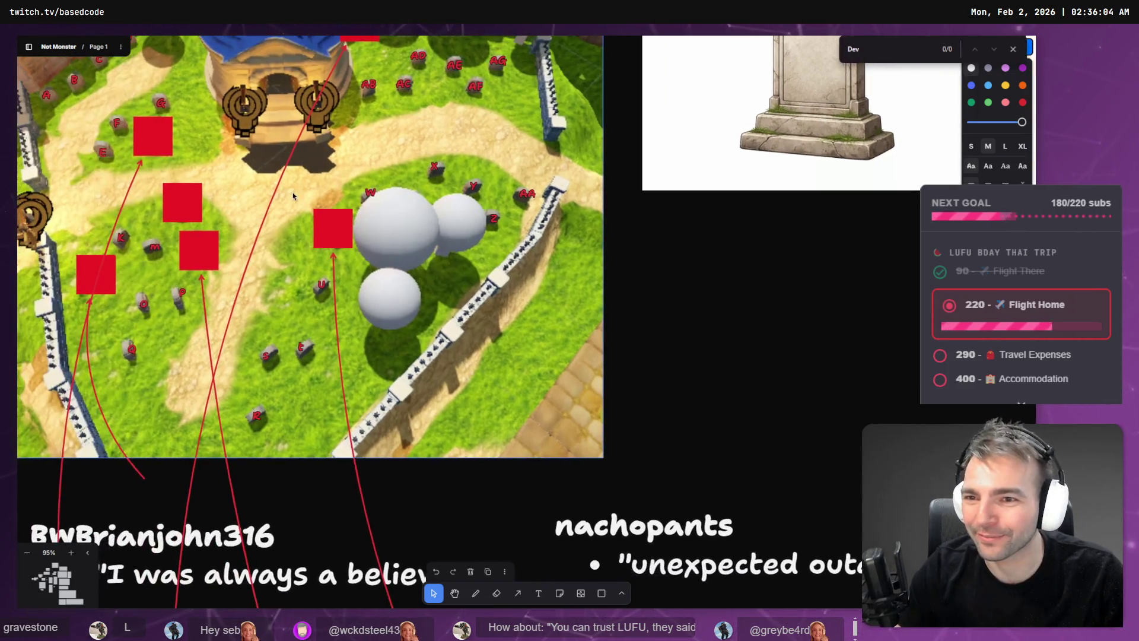
scroll(293, 196, down, 2)
scroll(315, 251, down, 5)
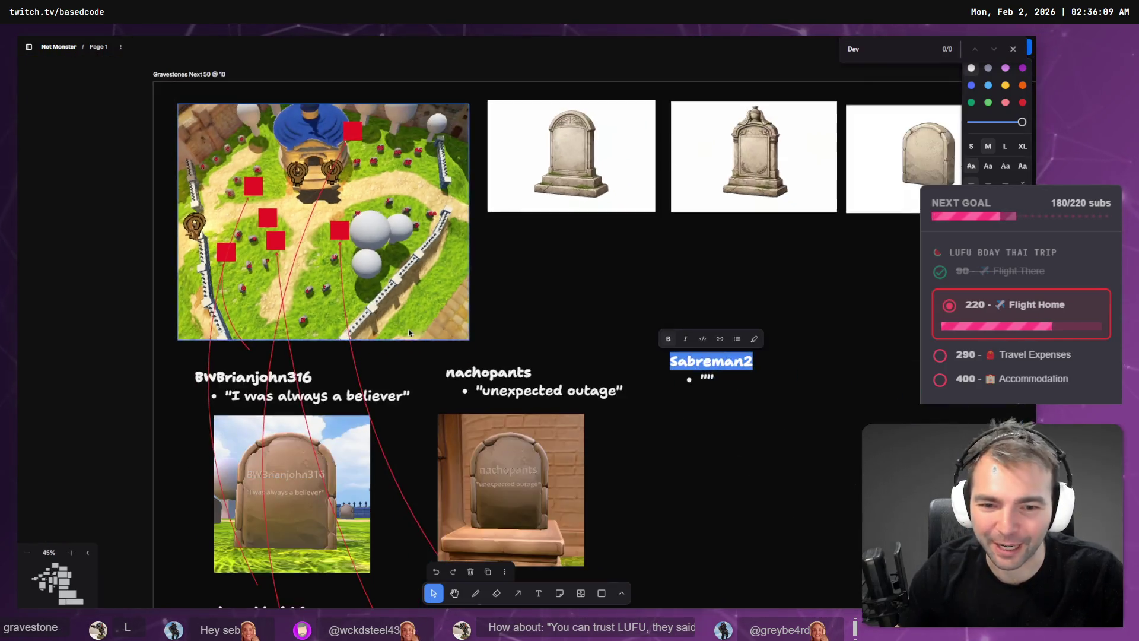
text("")
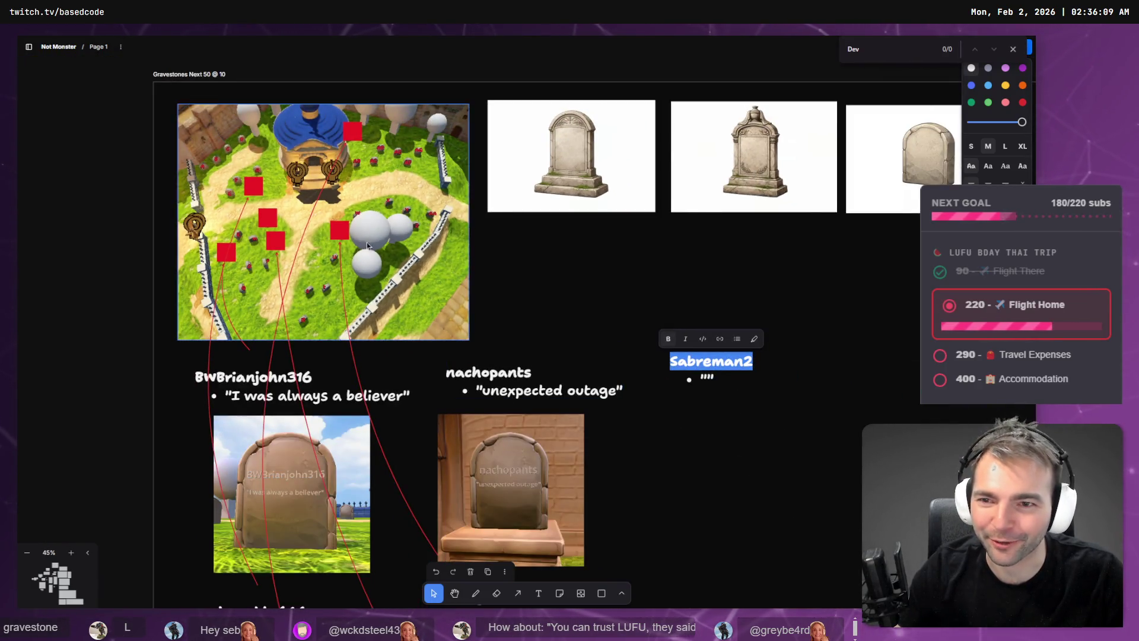
scroll(672, 384, up, 3)
click(723, 413)
text(a)
key(BackSpace)
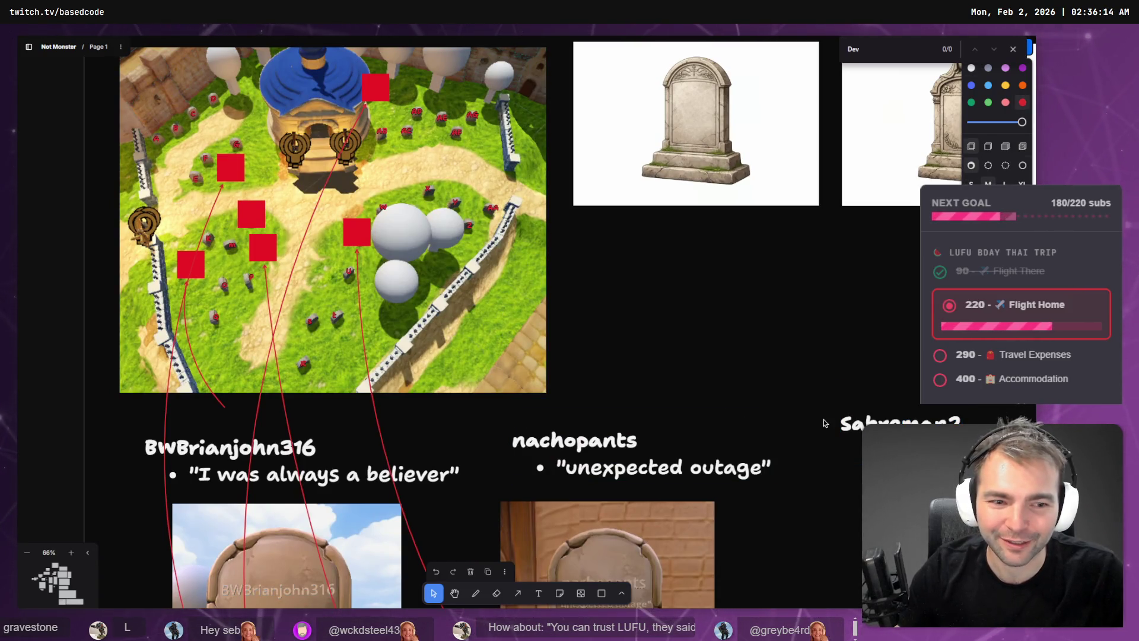
key(Escape)
Draw a curved red arrow from the new entry to a red gravestone marker.
key(a)
drag(831, 414, 438, 319)
drag(234, 236, 269, 221)
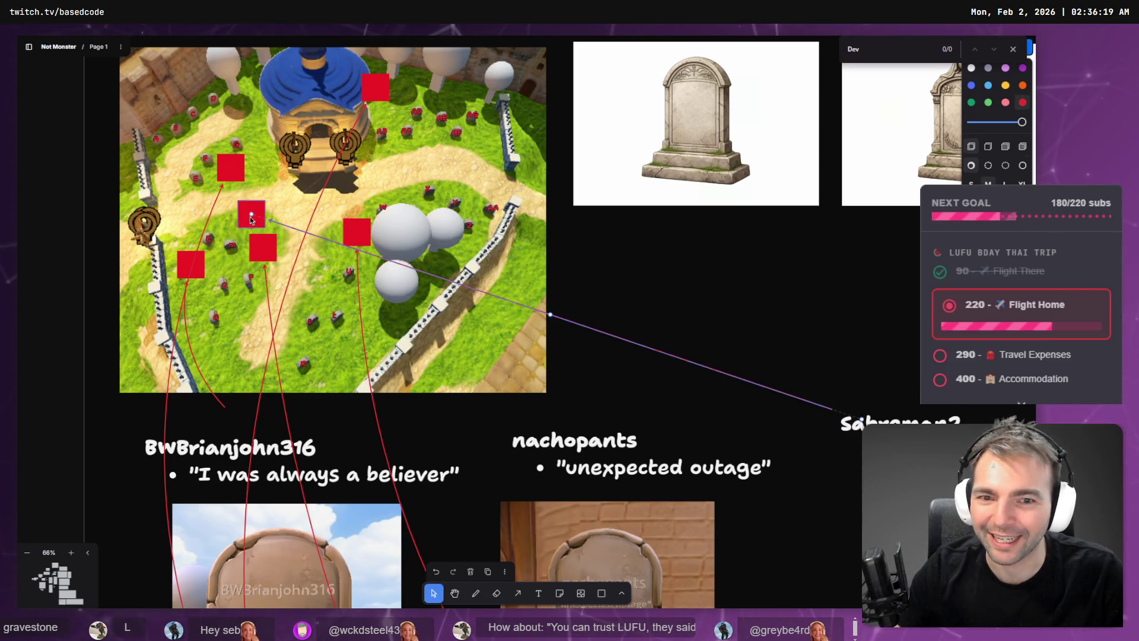
drag(546, 324, 529, 388)
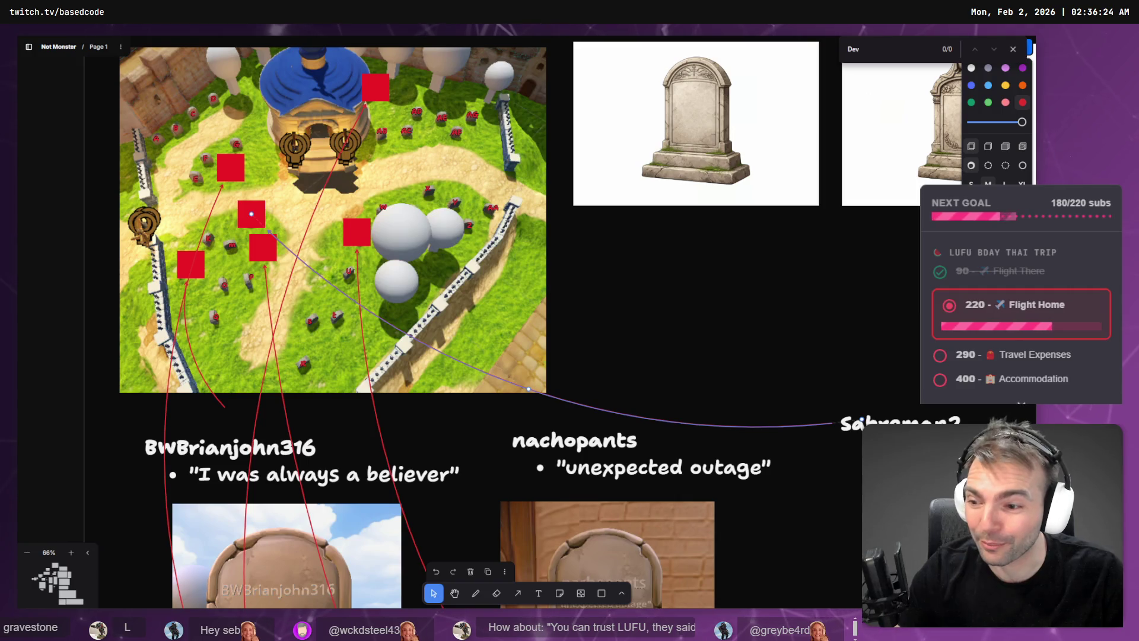
click(799, 357)
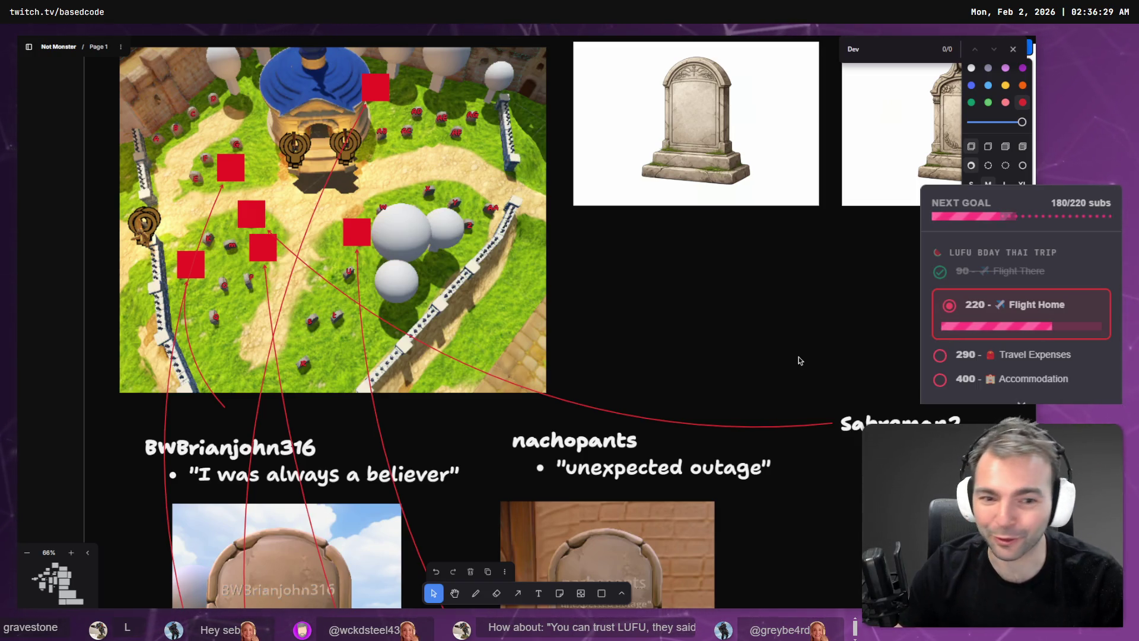
drag(772, 357, 659, 278)
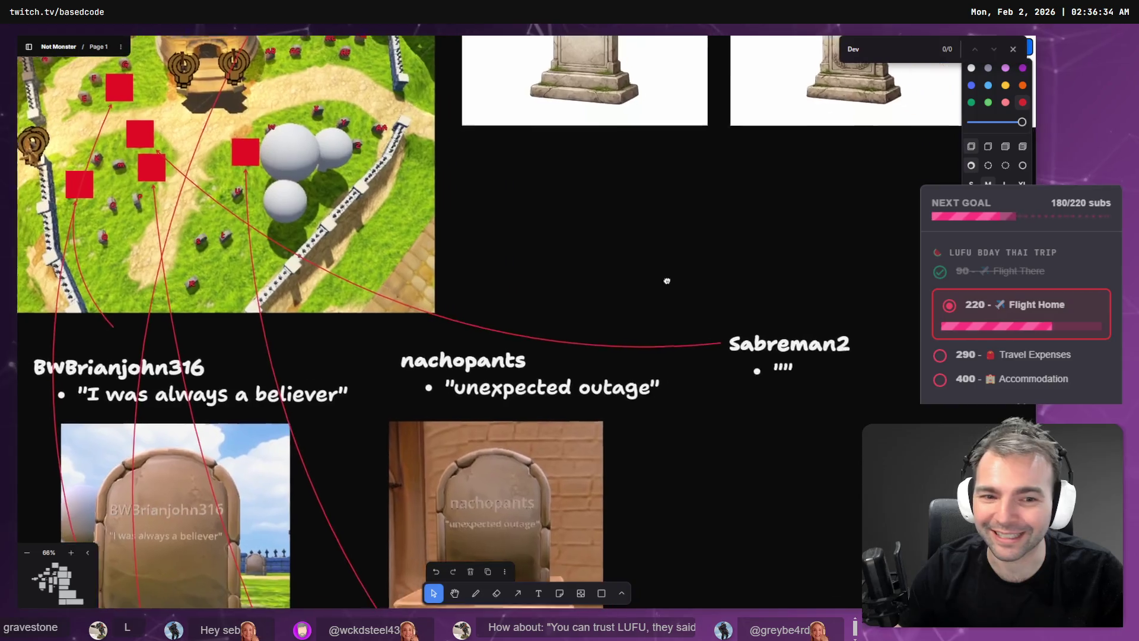
key(alt+Tab)
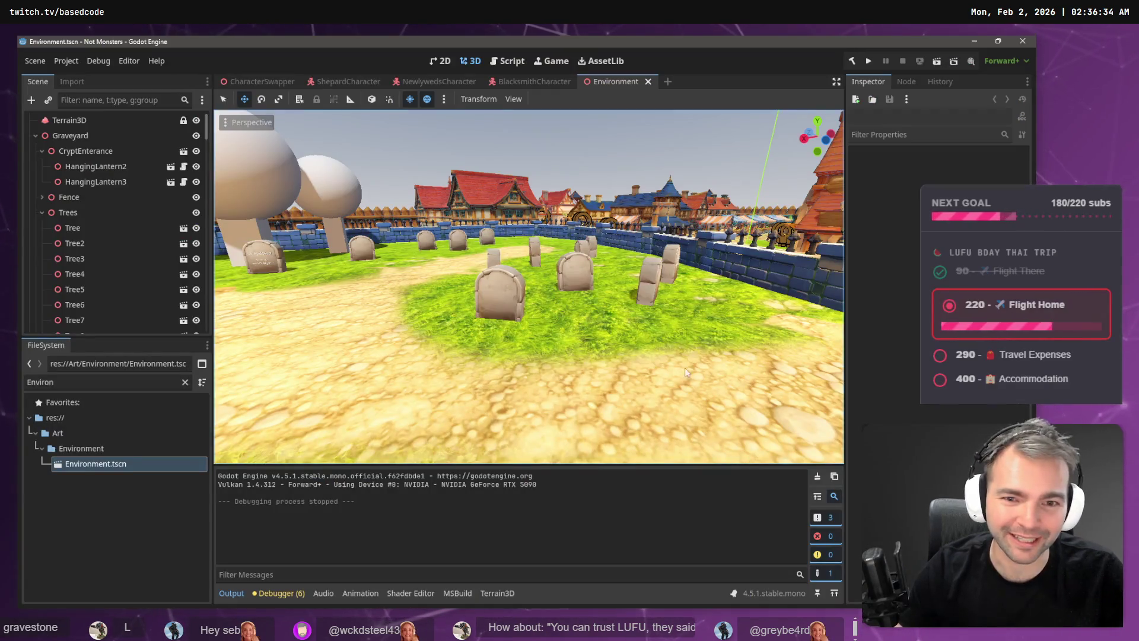
Copy the Name3 and Epitaph3 nodes and paste them under Gravestone10.
key(alt+Tab)
key(alt+Tab)
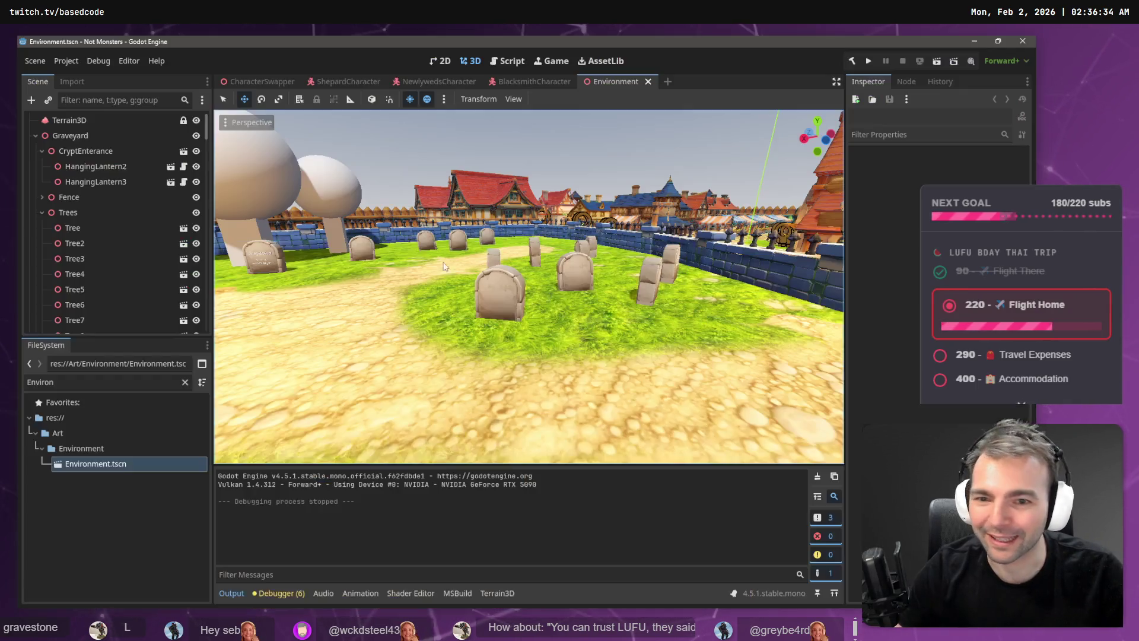
key(w)
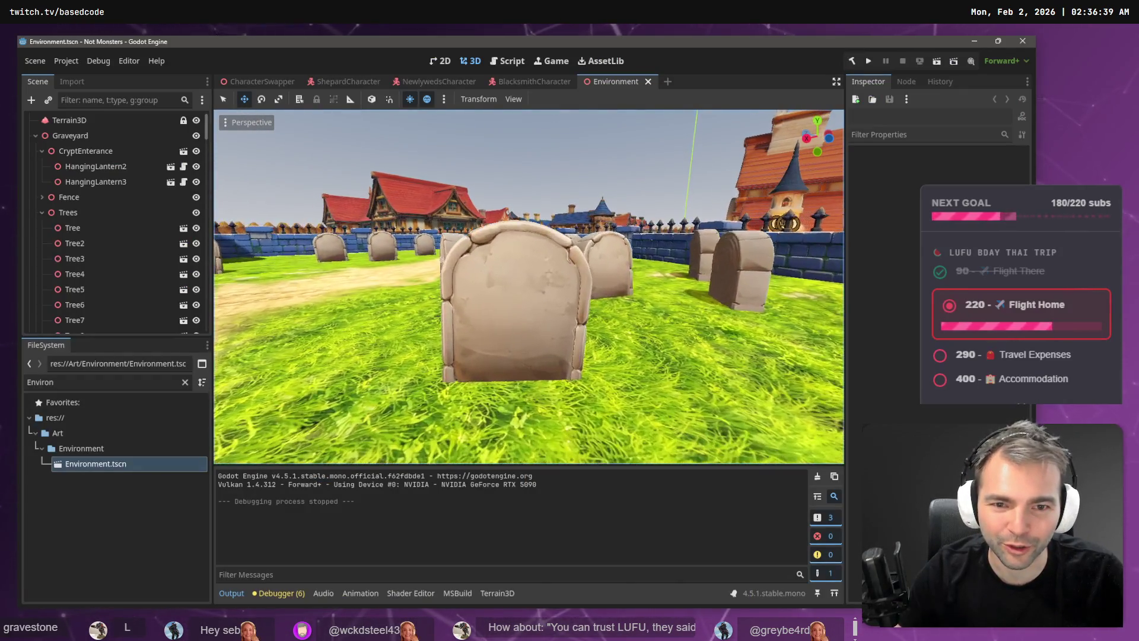
click(532, 309)
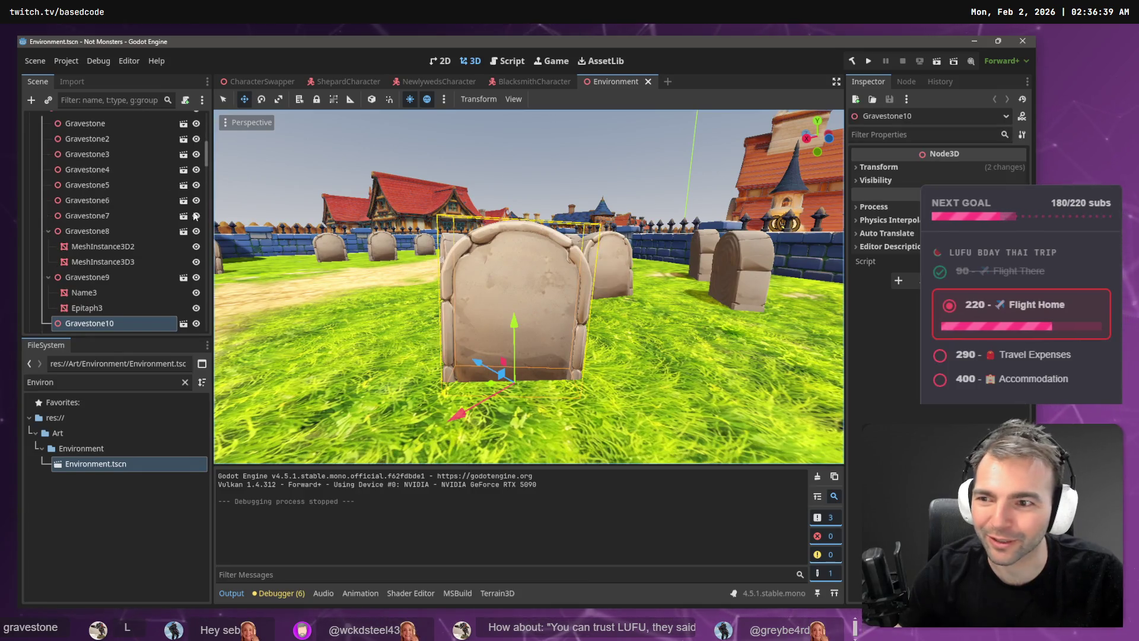
scroll(97, 308, down, 3)
click(100, 253)
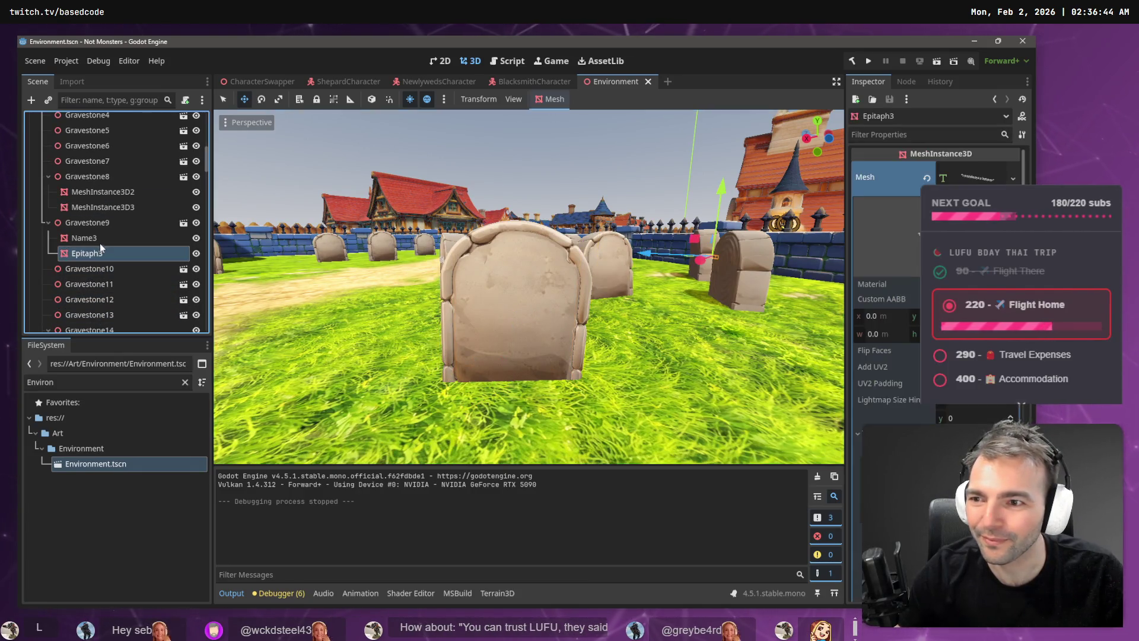
shift+click(101, 239)
key(ctrl+c)
click(547, 331)
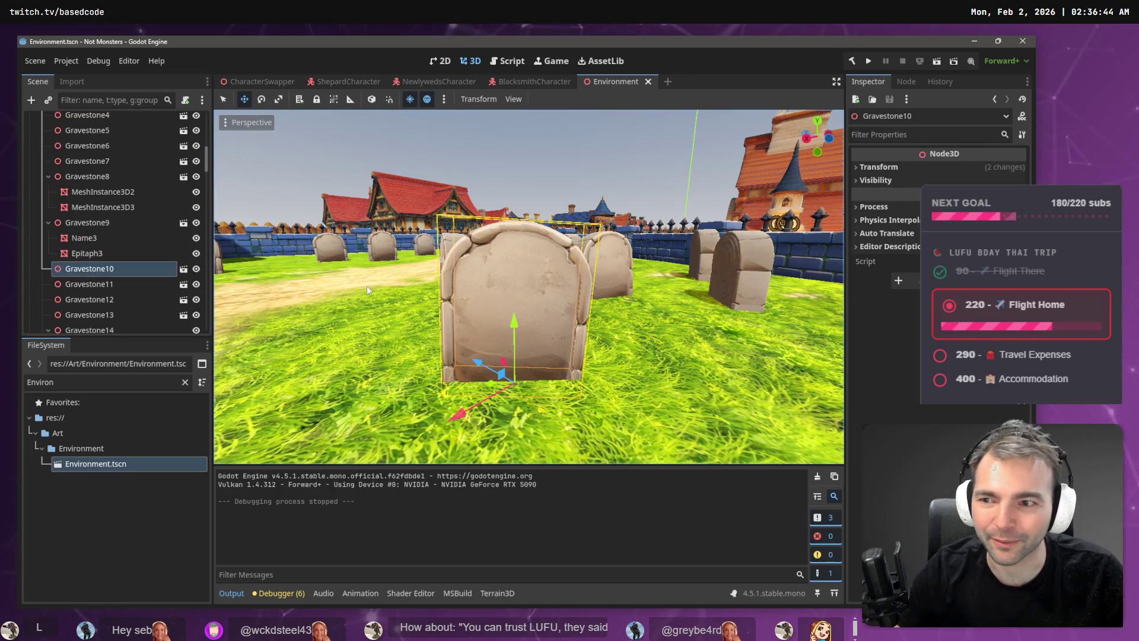
key(ctrl+v)
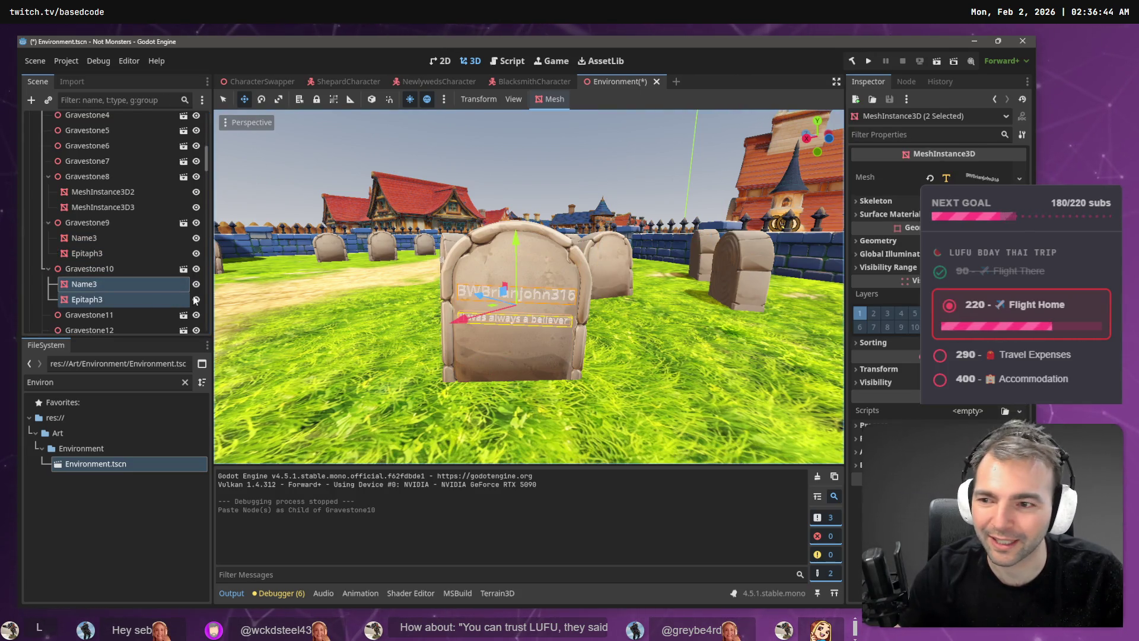
Add two new MeshInstance3D nodes and move them under Gravestone10.
click(84, 284)
right_click(89, 285)
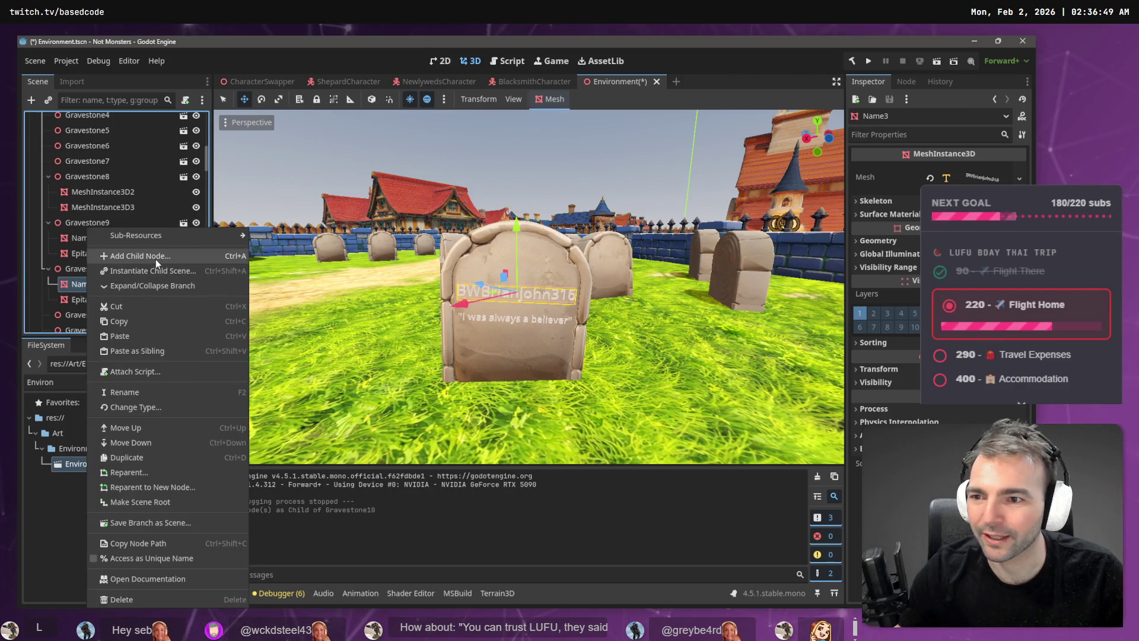
click(156, 259)
key(Return)
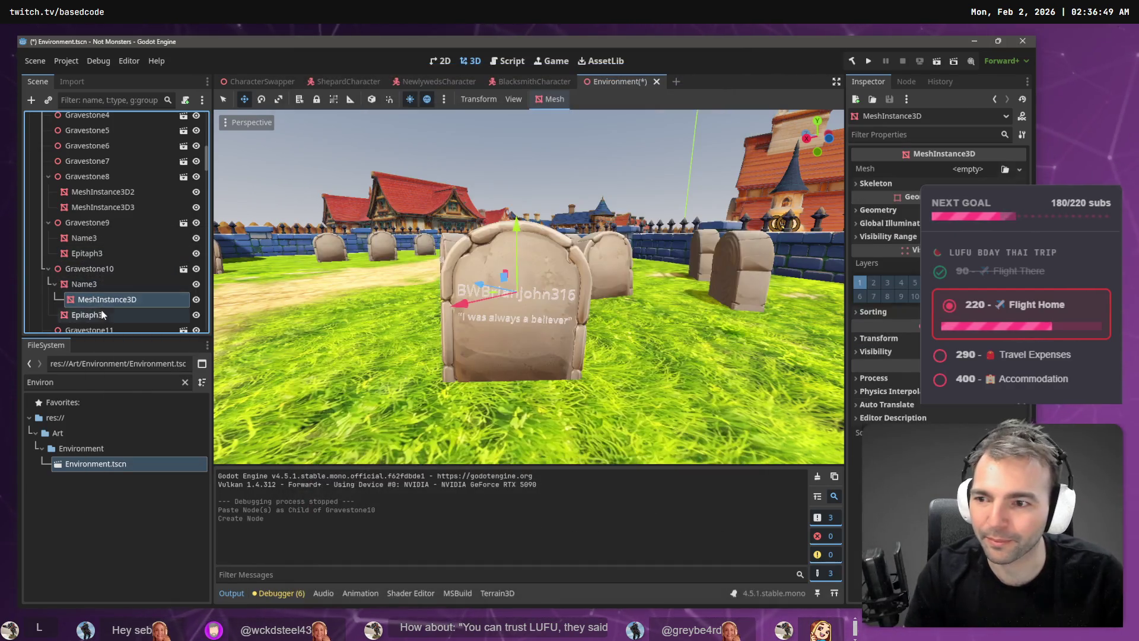
right_click(102, 314)
click(163, 261)
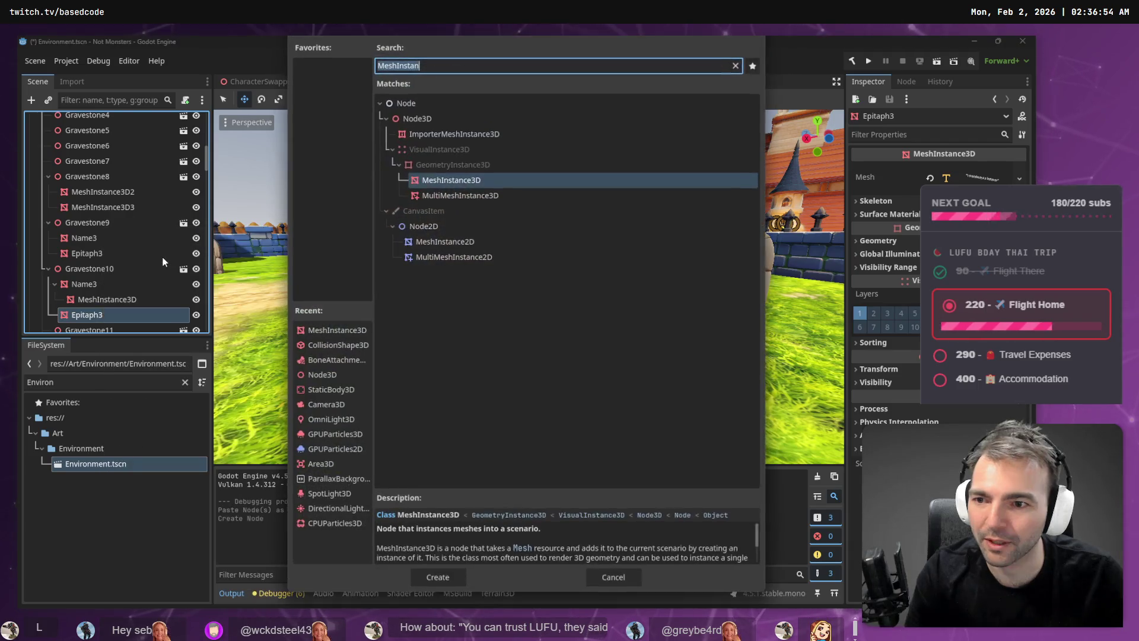
key(Return)
click(103, 292)
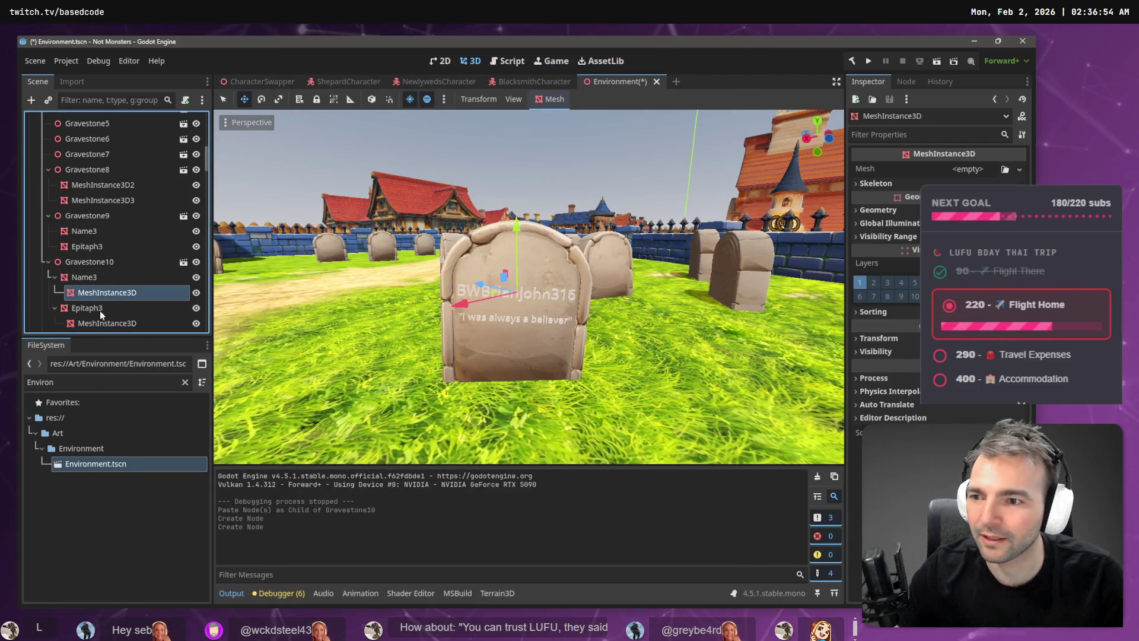
ctrl+click(102, 322)
drag(102, 323, 106, 265)
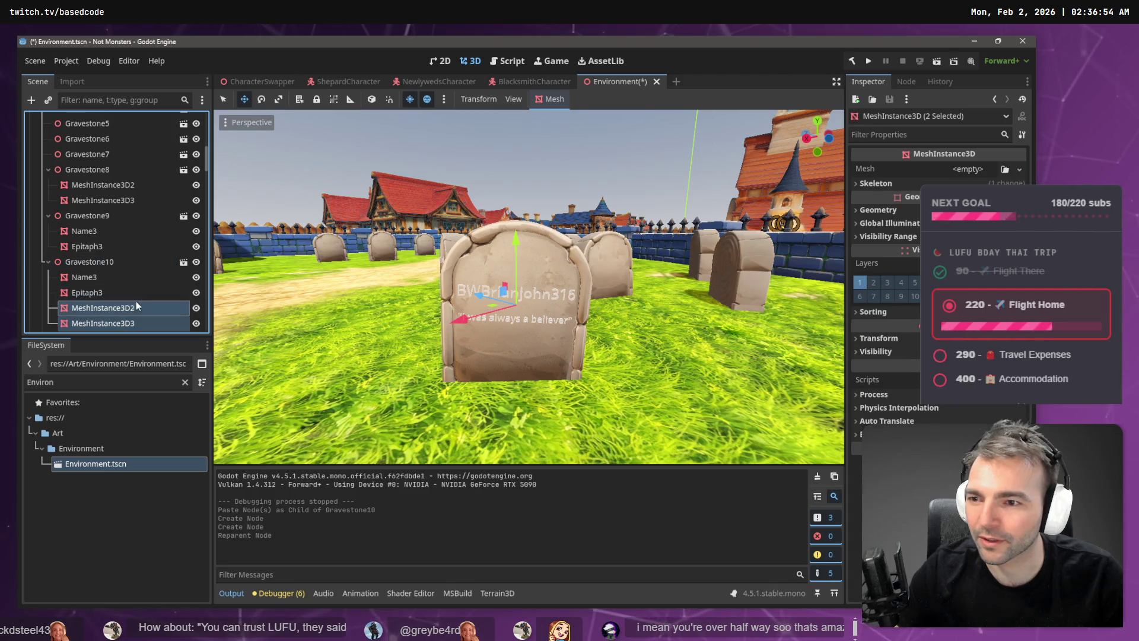
Delete the old Name3 and Epitaph3 nodes.
click(83, 277)
shift+click(101, 293)
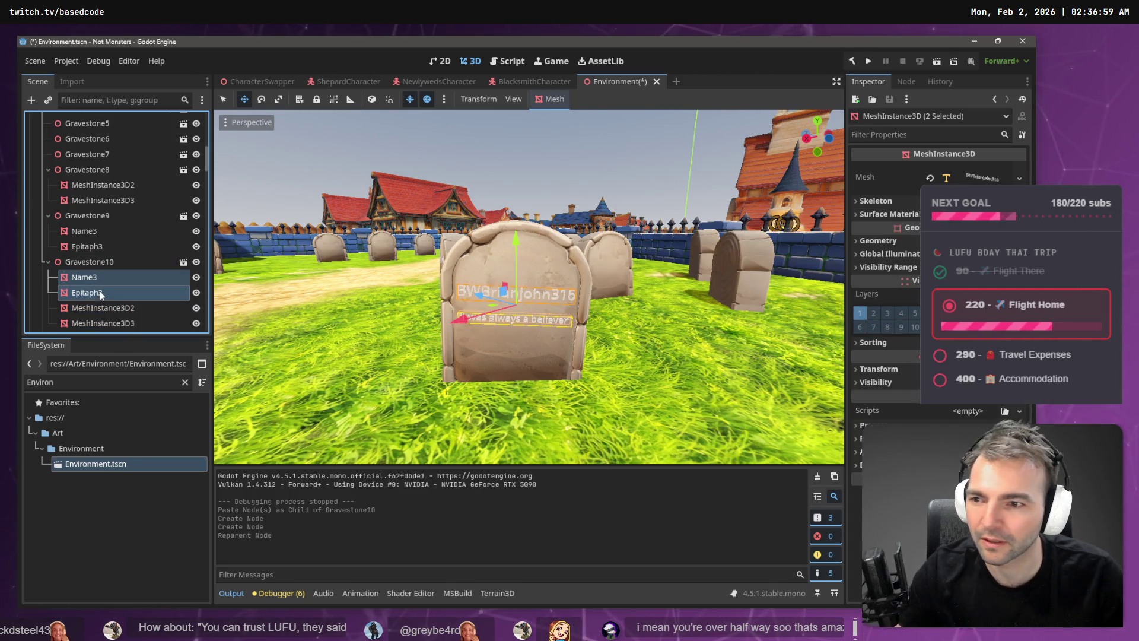
key(Delete)
key(Return)
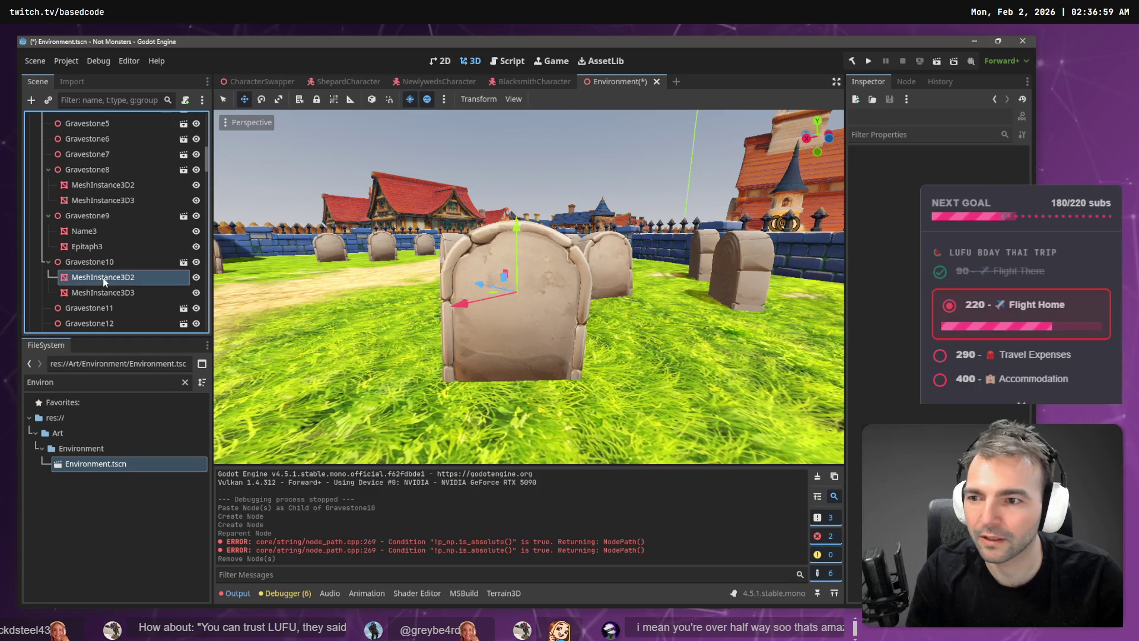
Give MeshInstance3D2 a new TextMesh whose text is the viewer's name.
click(104, 283)
click(1006, 170)
click(1020, 170)
click(1020, 171)
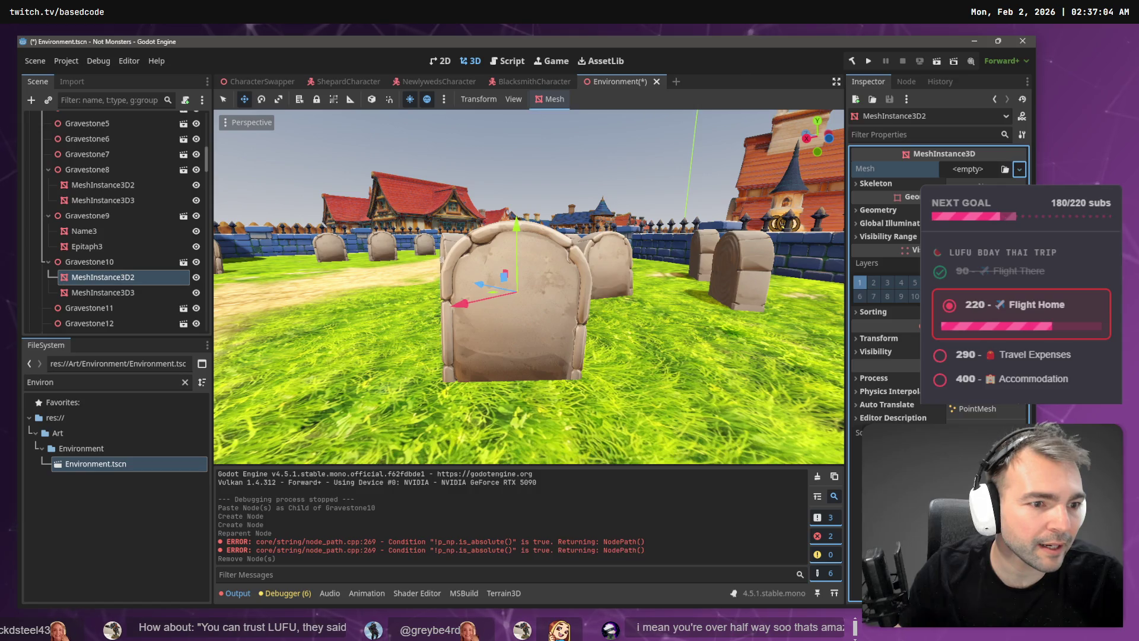
click(981, 184)
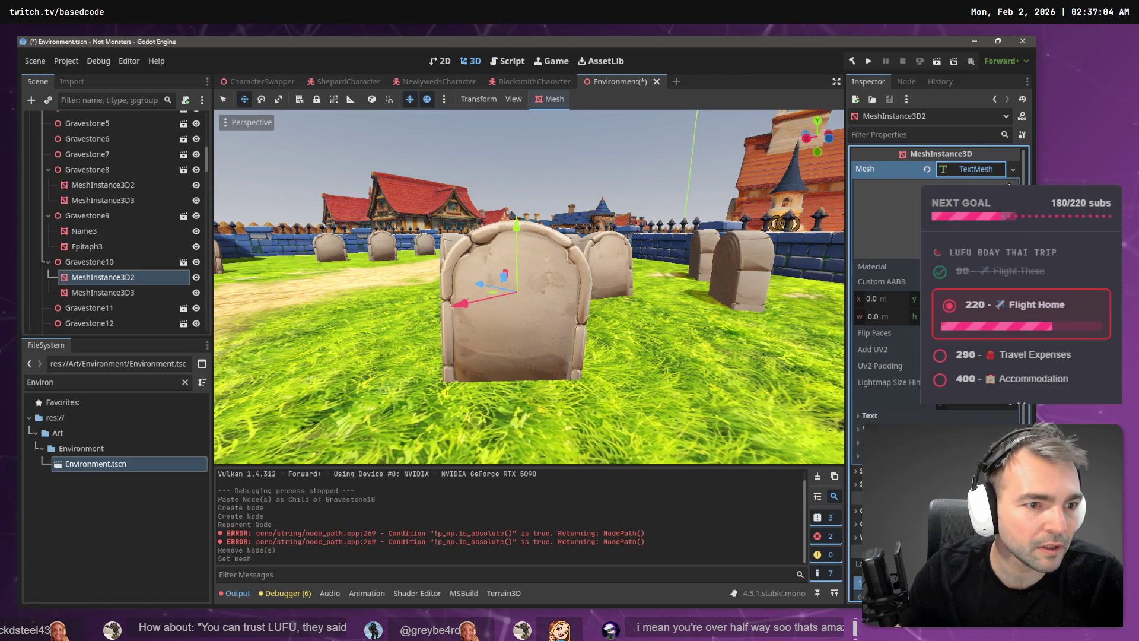
click(890, 417)
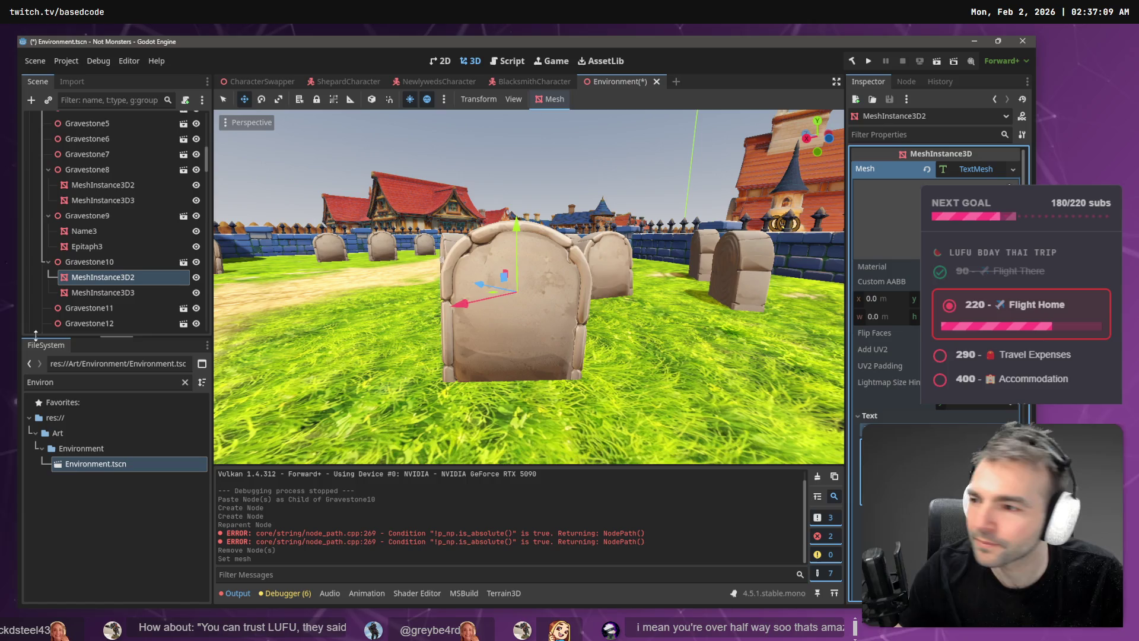
key(super+v)
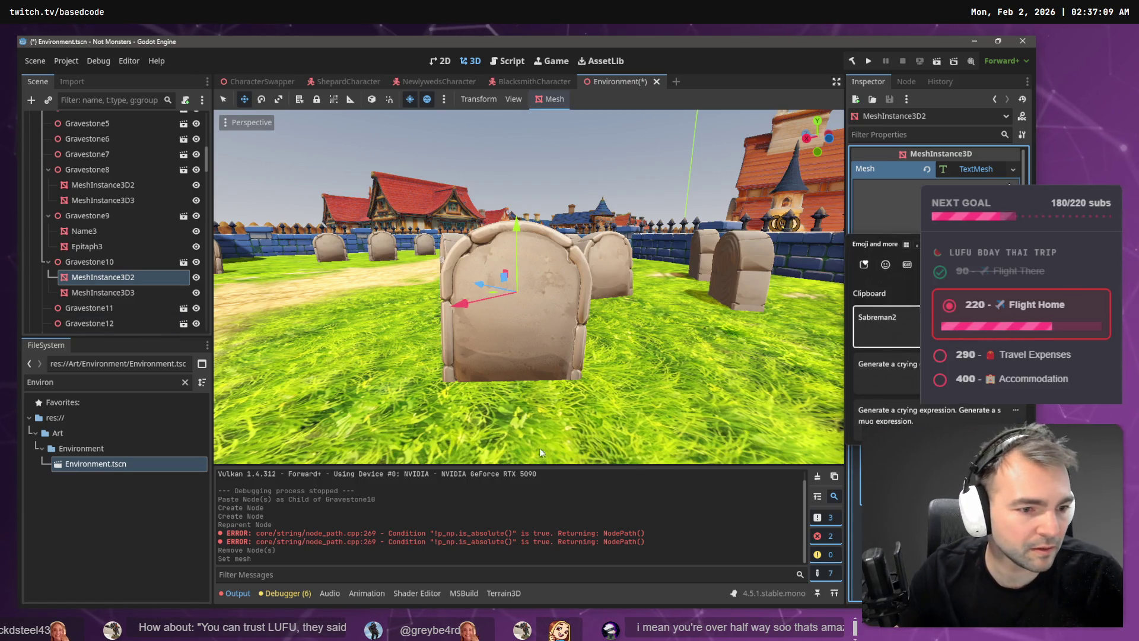
click(884, 324)
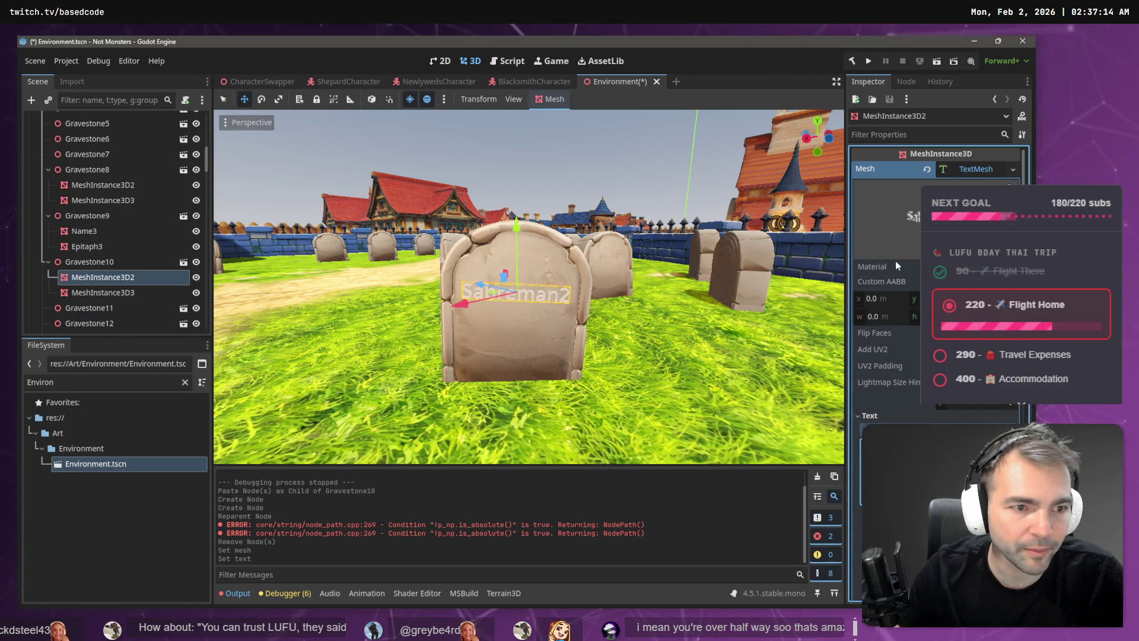
double_click(114, 277)
Rename the two mesh nodes to Name and Epitaph.
text(Name)
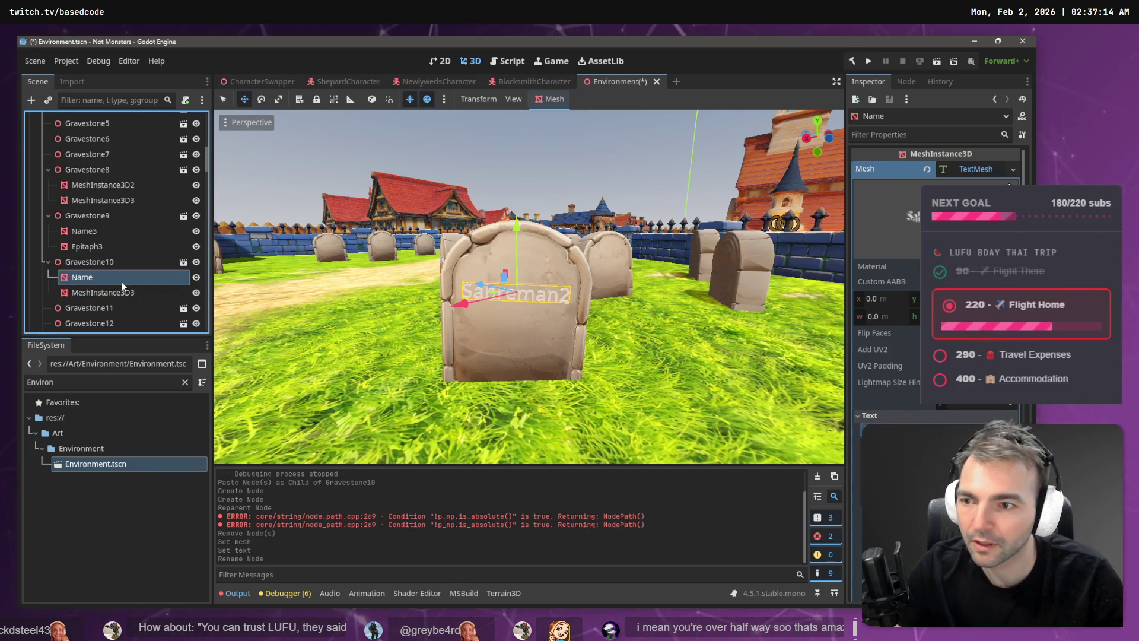
double_click(114, 293)
text(Q)
key(BackSpace)
text(Epitaph)
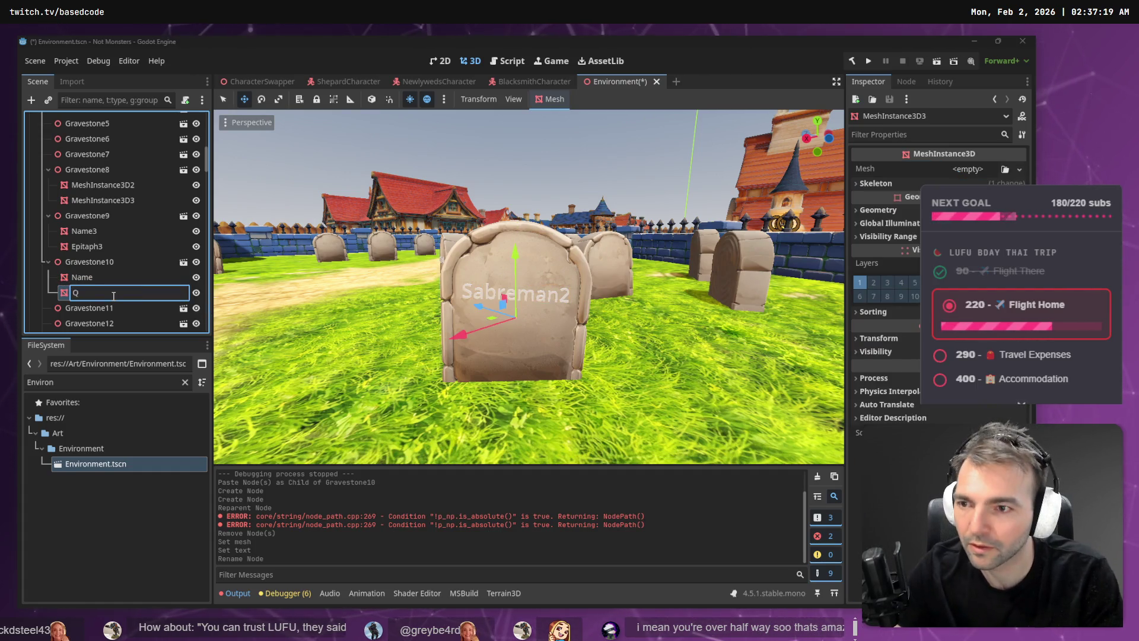
key(Return)
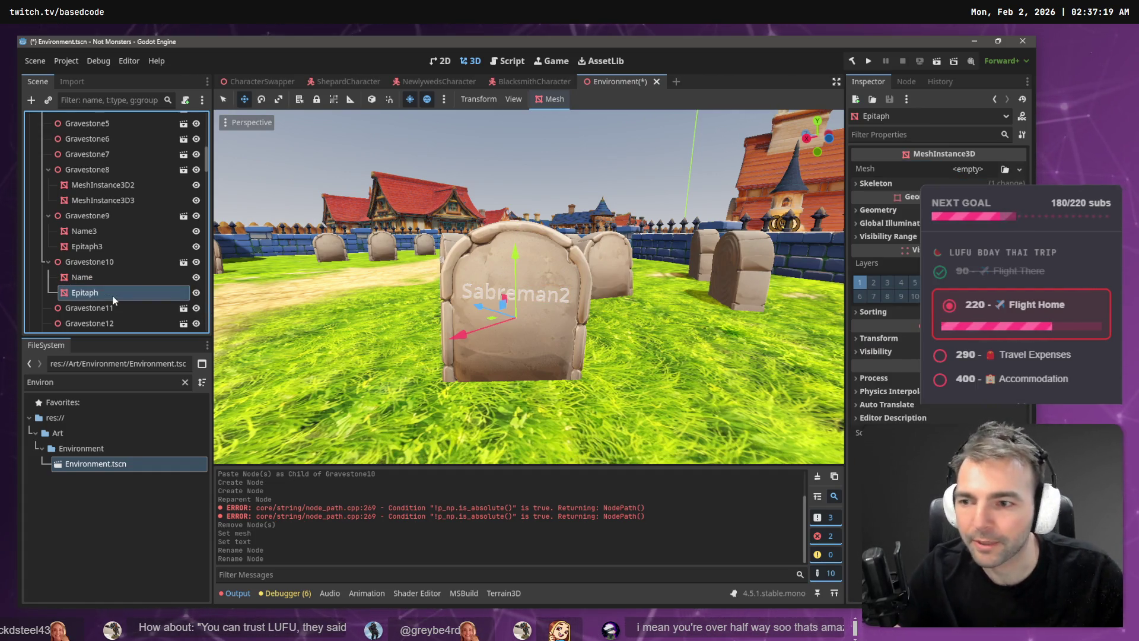
Give Epitaph a new TextMesh, set its font size, and paste the quote as text.
click(1019, 169)
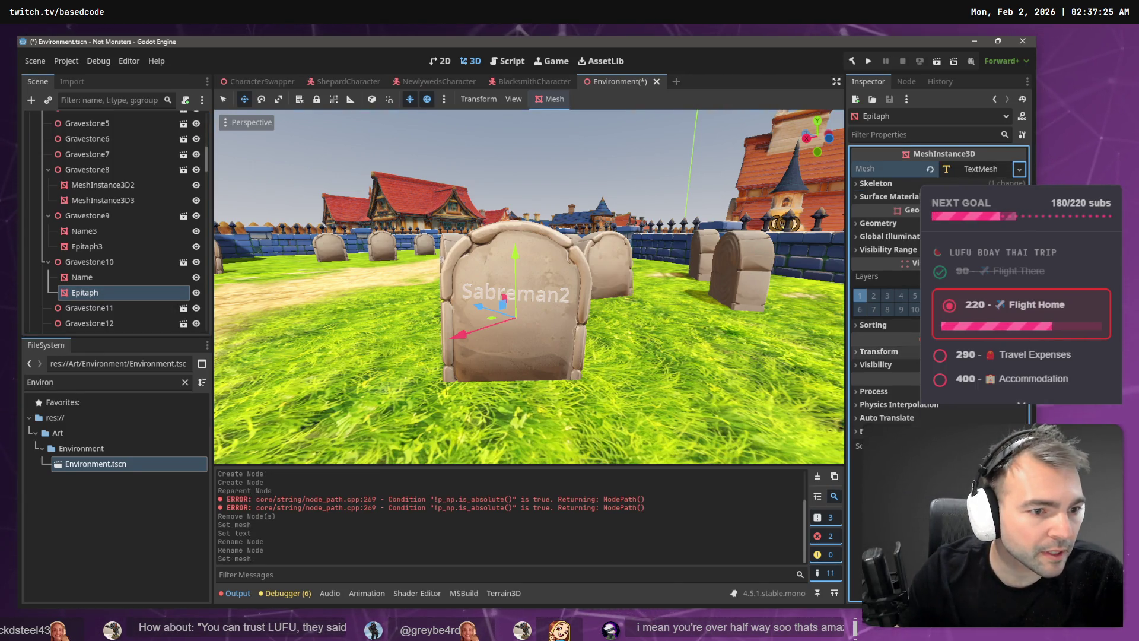
click(979, 474)
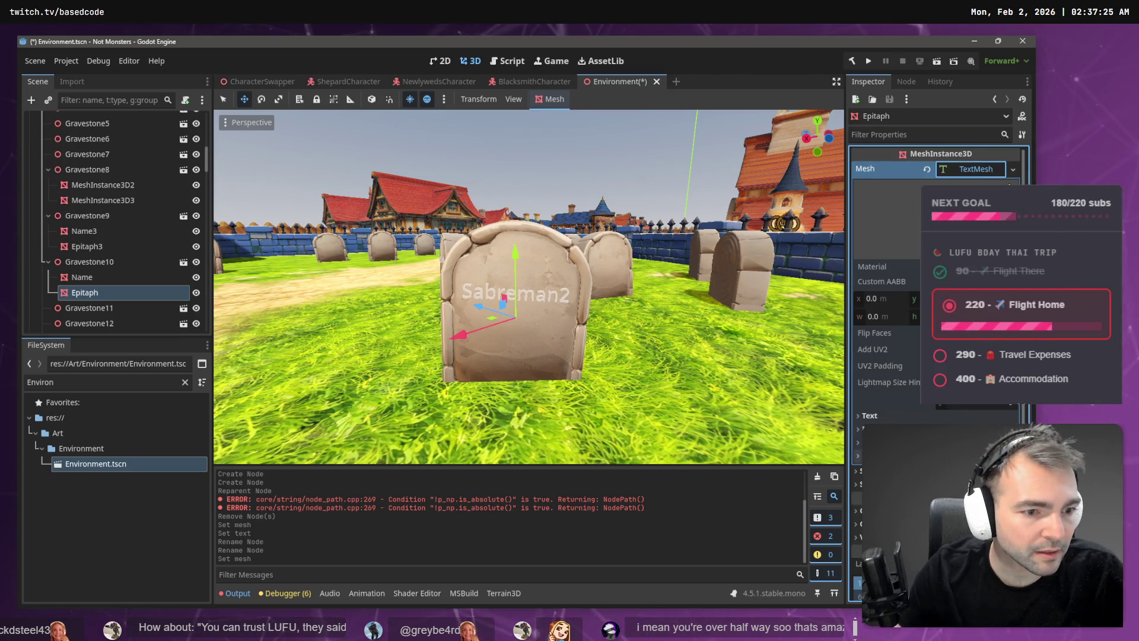
click(870, 415)
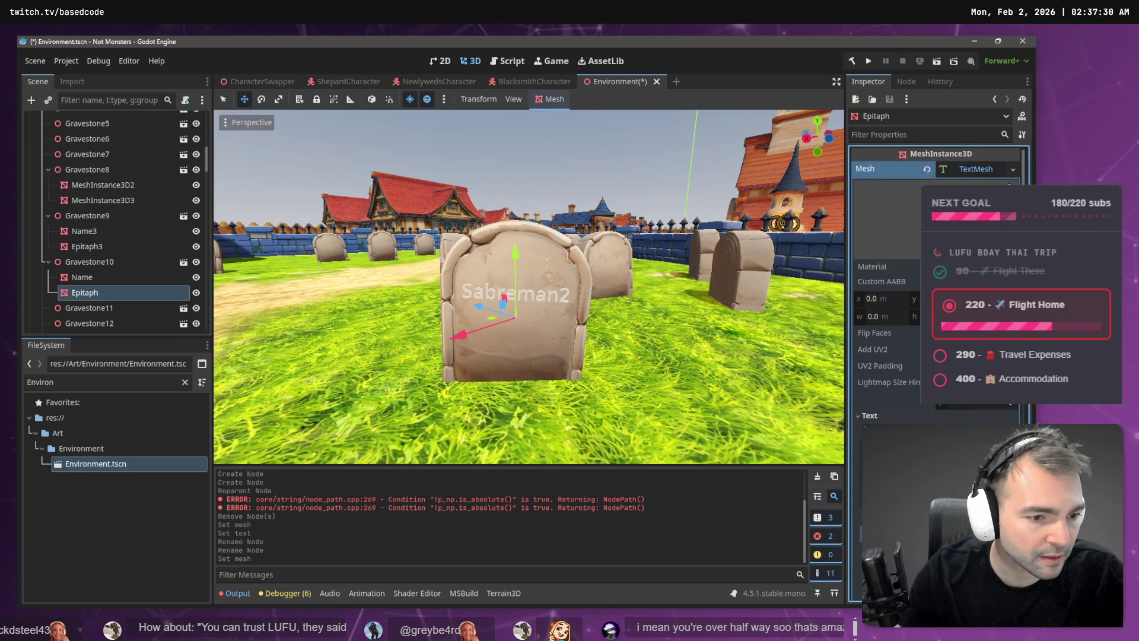
key(Return)
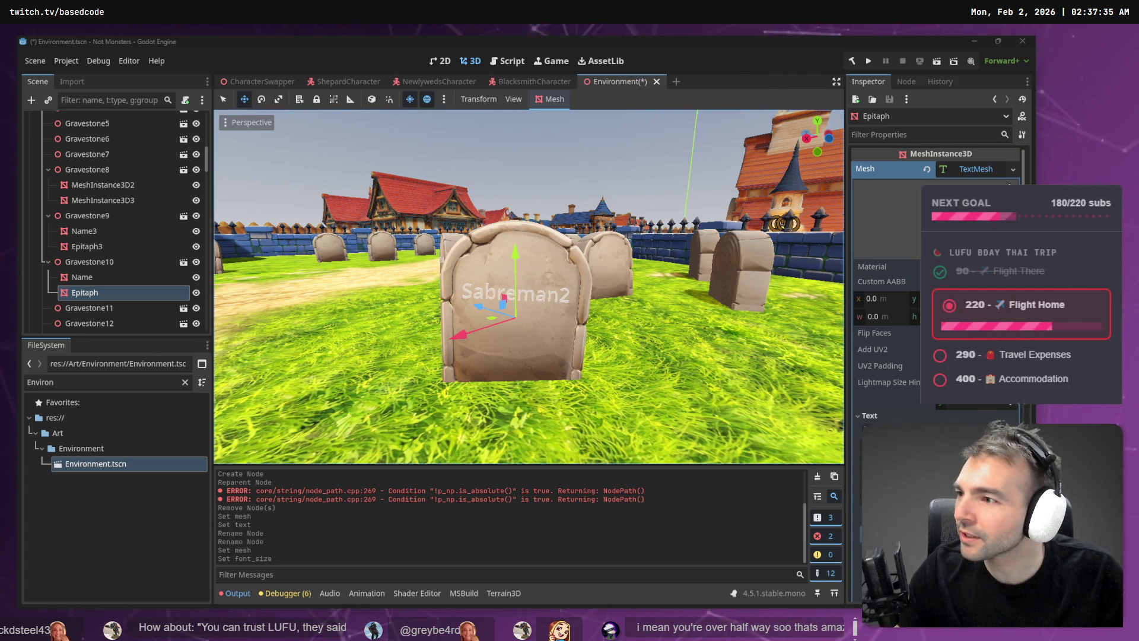
click(861, 483)
text("You can trust LUFU, they said")
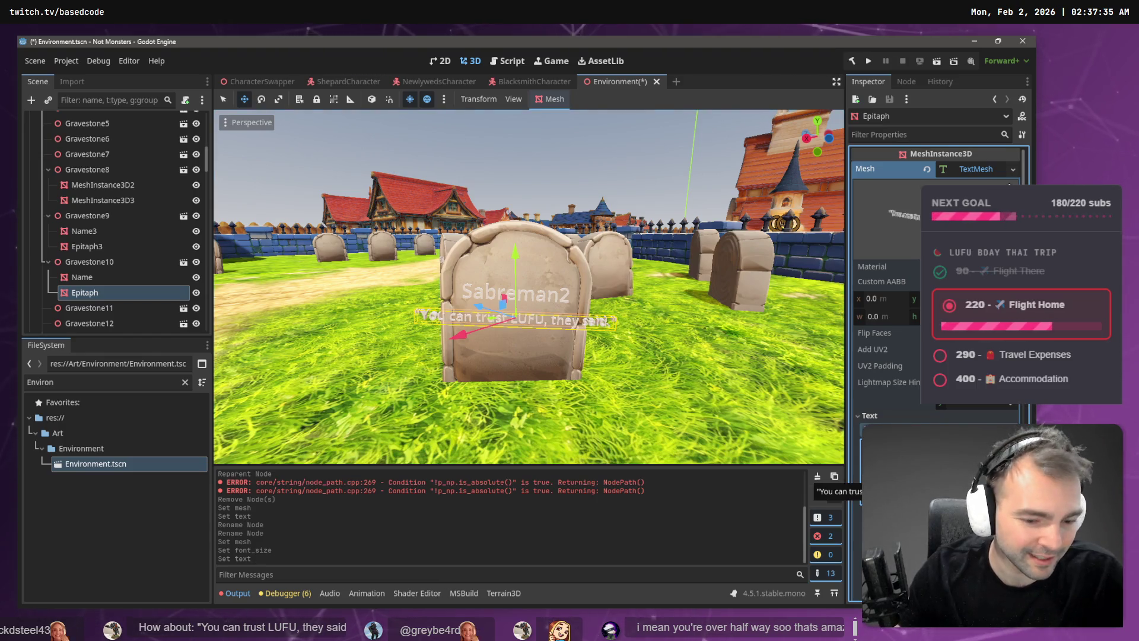
Tidy the epitaph's quote marks, split it onto two lines, and move it below the name.
key(End)
key(BackSpace)
key(Home)
key(Delete)
key(ctrl+z)
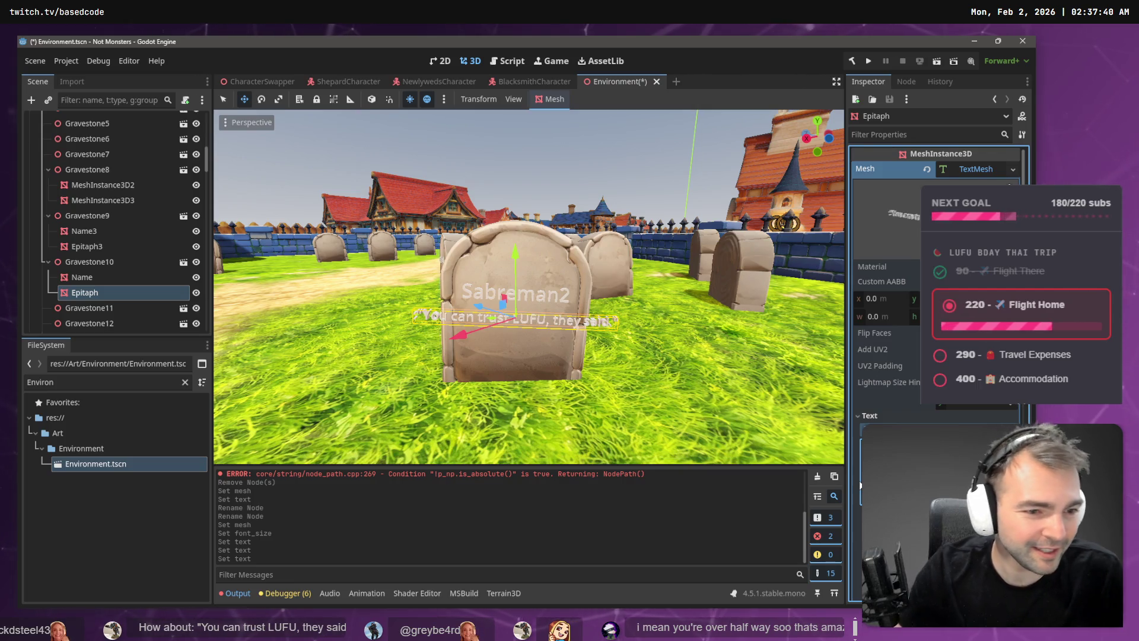
key(ctrl+z)
key(Return)
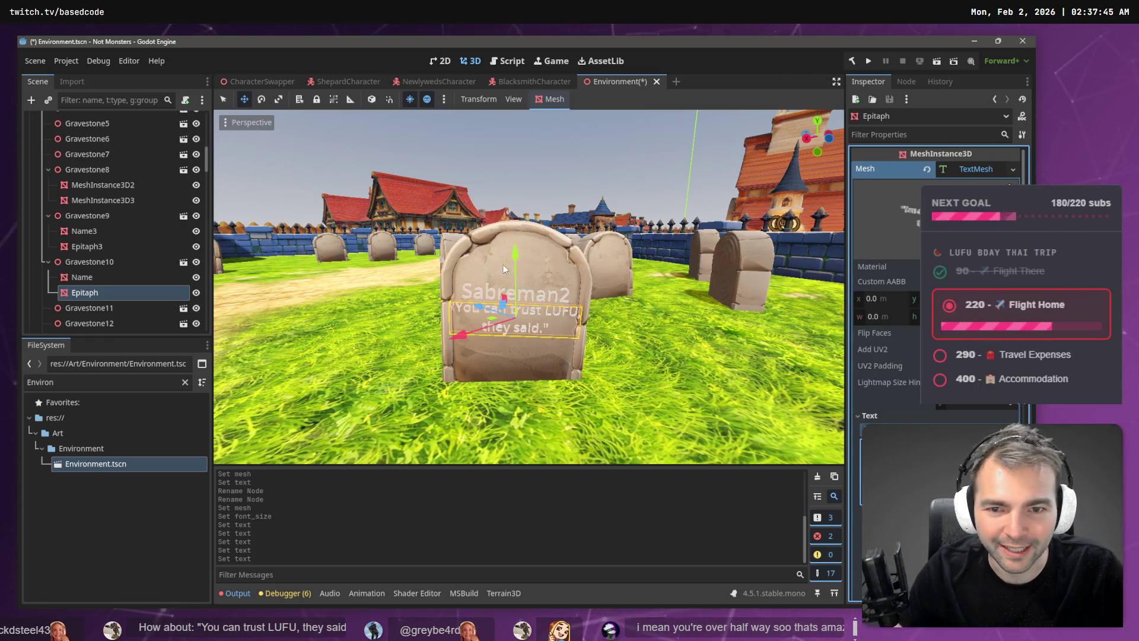
drag(513, 254, 515, 268)
Adjust the font size of the tenth gravestone's Epitaph TextMesh.
click(622, 176)
scroll(593, 249, up, 5)
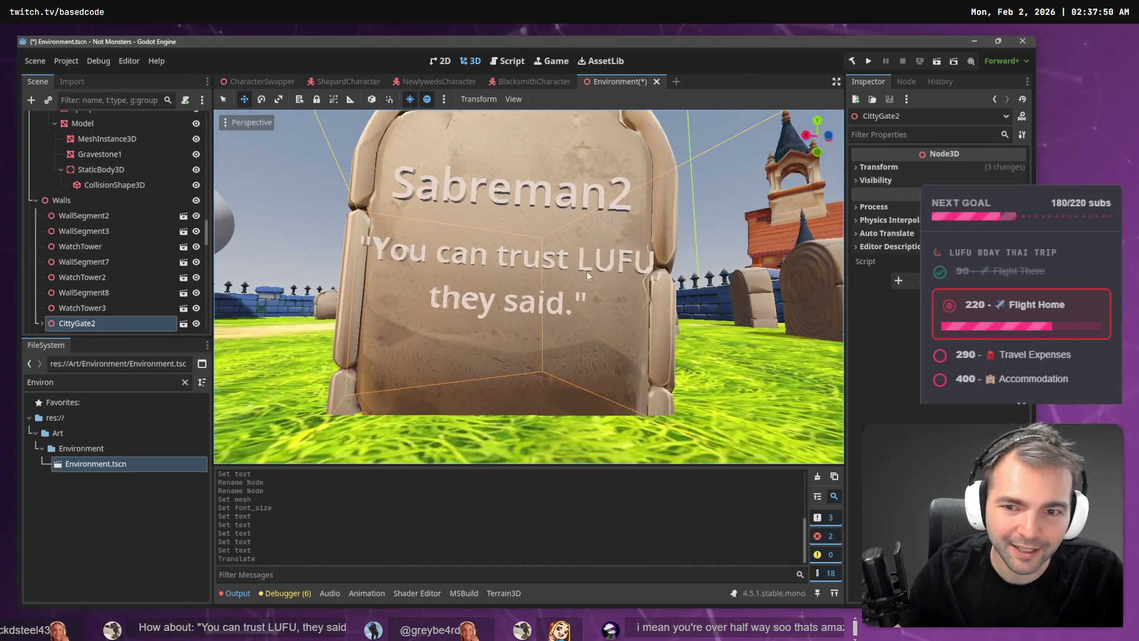
click(588, 275)
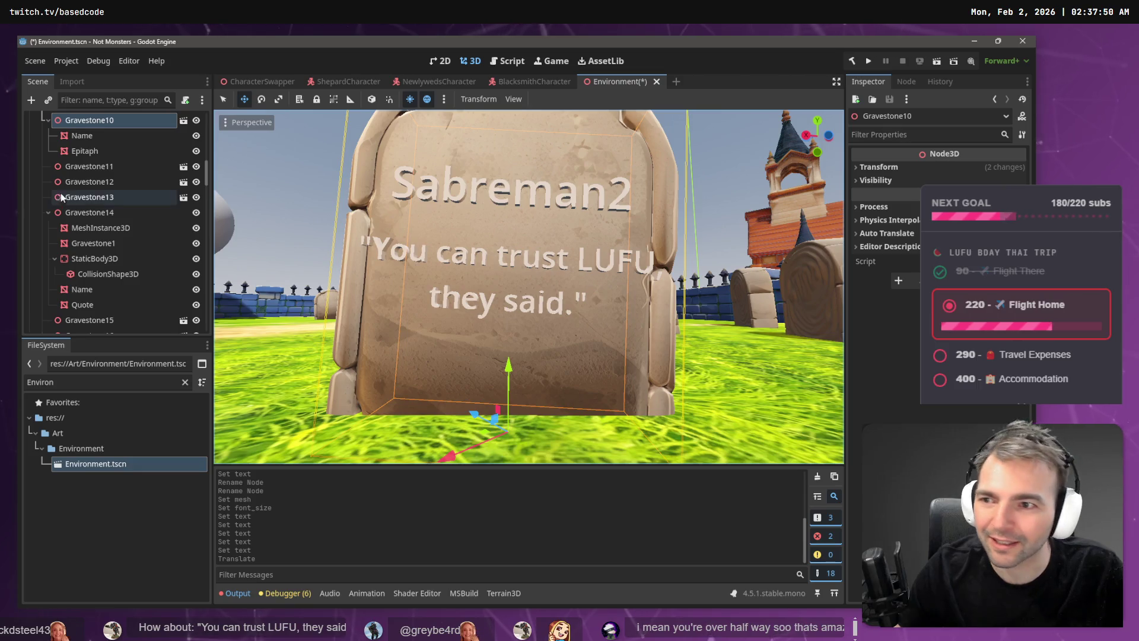
click(101, 176)
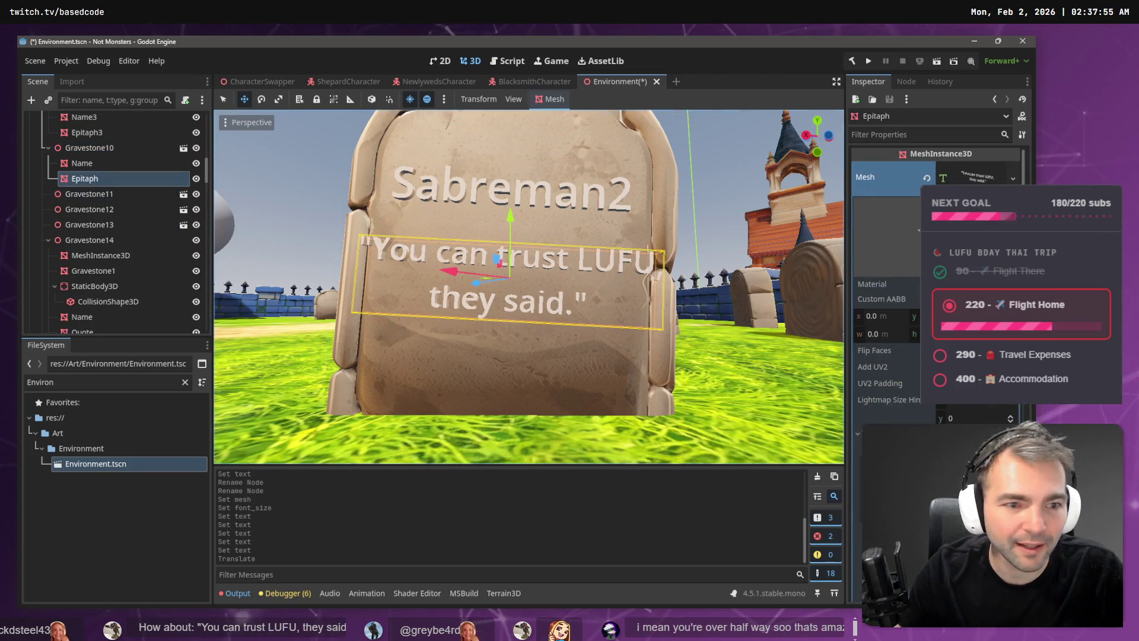
click(976, 176)
scroll(938, 296, down, 2)
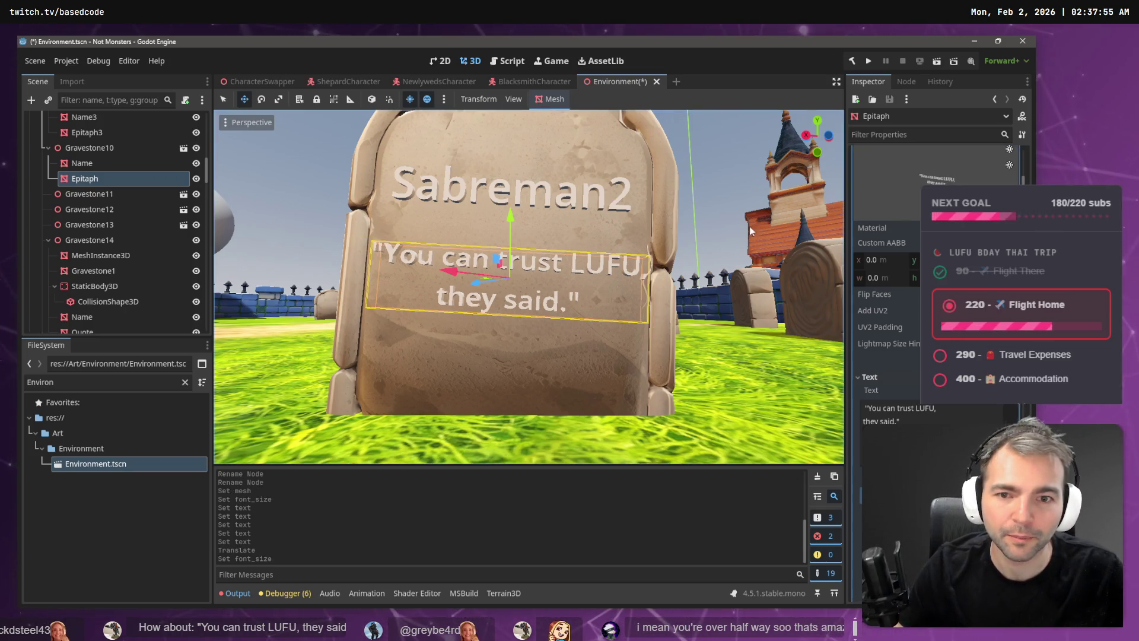
Fly the camera back over the graveyard and screenshot the finished gravestone.
click(76, 323)
key(s)
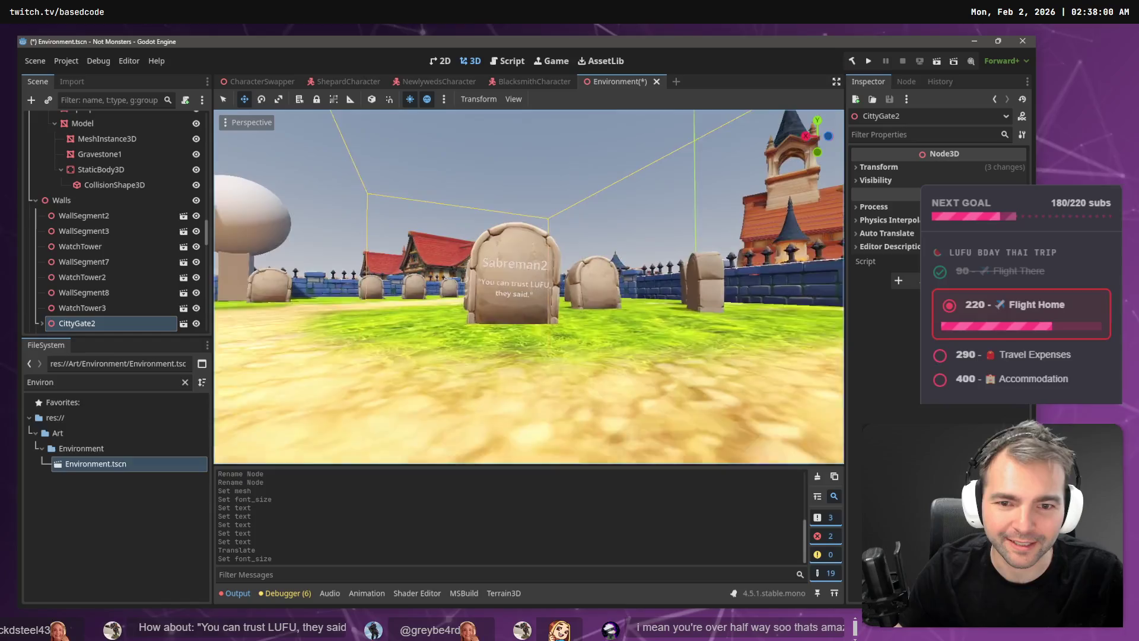
key(Escape)
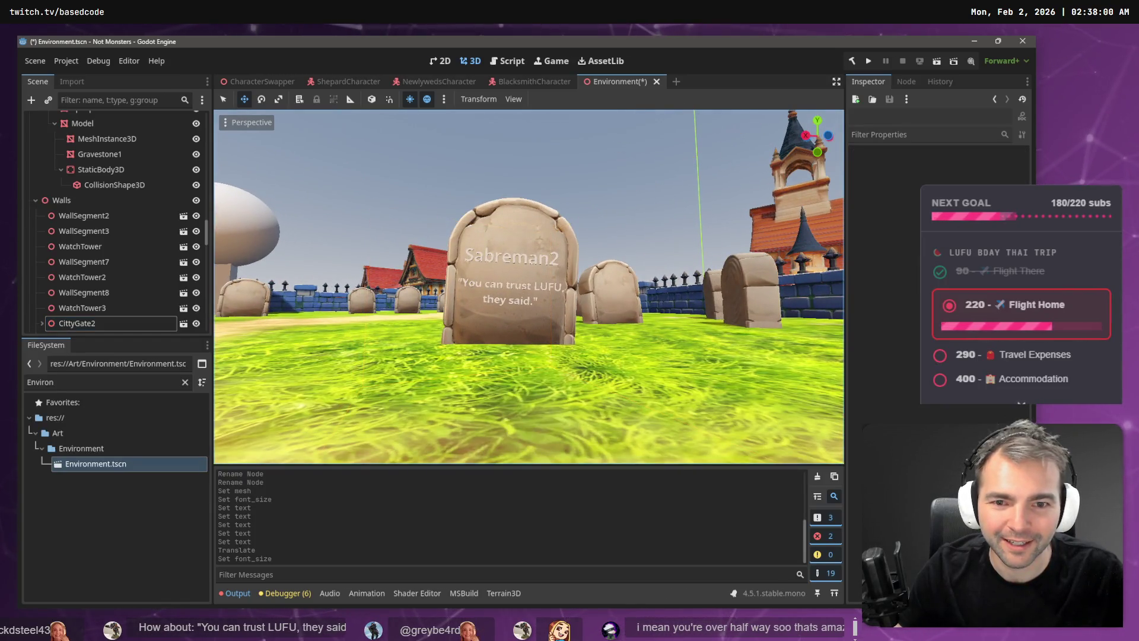
key(s)
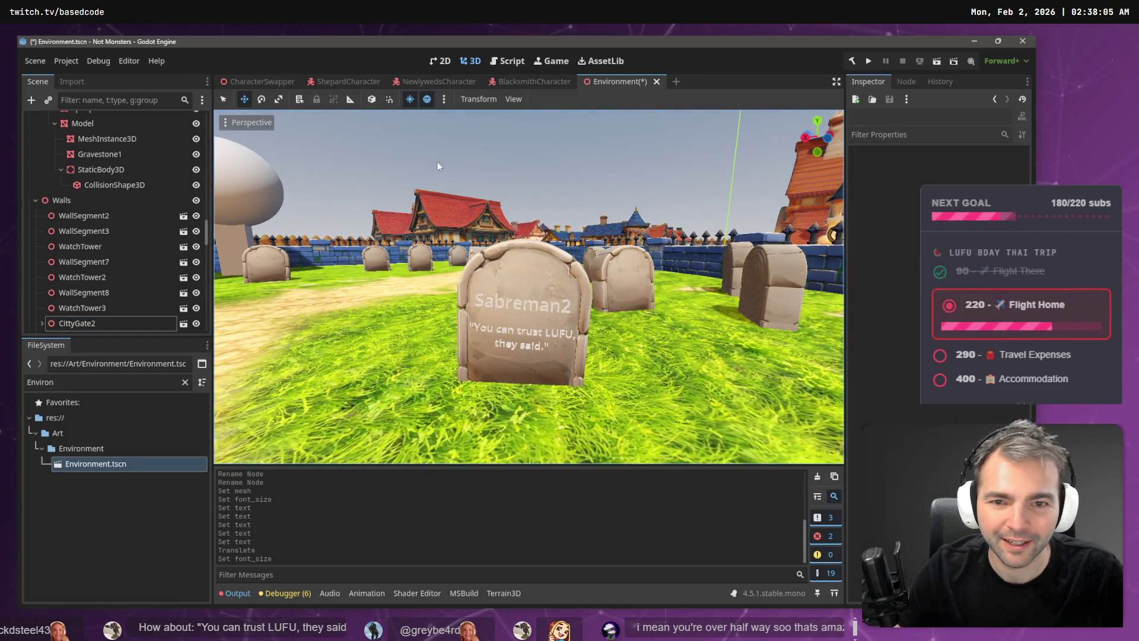
key(super+shift+s)
mouse_move(386, 181)
mouse_down()
mouse_move(631, 429)
mouse_move(665, 439)
mouse_up()
Paste the gravestone screenshot under the viewer's heading in tldraw and enlarge it.
key(alt+Tab)
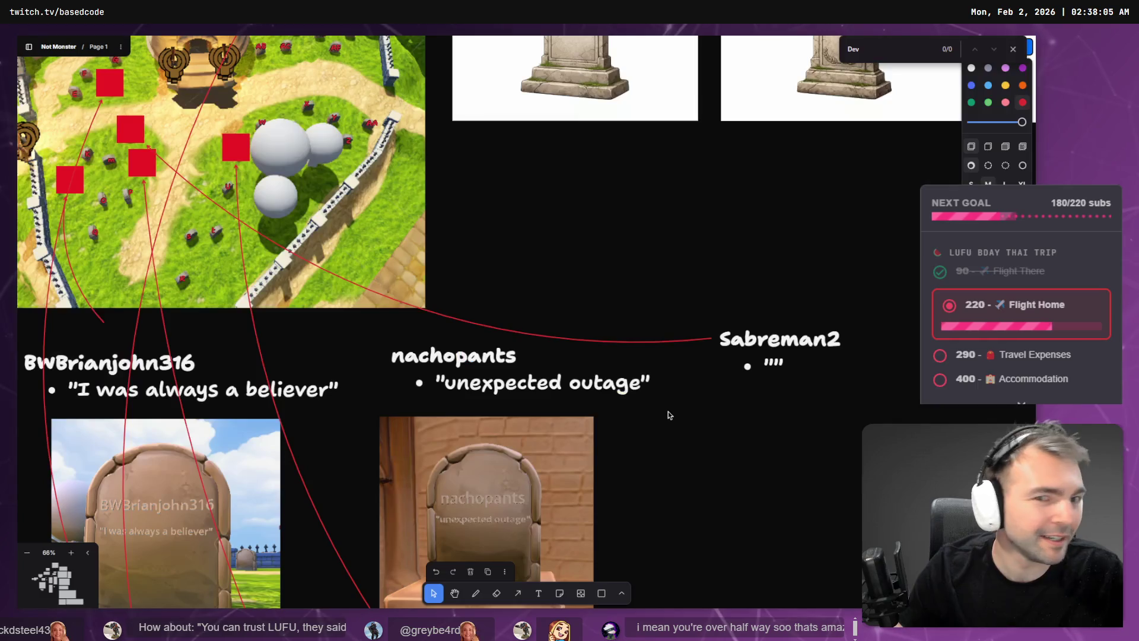
scroll(735, 457, down, 3)
key(ctrl+v)
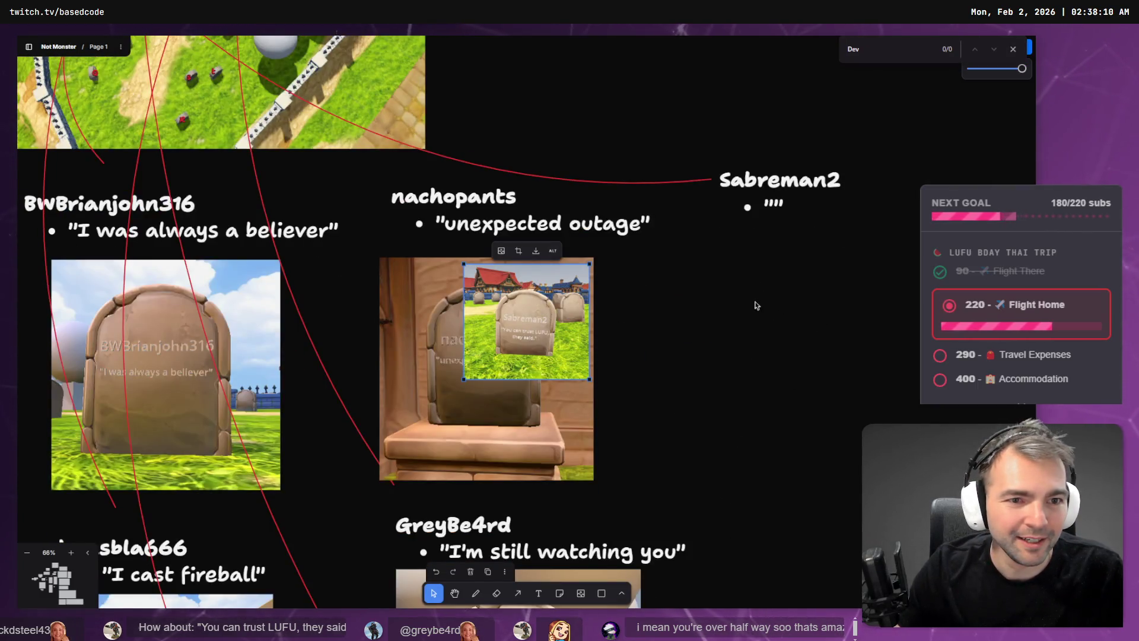
mouse_move(528, 315)
mouse_down()
mouse_move(807, 302)
mouse_move(836, 365)
mouse_move(970, 453)
mouse_up()
drag(872, 380, 872, 389)
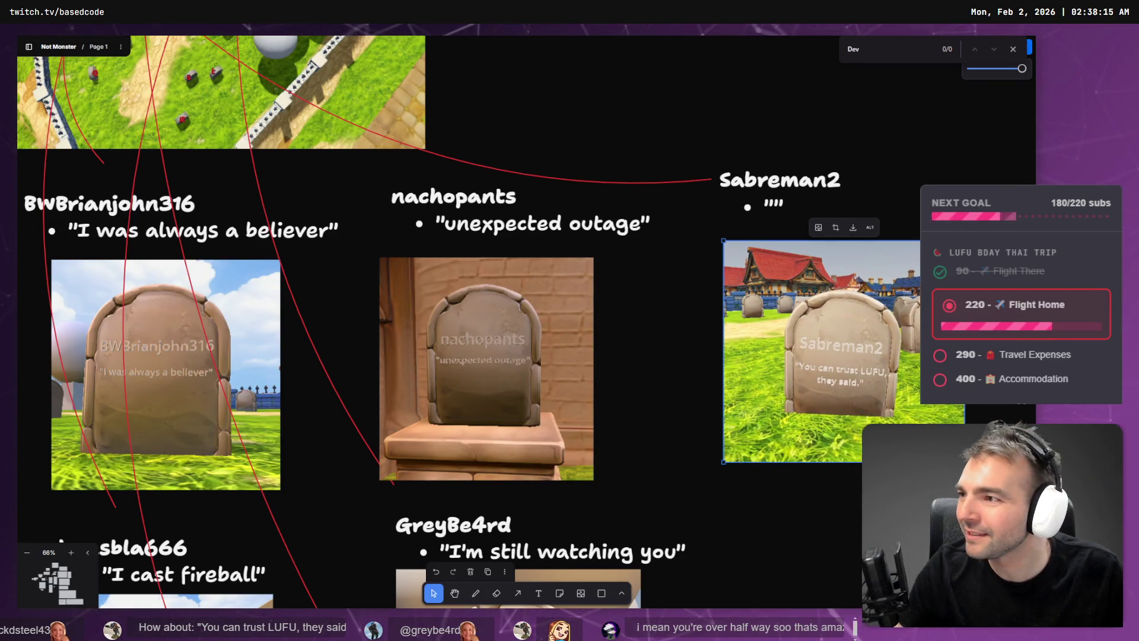
Type 'You can trust' into the viewer's quote and remove the extra opening quote mark.
double_click(771, 204)
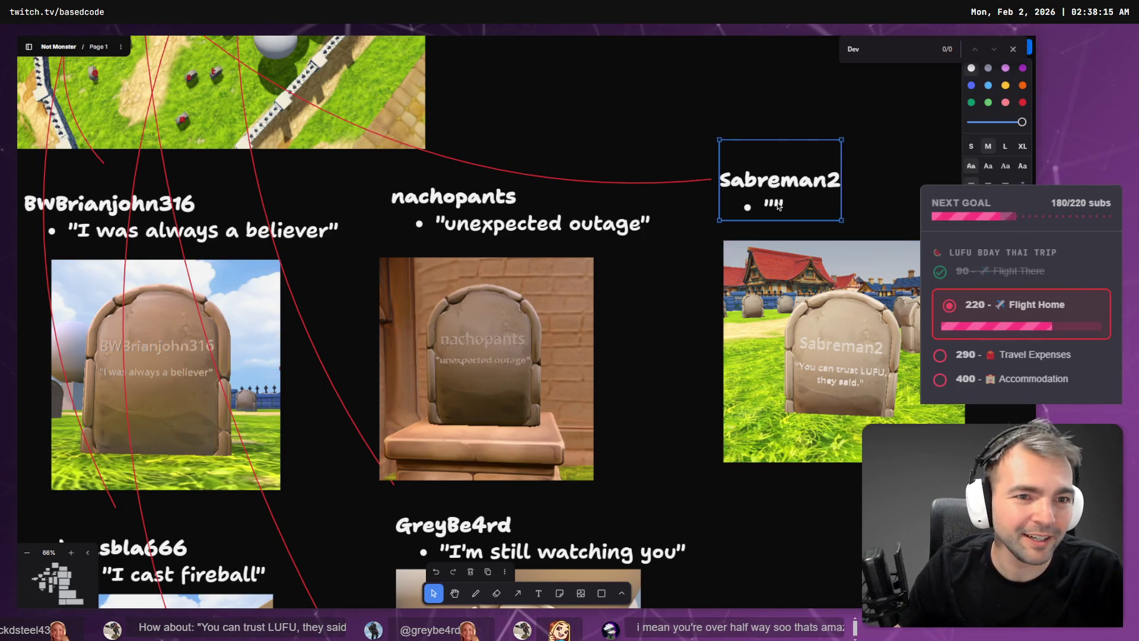
text(You can trust)
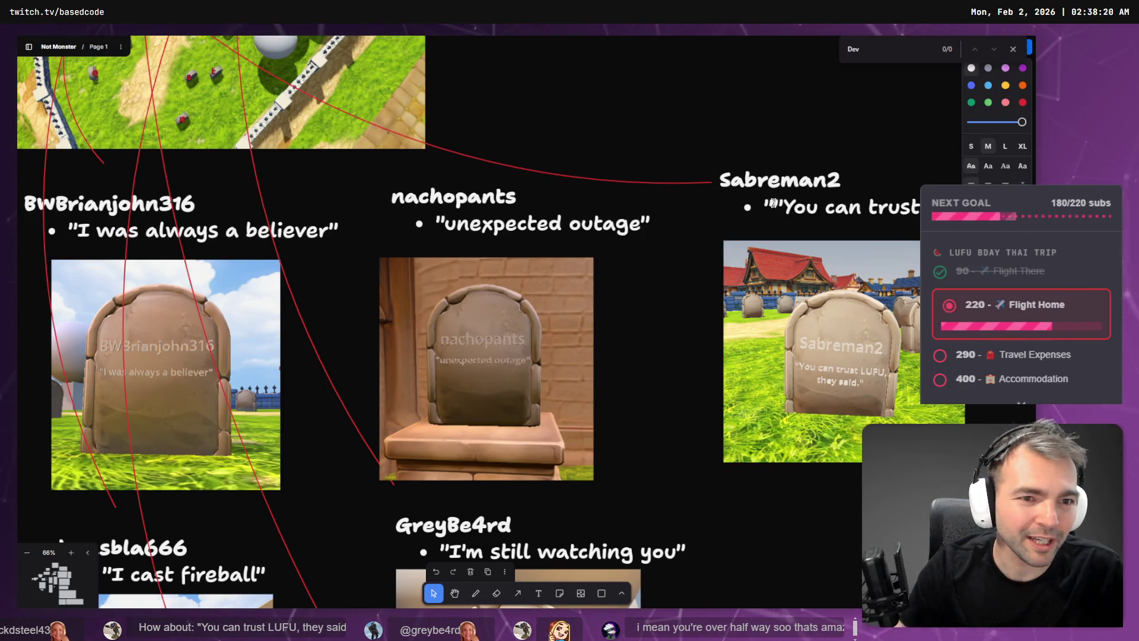
key(Home)
key(Delete)
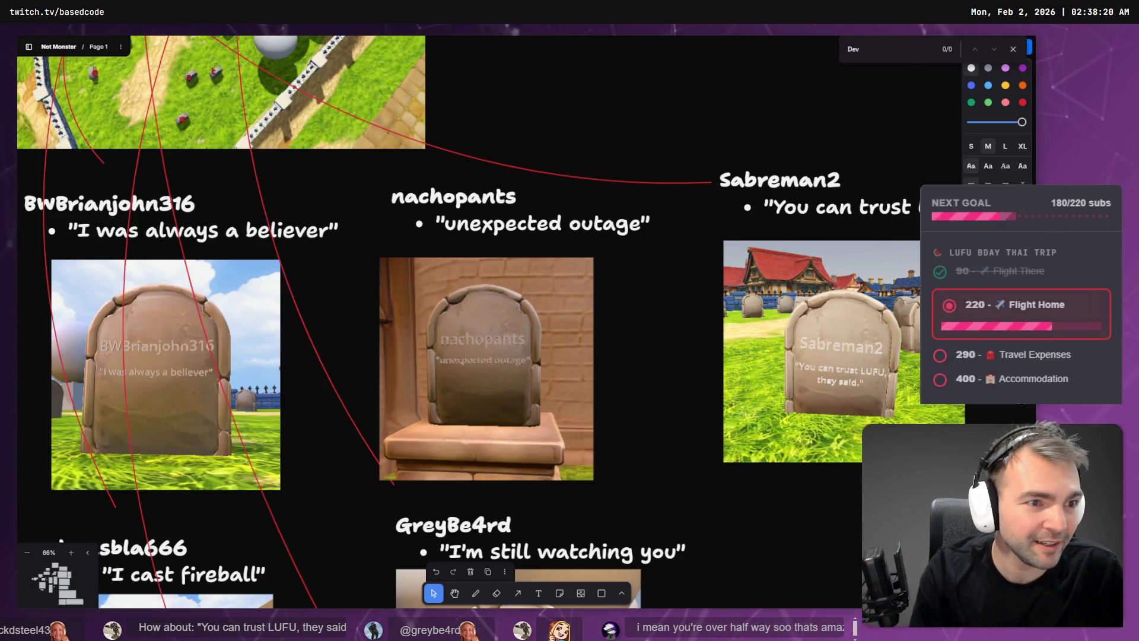
key(Escape)
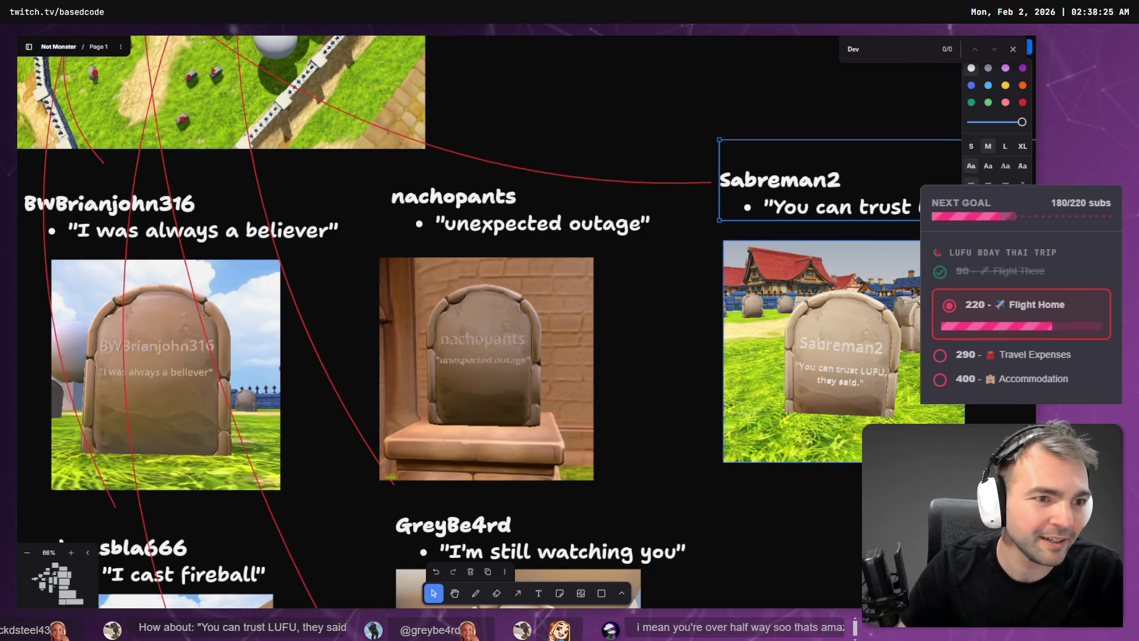
Delete the doubled closing quote mark and nudge the tombstone screenshot right.
scroll(741, 237, right, 5)
double_click(785, 230)
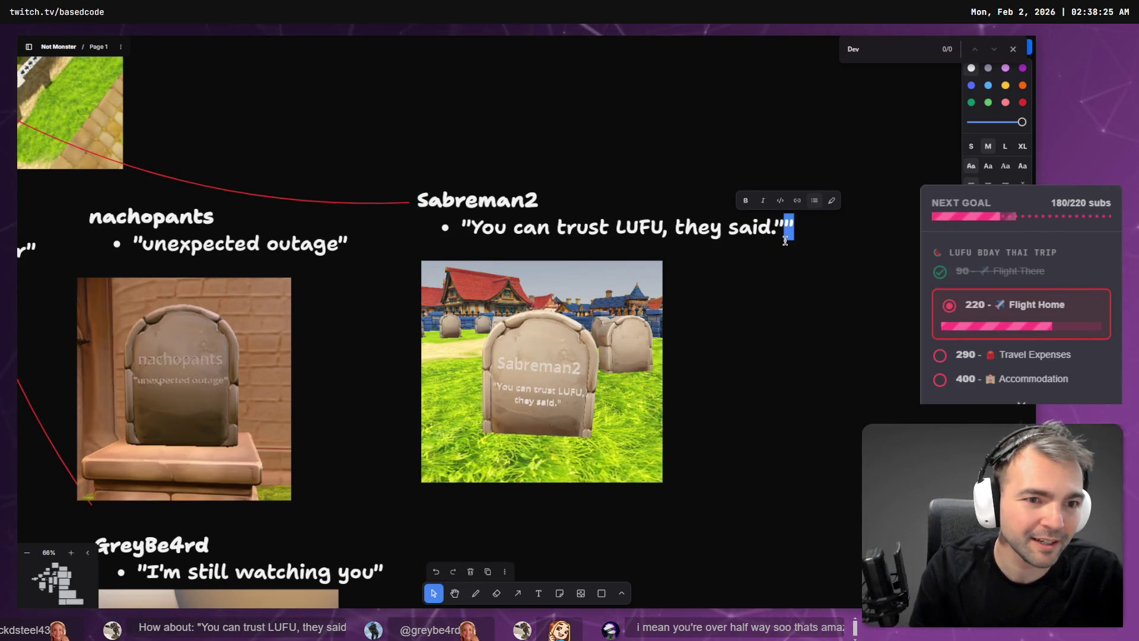
key(BackSpace)
key(Escape)
click(529, 395)
drag(529, 396, 553, 395)
Bring all gravestone entries into view, then save the Environment scene in Godot.
scroll(777, 406, down, 4)
mouse_move(779, 406)
mouse_down()
mouse_move(887, 332)
mouse_move(886, 212)
mouse_up()
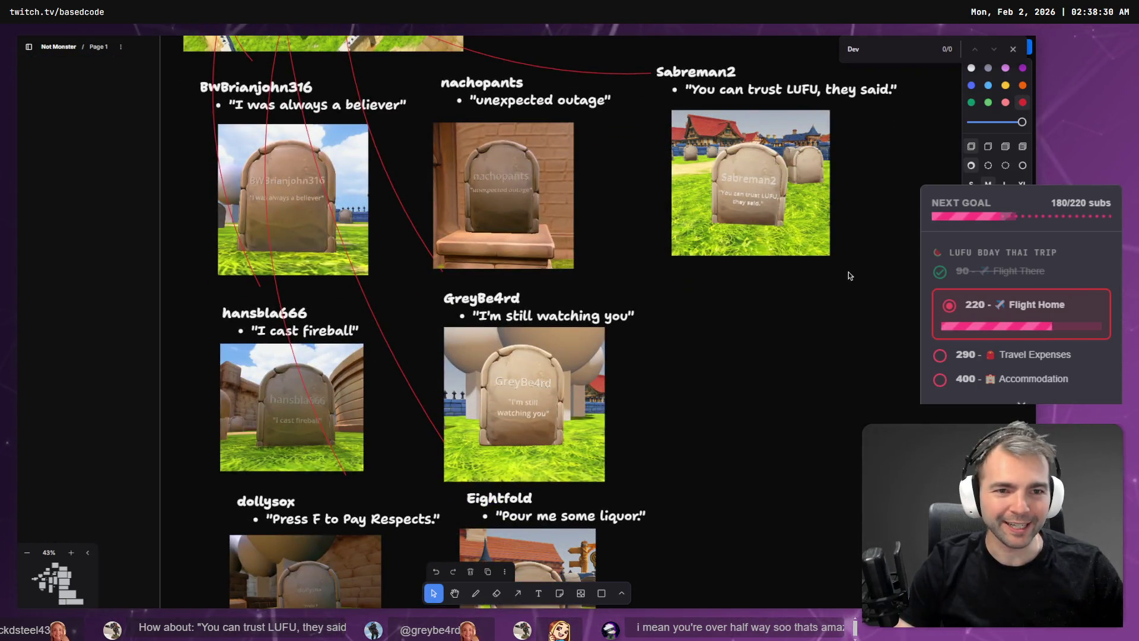
key(alt+Tab)
key(ctrl+s)
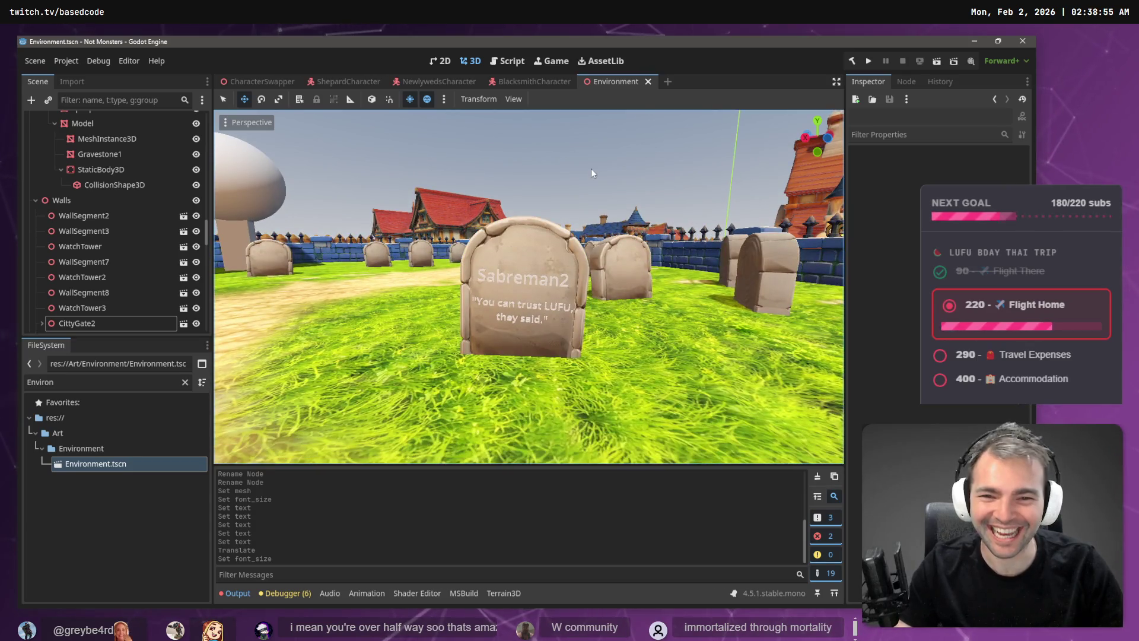
key(F5)
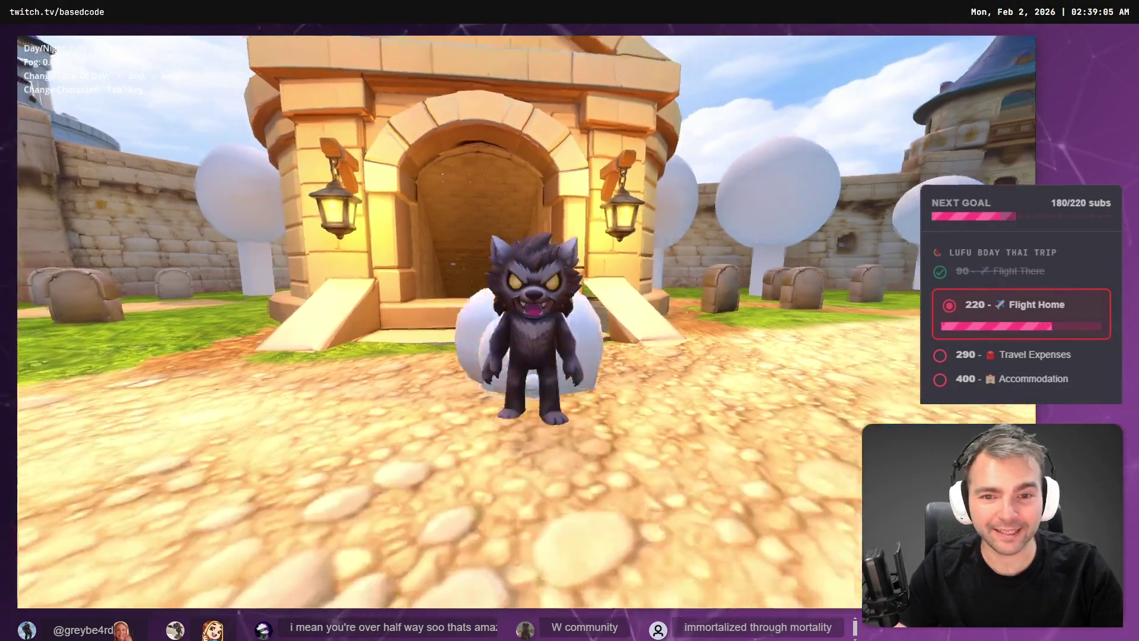
key(Tab)
key(Tab)
key(Tab)
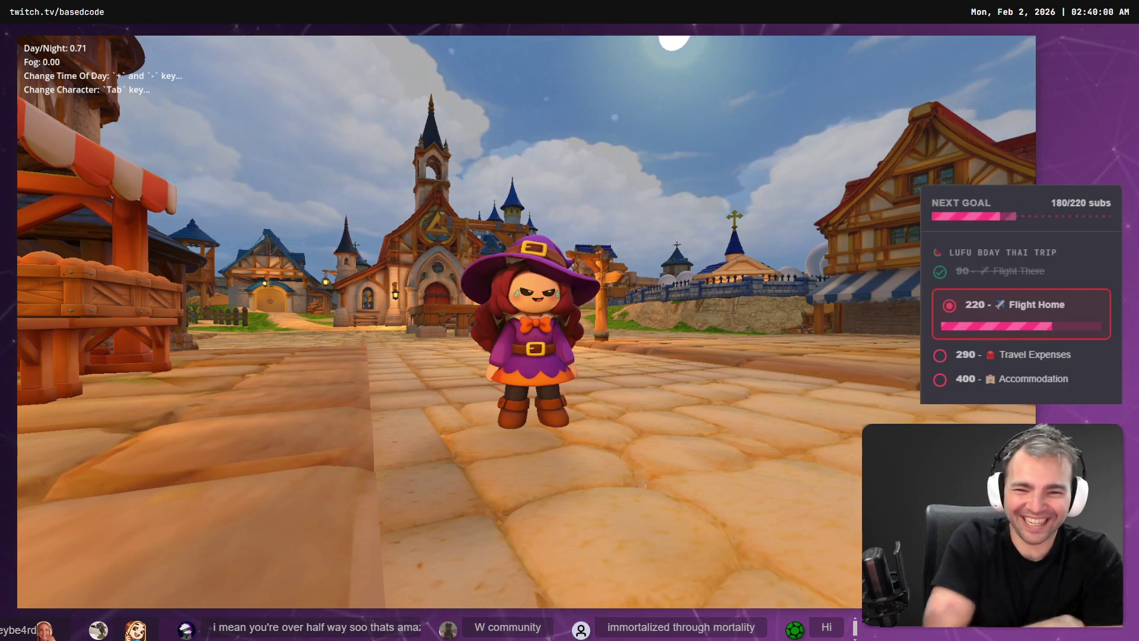
key(alt+F4)
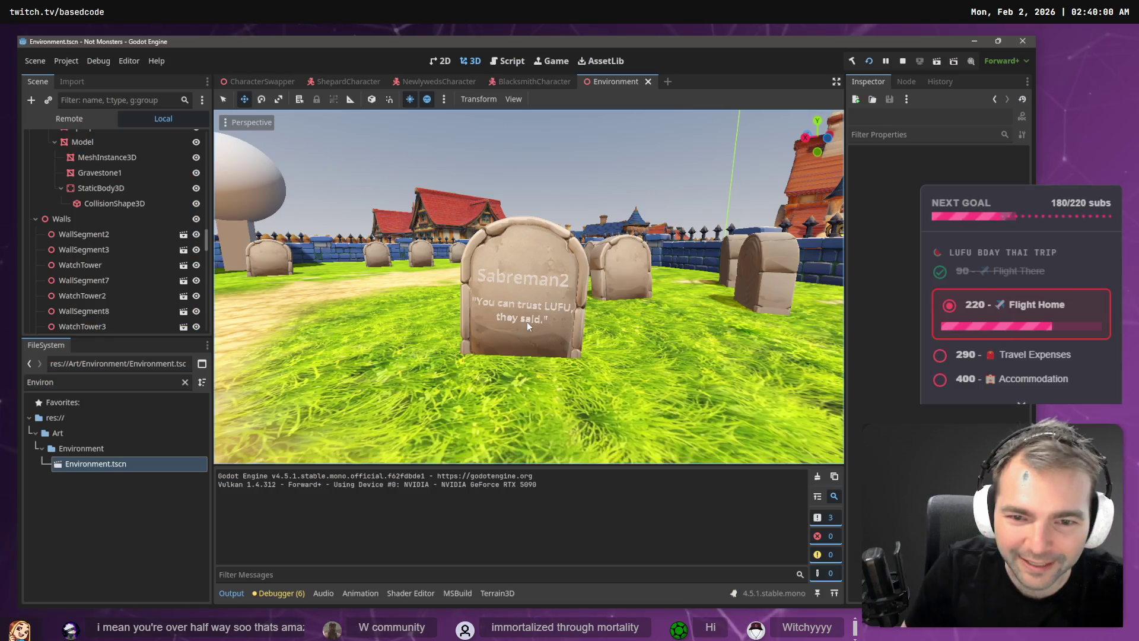
Clear the FileSystem filter and select Crying.png in Characters/Faces/Expressions.
click(185, 382)
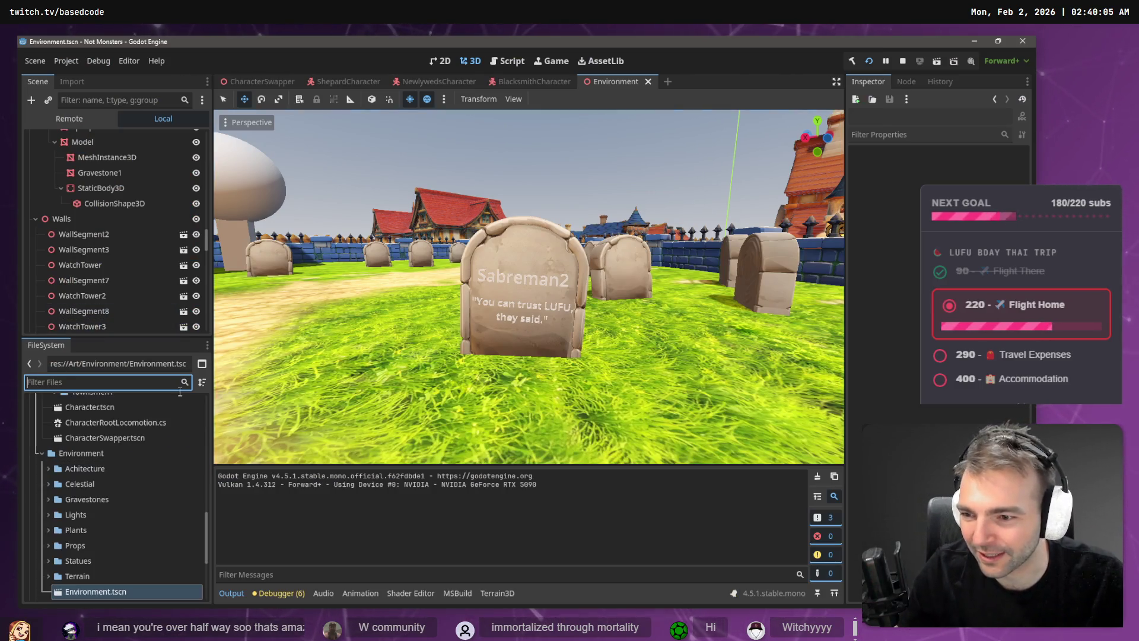
scroll(105, 552, up, 10)
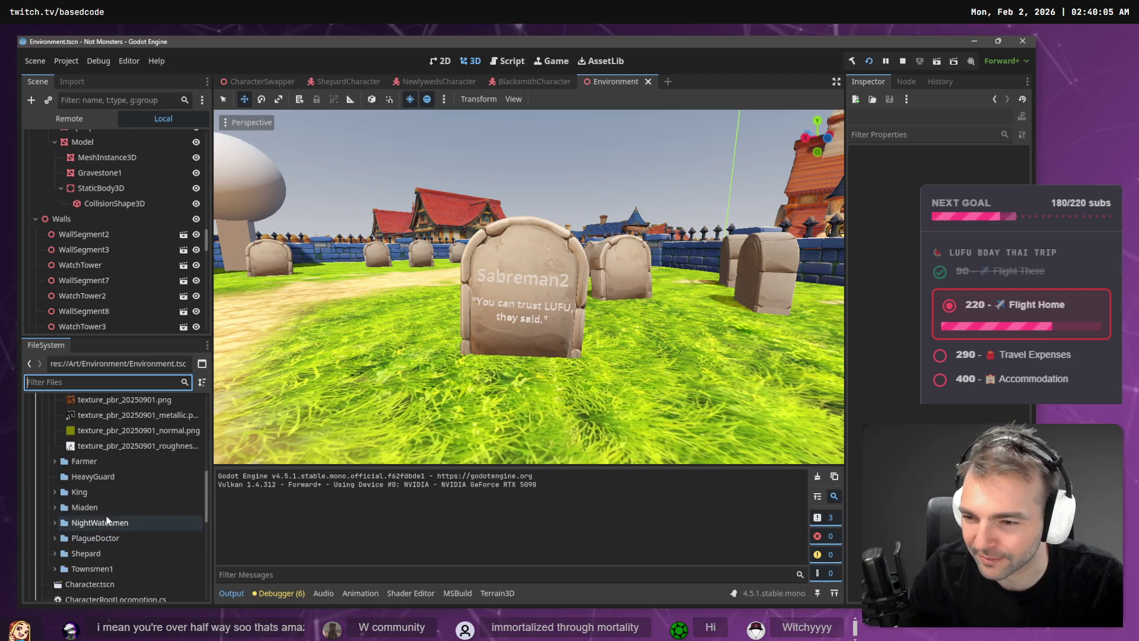
scroll(109, 513, up, 3)
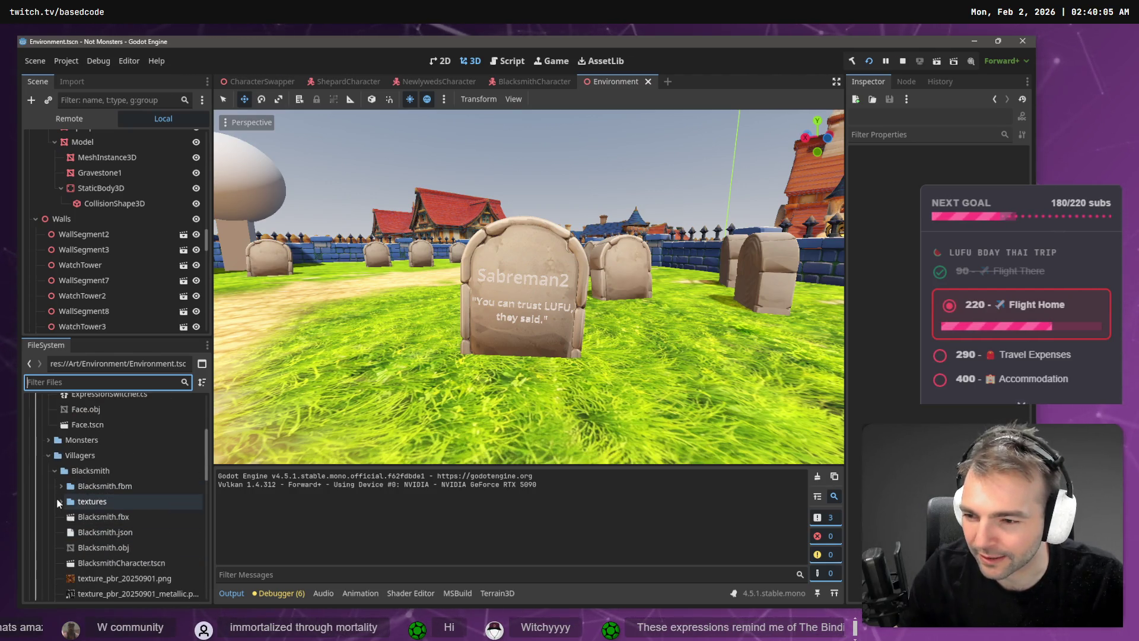
click(51, 471)
scroll(64, 477, up, 3)
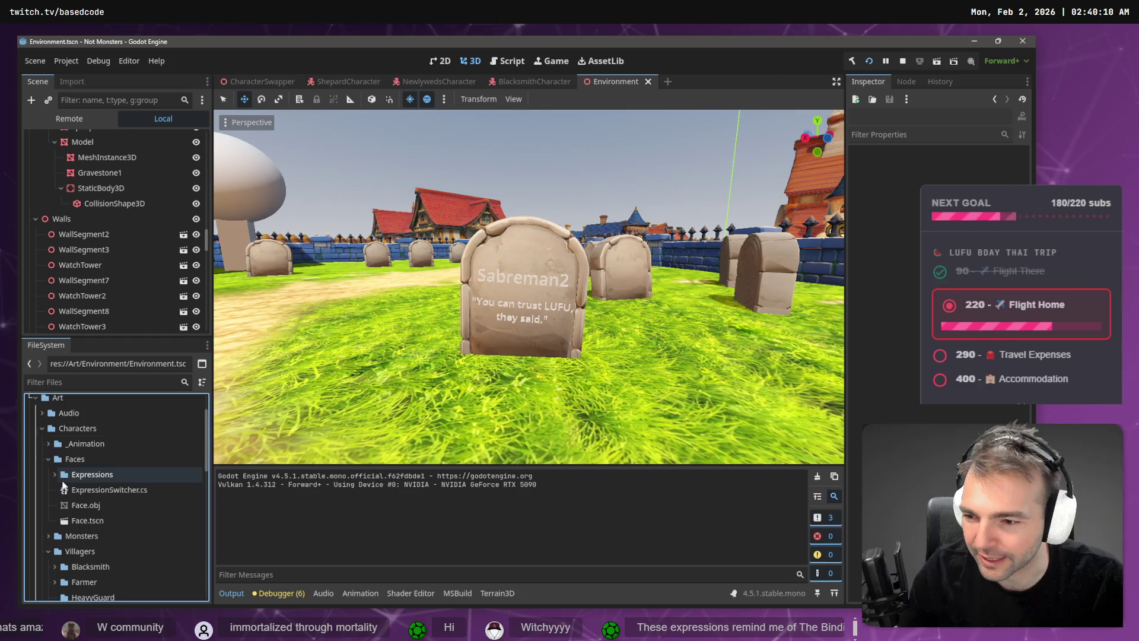
click(51, 475)
click(134, 494)
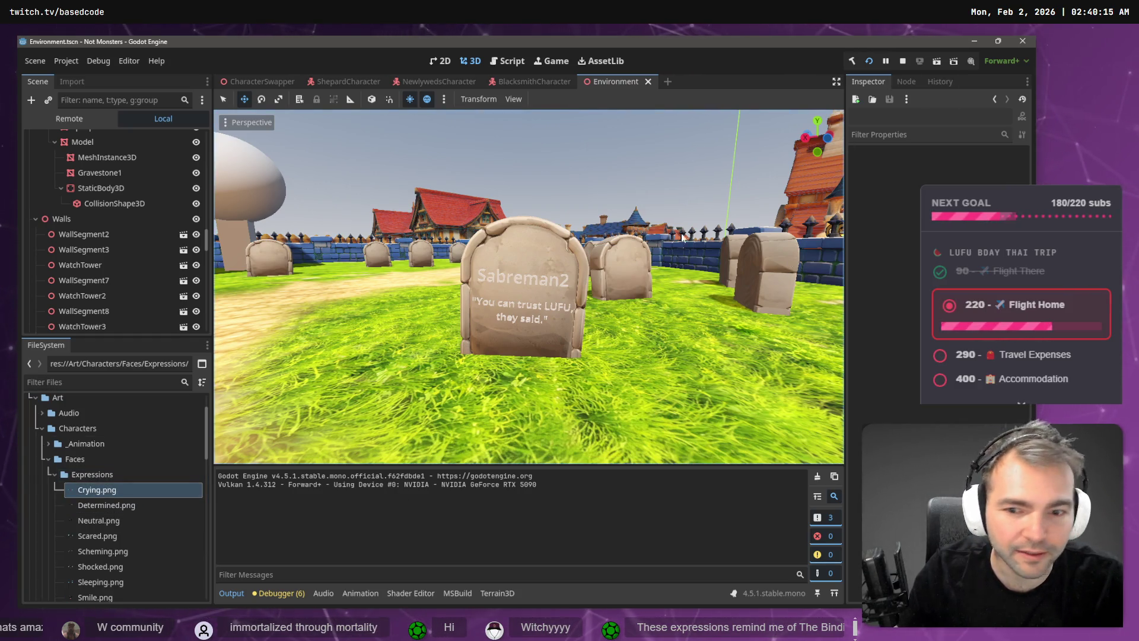
click(95, 490)
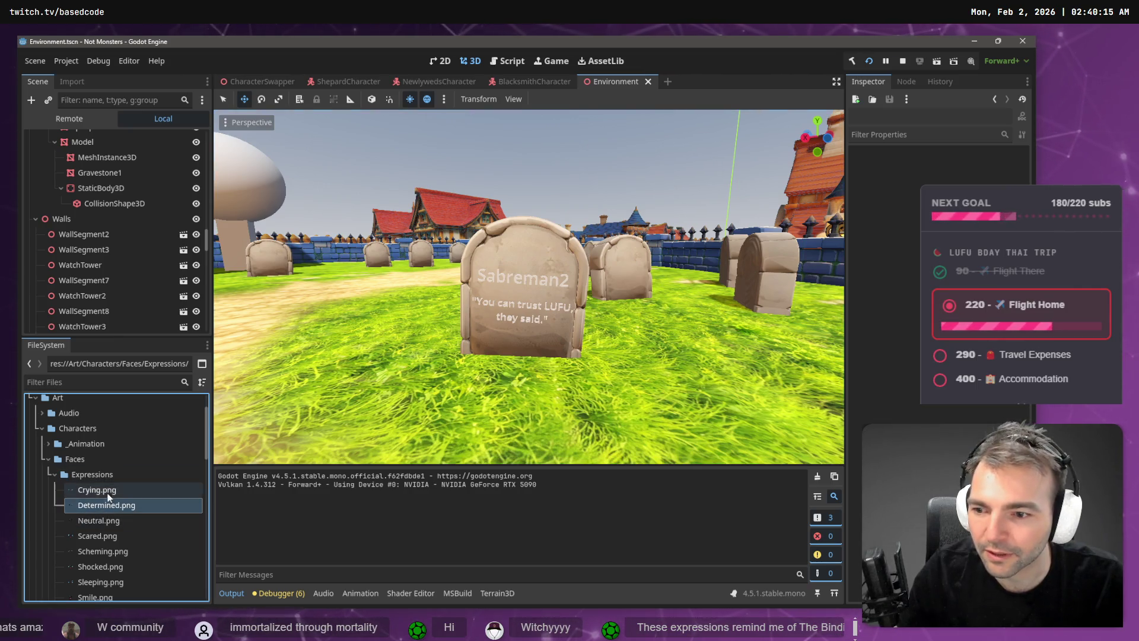
Enable Premult Alpha in Crying.png's import settings.
click(72, 82)
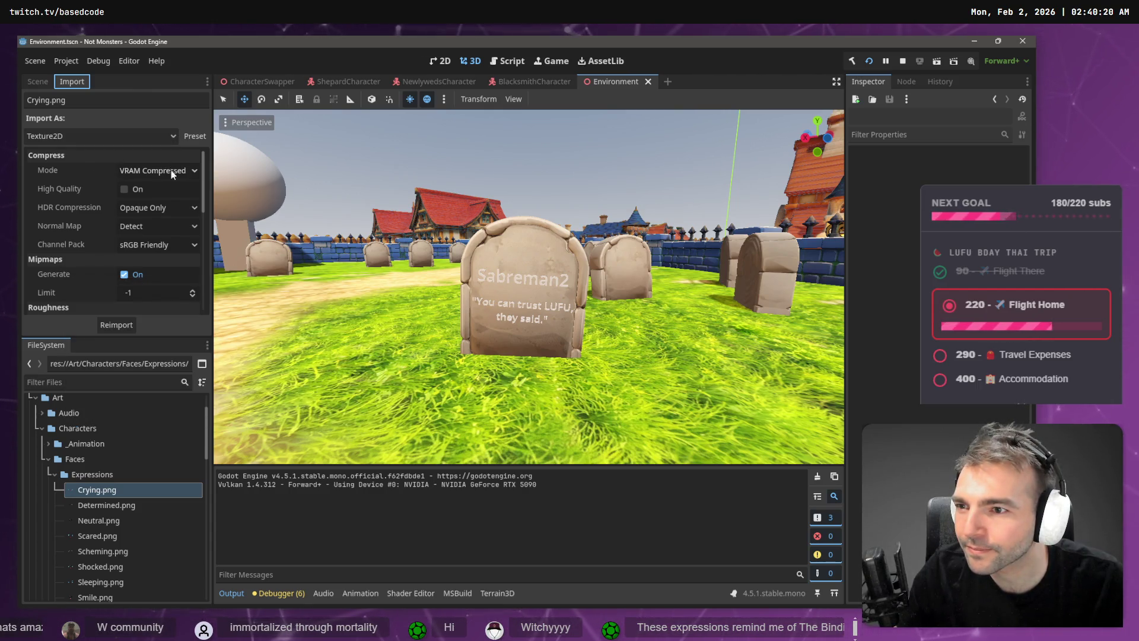
scroll(169, 178, down, 1)
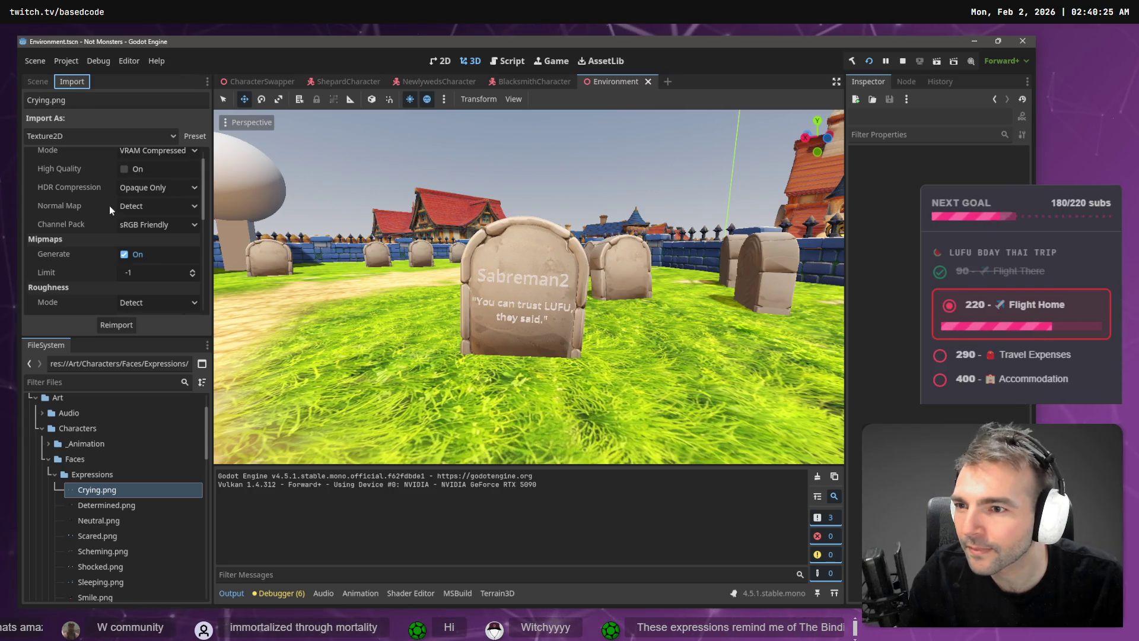
scroll(139, 211, down, 8)
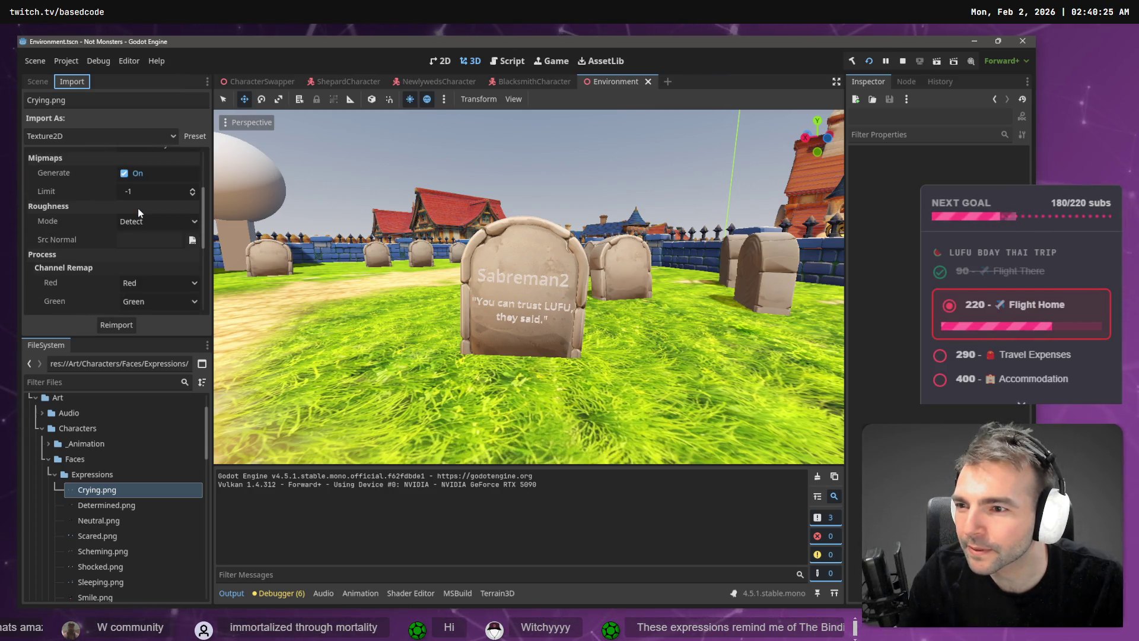
scroll(153, 222, down, 1)
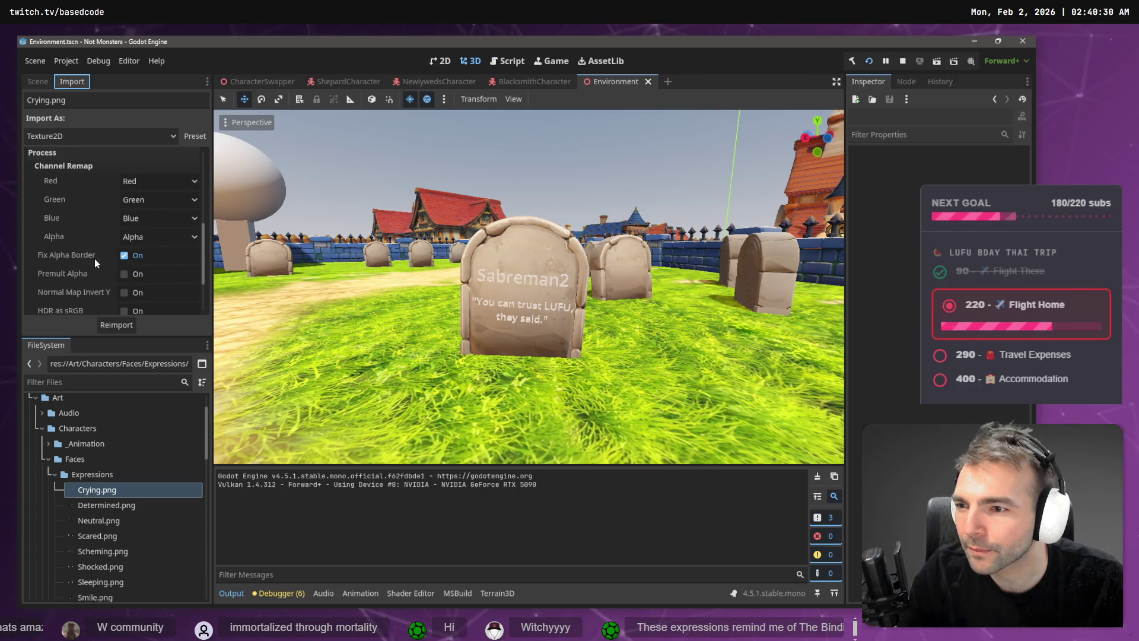
scroll(95, 259, down, 1)
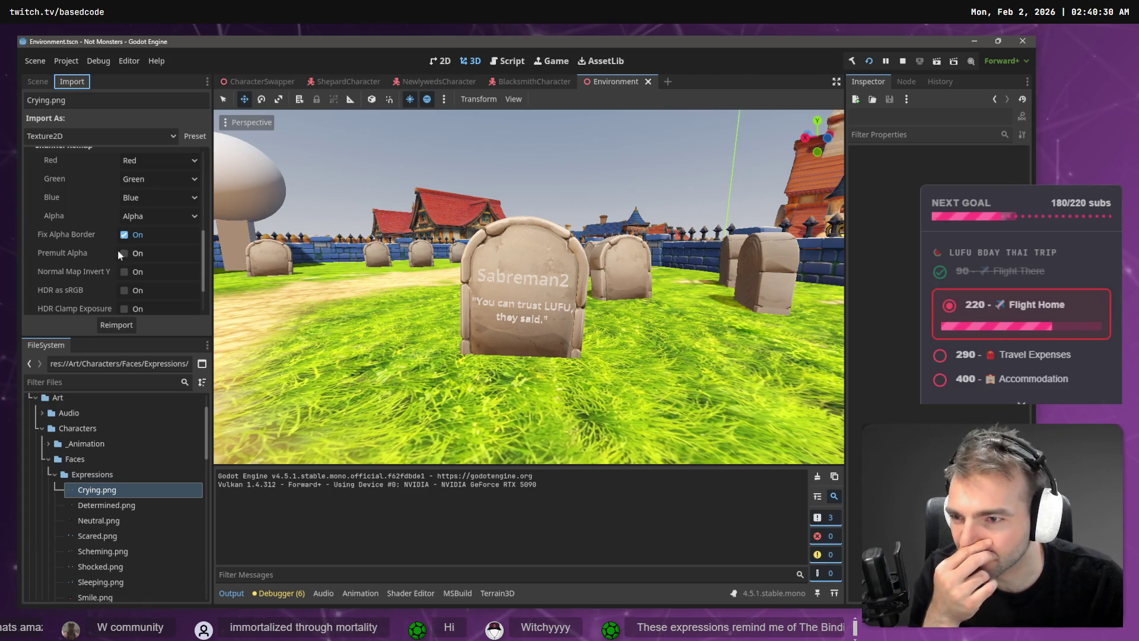
mouse_move(63, 253)
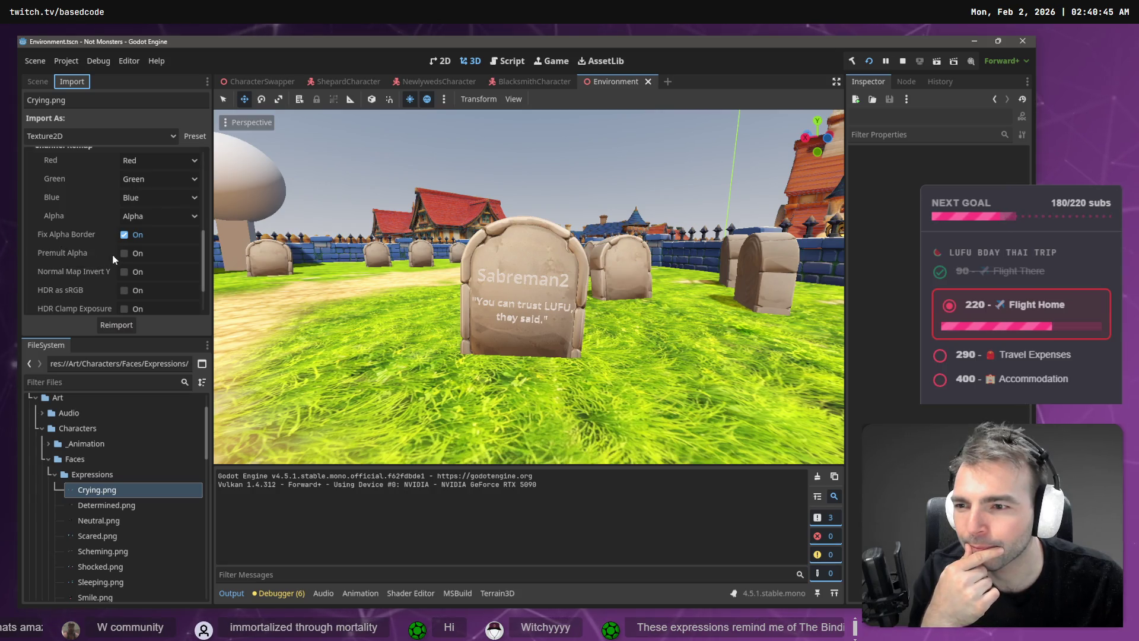
click(126, 255)
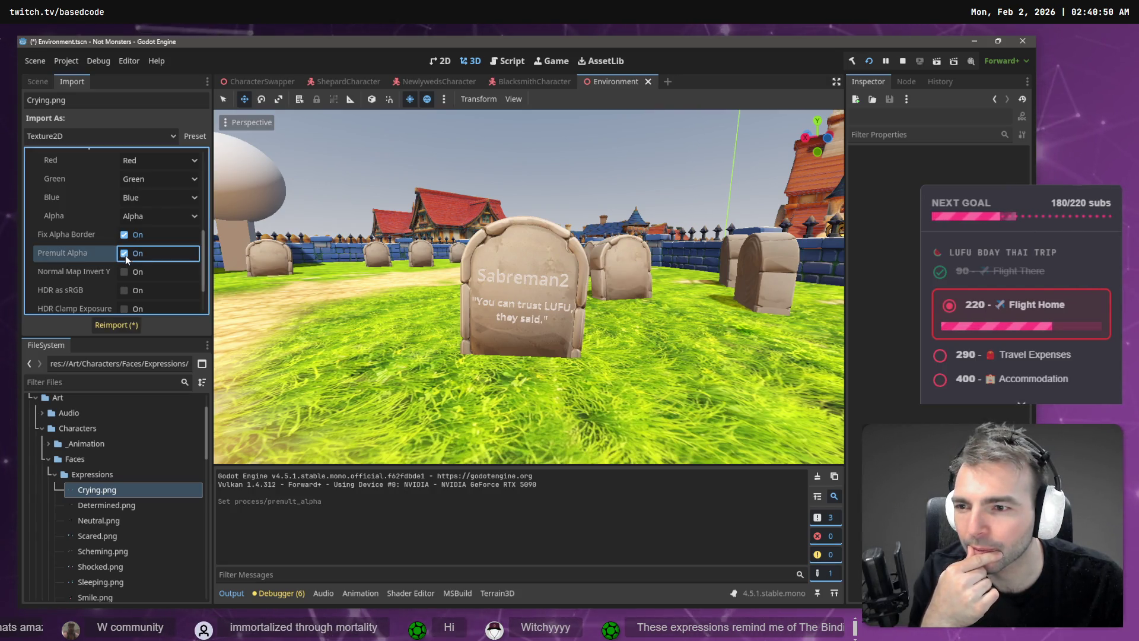
Keep VRAM Compressed as the texture's compress mode.
scroll(101, 279, down, 3)
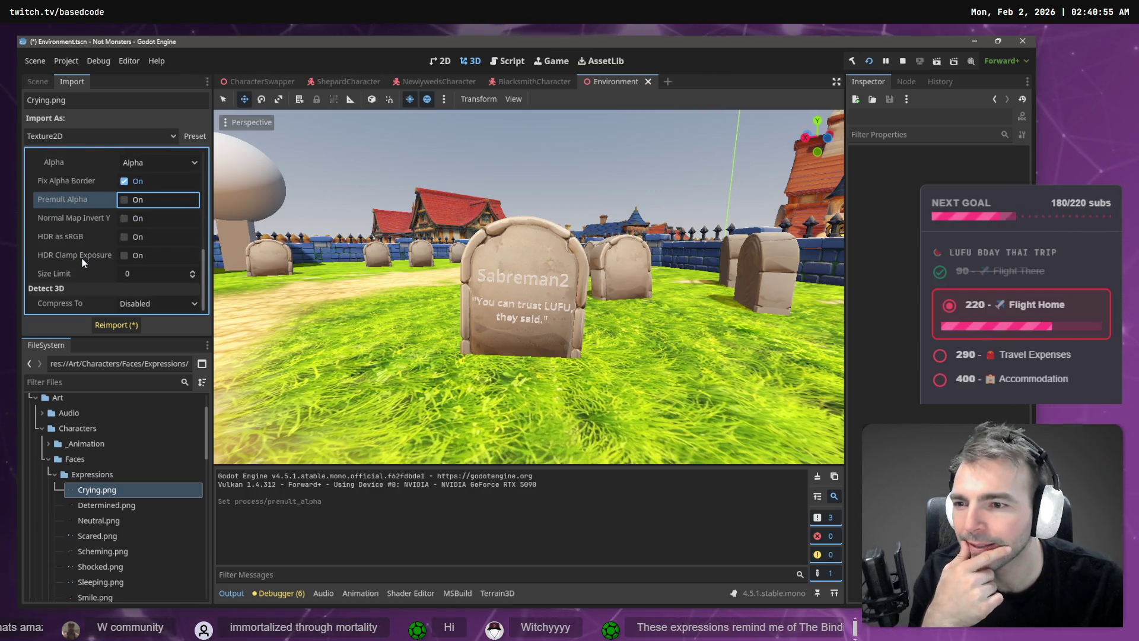
scroll(69, 286, up, 3)
scroll(71, 284, up, 5)
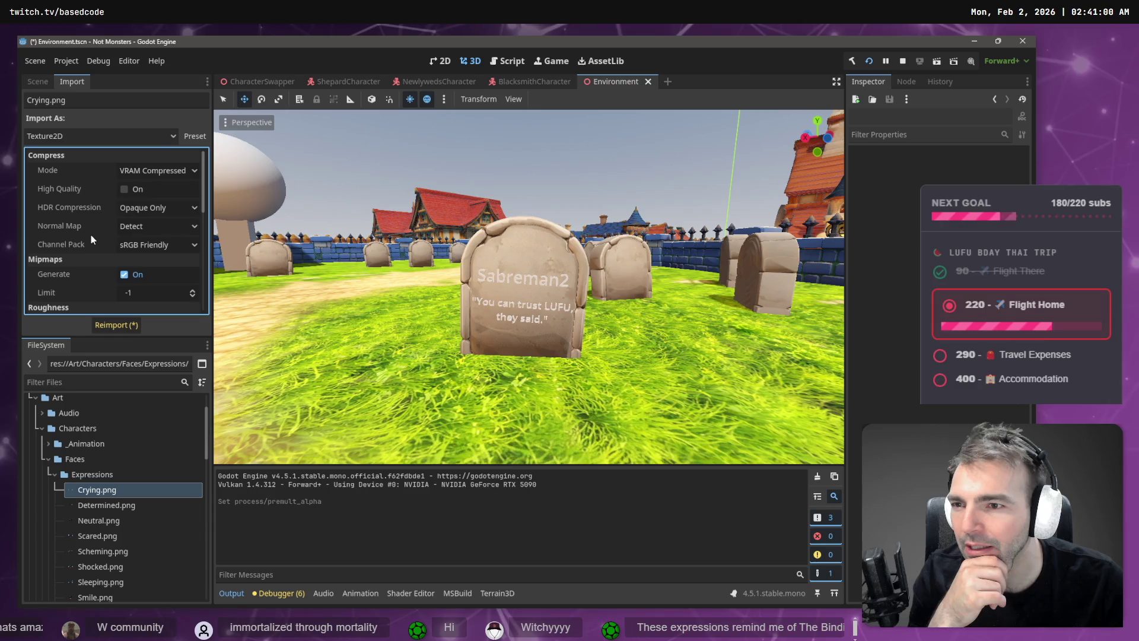
click(154, 172)
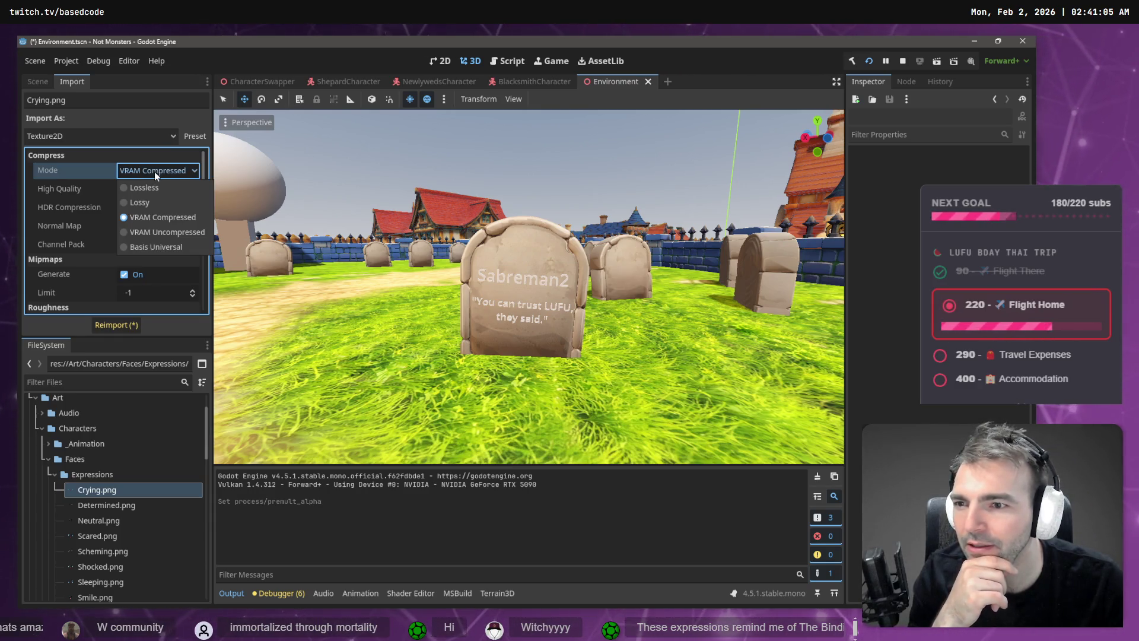
click(123, 217)
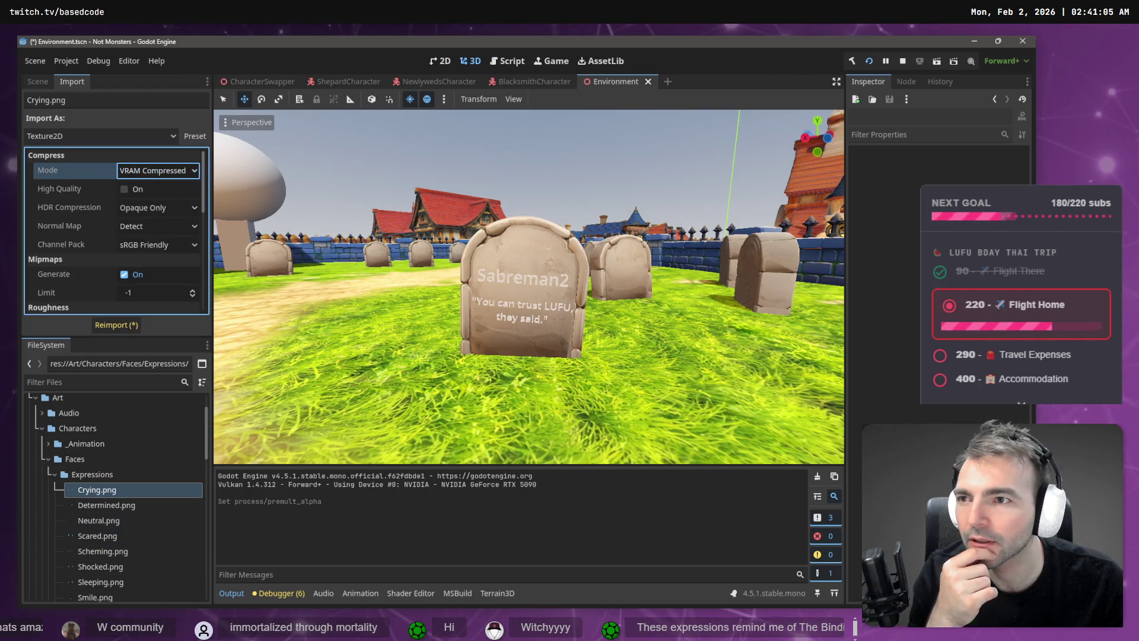
click(39, 82)
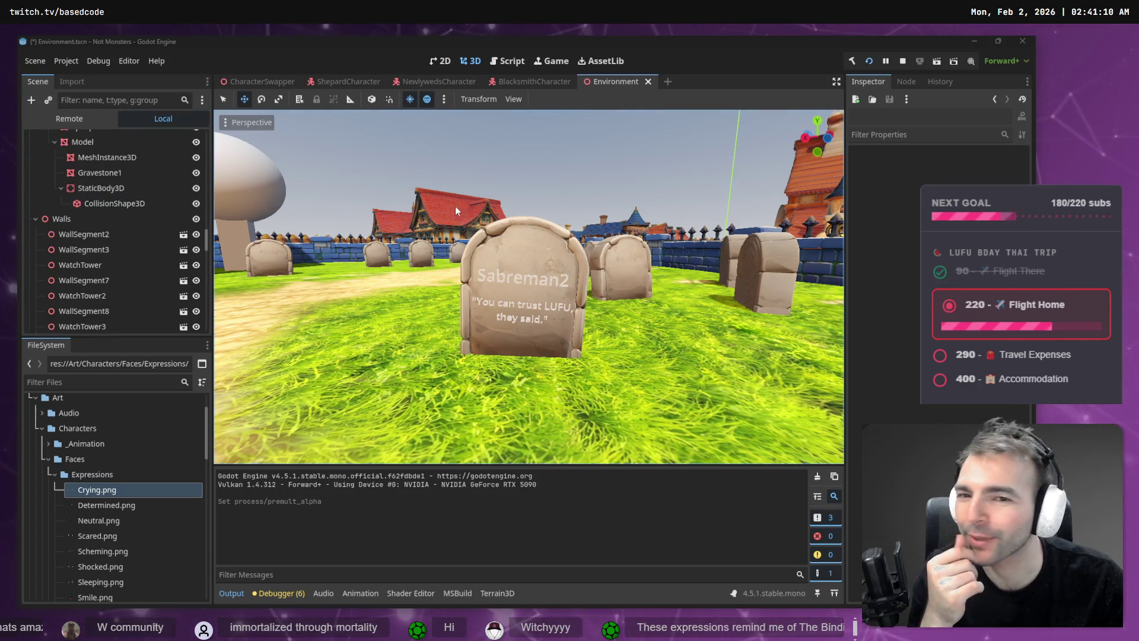
Fly the camera around the graveyard, then save and run the game.
right_click(535, 185)
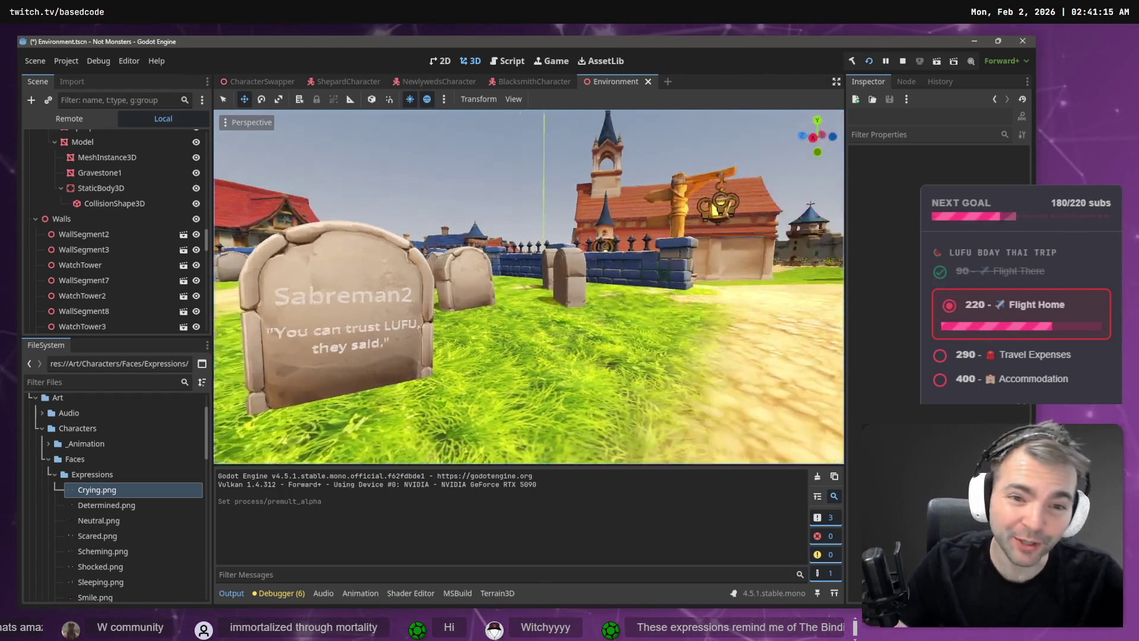
key(w)
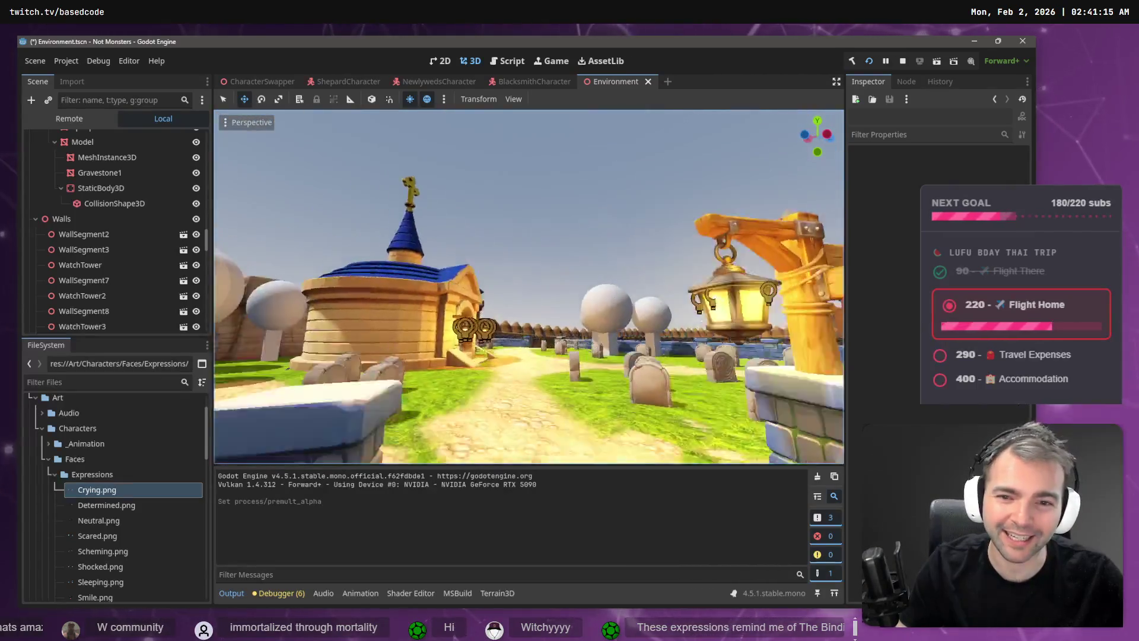
key(F5)
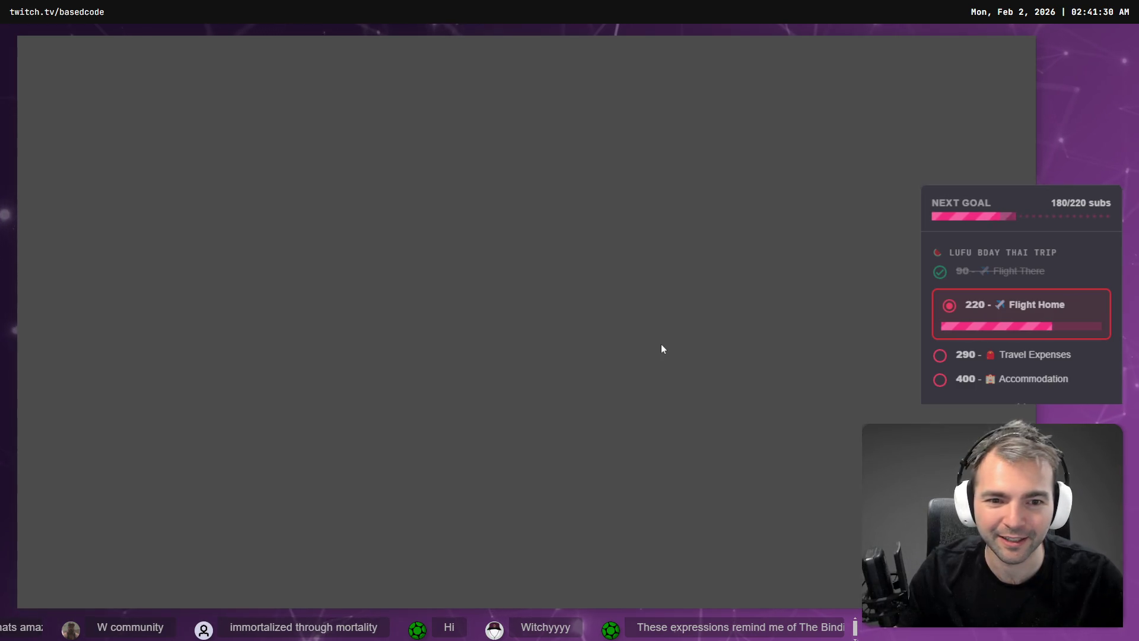
Relaunch the game, cycle through the couple and witch characters along the graveyard, then stop it.
key(F8)
key(F5)
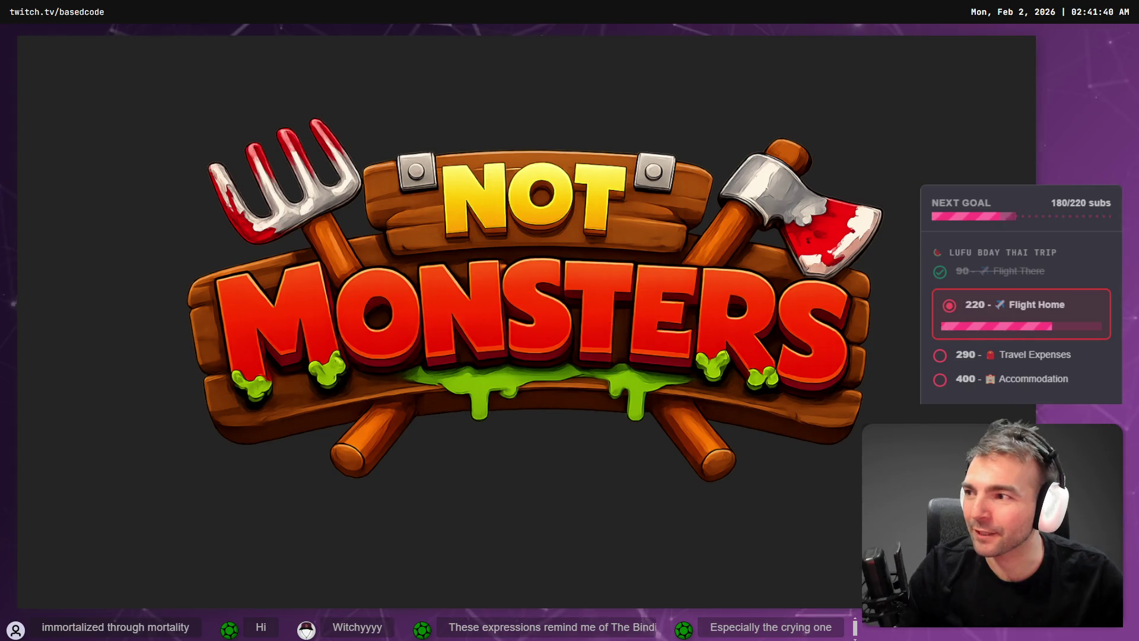
key(Tab)
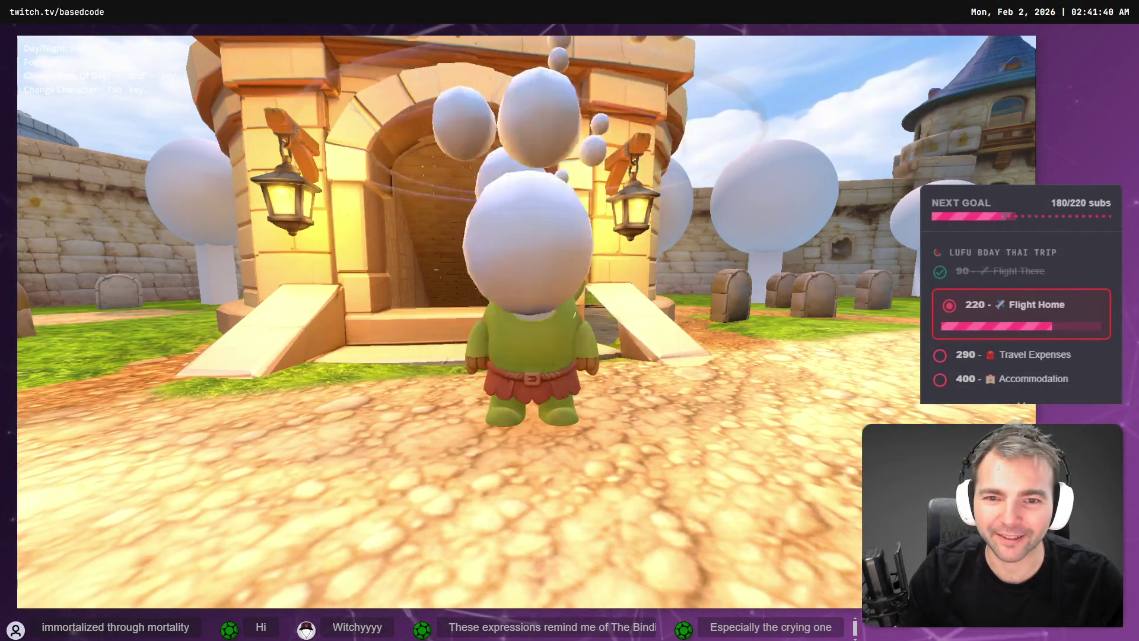
key(Tab)
key(Tab)
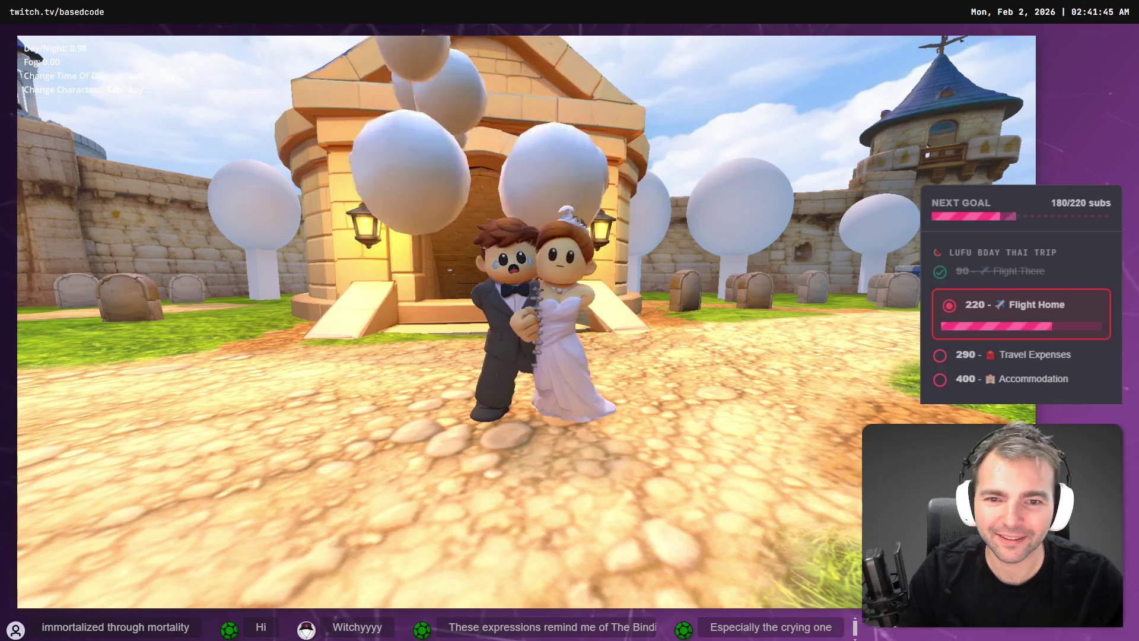
key(a)
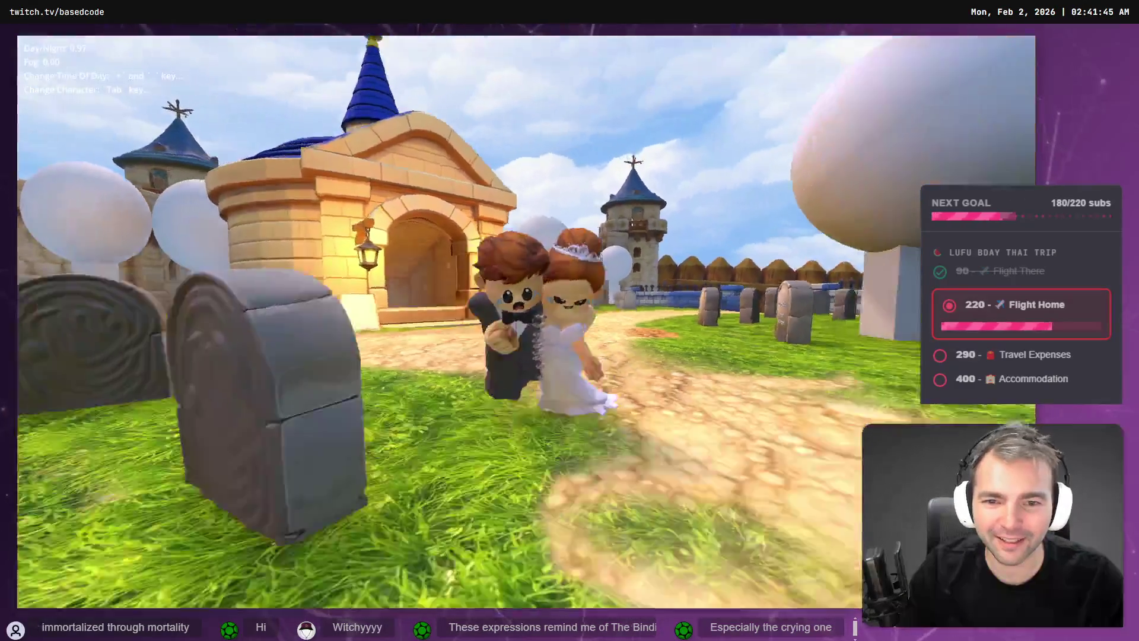
key(Tab)
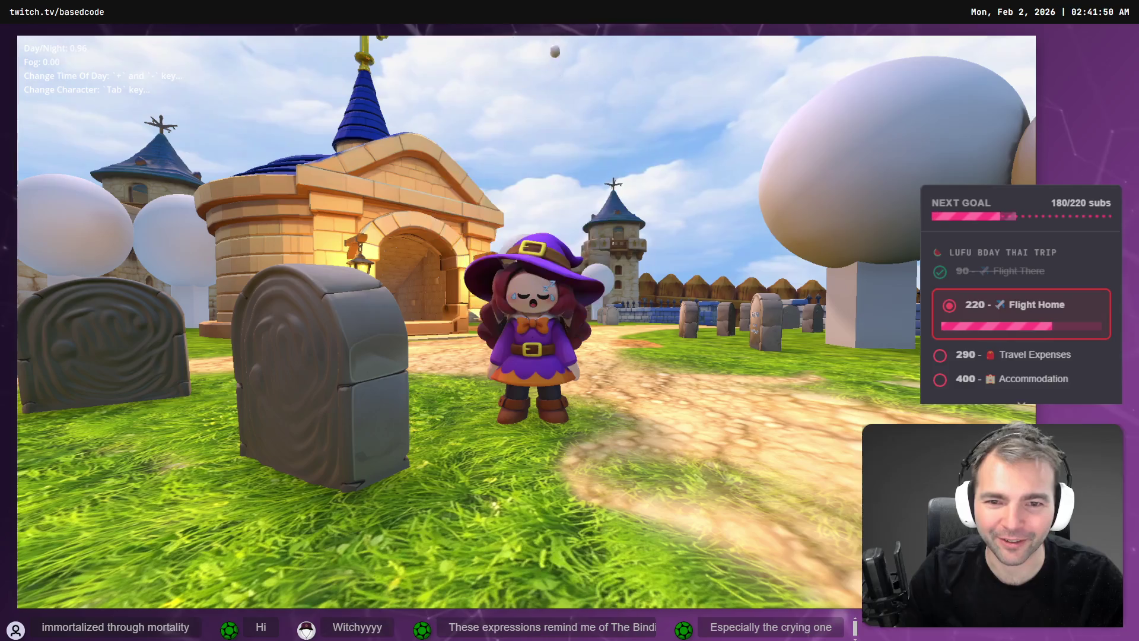
key(a)
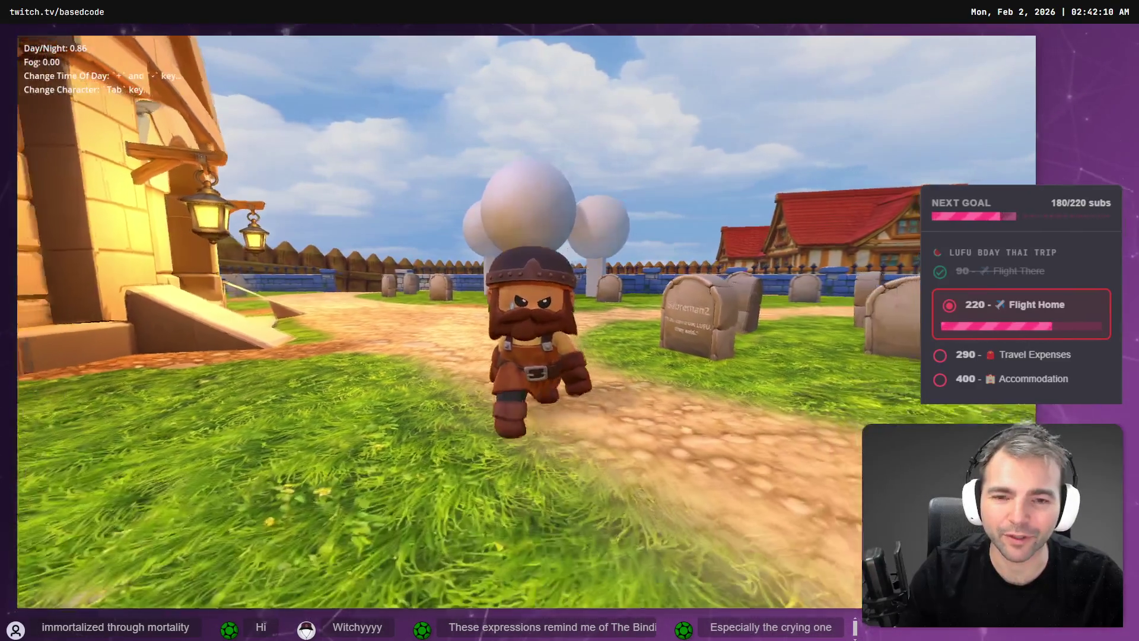
key(Escape)
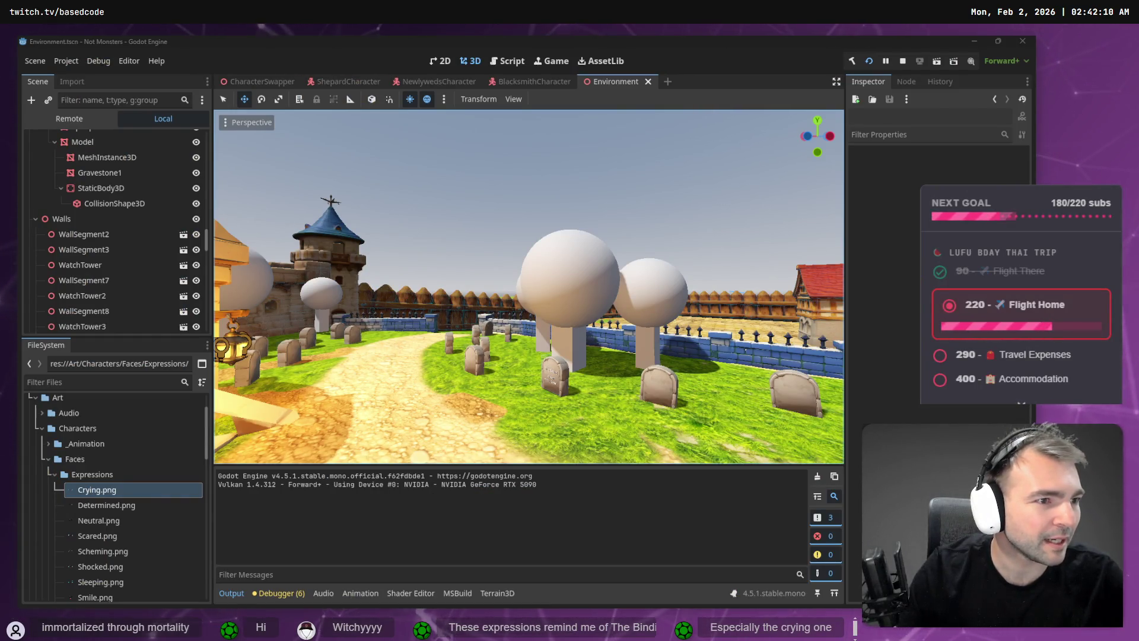
Copy the Expressions folder's absolute path and decline Affinity's update prompt.
click(110, 475)
right_click(107, 475)
click(162, 483)
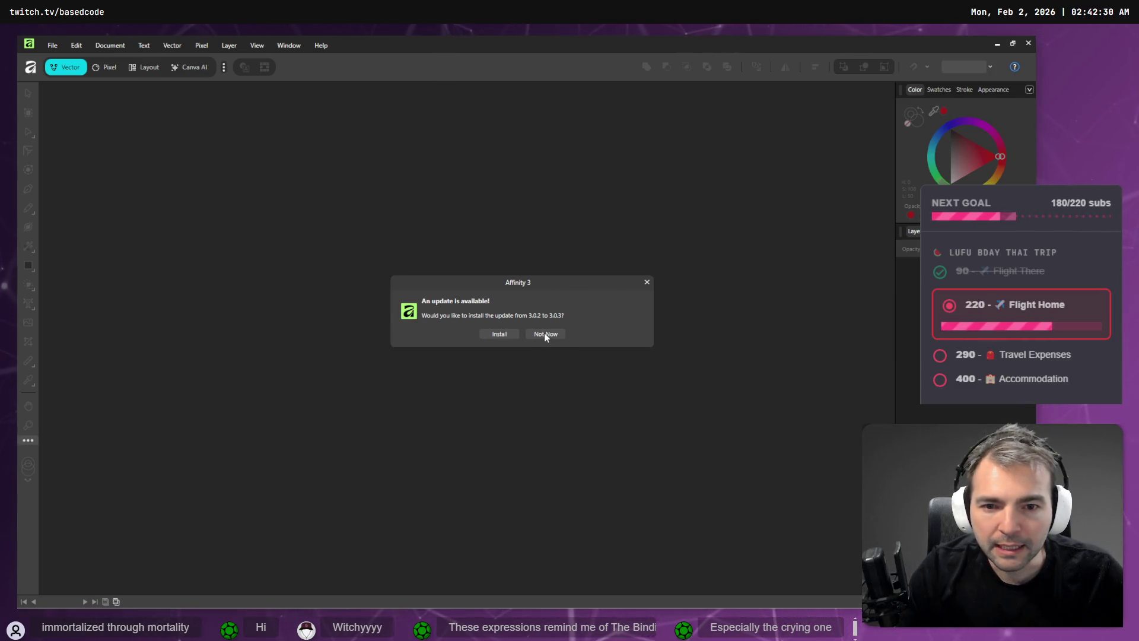
click(544, 335)
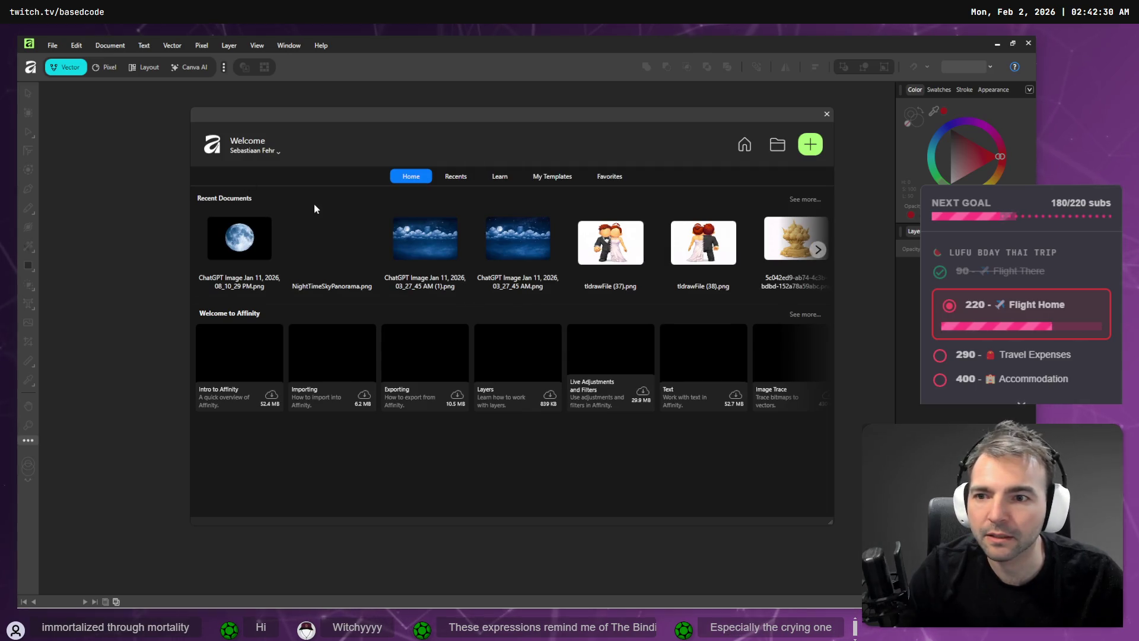
Open Crying.png from the pasted Expressions folder path in Affinity.
key(ctrl+o)
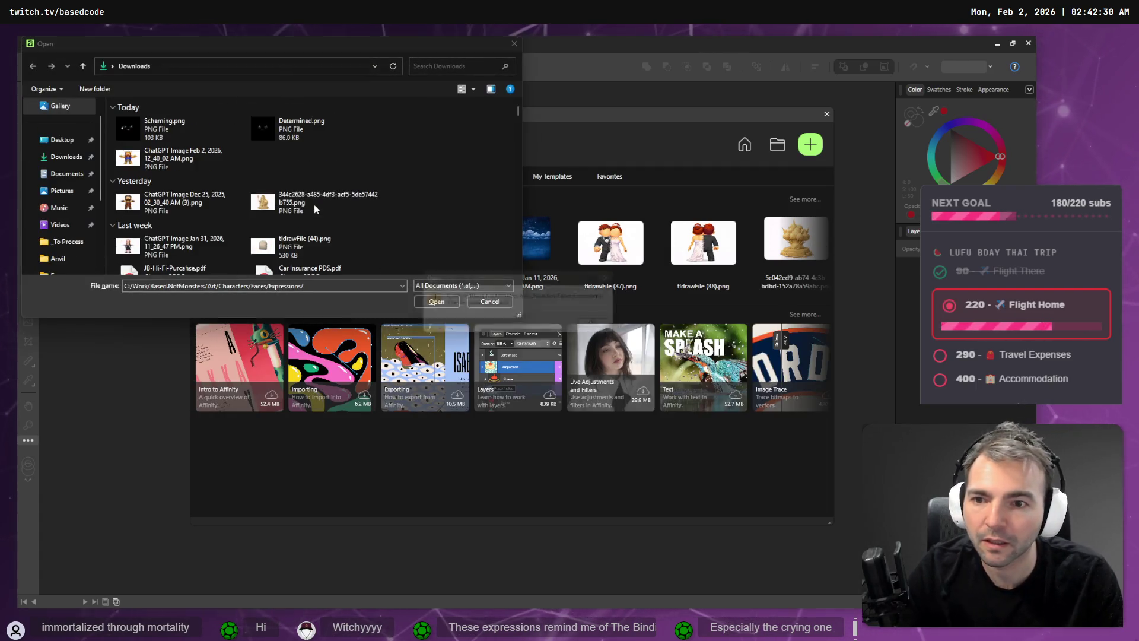
key(Return)
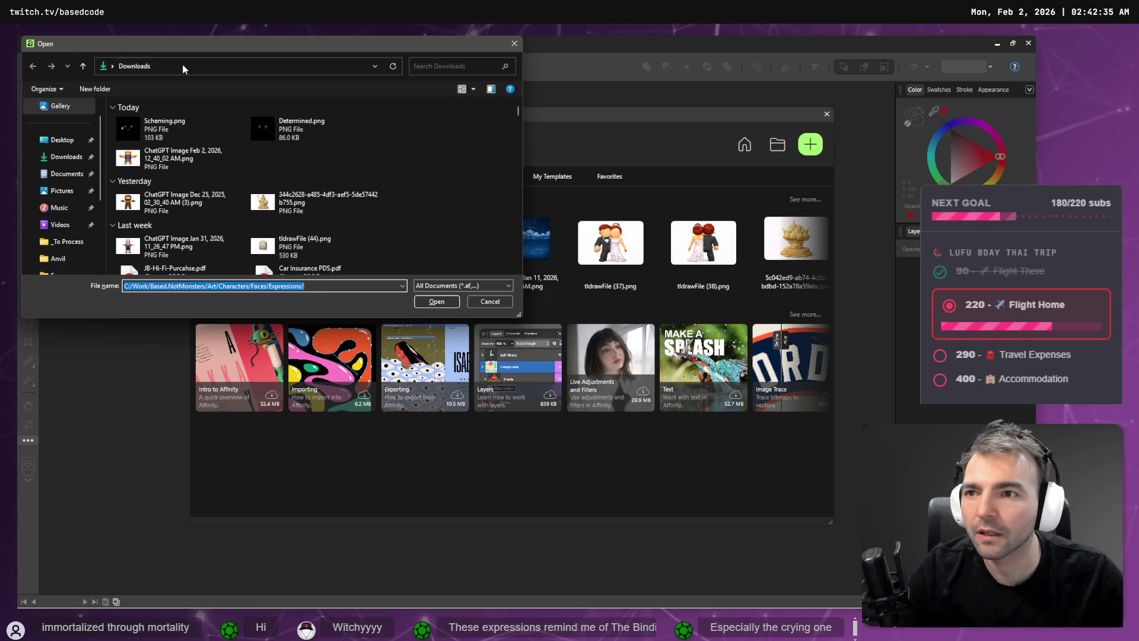
key(Return)
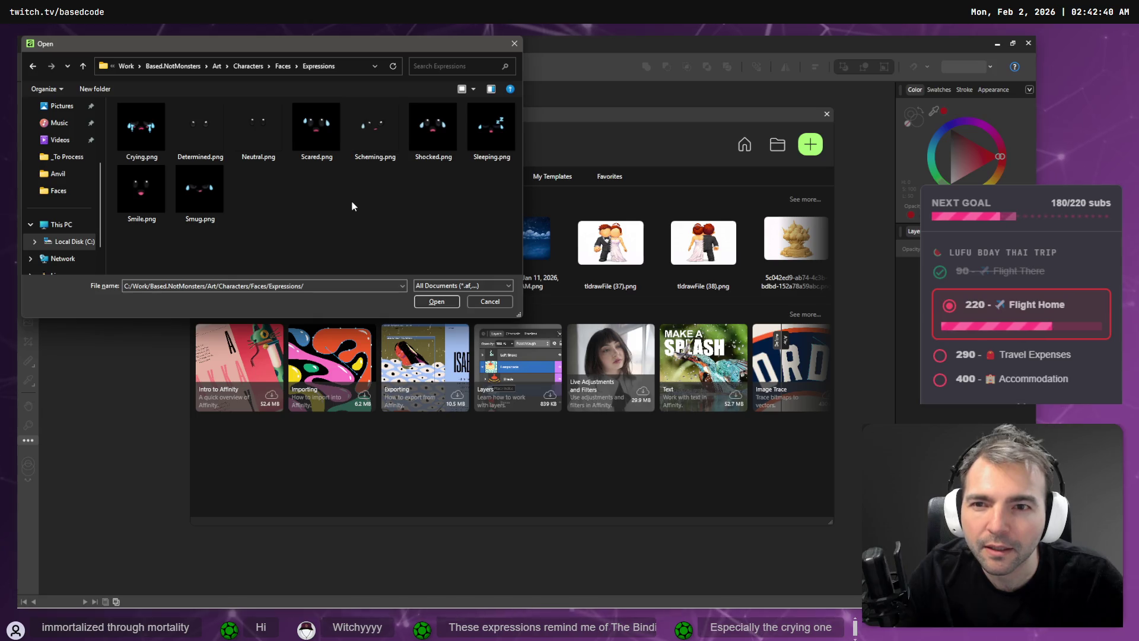
click(442, 134)
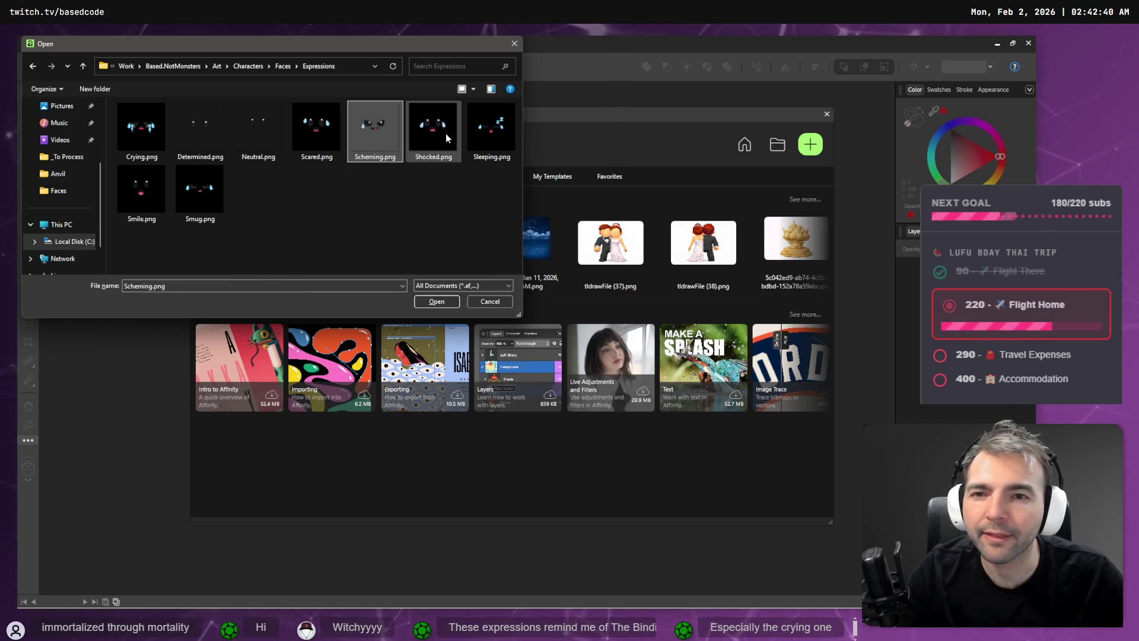
click(156, 139)
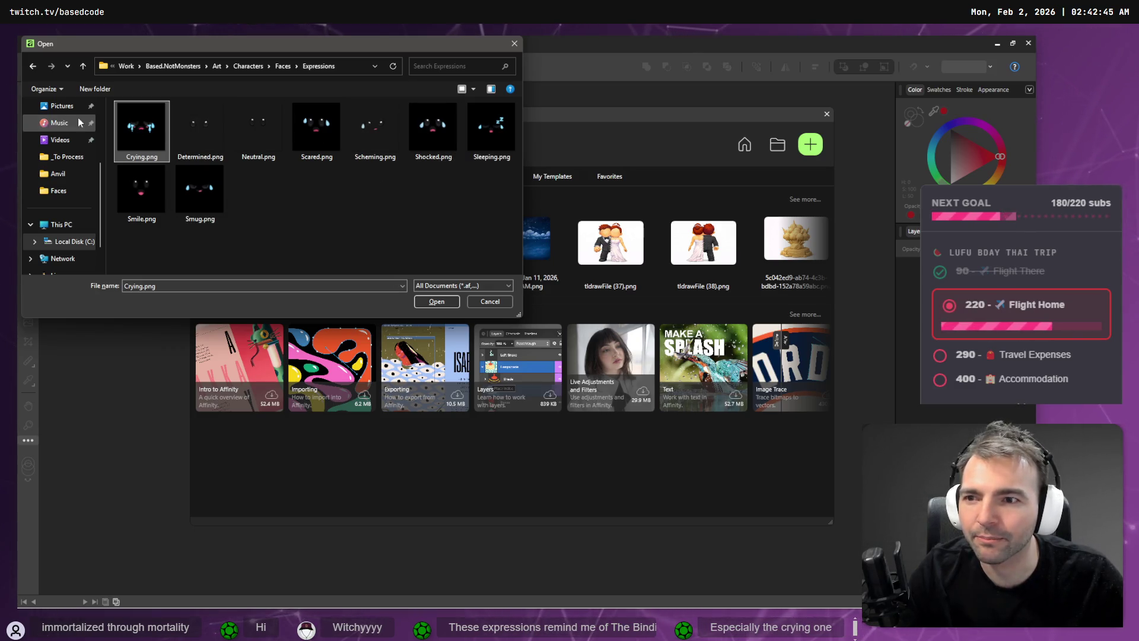
click(200, 132)
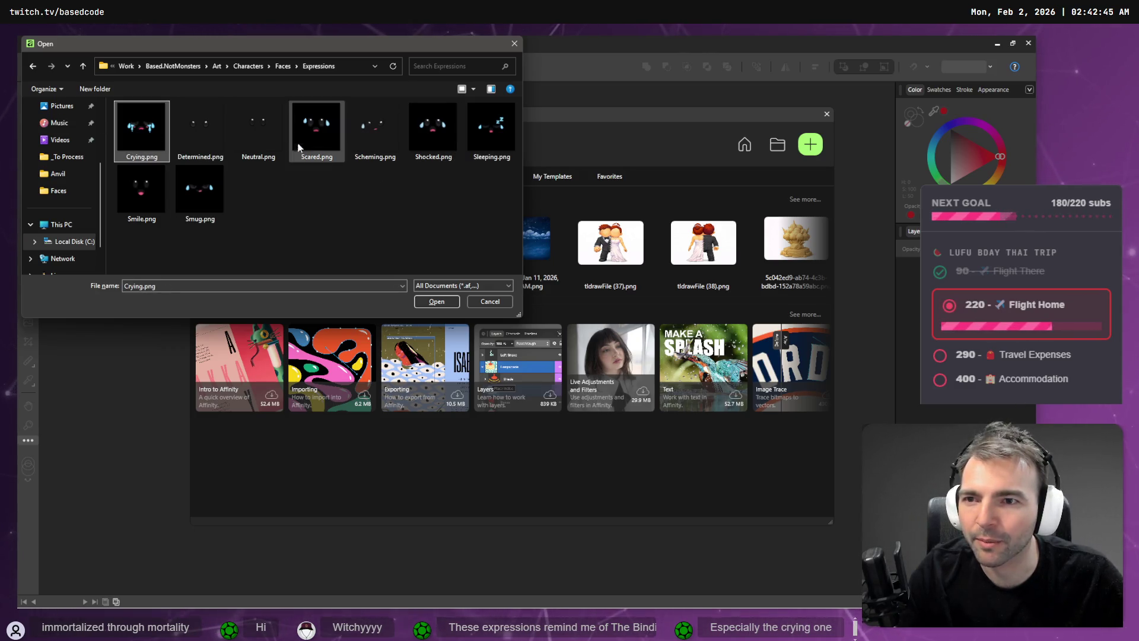
click(358, 132)
click(129, 137)
double_click(144, 135)
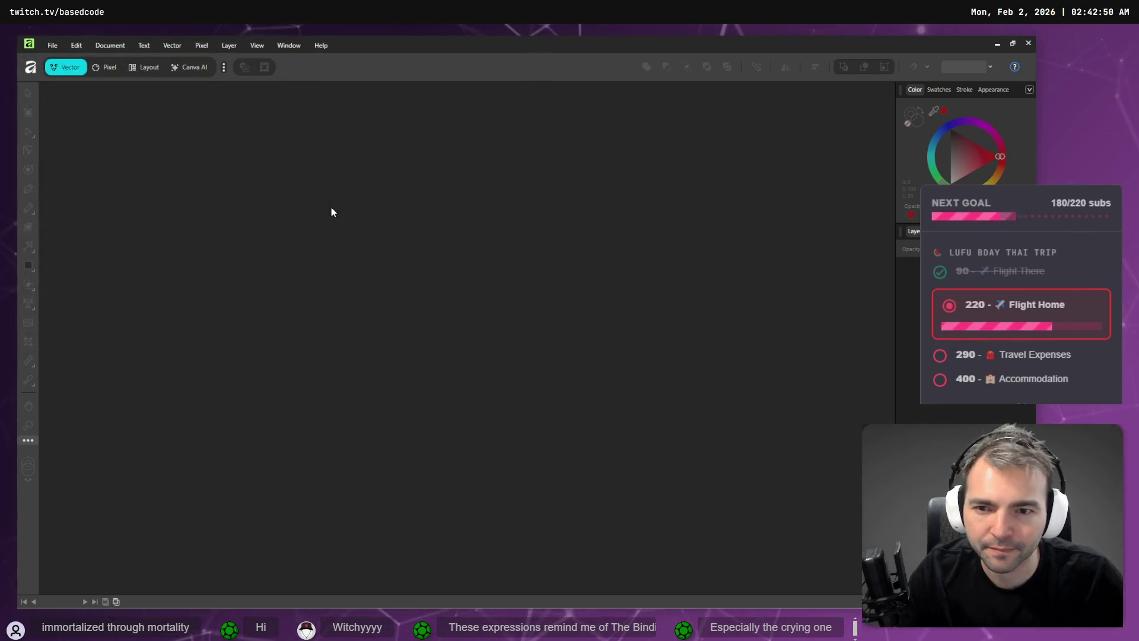
Move the crying face up to the canvas centre and save Crying.png.
drag(473, 327, 474, 307)
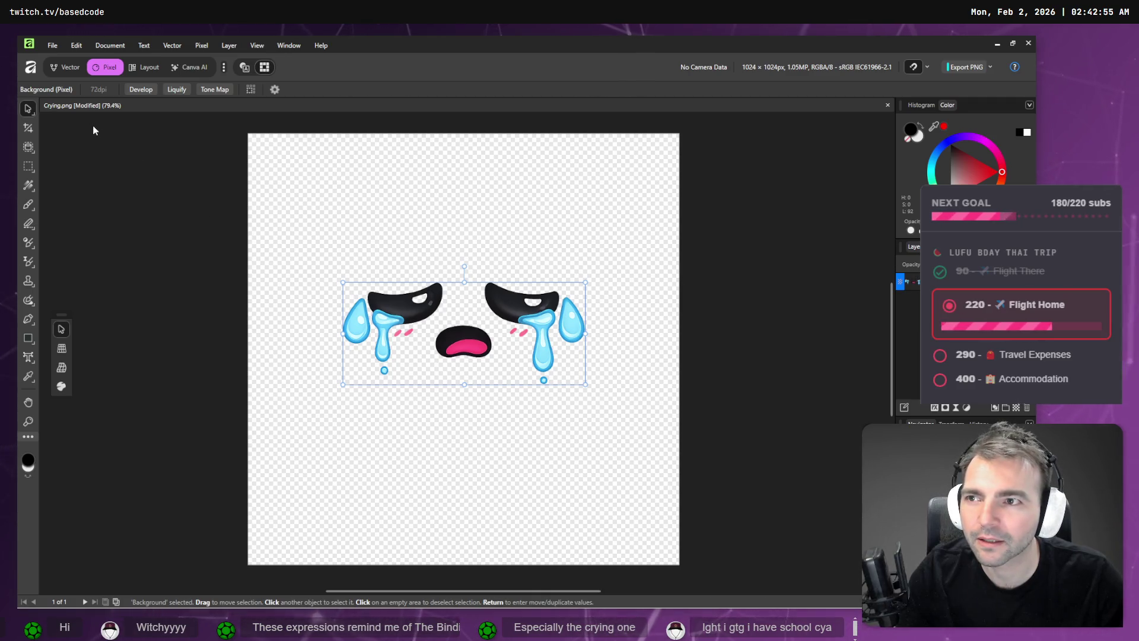
click(48, 45)
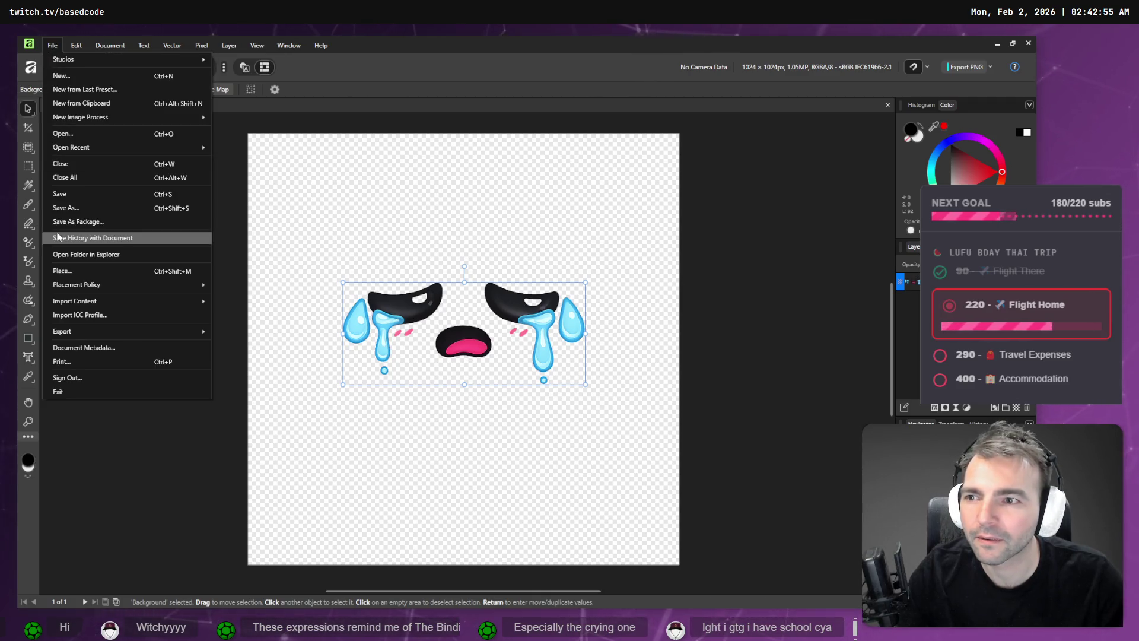
click(84, 197)
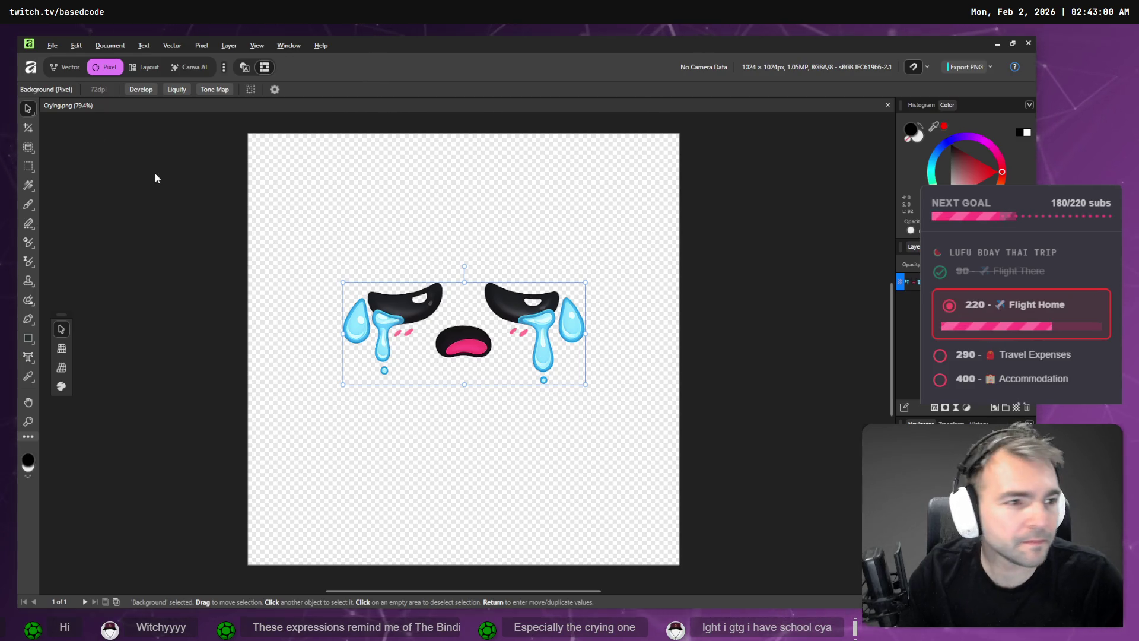
key(alt+Tab)
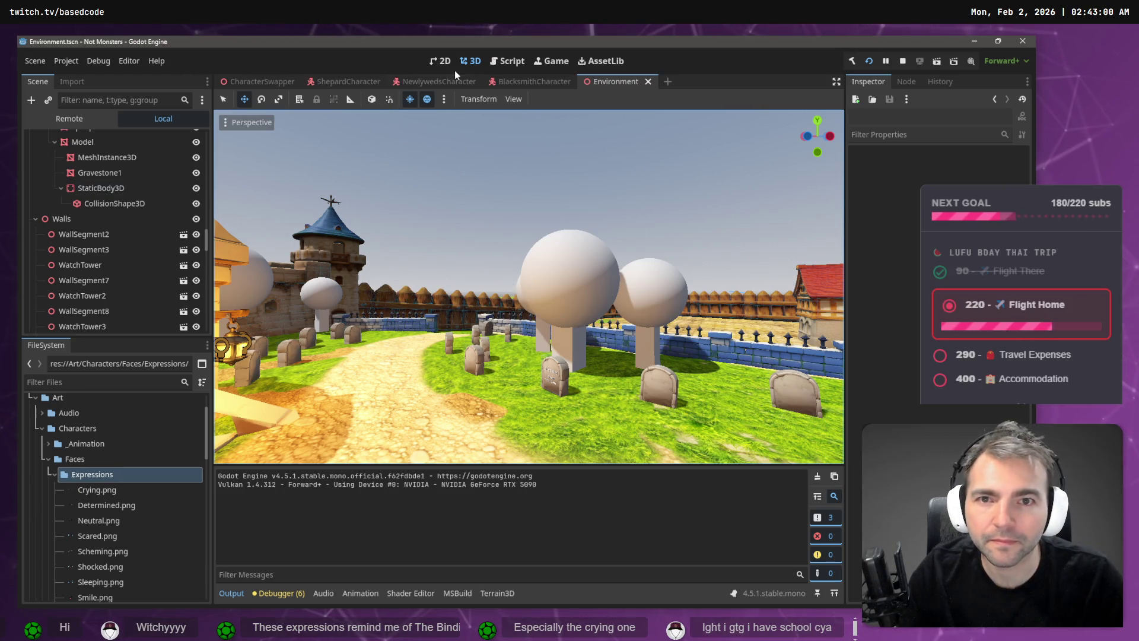
Run the game from the CharacterSwapper scene to check the updated faces.
click(450, 81)
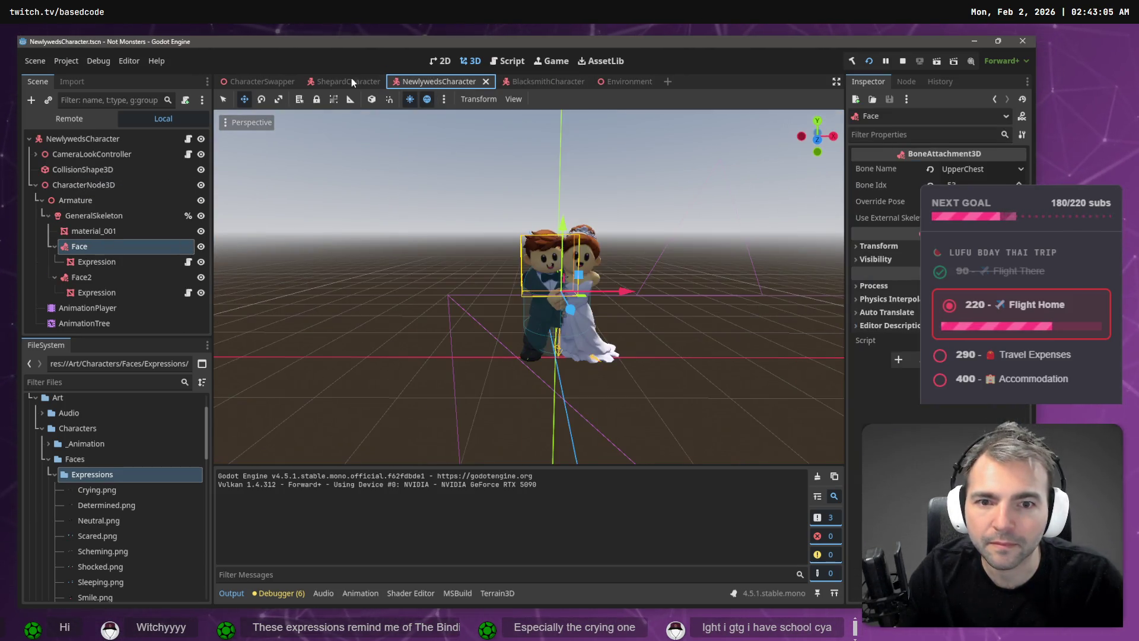
click(351, 81)
click(267, 81)
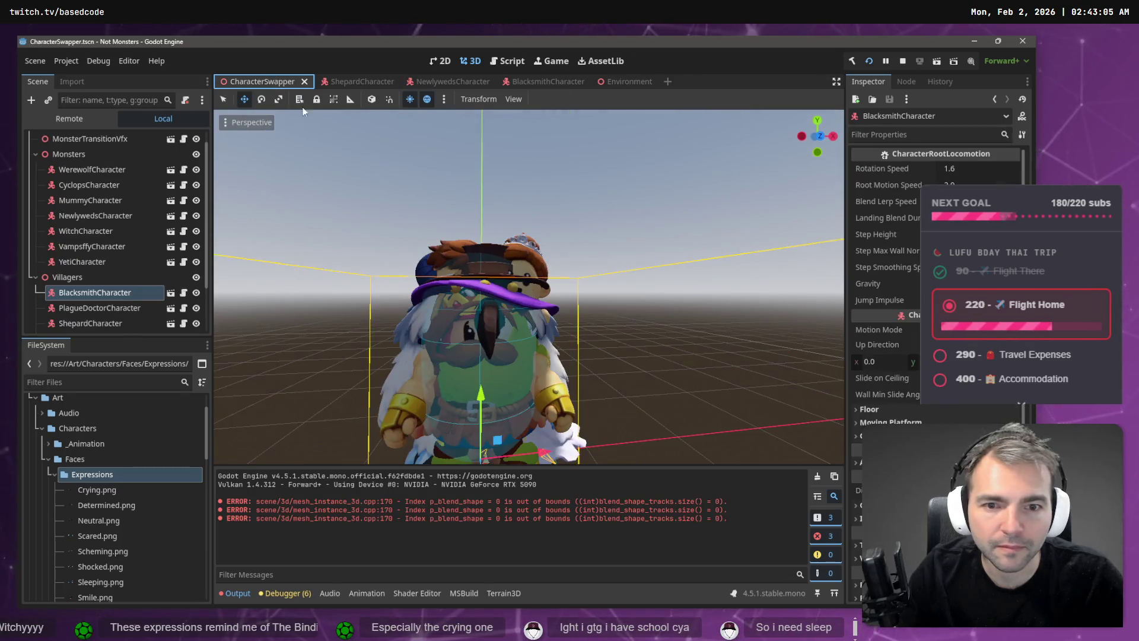
key(F5)
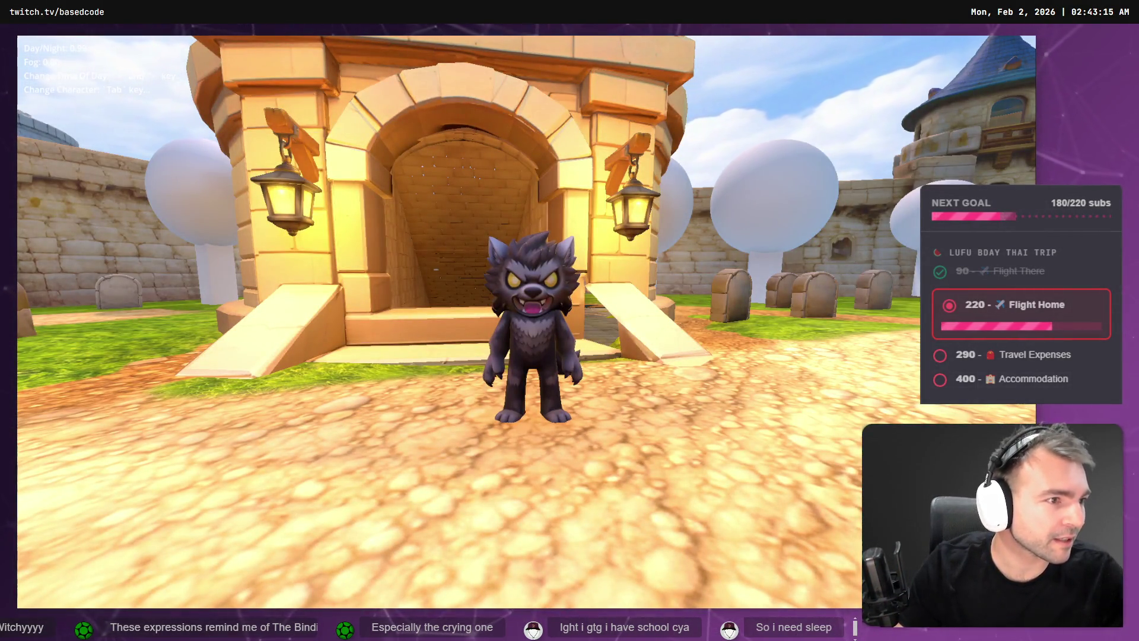
key(alt+Tab)
Load twitch.tv and bring its home page forward in a separate window.
text(twitch.tv)
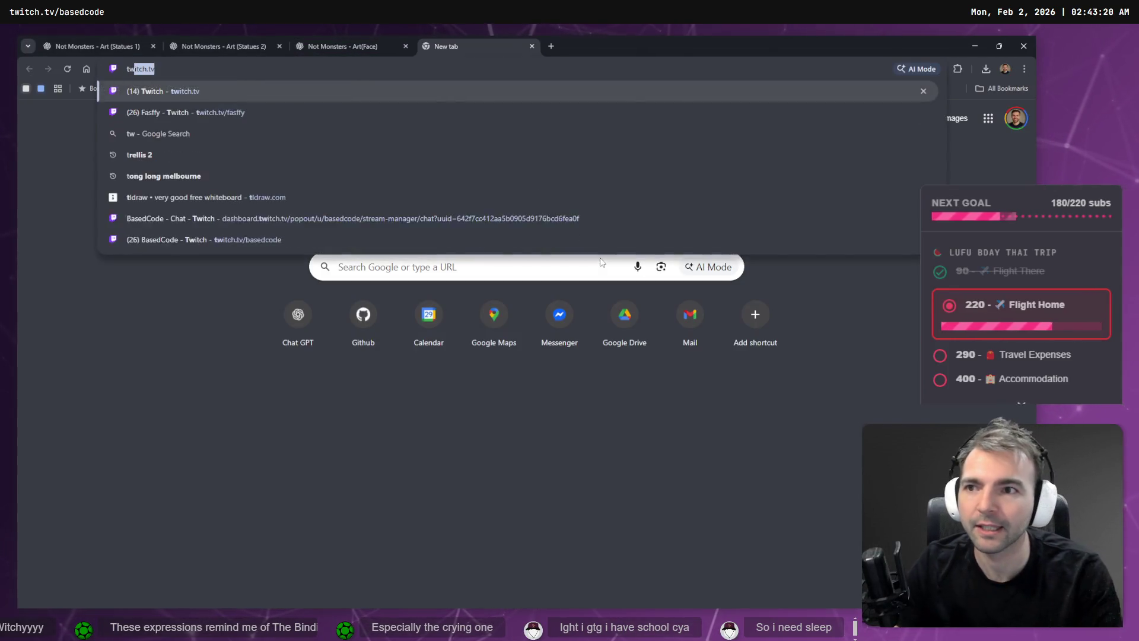
key(Return)
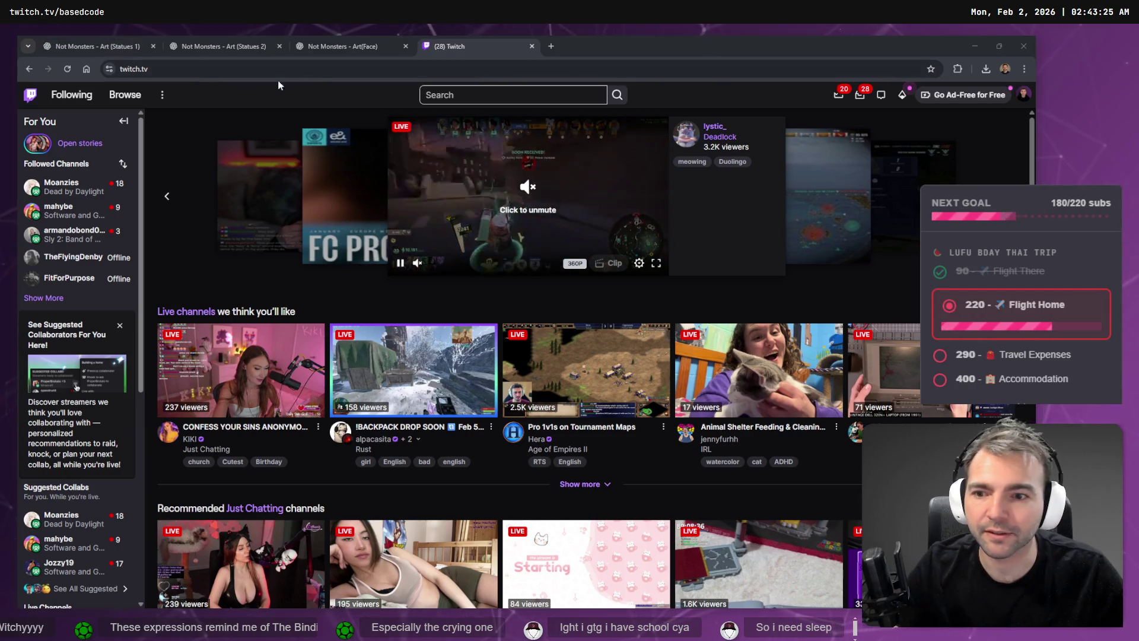
middle_click(497, 51)
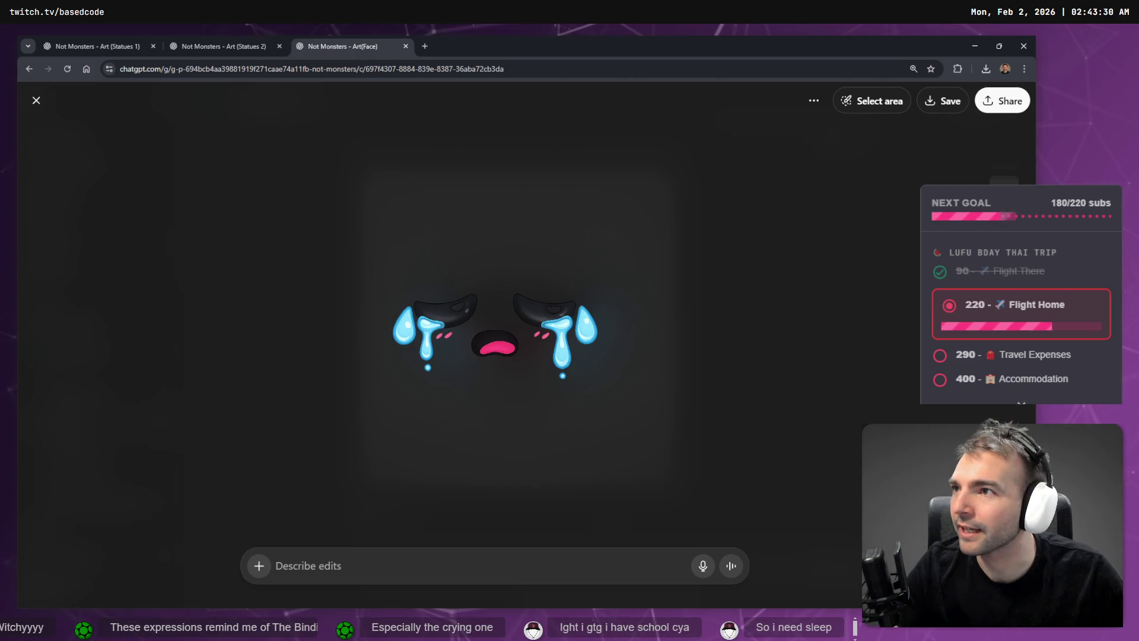
key(alt+Tab)
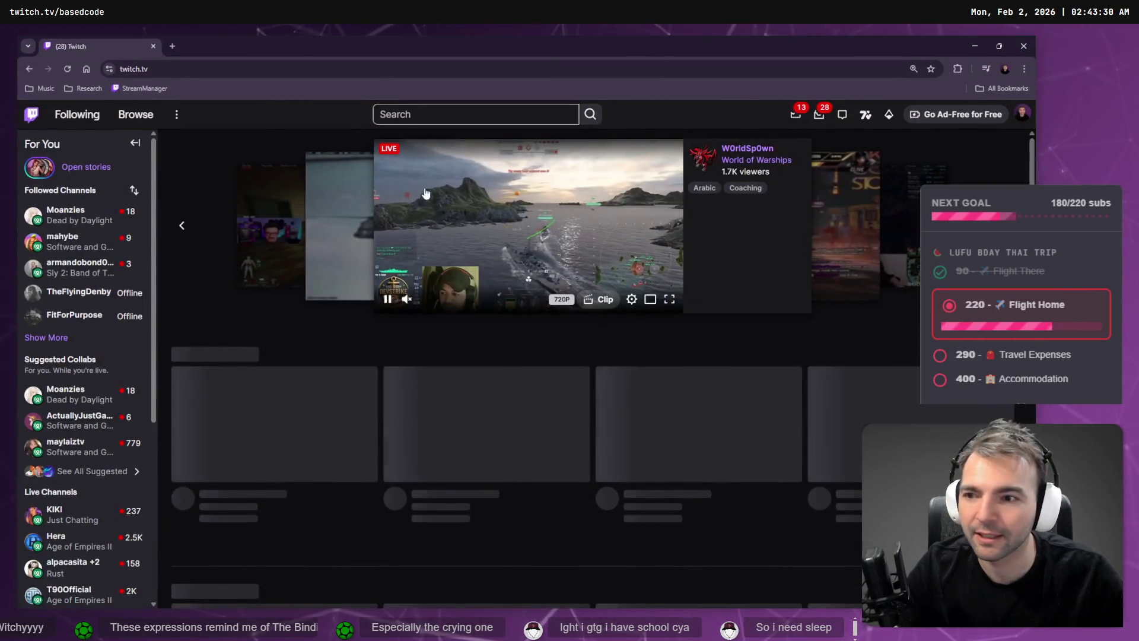
scroll(216, 458, down, 1)
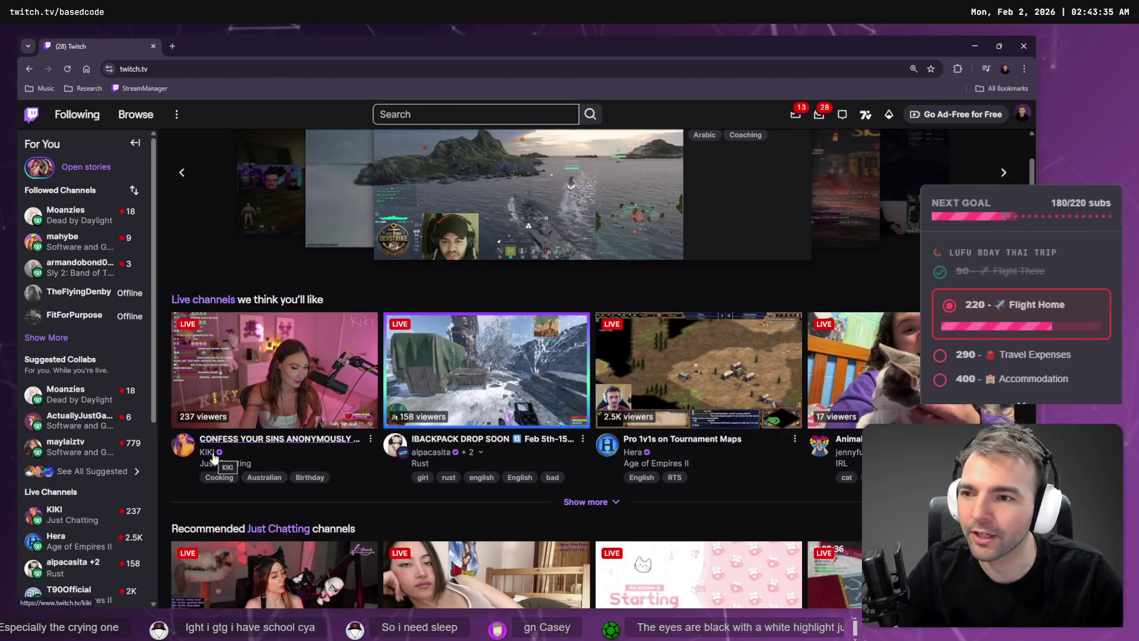
Open the first recommended live channel, copy its name from the URL, and go fullscreen.
click(214, 458)
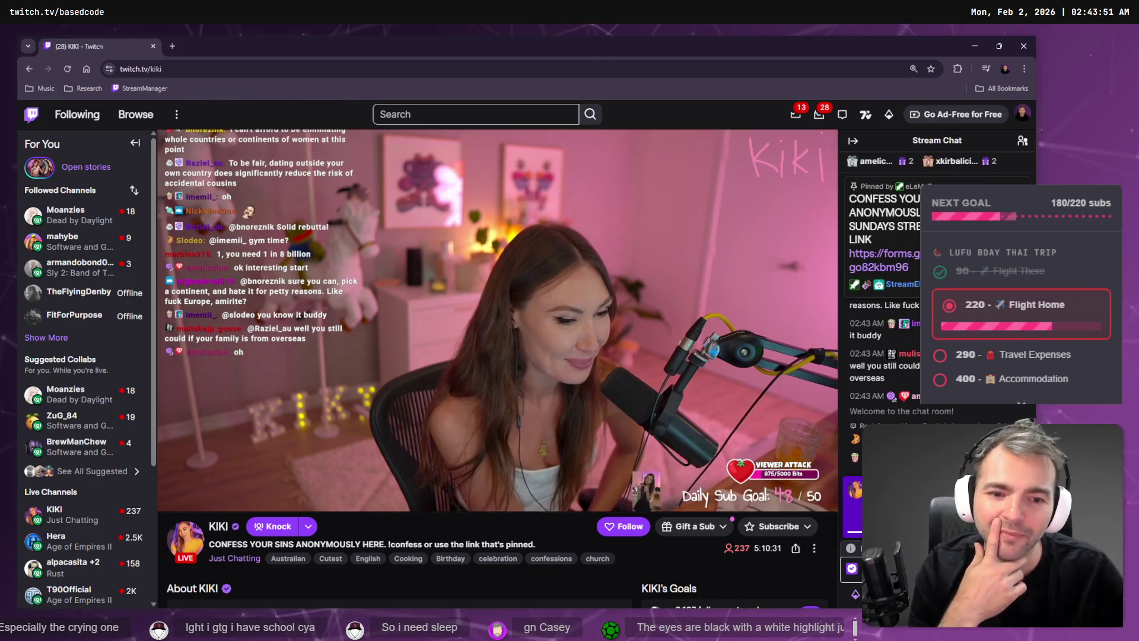
mouse_move(304, 222)
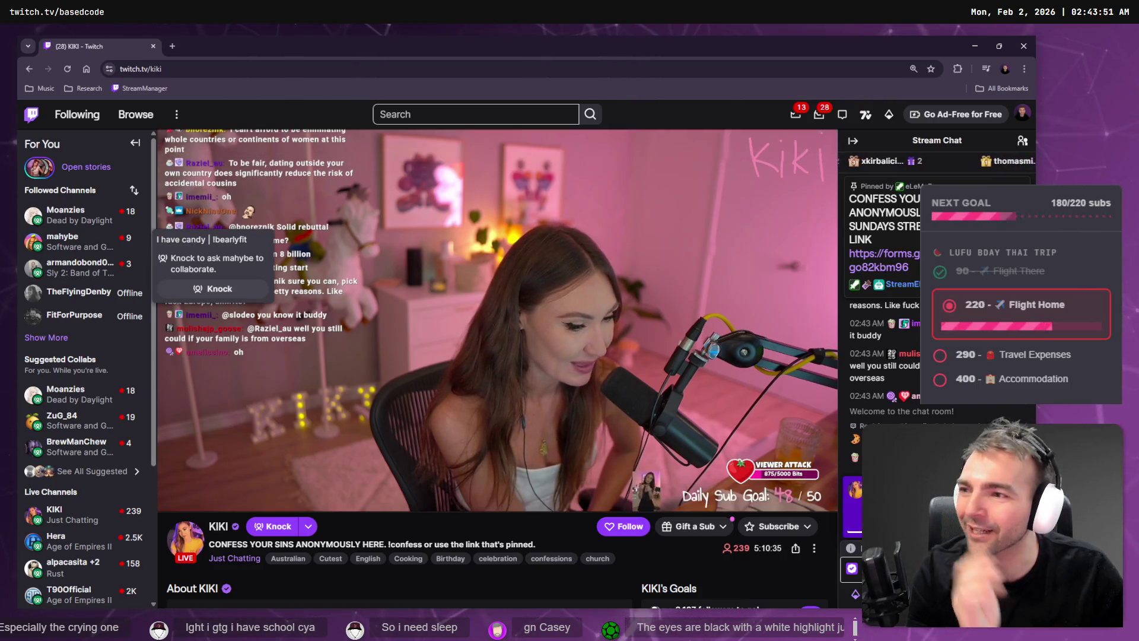
double_click(161, 70)
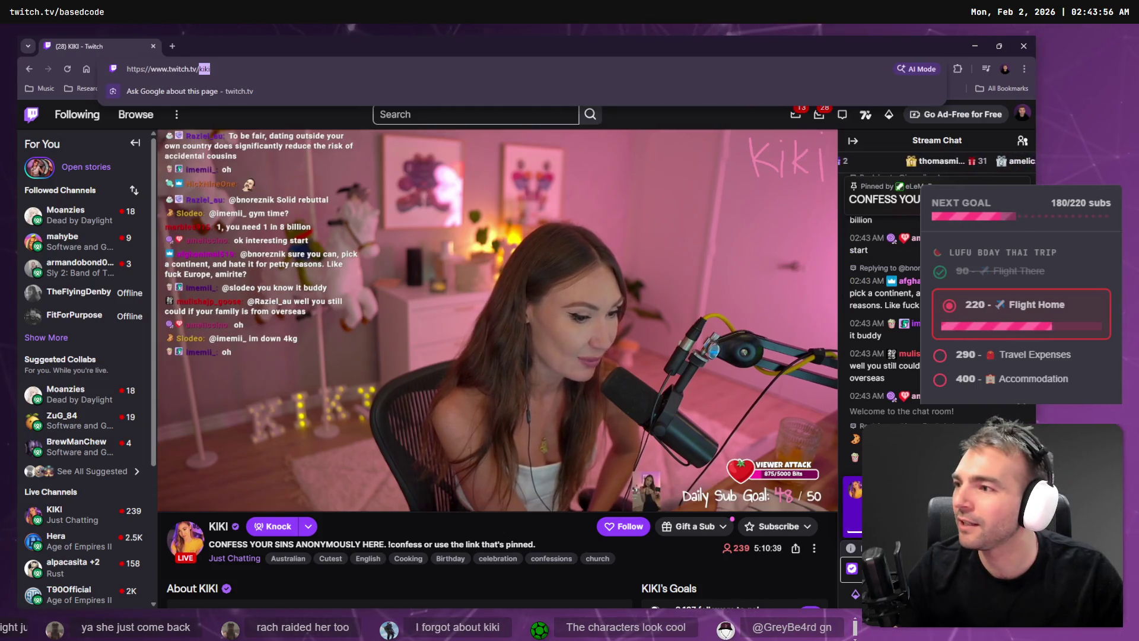
key(alt+Tab)
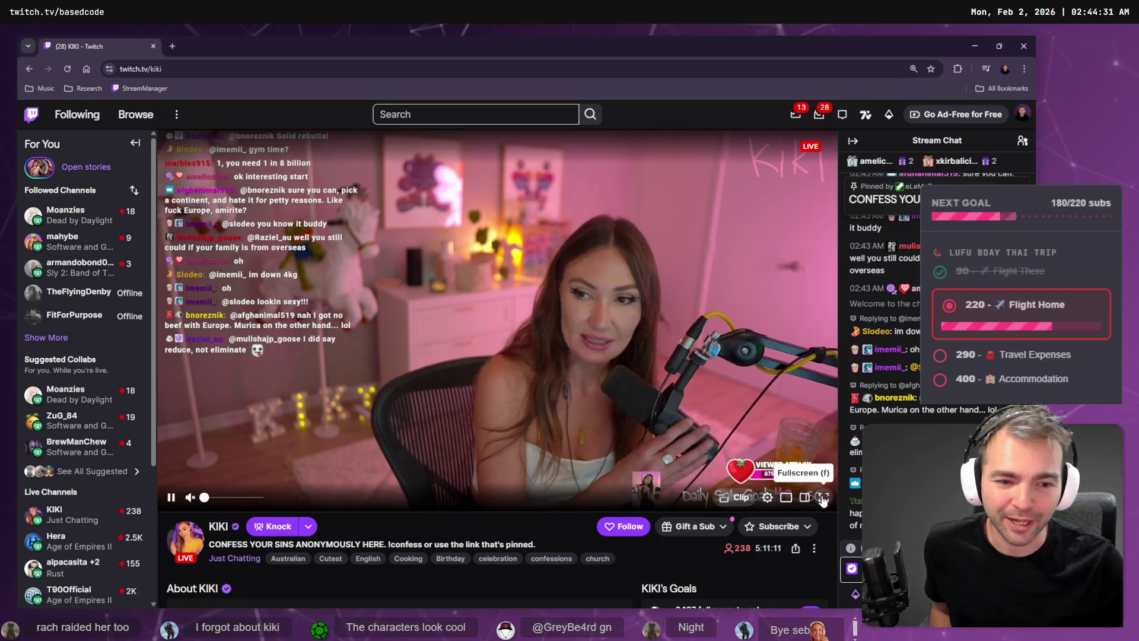
click(824, 499)
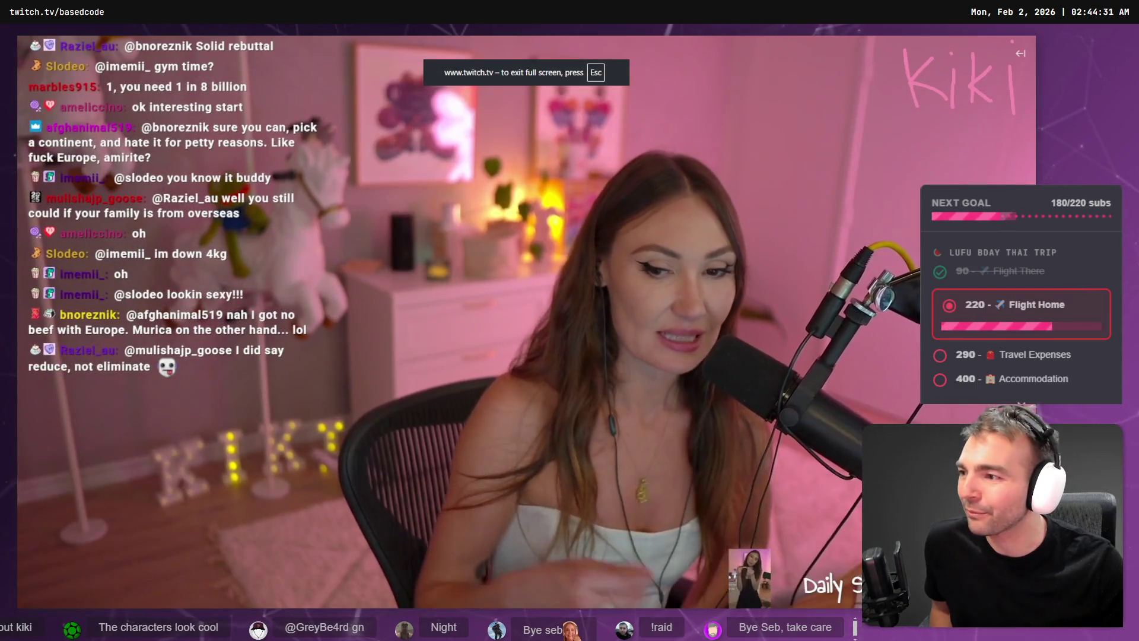